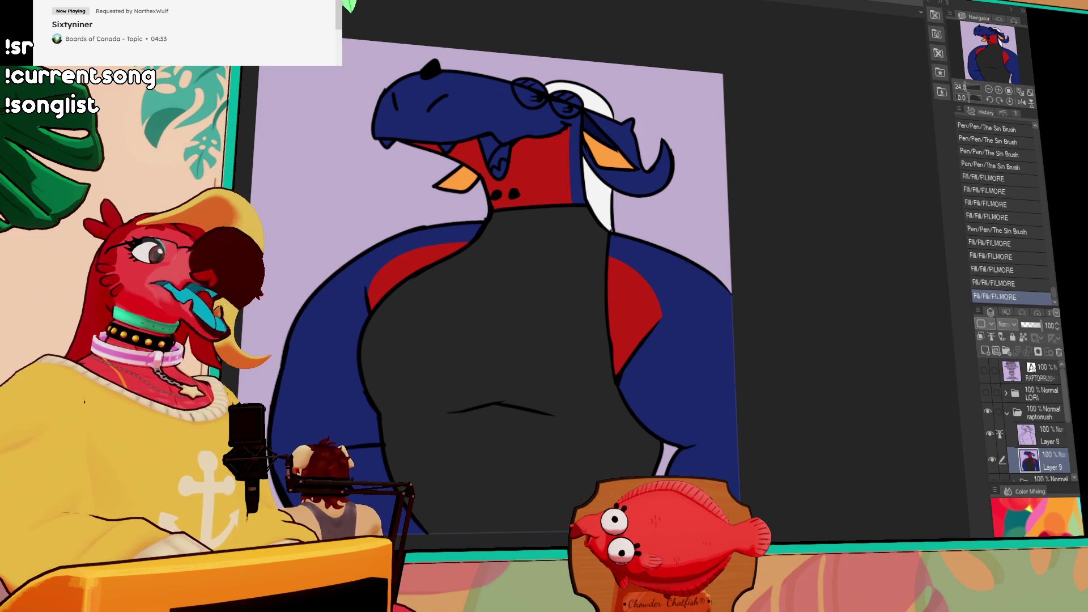
In the merch document, delete the three shorts photo layers (Layers 4, 3 and 2)
{"action": "key", "text": "ctrl+Tab"}
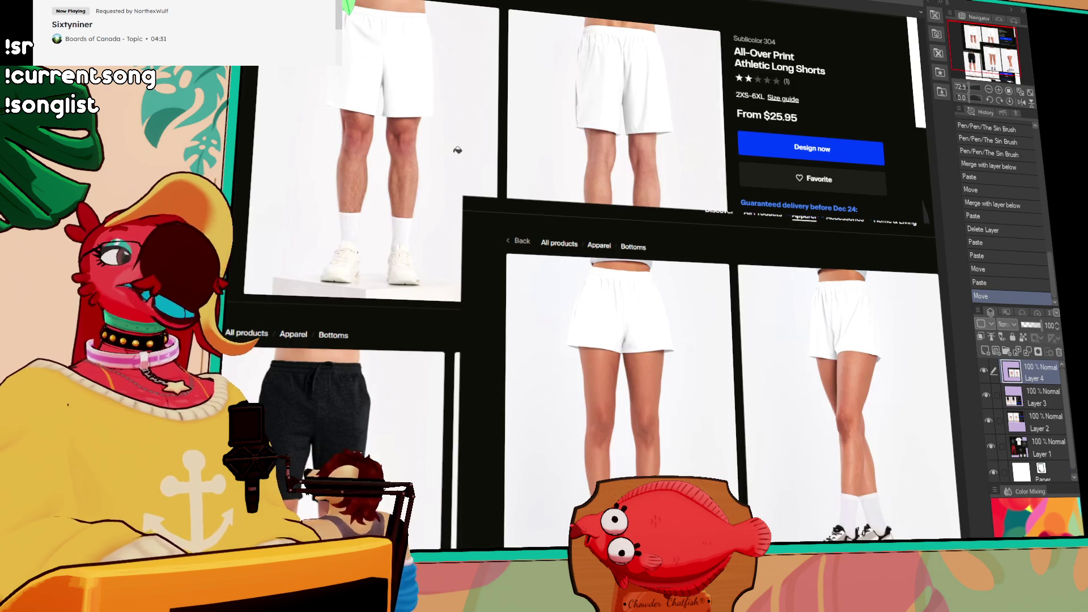
{"action": "left_click", "coordinate": [1057, 352]}
{"action": "left_click", "coordinate": [1057, 352]}
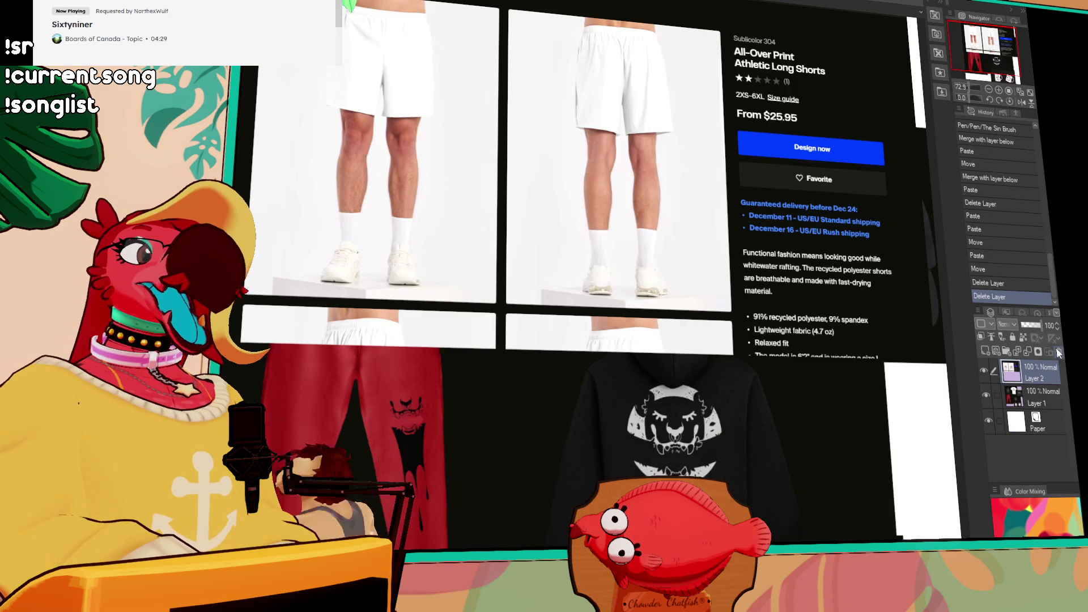
{"action": "left_click", "coordinate": [1057, 352]}
Hide the side panels and zoom around the cap and hoodie mockups
{"action": "key", "text": "Tab"}
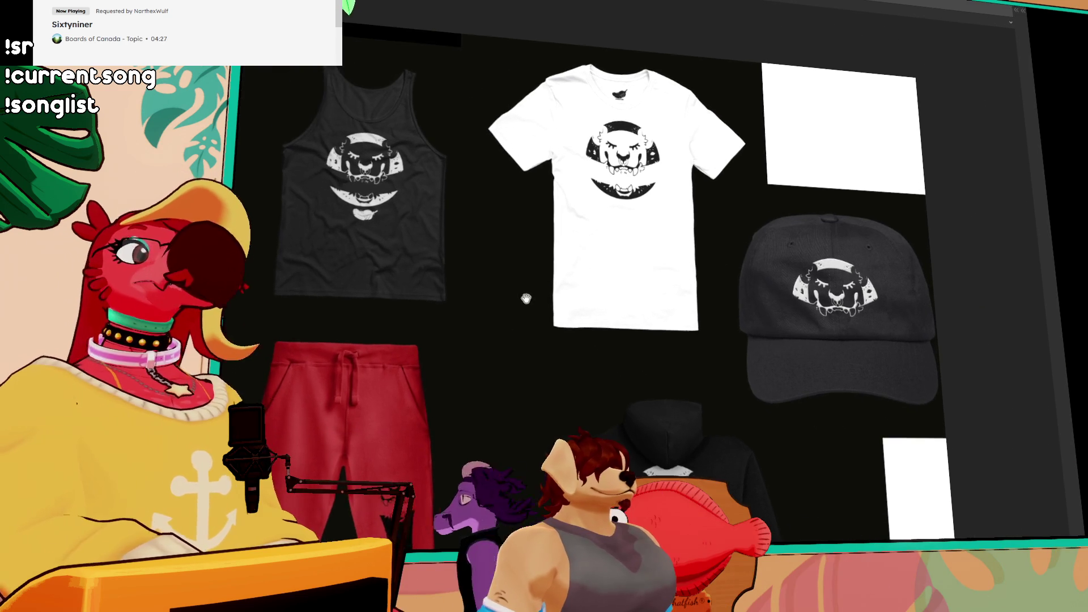
{"action": "scroll", "coordinate": [458, 208], "scroll_direction": "up", "scroll_amount": 3}
{"action": "scroll", "coordinate": [458, 208], "scroll_direction": "up", "scroll_amount": 2}
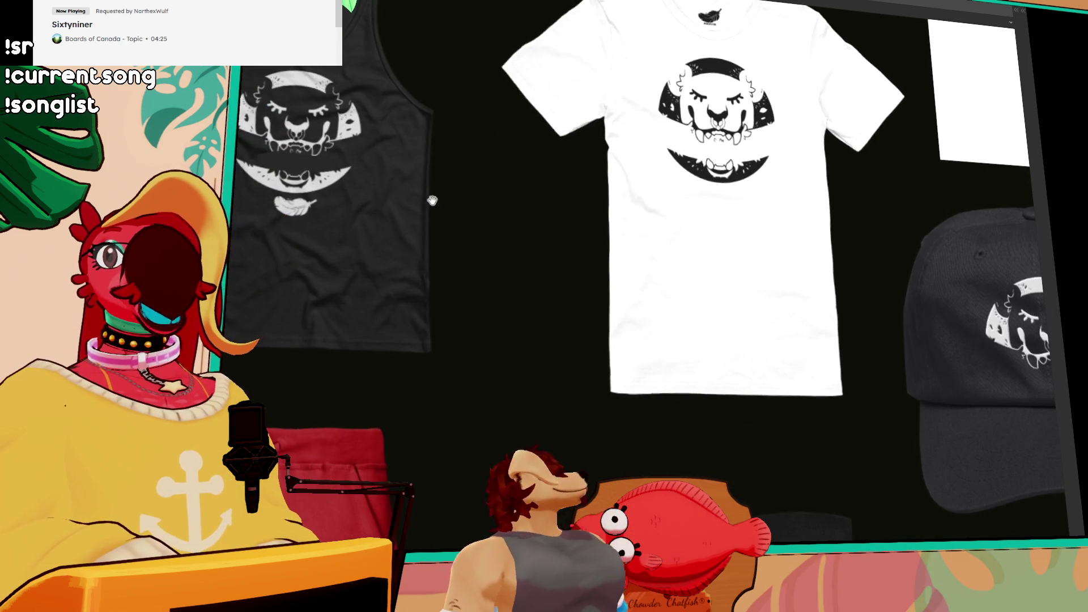
{"action": "scroll", "coordinate": [585, 270], "scroll_direction": "down", "scroll_amount": 2}
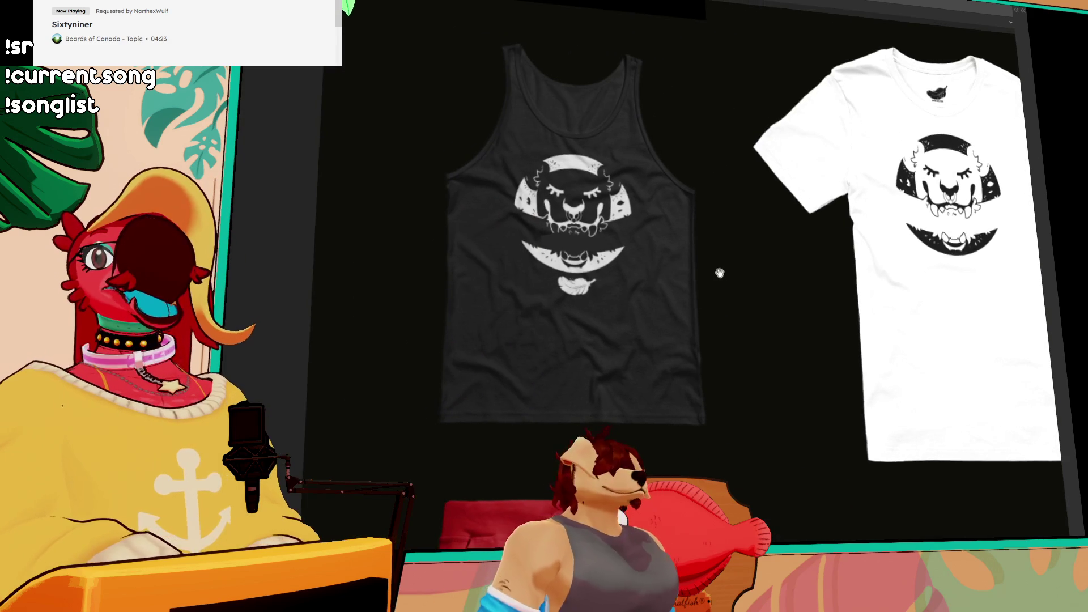
{"action": "scroll", "coordinate": [733, 323], "scroll_direction": "up", "scroll_amount": 3}
{"action": "left_click_drag", "start_coordinate": [735, 318], "coordinate": [357, 311]}
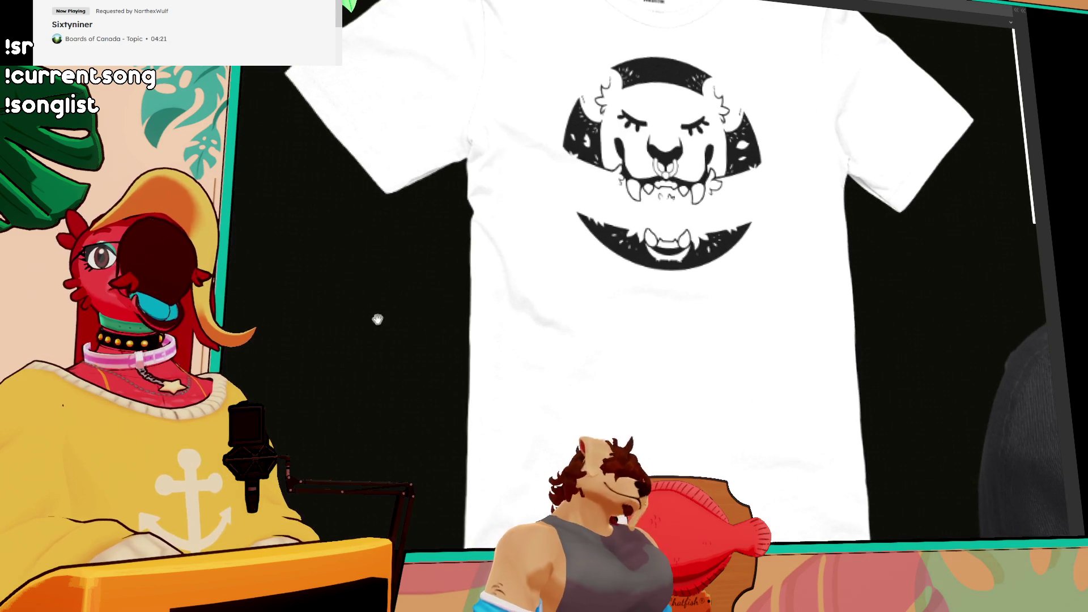
{"action": "scroll", "coordinate": [357, 311], "scroll_direction": "up", "scroll_amount": 2}
{"action": "scroll", "coordinate": [360, 393], "scroll_direction": "down", "scroll_amount": 3}
{"action": "scroll", "coordinate": [359, 393], "scroll_direction": "up", "scroll_amount": 3}
{"action": "scroll", "coordinate": [399, 163], "scroll_direction": "up", "scroll_amount": 2}
{"action": "left_click_drag", "start_coordinate": [340, 163], "coordinate": [382, 204]}
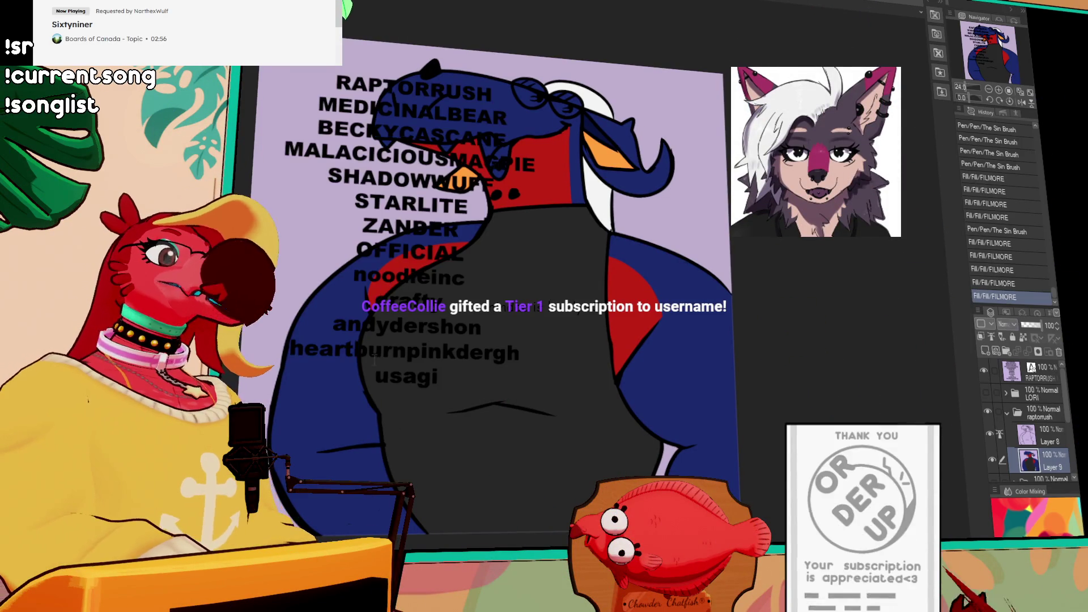
Add two more supporter names as new lines at the end of the names list
{"action": "left_click", "coordinate": [477, 367]}
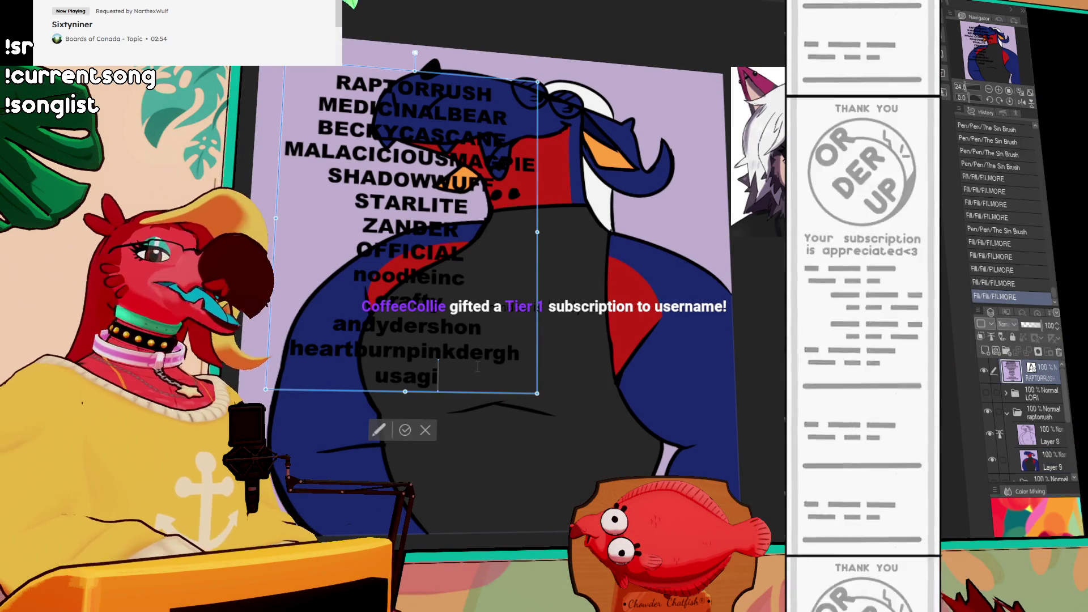
{"action": "key", "text": "Return"}
{"action": "type", "text": "YEENIEB"}
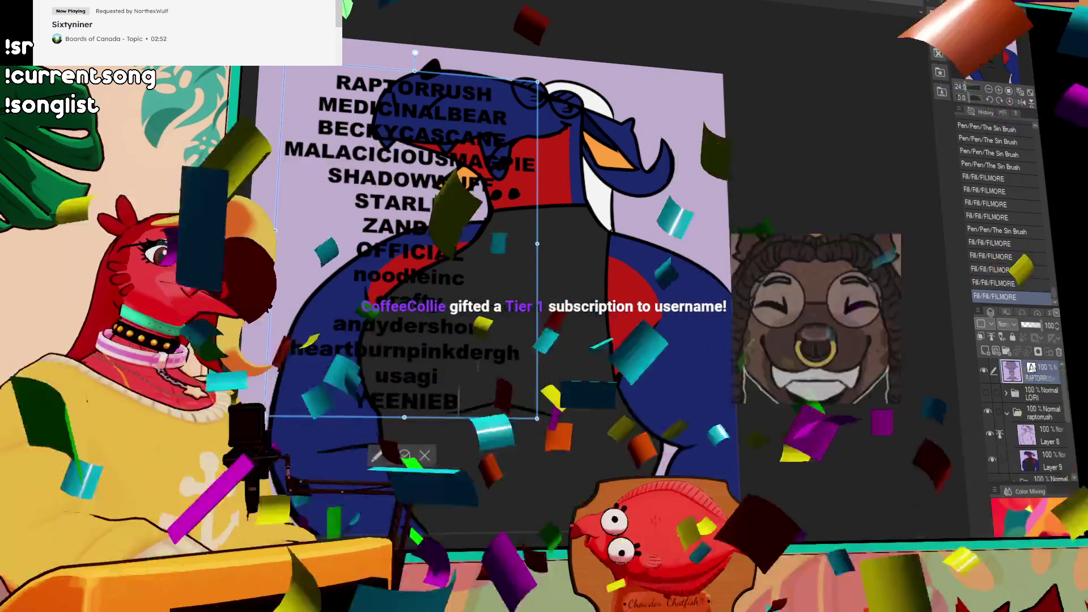
{"action": "type", "text": "EANS"}
{"action": "key", "text": "Return"}
{"action": "type", "text": "divvy"}
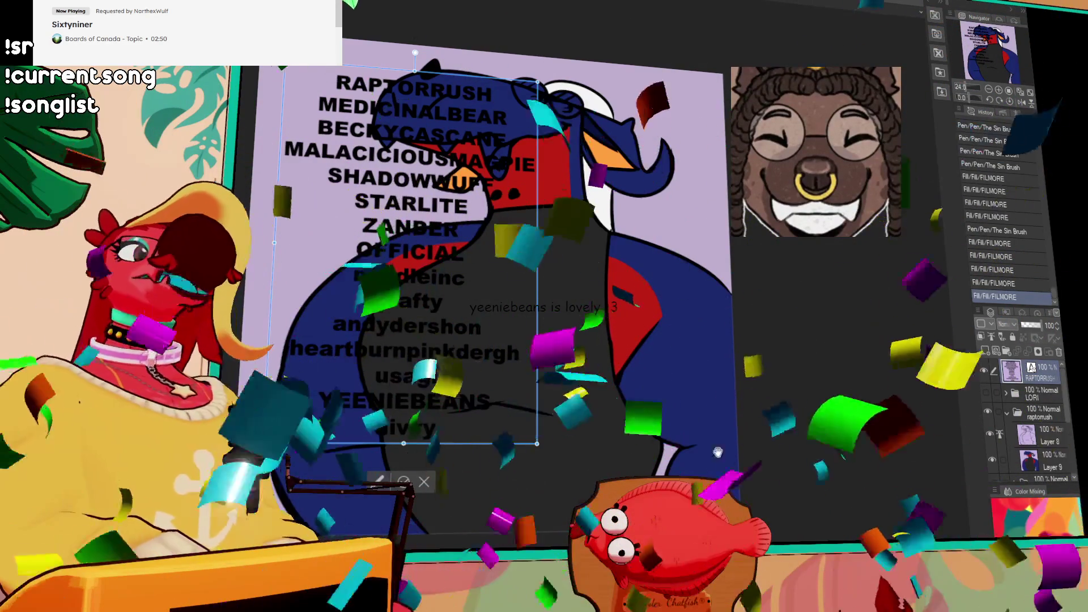
Hide the names text and raptorush layers, and show the chai drawing folder
{"action": "left_click", "coordinate": [984, 370]}
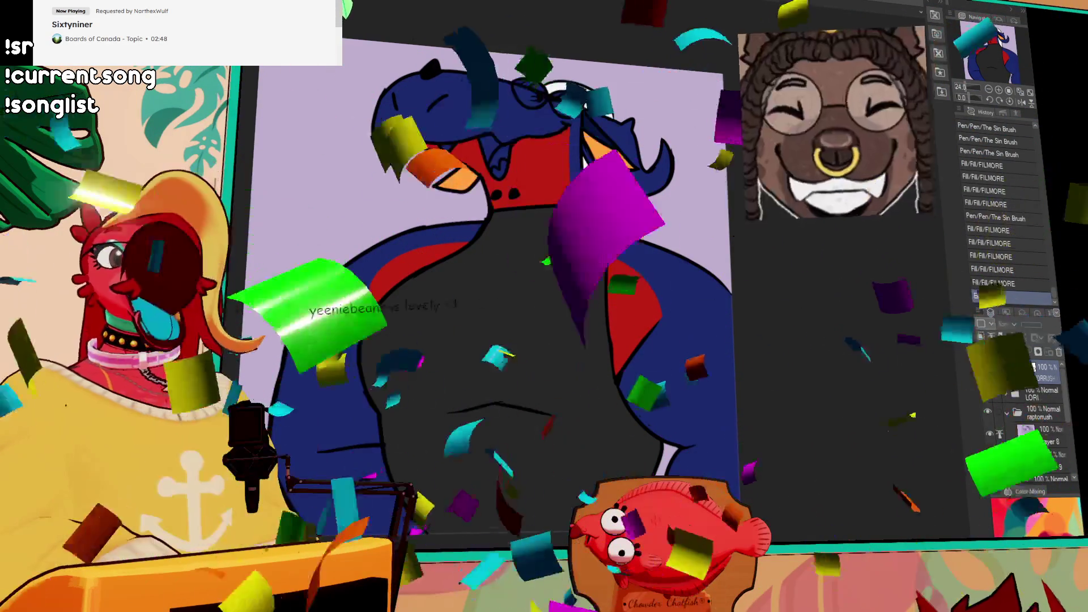
{"action": "scroll", "coordinate": [987, 403], "scroll_direction": "down", "scroll_amount": 1}
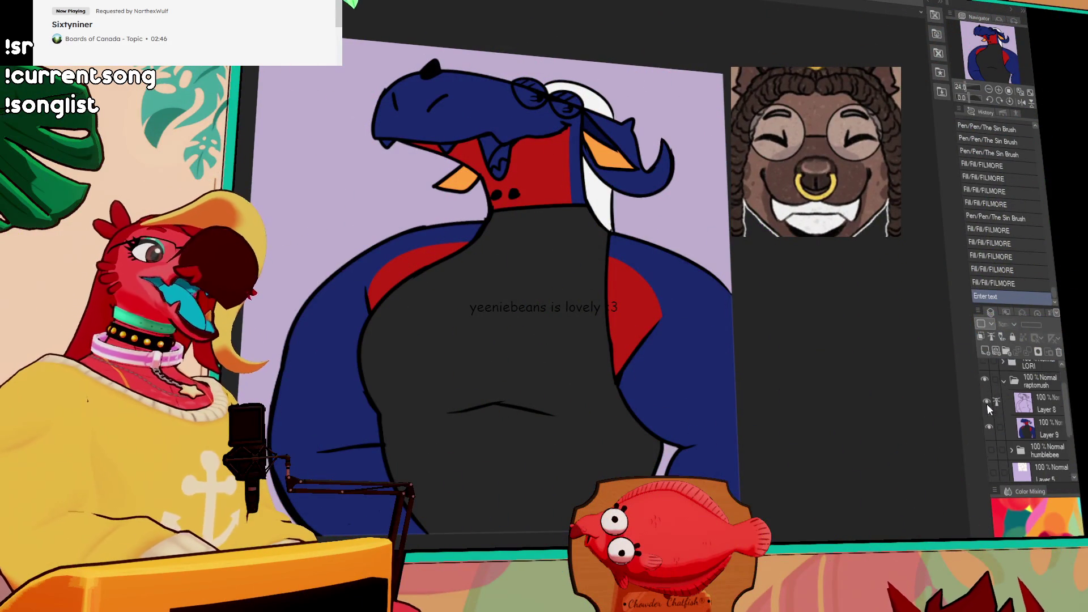
{"action": "scroll", "coordinate": [987, 404], "scroll_direction": "down", "scroll_amount": 2}
{"action": "left_click", "coordinate": [984, 379]}
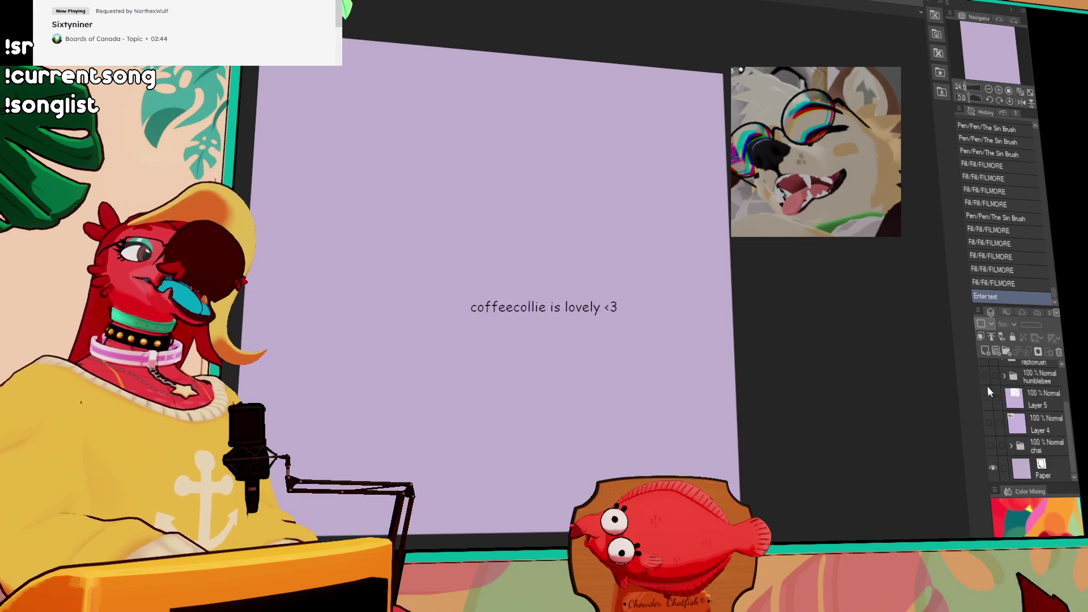
{"action": "left_click", "coordinate": [992, 444]}
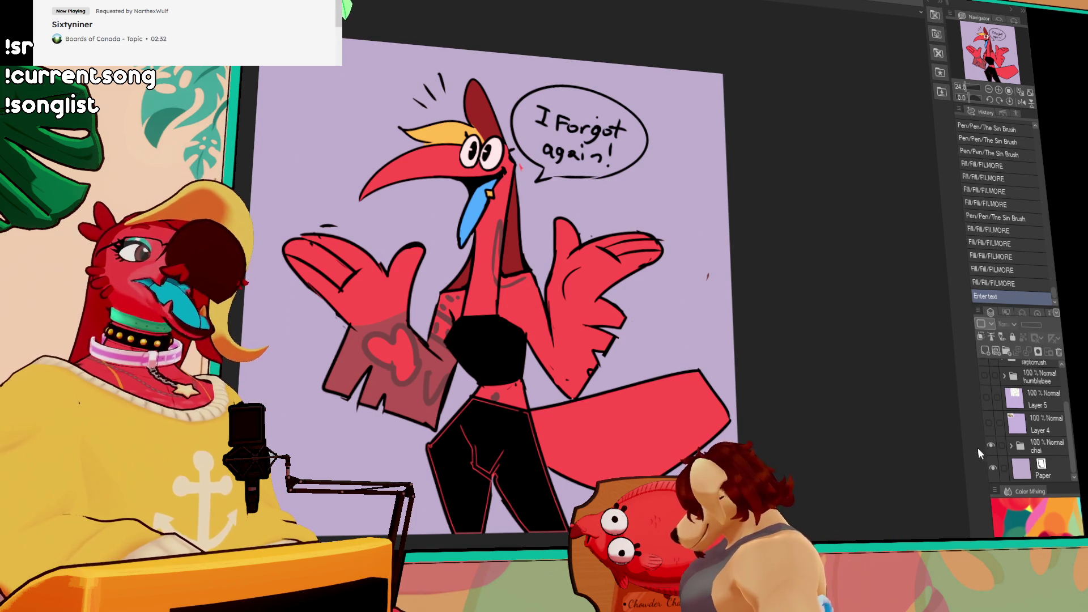
Hide chai, preview the humblebee and LORI drawings, and leave only raptorush visible
{"action": "scroll", "coordinate": [994, 441], "scroll_direction": "up", "scroll_amount": 1}
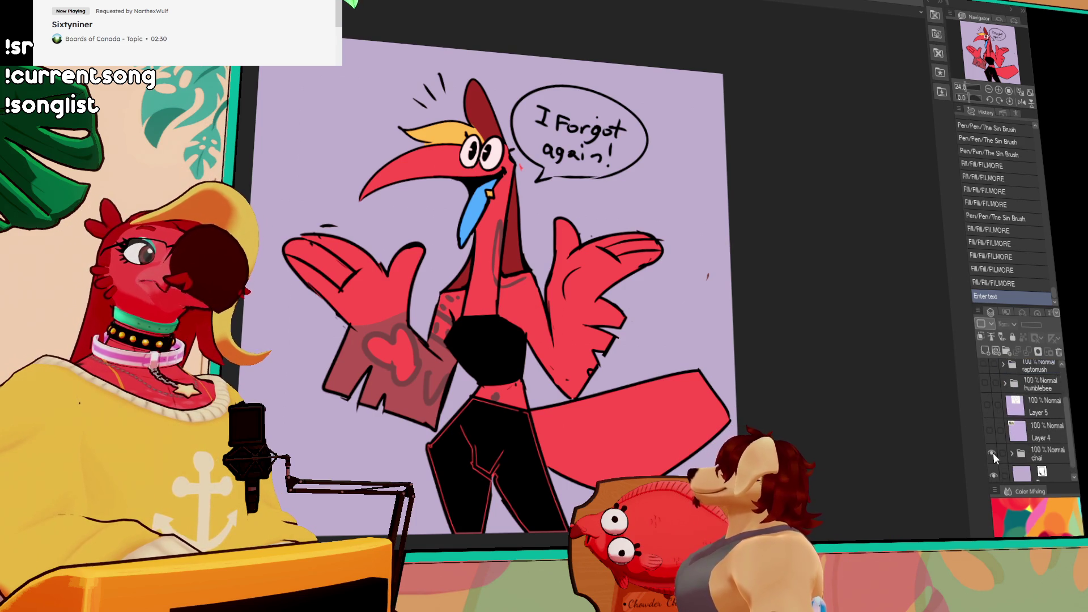
{"action": "left_click", "coordinate": [992, 454]}
{"action": "scroll", "coordinate": [988, 443], "scroll_direction": "up", "scroll_amount": 3}
{"action": "left_click", "coordinate": [987, 424]}
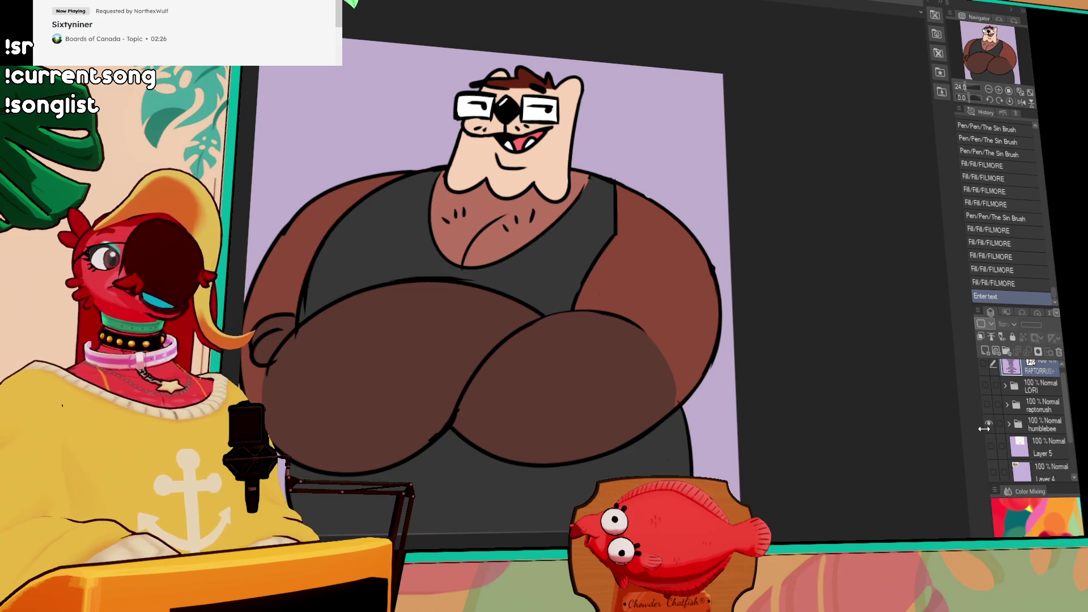
{"action": "left_click", "coordinate": [987, 424]}
{"action": "left_click", "coordinate": [986, 404]}
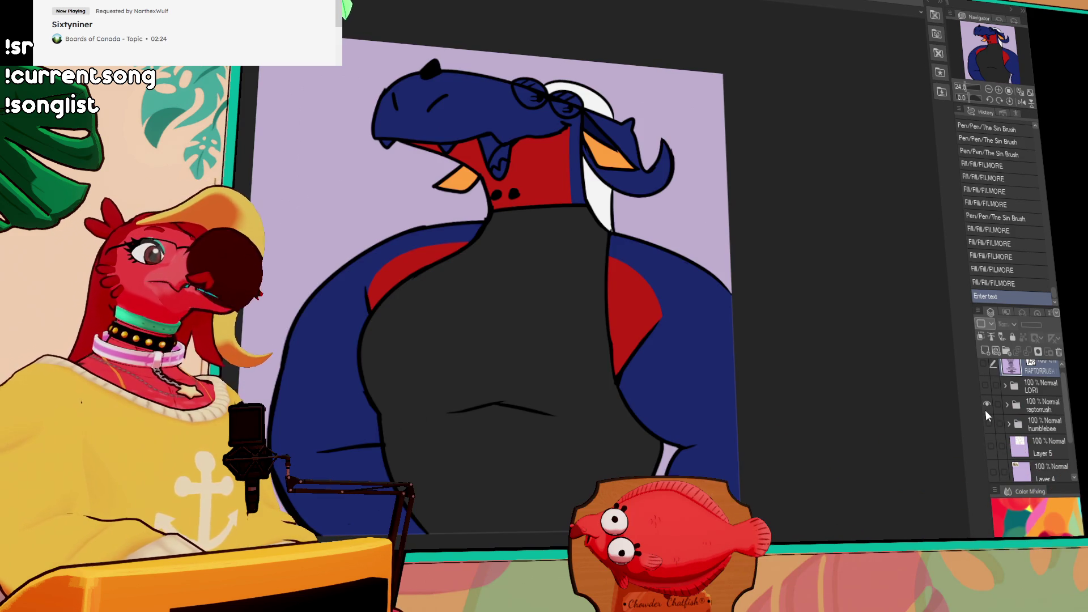
{"action": "left_click", "coordinate": [985, 385]}
{"action": "left_click", "coordinate": [986, 404]}
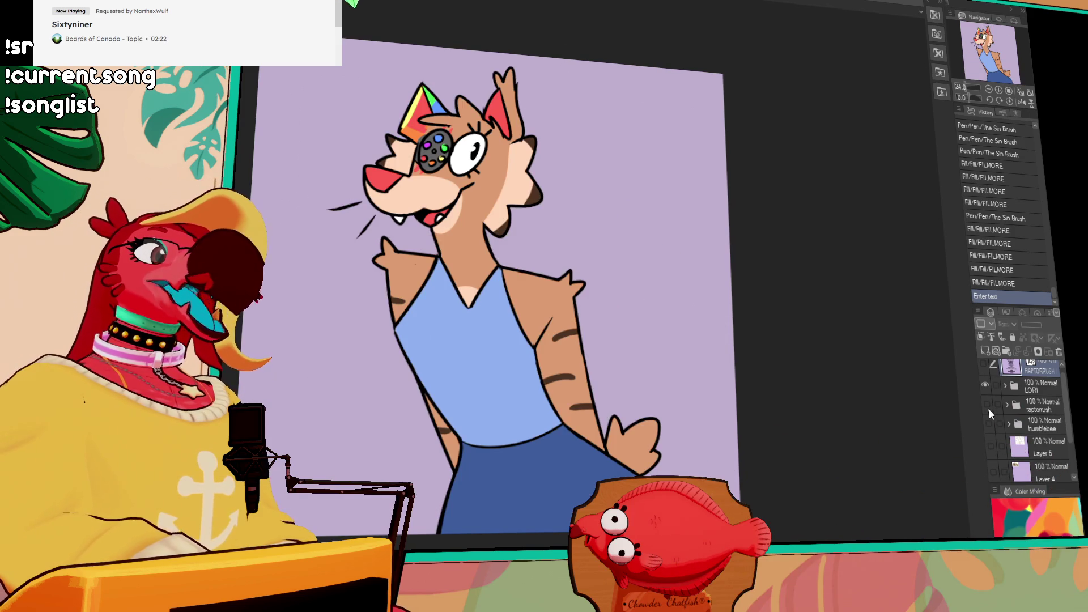
{"action": "left_click", "coordinate": [985, 386]}
{"action": "left_click", "coordinate": [985, 406]}
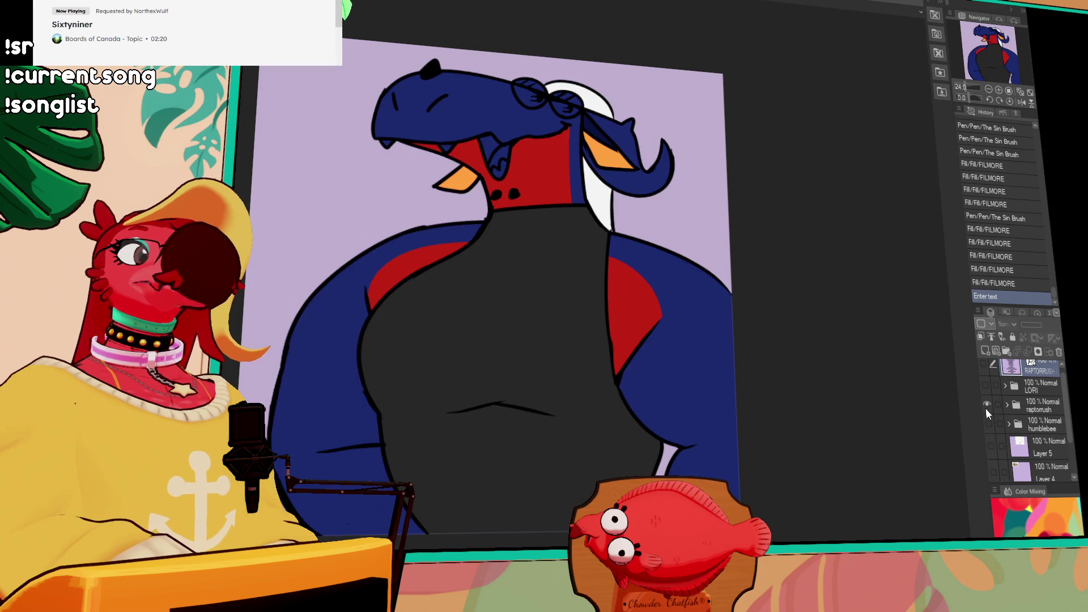
Expand the raptorush folder and select Layer 9
{"action": "left_click", "coordinate": [1007, 405]}
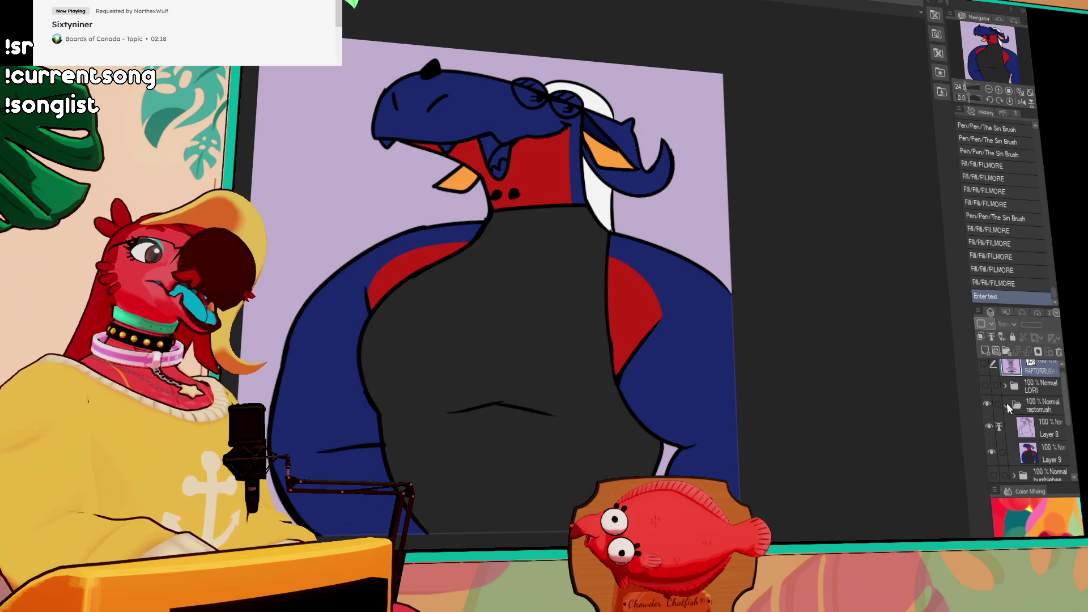
{"action": "left_click", "coordinate": [1046, 437]}
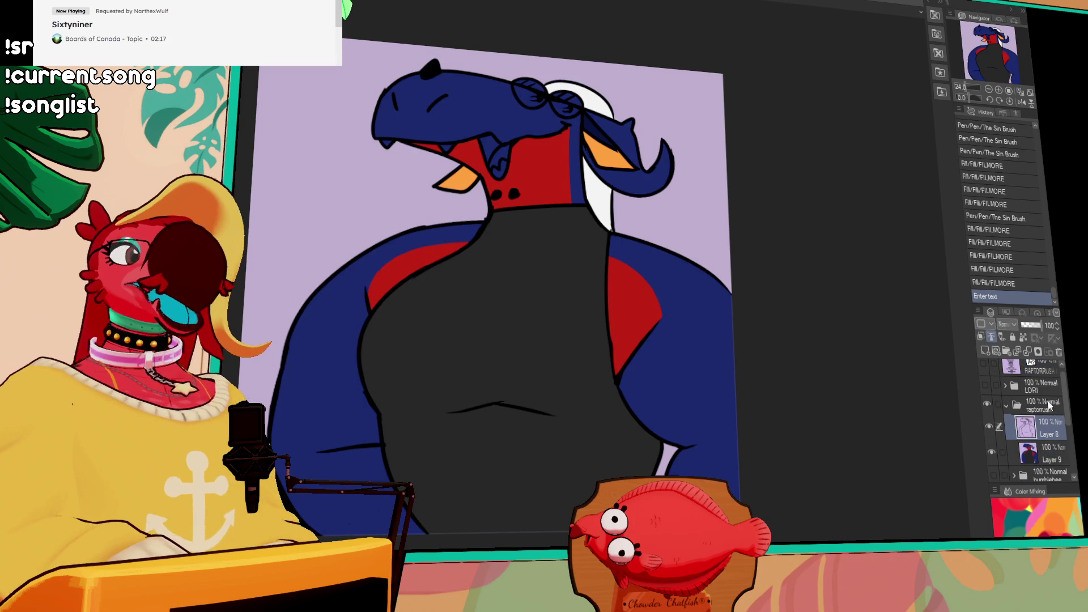
{"action": "left_click", "coordinate": [1055, 456]}
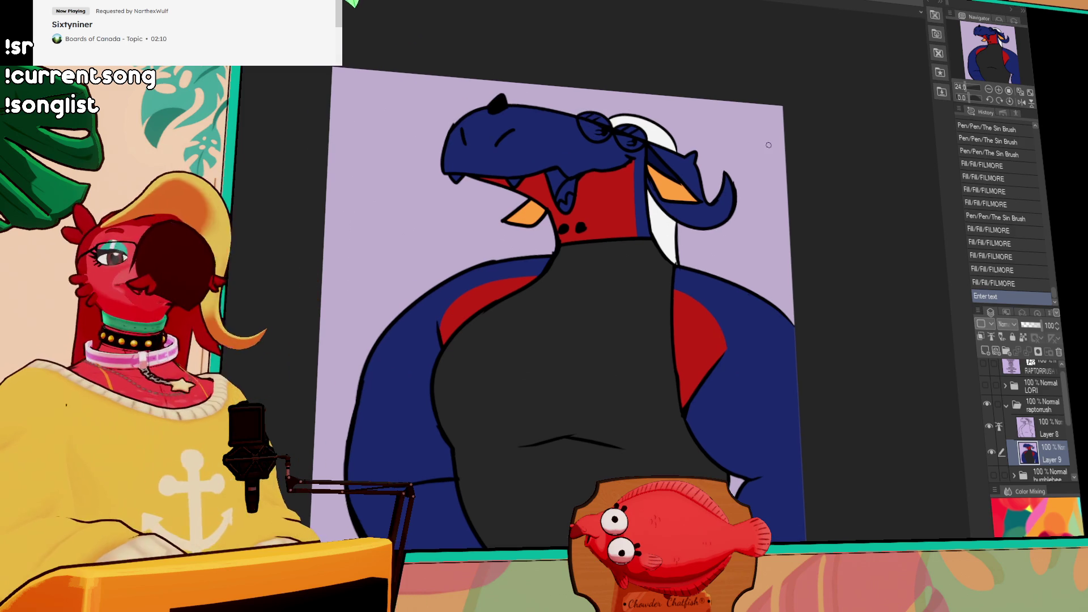
Fill the mouth pink and auto-select the right chest and sleeve region
{"action": "left_click", "coordinate": [645, 196]}
{"action": "left_click", "coordinate": [639, 187]}
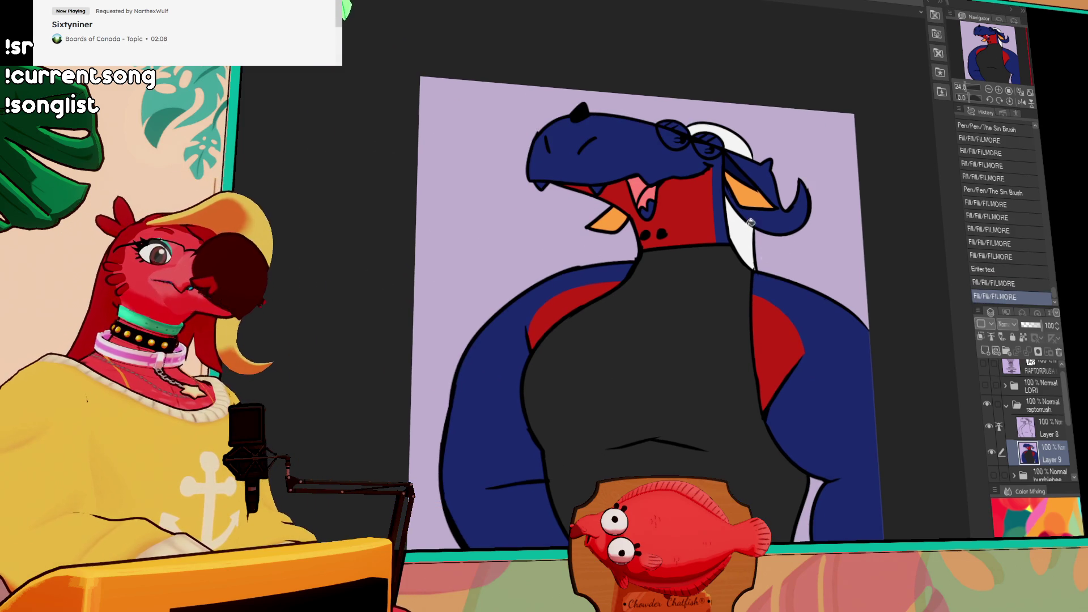
{"action": "left_click", "coordinate": [773, 305]}
{"action": "left_click", "coordinate": [773, 306]}
{"action": "mouse_move", "coordinate": [757, 341]}
{"action": "left_mouse_down"}
{"action": "mouse_move", "coordinate": [787, 293]}
{"action": "mouse_move", "coordinate": [756, 335]}
{"action": "mouse_move", "coordinate": [783, 299]}
{"action": "mouse_move", "coordinate": [774, 326]}
{"action": "left_mouse_up"}
{"action": "key", "text": "ctrl+z"}
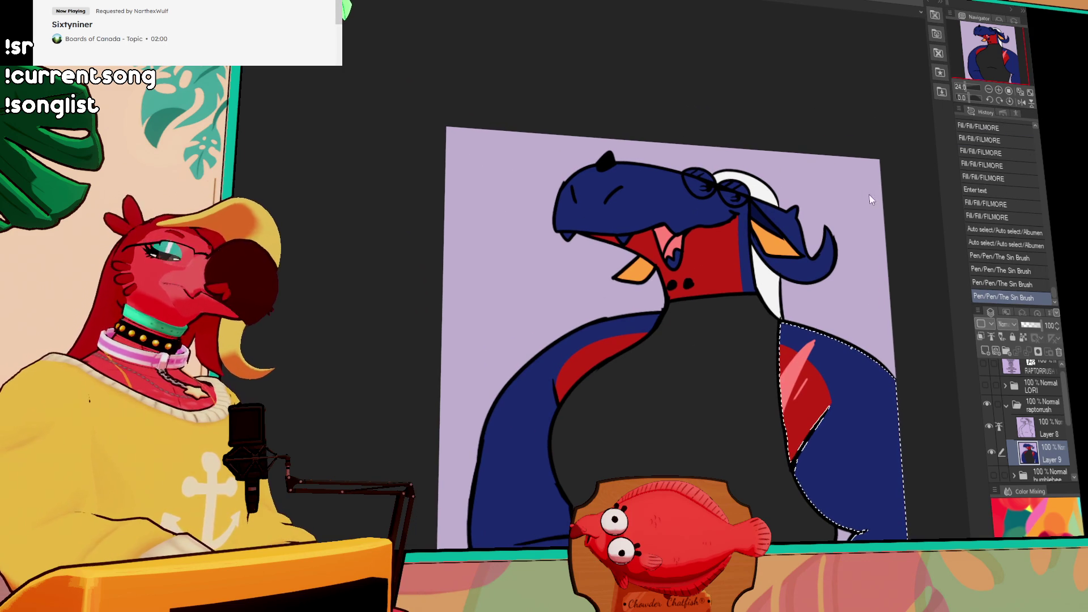
Shade the right sleeve with dark-blue strokes
{"action": "mouse_move", "coordinate": [856, 392]}
{"action": "left_mouse_down"}
{"action": "mouse_move", "coordinate": [897, 418]}
{"action": "mouse_move", "coordinate": [861, 436]}
{"action": "left_mouse_up"}
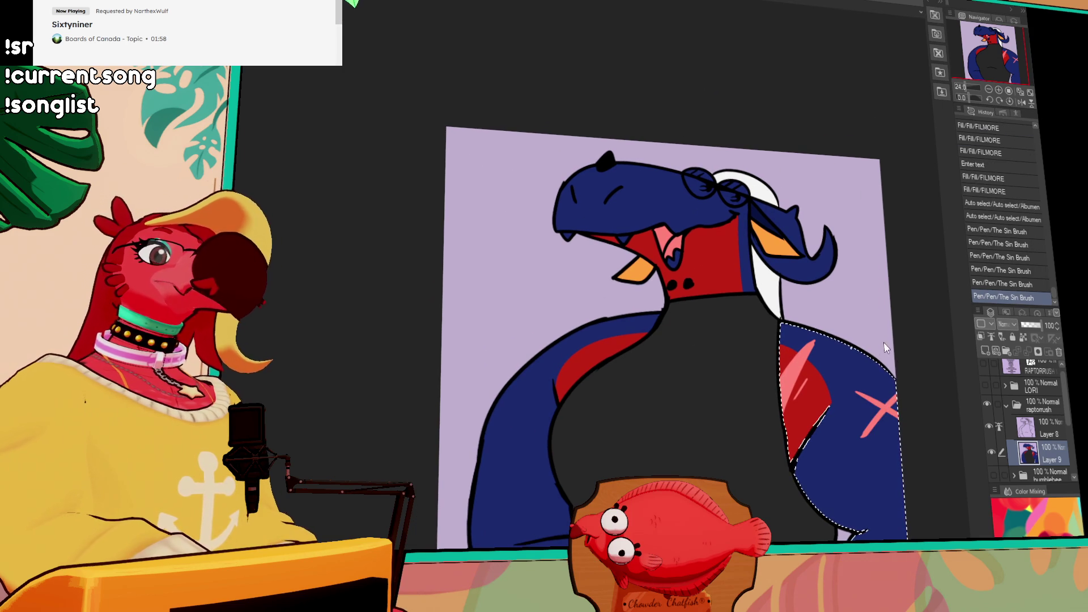
{"action": "mouse_move", "coordinate": [883, 363]}
{"action": "left_mouse_down"}
{"action": "mouse_move", "coordinate": [835, 266]}
{"action": "mouse_move", "coordinate": [805, 266]}
{"action": "mouse_move", "coordinate": [841, 277]}
{"action": "left_mouse_up"}
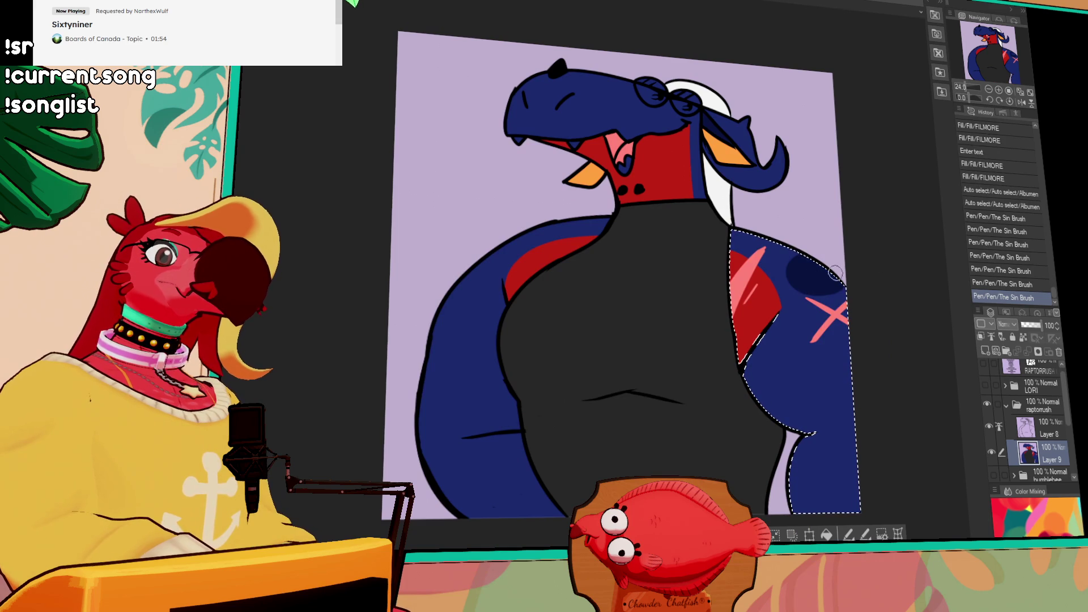
{"action": "left_click_drag", "start_coordinate": [846, 384], "coordinate": [833, 413]}
{"action": "left_click_drag", "start_coordinate": [850, 368], "coordinate": [838, 408]}
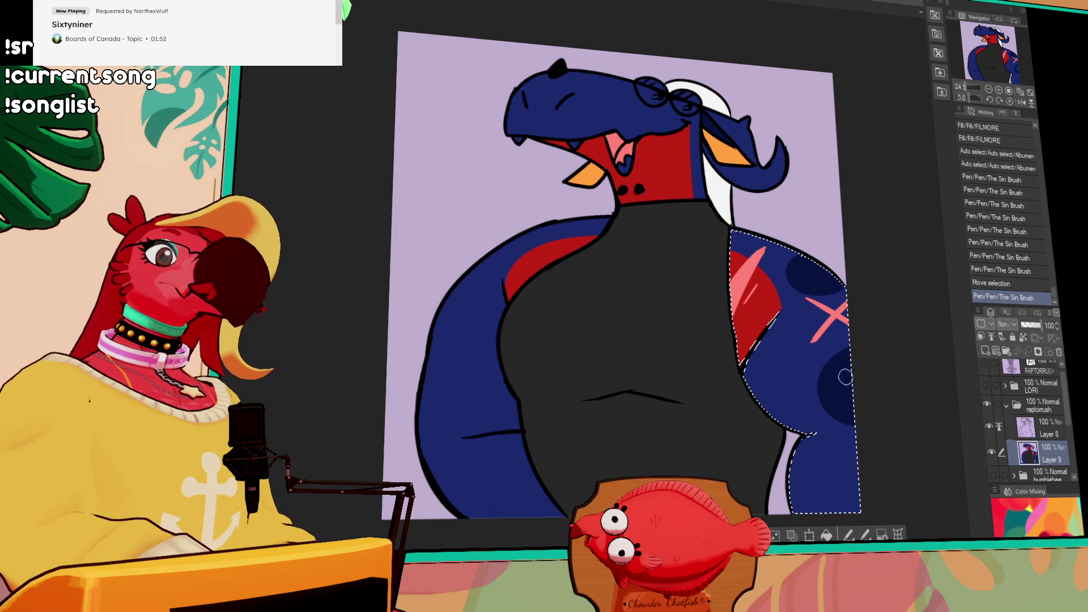
{"action": "key", "text": "ctrl+d"}
{"action": "left_click_drag", "start_coordinate": [858, 342], "coordinate": [852, 408]}
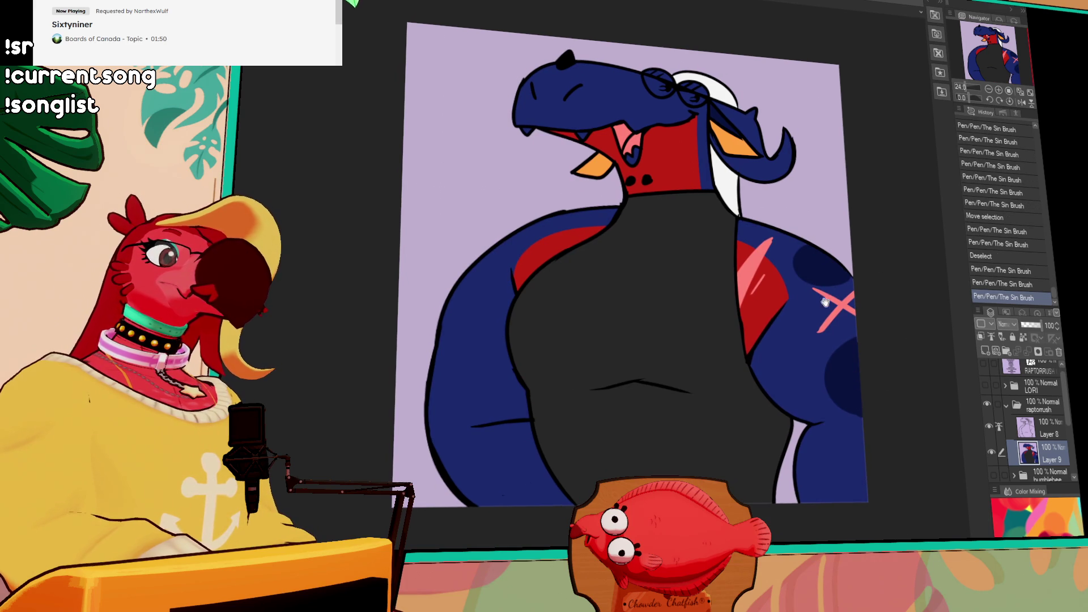
{"action": "left_click_drag", "start_coordinate": [793, 234], "coordinate": [797, 263]}
Auto-select the left sleeve and shade it dark blue
{"action": "left_click_drag", "start_coordinate": [714, 241], "coordinate": [719, 267]}
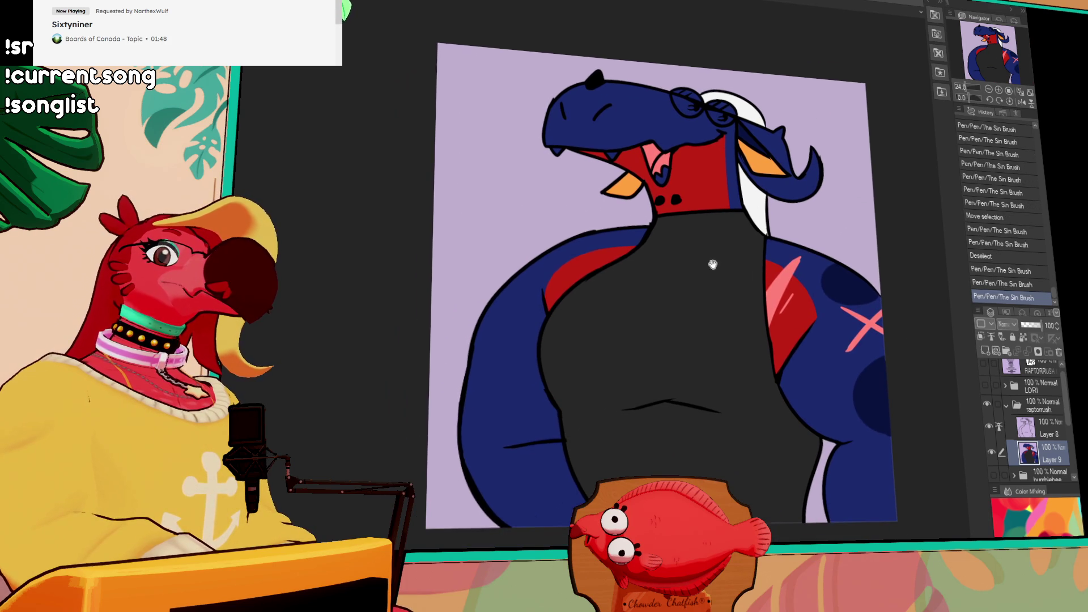
{"action": "left_click", "coordinate": [499, 340]}
{"action": "left_click_drag", "start_coordinate": [482, 312], "coordinate": [491, 346]}
{"action": "mouse_move", "coordinate": [473, 391]}
{"action": "left_mouse_down"}
{"action": "mouse_move", "coordinate": [462, 436]}
{"action": "mouse_move", "coordinate": [463, 399]}
{"action": "left_mouse_up"}
{"action": "key", "text": "ctrl+d"}
Fill small gaps around the eyes and add white highlights on the glasses
{"action": "left_click_drag", "start_coordinate": [859, 206], "coordinate": [859, 229]}
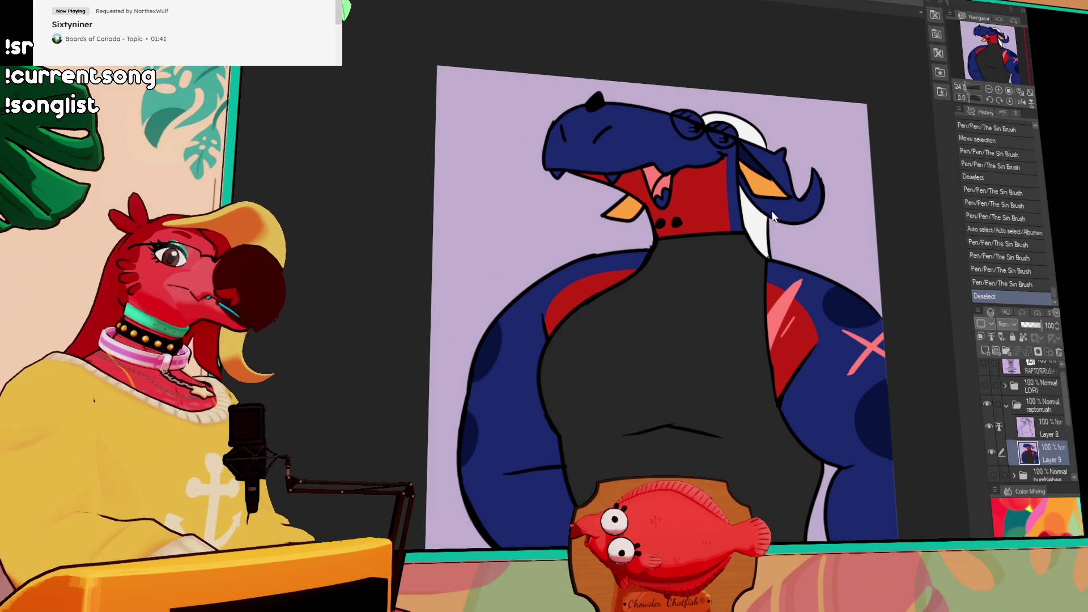
{"action": "left_click_drag", "start_coordinate": [736, 148], "coordinate": [754, 219]}
{"action": "left_click", "coordinate": [699, 180]}
{"action": "left_click", "coordinate": [740, 182]}
{"action": "left_click", "coordinate": [708, 184]}
{"action": "key", "text": "ctrl+z"}
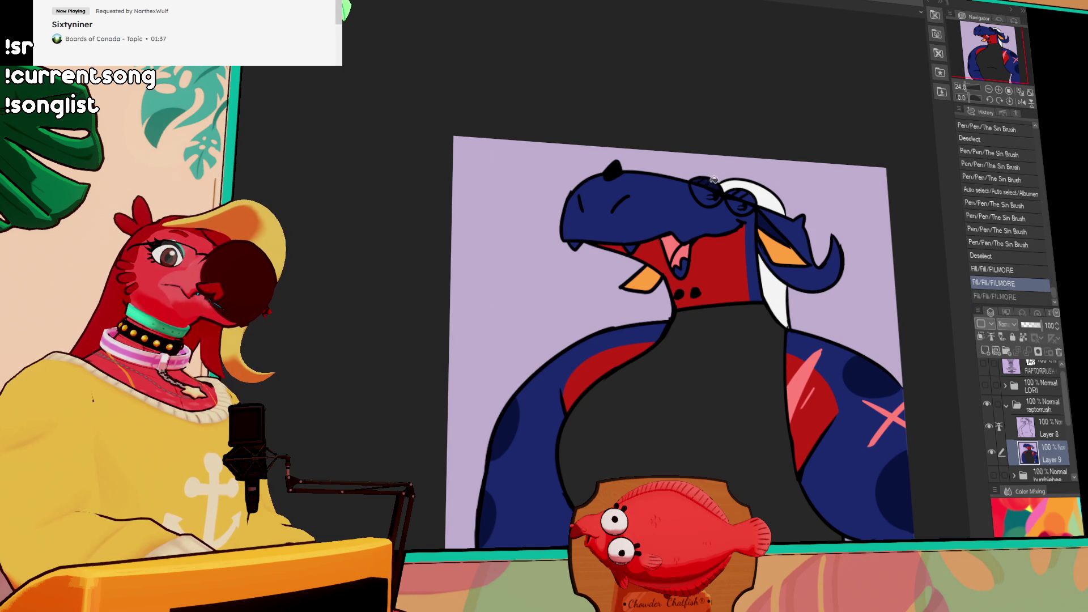
{"action": "left_click_drag", "start_coordinate": [705, 181], "coordinate": [715, 176]}
{"action": "left_click_drag", "start_coordinate": [742, 191], "coordinate": [749, 196]}
{"action": "key", "text": "g"}
{"action": "left_click", "coordinate": [748, 182]}
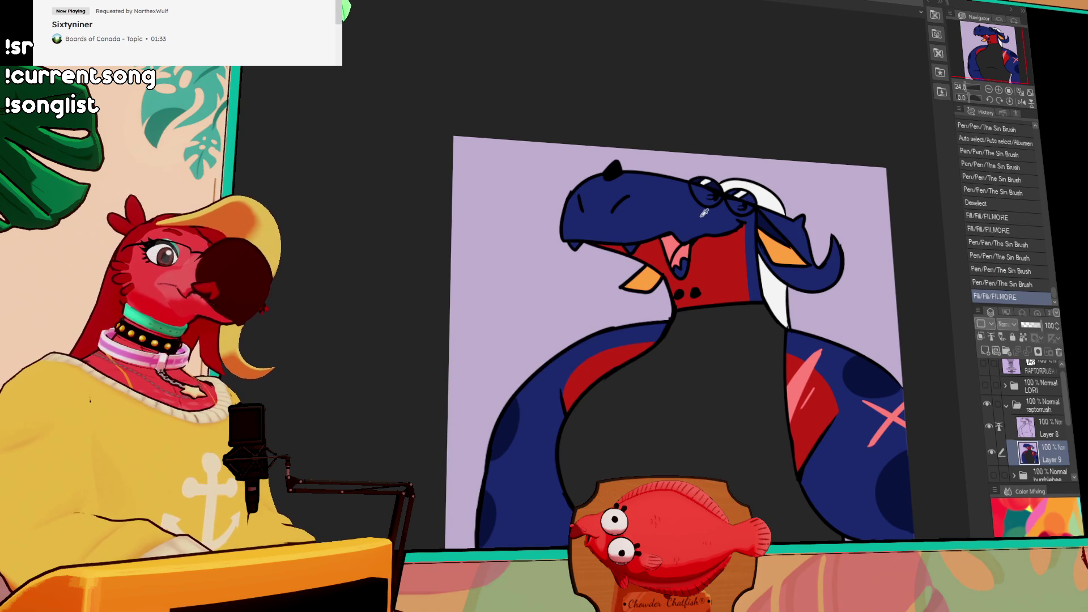
{"action": "left_click_drag", "start_coordinate": [796, 253], "coordinate": [791, 243]}
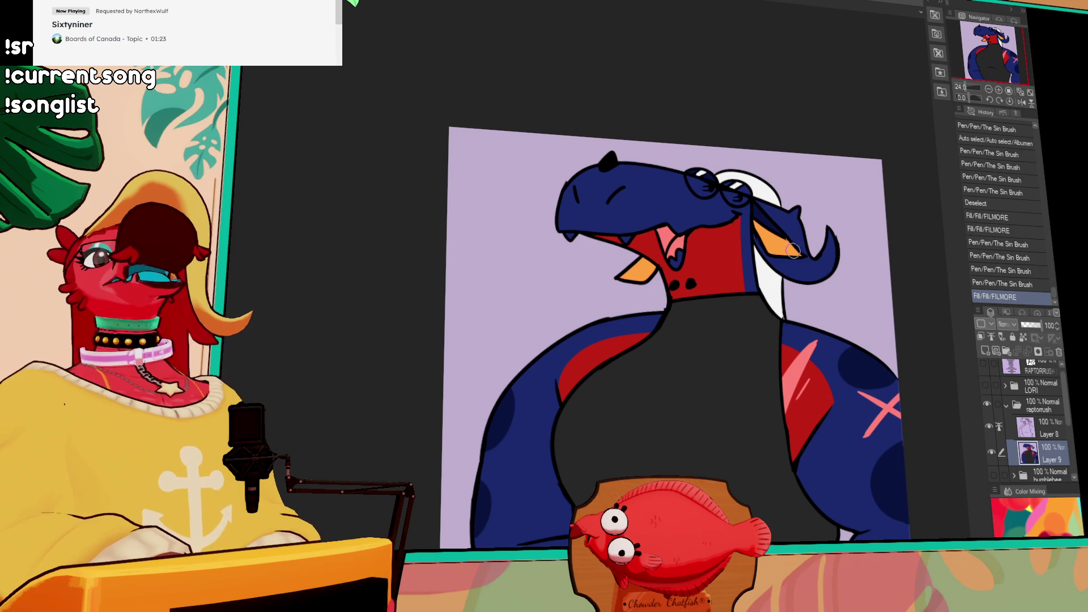
Touch up around the glasses and fill both eye whites white
{"action": "scroll", "coordinate": [783, 229], "scroll_direction": "up", "scroll_amount": 1}
{"action": "left_click", "coordinate": [753, 211]}
{"action": "left_click_drag", "start_coordinate": [729, 210], "coordinate": [740, 202]}
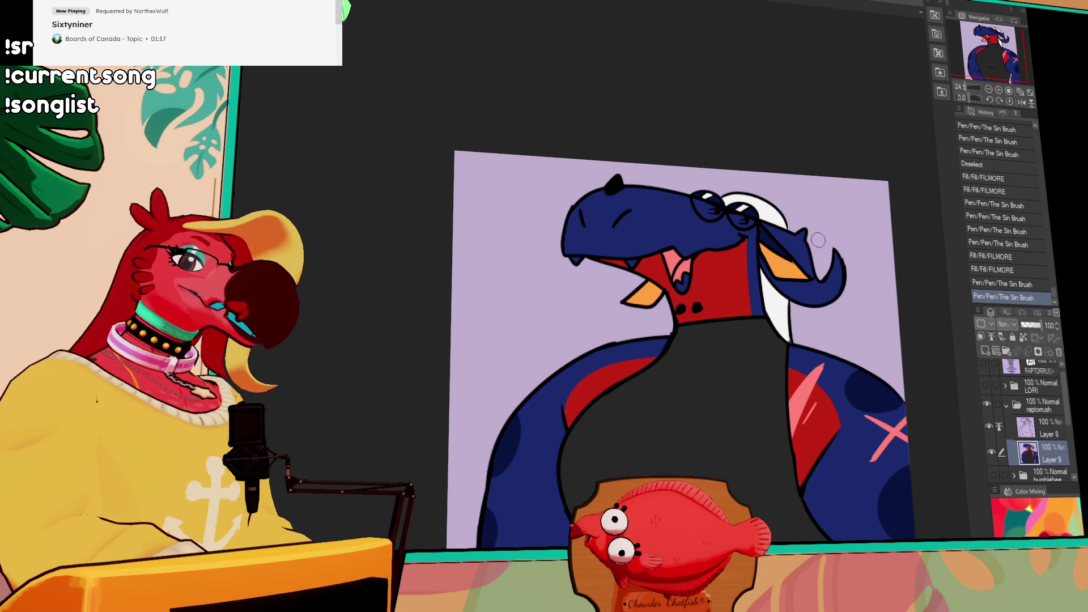
{"action": "scroll", "coordinate": [737, 215], "scroll_direction": "up", "scroll_amount": 1}
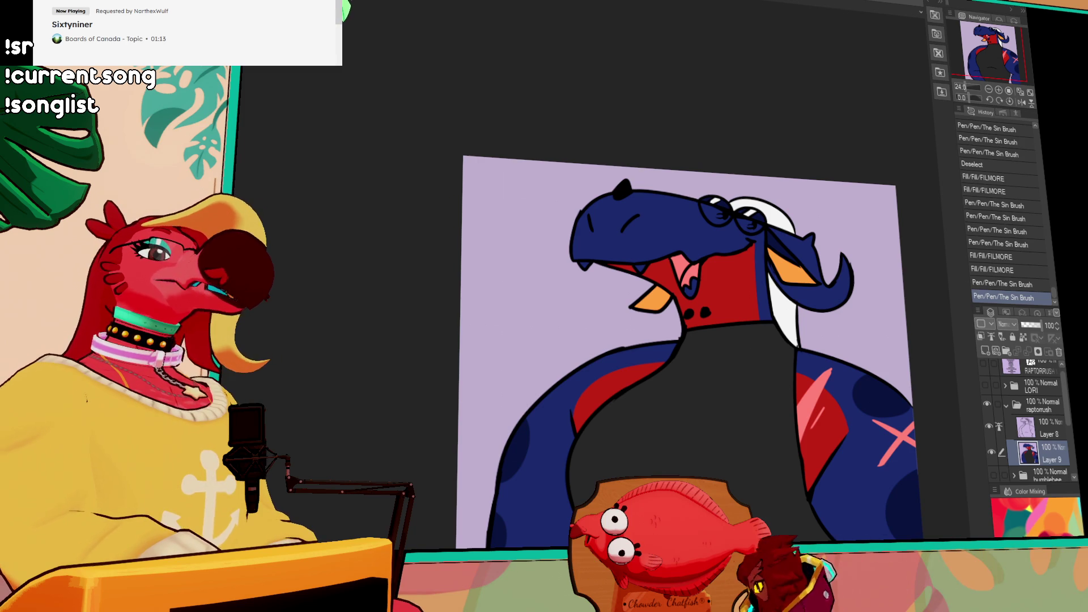
{"action": "left_click", "coordinate": [717, 220]}
{"action": "left_click", "coordinate": [758, 227]}
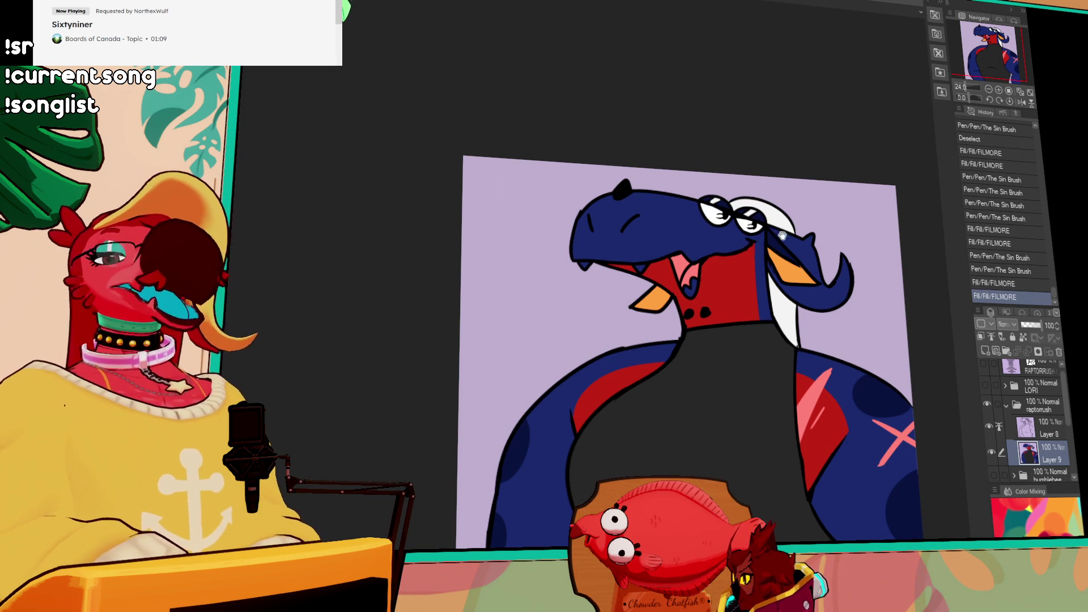
Fill the three teeth white
{"action": "left_click_drag", "start_coordinate": [779, 234], "coordinate": [785, 225]}
{"action": "left_click", "coordinate": [695, 279]}
{"action": "left_click", "coordinate": [650, 253]}
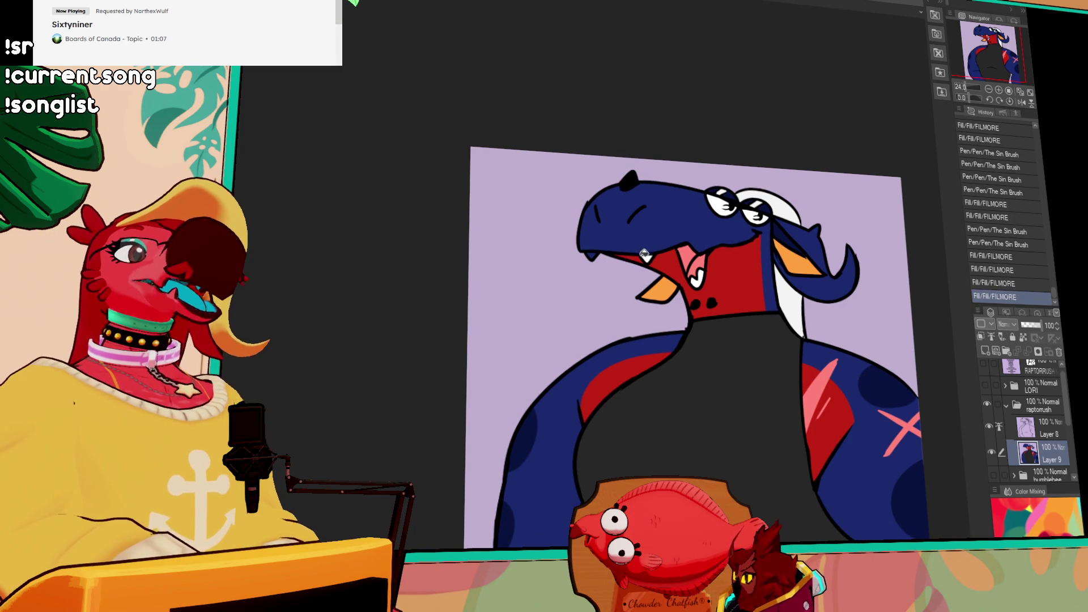
{"action": "left_click", "coordinate": [593, 254]}
{"action": "left_click_drag", "start_coordinate": [780, 254], "coordinate": [781, 255]}
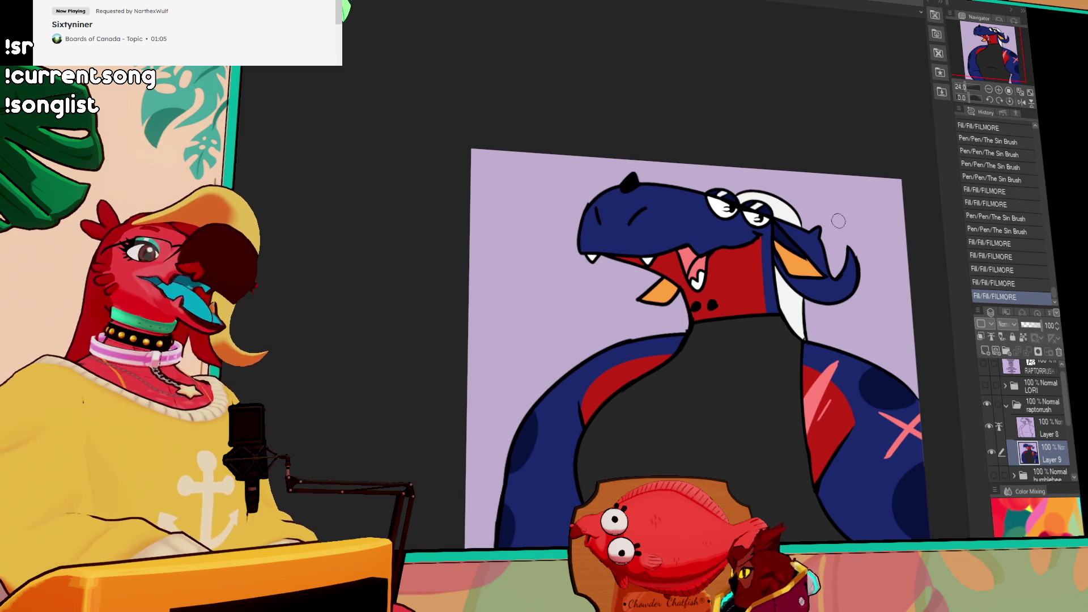
Refill the dark-blue crest and paint red streaks inside it
{"action": "left_click_drag", "start_coordinate": [863, 242], "coordinate": [857, 251]}
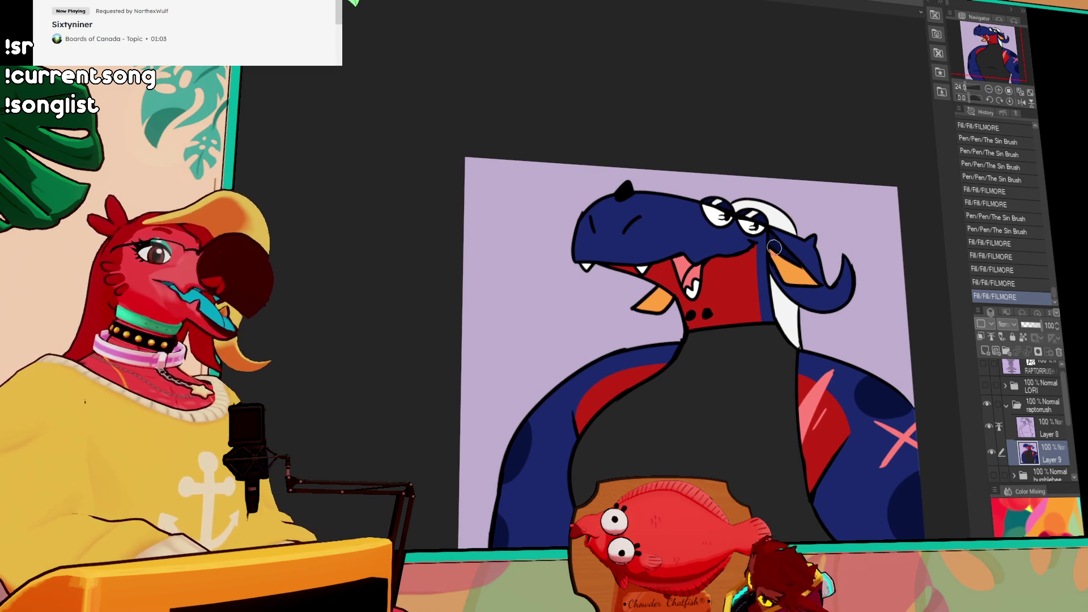
{"action": "left_click", "coordinate": [825, 306]}
{"action": "left_click", "coordinate": [797, 258]}
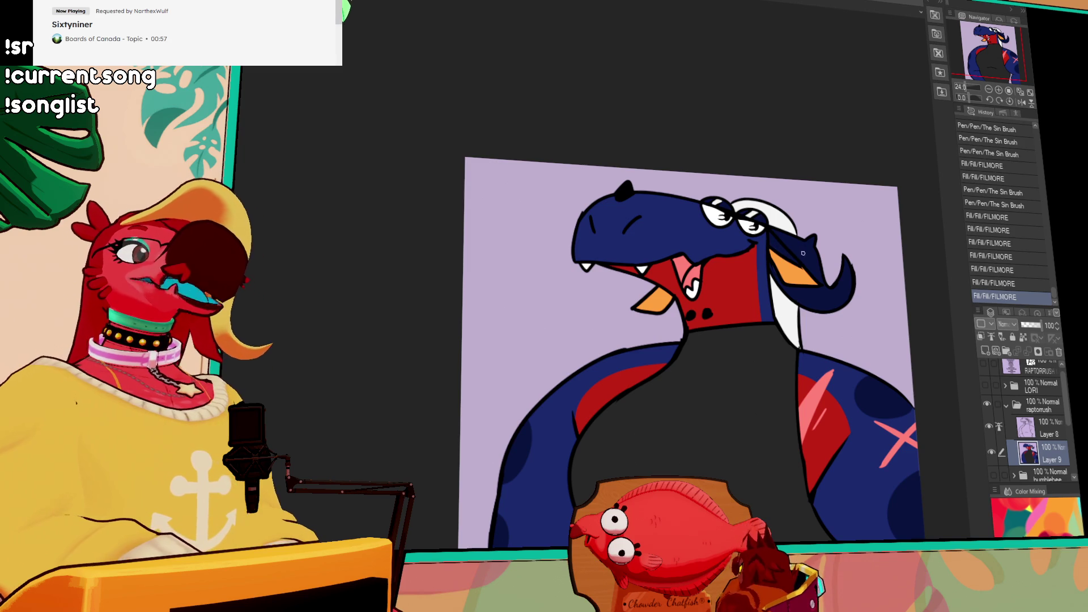
{"action": "left_click", "coordinate": [803, 252]}
{"action": "left_click_drag", "start_coordinate": [793, 250], "coordinate": [824, 286]}
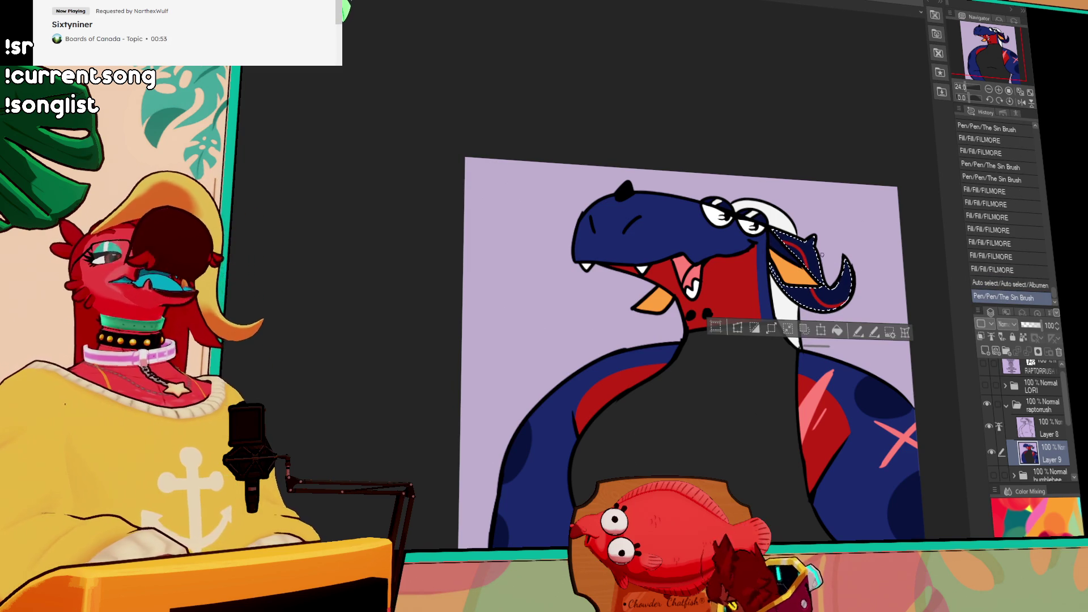
{"action": "key", "text": "ctrl+d"}
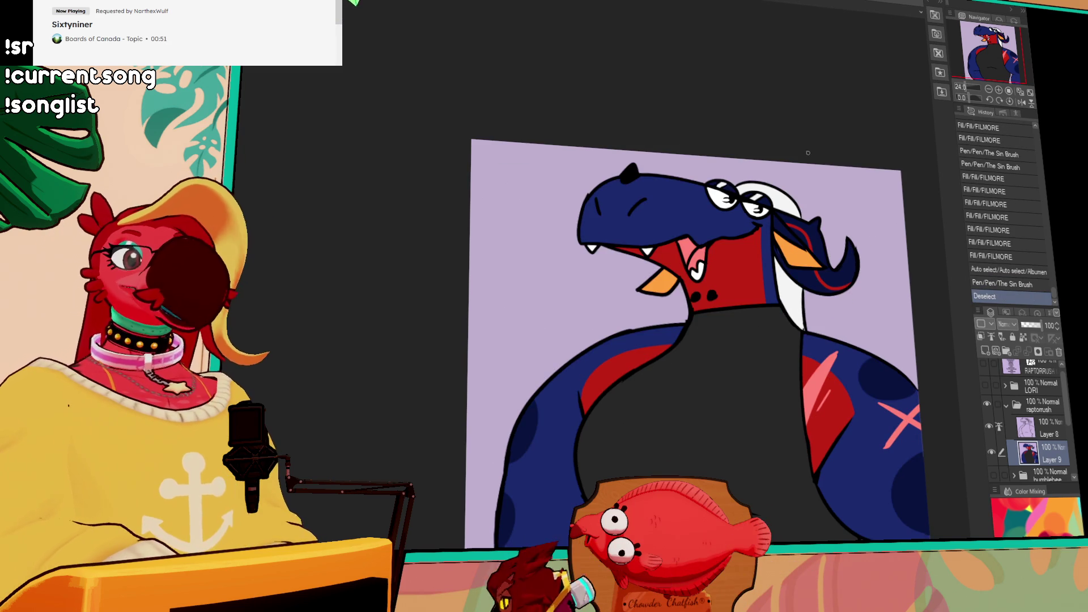
Add a pink mark on the blue head within an auto-selection
{"action": "left_click_drag", "start_coordinate": [804, 340], "coordinate": [796, 258]}
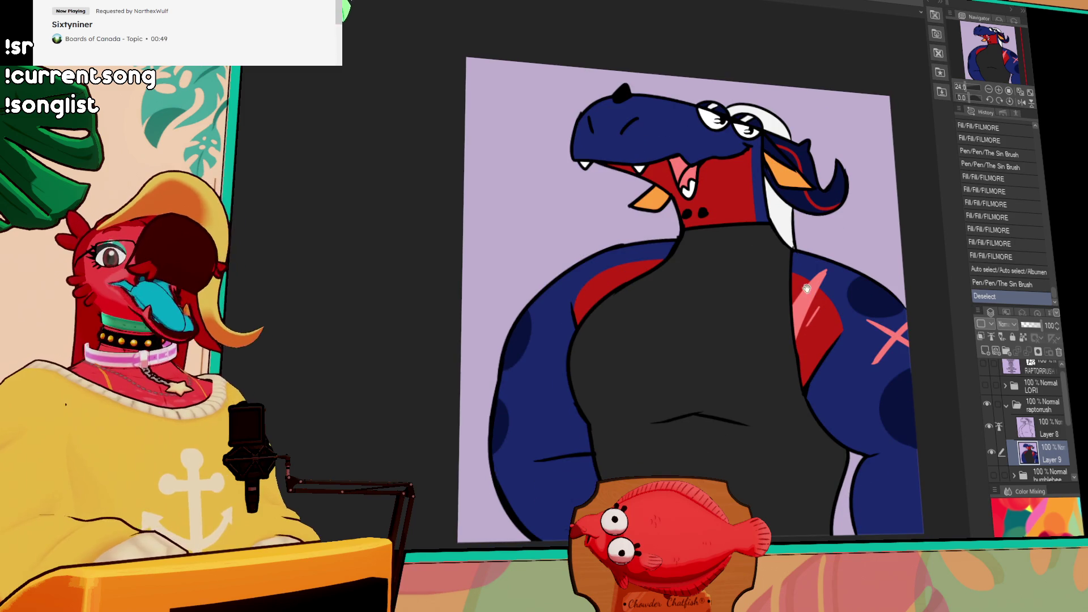
{"action": "left_click_drag", "start_coordinate": [819, 220], "coordinate": [814, 209]}
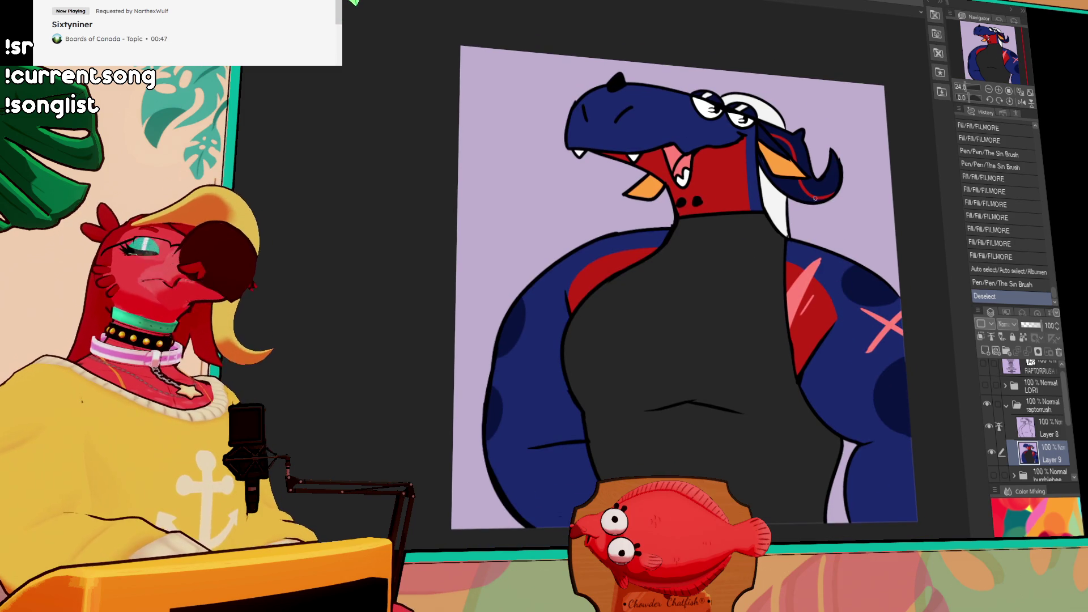
{"action": "left_click_drag", "start_coordinate": [855, 275], "coordinate": [836, 343]}
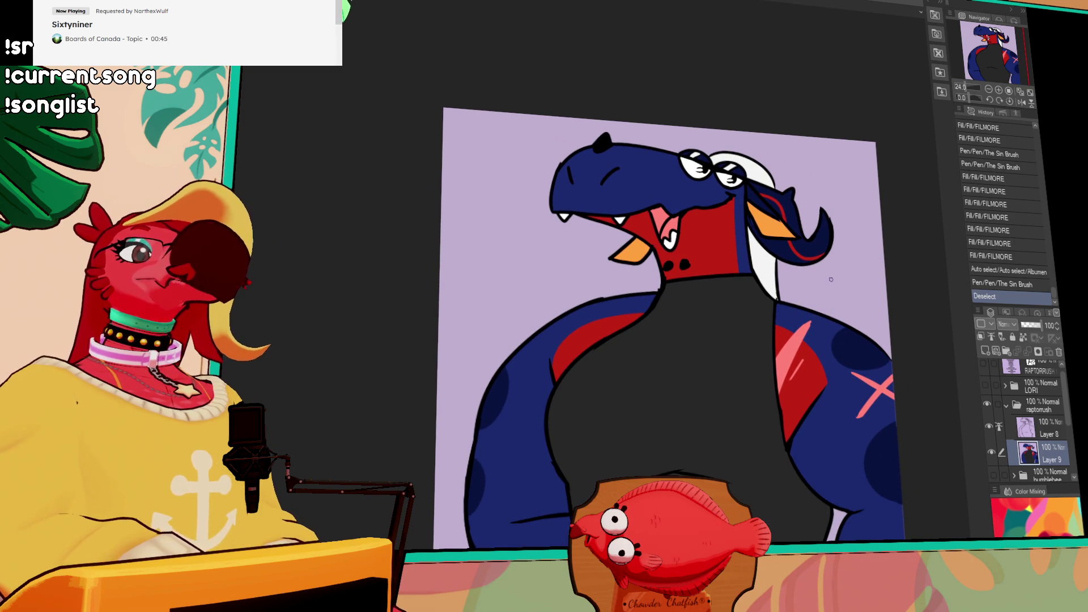
{"action": "left_click_drag", "start_coordinate": [785, 243], "coordinate": [838, 223]}
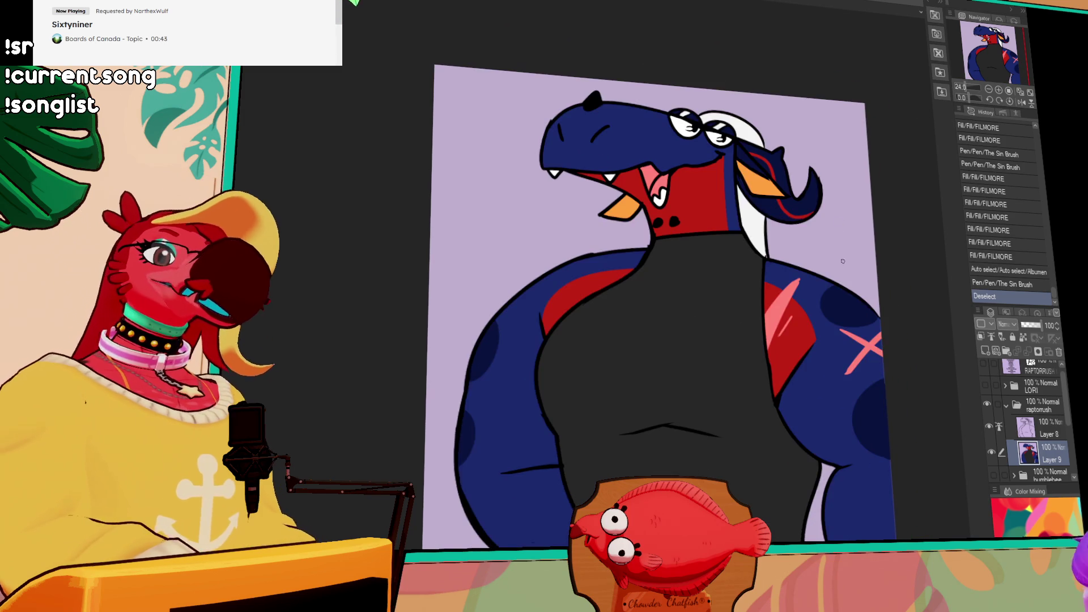
{"action": "left_click_drag", "start_coordinate": [788, 283], "coordinate": [787, 339]}
{"action": "left_click_drag", "start_coordinate": [754, 272], "coordinate": [789, 310]}
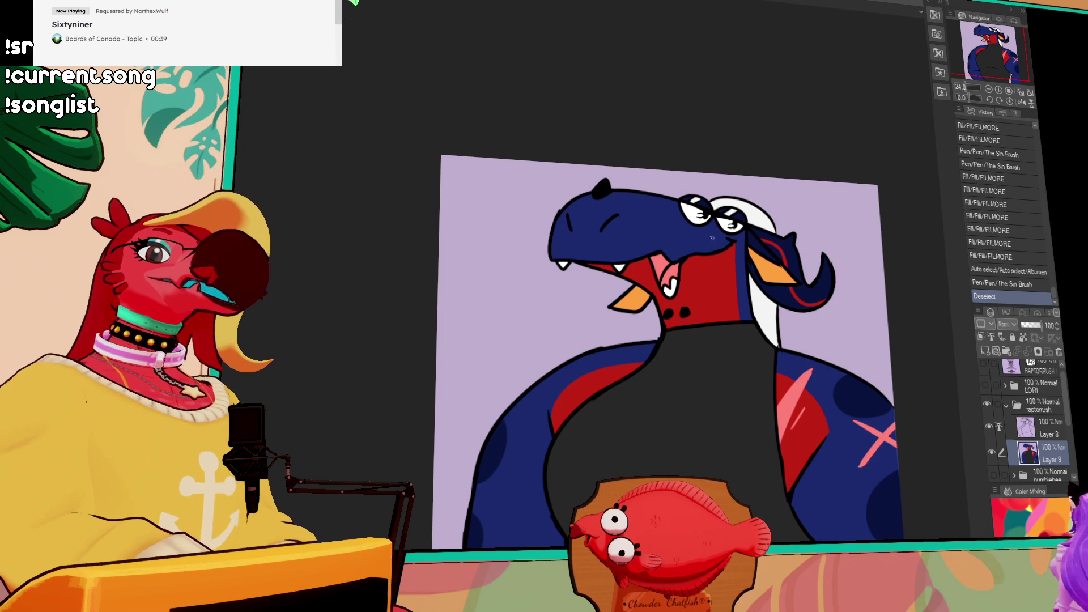
{"action": "left_click", "coordinate": [608, 252]}
{"action": "left_click_drag", "start_coordinate": [602, 240], "coordinate": [602, 256]}
{"action": "key", "text": "ctrl+d"}
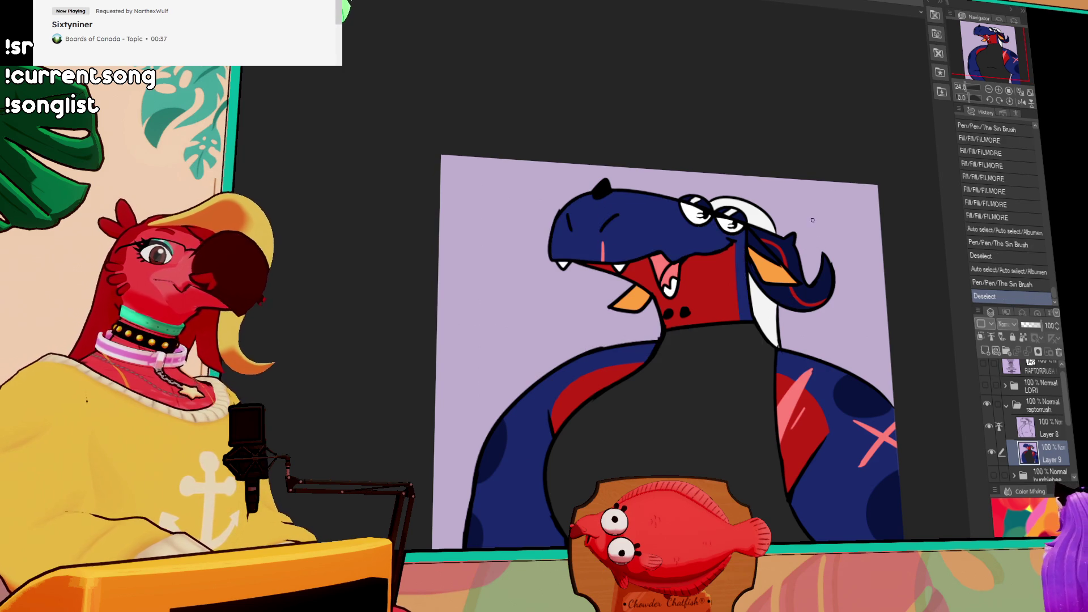
{"action": "left_click_drag", "start_coordinate": [843, 285], "coordinate": [793, 202]}
{"action": "scroll", "coordinate": [829, 263], "scroll_direction": "down", "scroll_amount": 3}
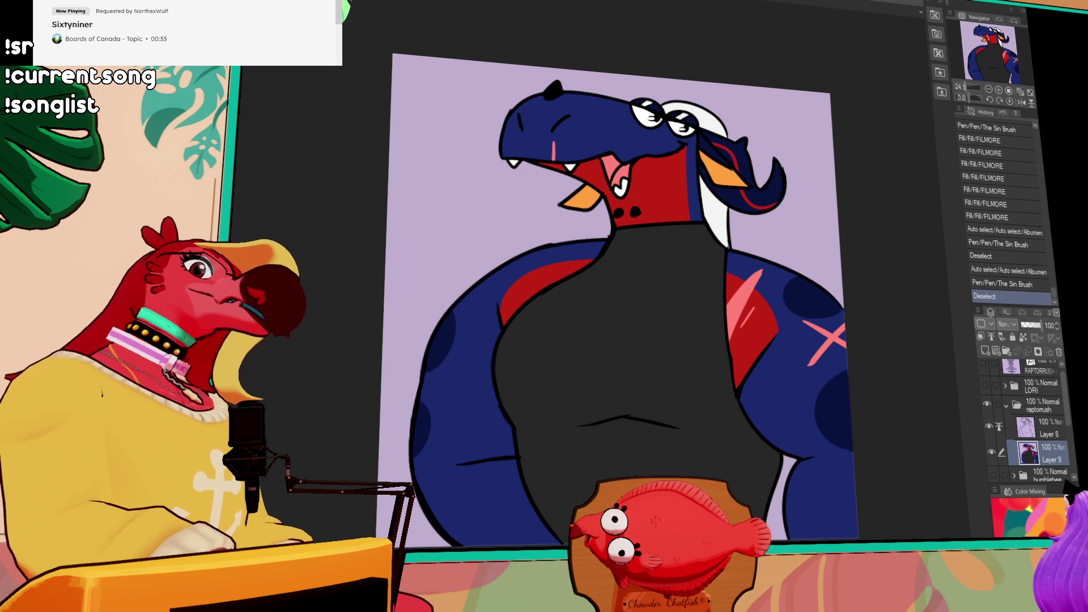
Fill the dark grey torso pure black and touch up the mouth
{"action": "left_click", "coordinate": [724, 318]}
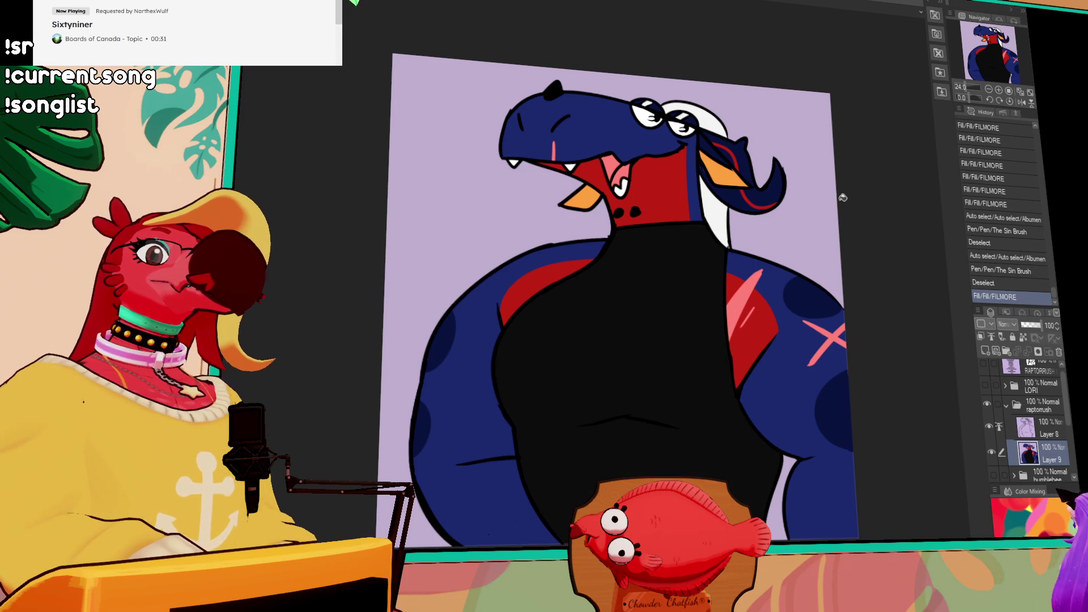
{"action": "left_click_drag", "start_coordinate": [824, 204], "coordinate": [830, 209]}
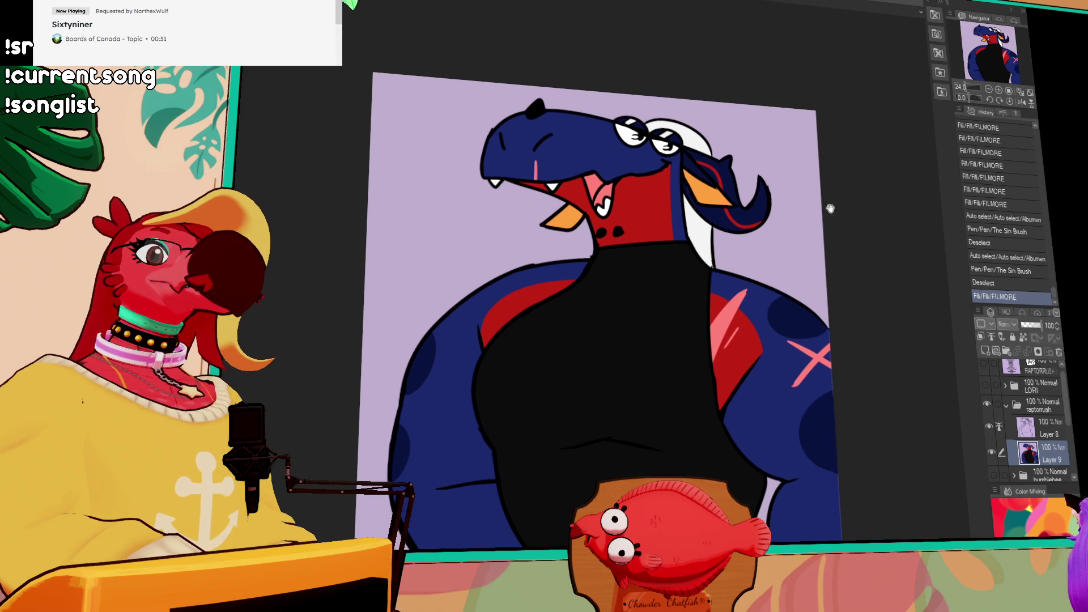
{"action": "left_click", "coordinate": [610, 180]}
{"action": "left_click_drag", "start_coordinate": [793, 218], "coordinate": [784, 209]}
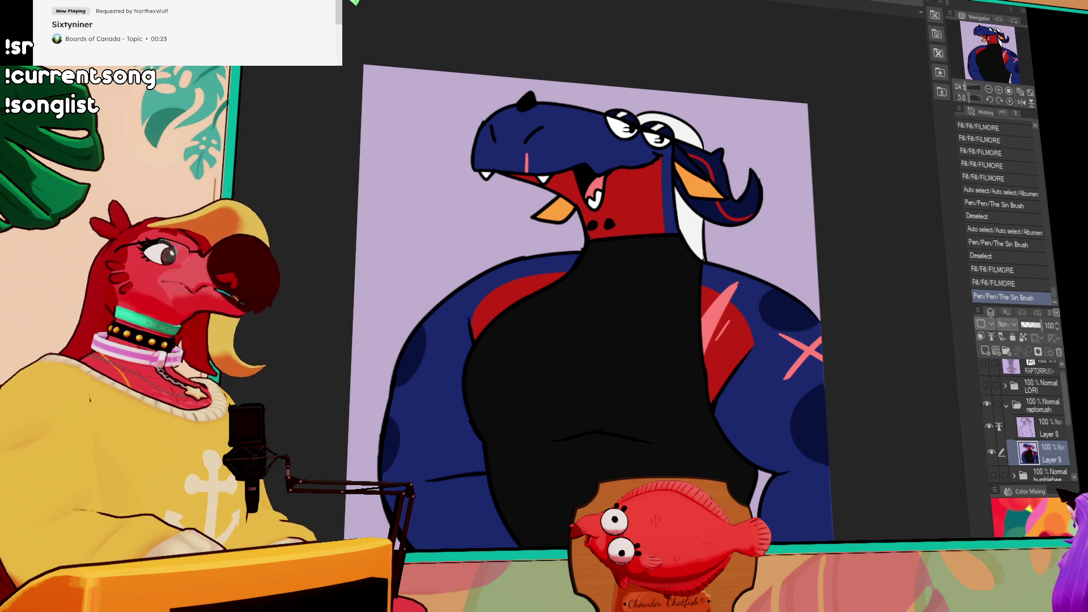
Merge Layer 8 down into Layer 9 and select the whole canvas
{"action": "left_click", "coordinate": [1032, 433]}
{"action": "key", "text": "ctrl+e"}
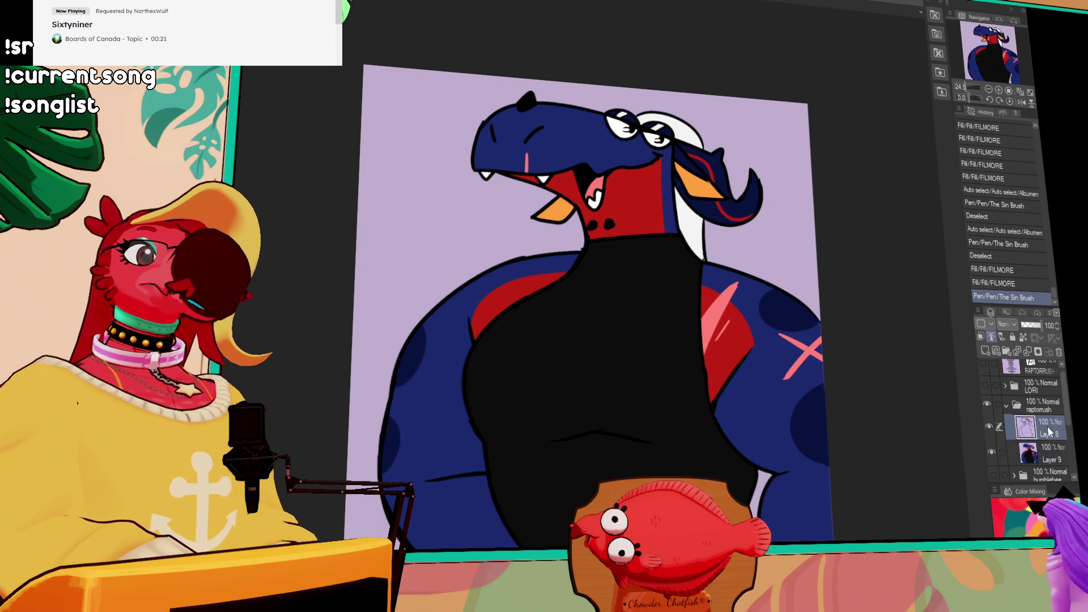
{"action": "key", "text": "ctrl+a"}
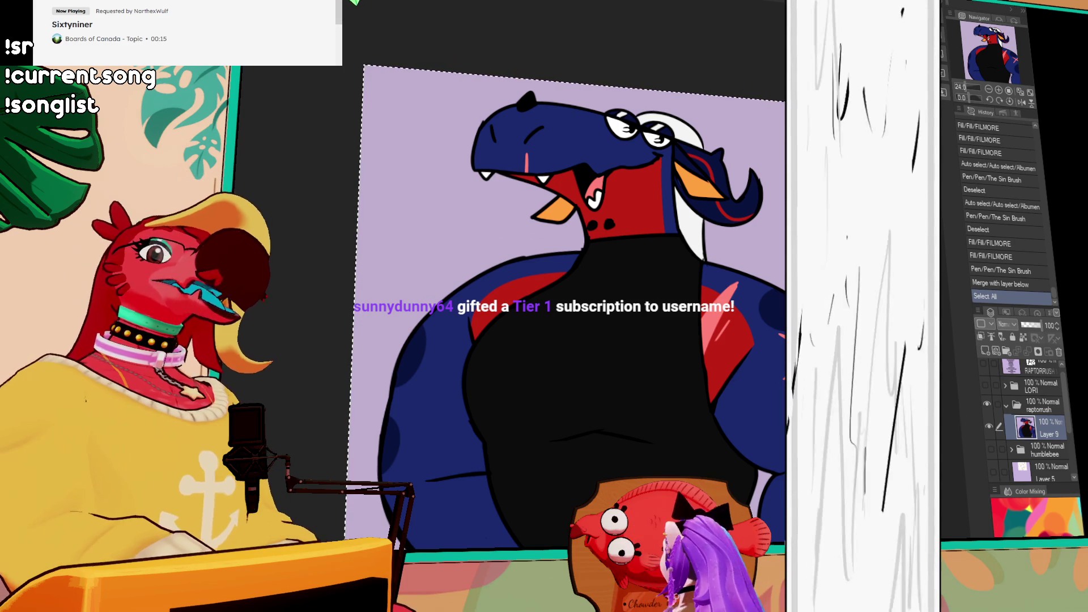
Show the names list and add a supporter name on a new line
{"action": "left_click", "coordinate": [984, 368]}
{"action": "left_click", "coordinate": [1011, 369]}
{"action": "key", "text": "ctrl+d"}
{"action": "key", "text": "ctrl+t"}
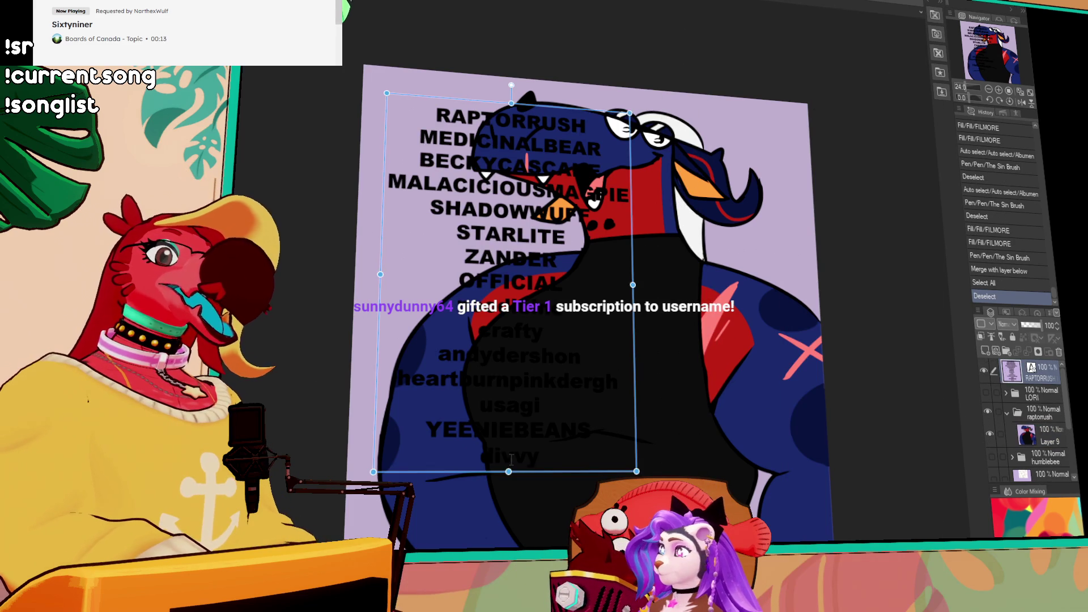
{"action": "key", "text": "Return"}
{"action": "type", "text": "sunnydunny"}
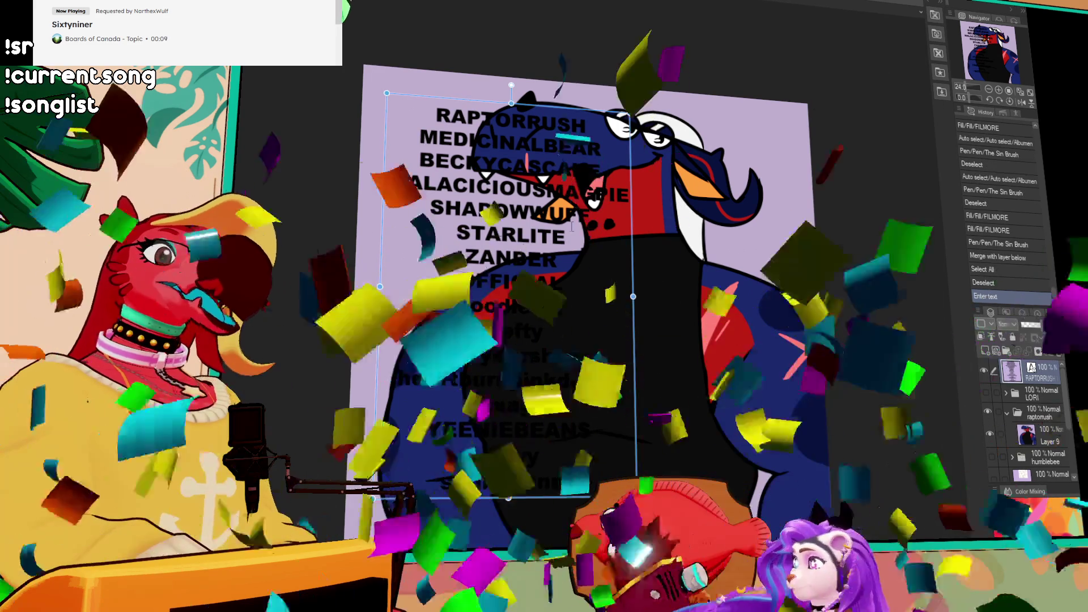
{"action": "left_click", "coordinate": [602, 147]}
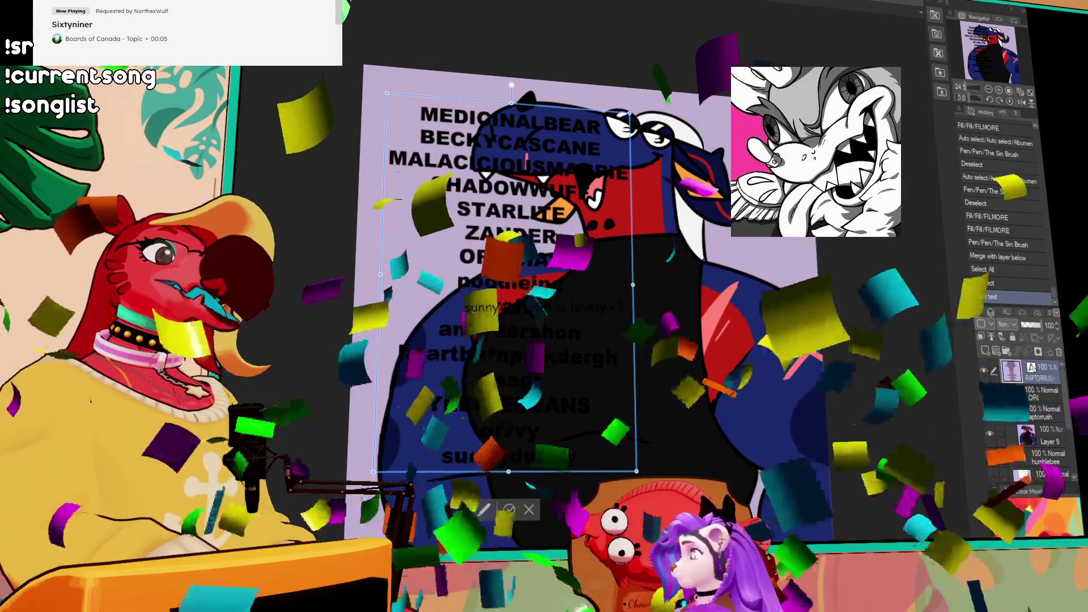
Commit the text, hide and lock the names layer, and create a new layer folder
{"action": "left_click", "coordinate": [983, 372]}
{"action": "left_click", "coordinate": [986, 371]}
{"action": "left_click", "coordinate": [1032, 393]}
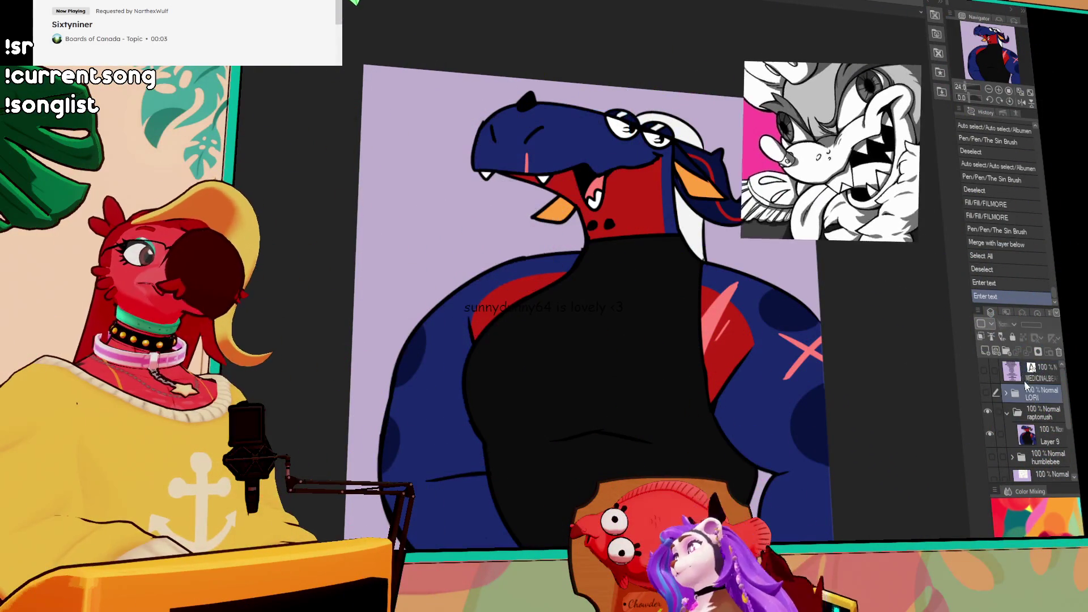
{"action": "left_click", "coordinate": [1013, 336]}
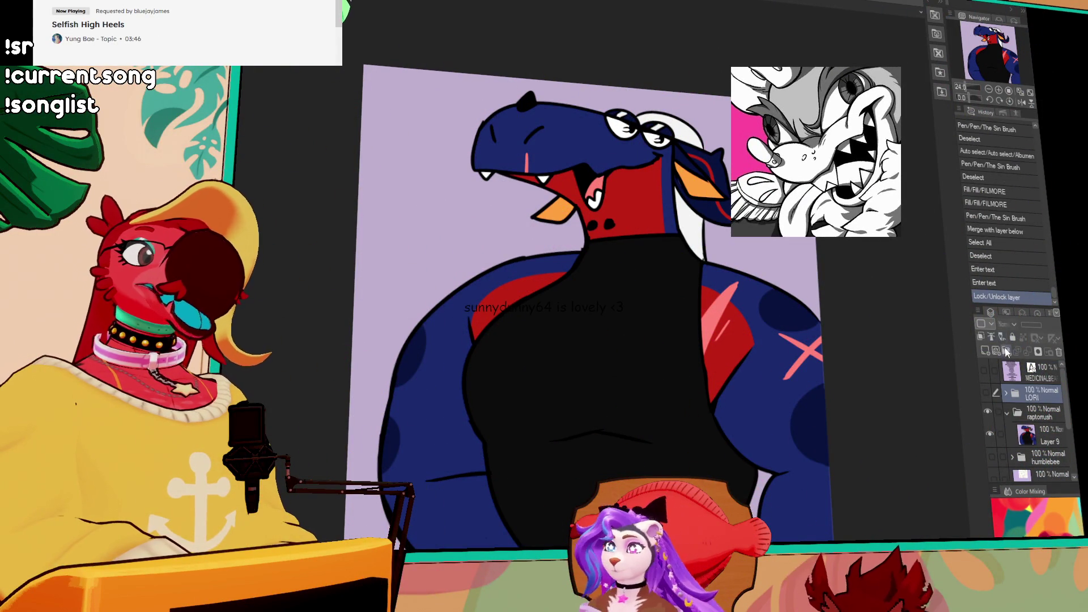
{"action": "left_click", "coordinate": [1006, 351]}
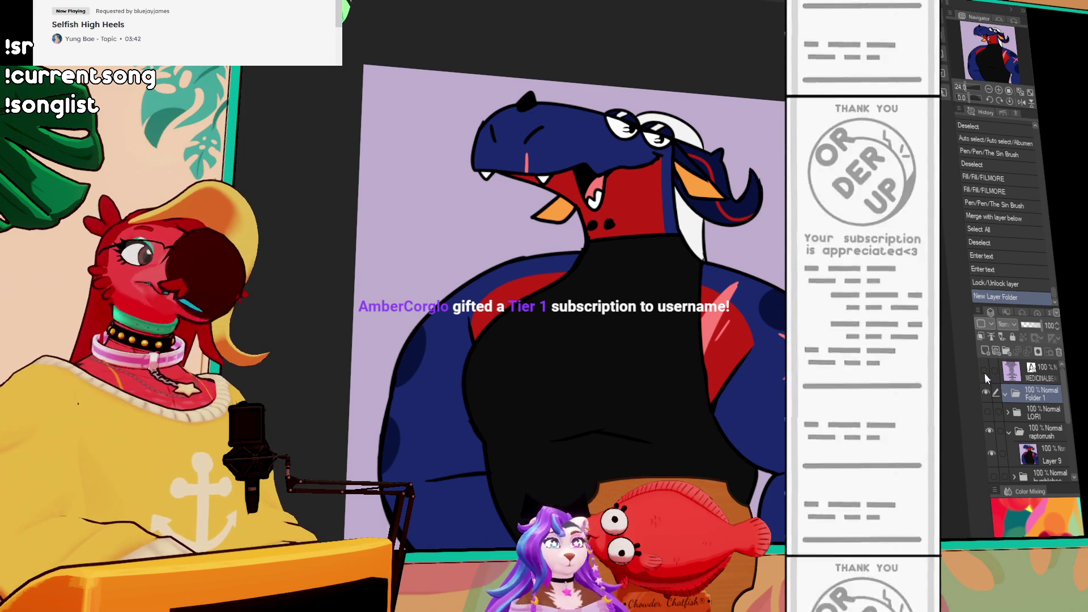
Add another supporter name to the end of the list, then hide it again
{"action": "left_click", "coordinate": [984, 372]}
{"action": "left_click", "coordinate": [583, 458]}
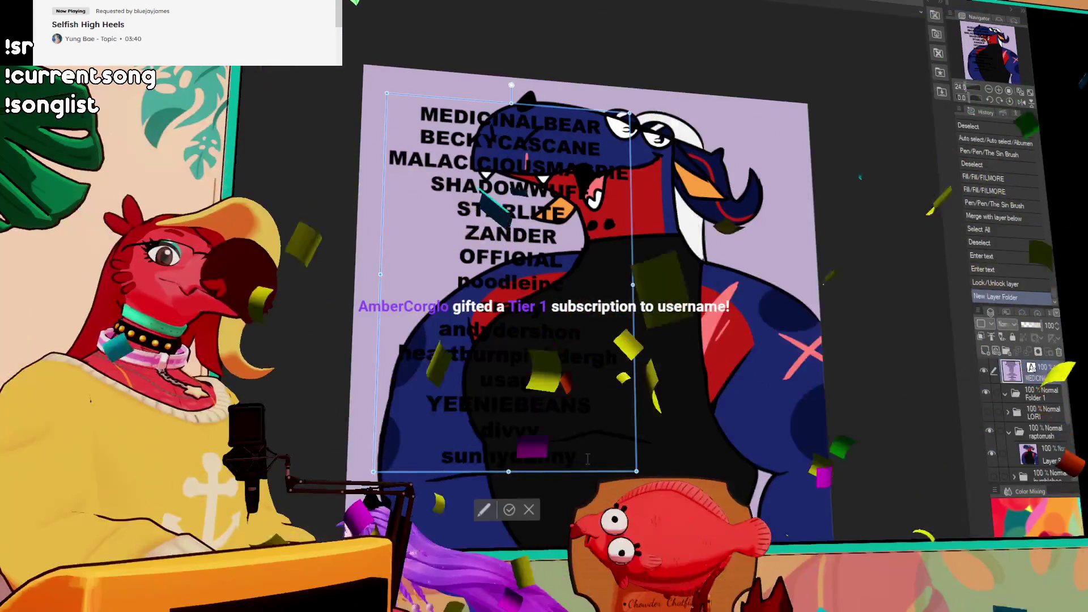
{"action": "key", "text": "Return"}
{"action": "type", "text": "am"}
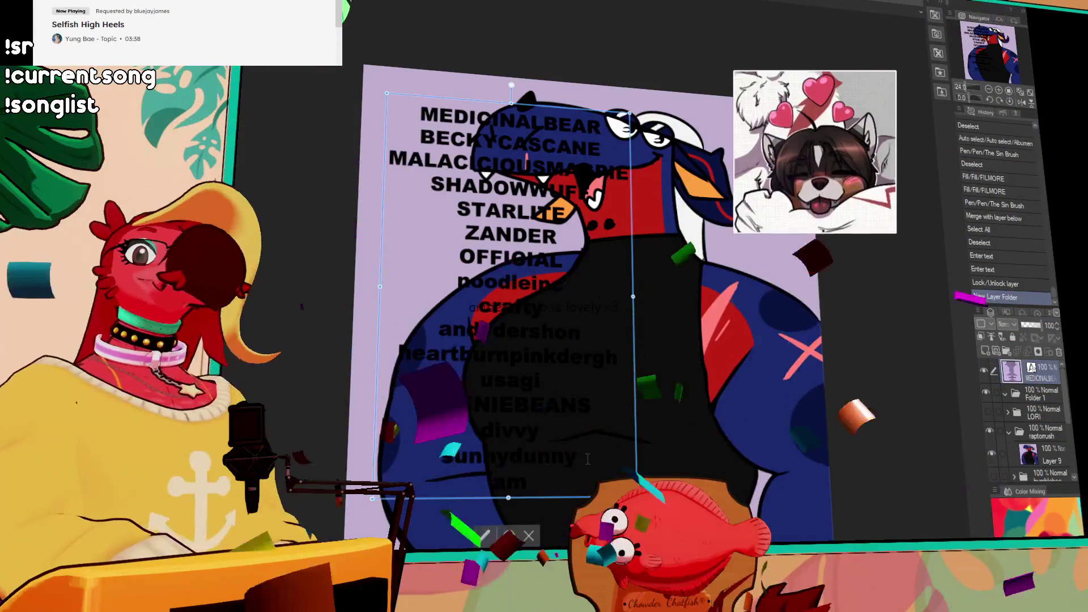
{"action": "type", "text": "bercorglo"}
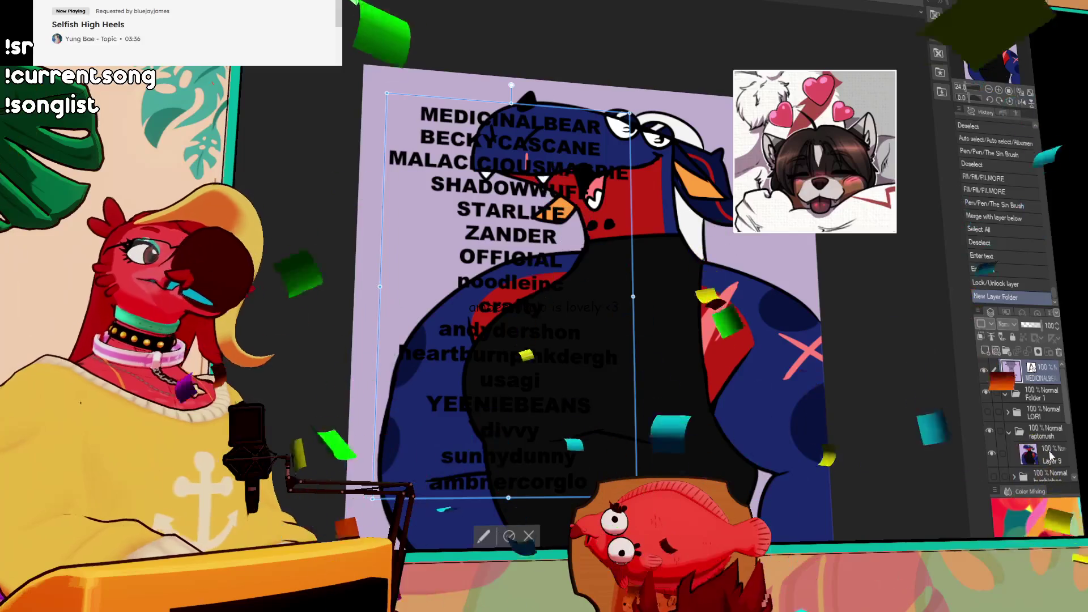
{"action": "left_click", "coordinate": [1037, 413]}
{"action": "left_click", "coordinate": [983, 371]}
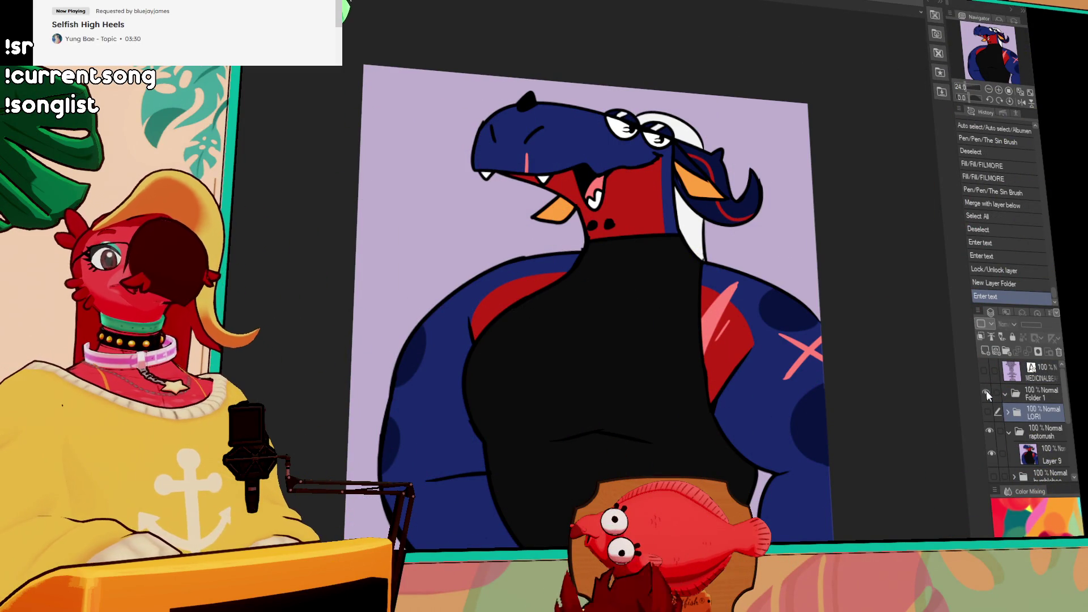
{"action": "left_click", "coordinate": [999, 396]}
Hide the raptorush artwork, rename the new folder 'medicinal', and add a layer inside it
{"action": "left_click", "coordinate": [989, 429]}
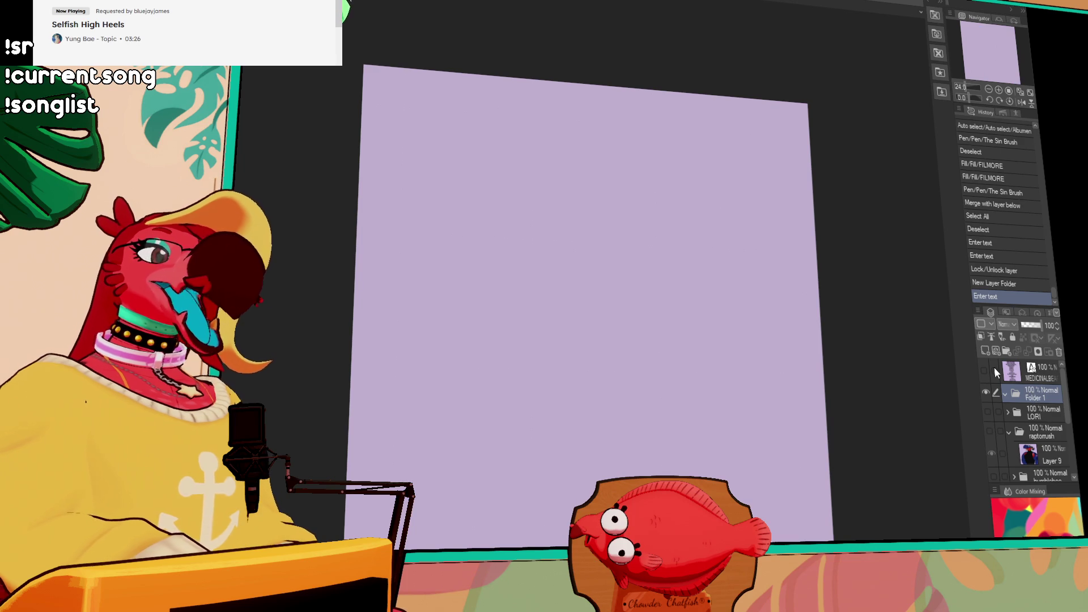
{"action": "type", "text": "medicinal"}
{"action": "key", "text": "Return"}
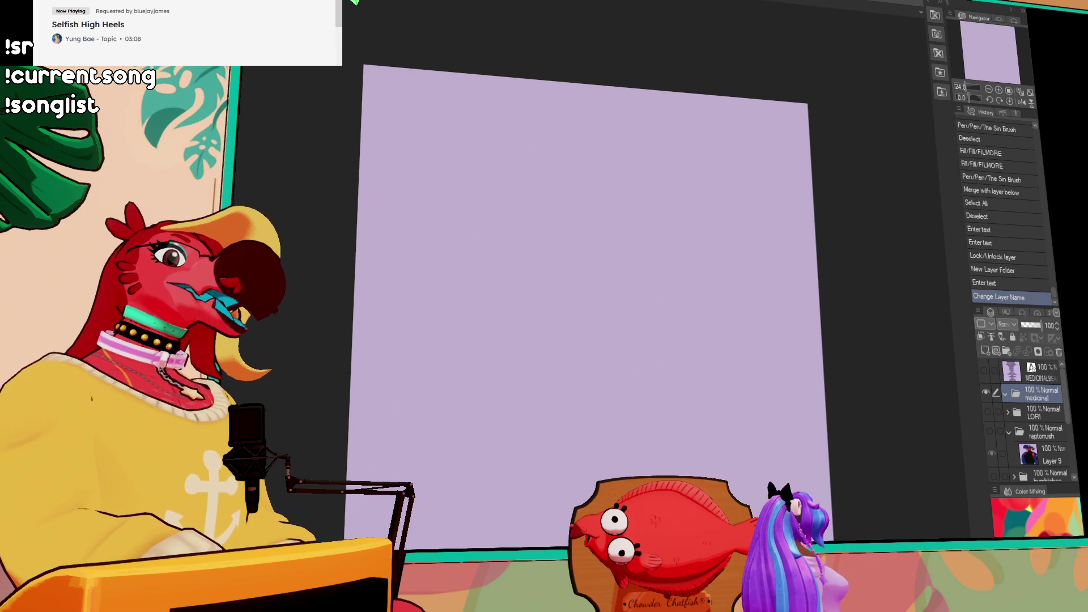
{"action": "left_click", "coordinate": [1008, 352]}
Sketch the new character's top arc and left and right side lines, redoing strokes as needed
{"action": "mouse_move", "coordinate": [583, 161]}
{"action": "left_mouse_down"}
{"action": "mouse_move", "coordinate": [592, 176]}
{"action": "mouse_move", "coordinate": [620, 152]}
{"action": "mouse_move", "coordinate": [668, 145]}
{"action": "mouse_move", "coordinate": [666, 167]}
{"action": "mouse_move", "coordinate": [677, 164]}
{"action": "left_mouse_up"}
{"action": "key", "text": "ctrl+z"}
{"action": "key", "text": "ctrl+z"}
{"action": "key", "text": "ctrl+z"}
{"action": "mouse_move", "coordinate": [594, 152]}
{"action": "left_mouse_down"}
{"action": "mouse_move", "coordinate": [529, 177]}
{"action": "mouse_move", "coordinate": [413, 255]}
{"action": "left_mouse_up"}
{"action": "left_click_drag", "start_coordinate": [677, 164], "coordinate": [737, 325]}
{"action": "key", "text": "ctrl+z"}
{"action": "key", "text": "ctrl+z"}
{"action": "mouse_move", "coordinate": [592, 152]}
{"action": "left_mouse_down"}
{"action": "mouse_move", "coordinate": [523, 194]}
{"action": "mouse_move", "coordinate": [443, 271]}
{"action": "left_mouse_up"}
{"action": "left_click_drag", "start_coordinate": [677, 164], "coordinate": [730, 308]}
{"action": "key", "text": "ctrl+z"}
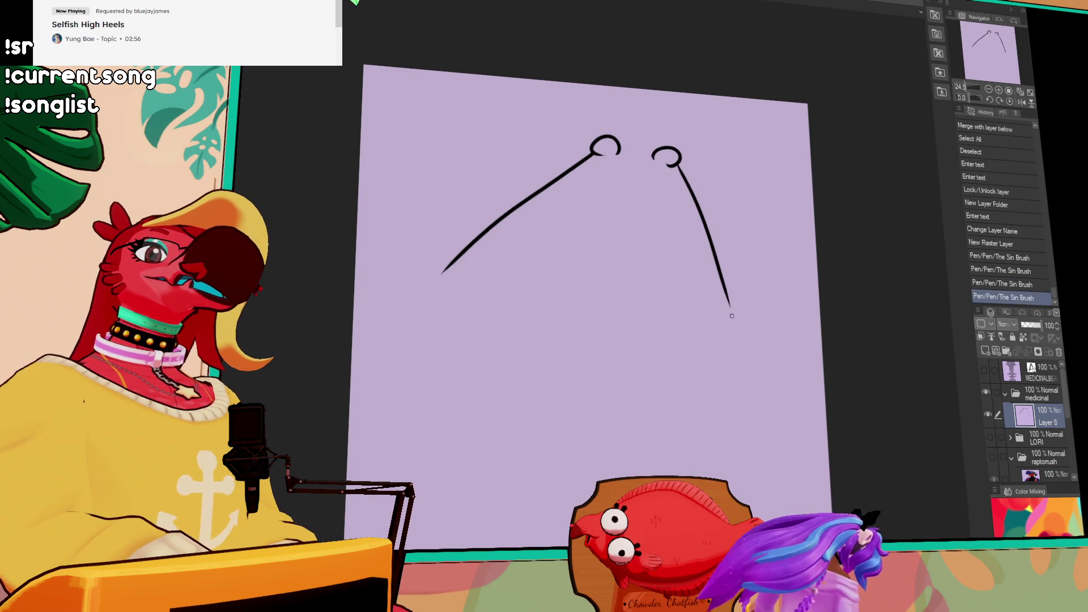
{"action": "left_click_drag", "start_coordinate": [465, 247], "coordinate": [418, 444]}
Extend both side lines down the canvas and erase the right line's lower part
{"action": "key", "text": "ctrl+z"}
{"action": "mouse_move", "coordinate": [473, 250]}
{"action": "left_mouse_down"}
{"action": "mouse_move", "coordinate": [395, 413]}
{"action": "mouse_move", "coordinate": [424, 497]}
{"action": "left_mouse_up"}
{"action": "left_click_drag", "start_coordinate": [722, 273], "coordinate": [769, 442]}
{"action": "key", "text": "ctrl+z"}
{"action": "left_click_drag", "start_coordinate": [730, 308], "coordinate": [761, 487]}
{"action": "key", "text": "ctrl+z"}
{"action": "mouse_move", "coordinate": [730, 308]}
{"action": "left_mouse_down"}
{"action": "mouse_move", "coordinate": [698, 208]}
{"action": "mouse_move", "coordinate": [750, 309]}
{"action": "left_mouse_up"}
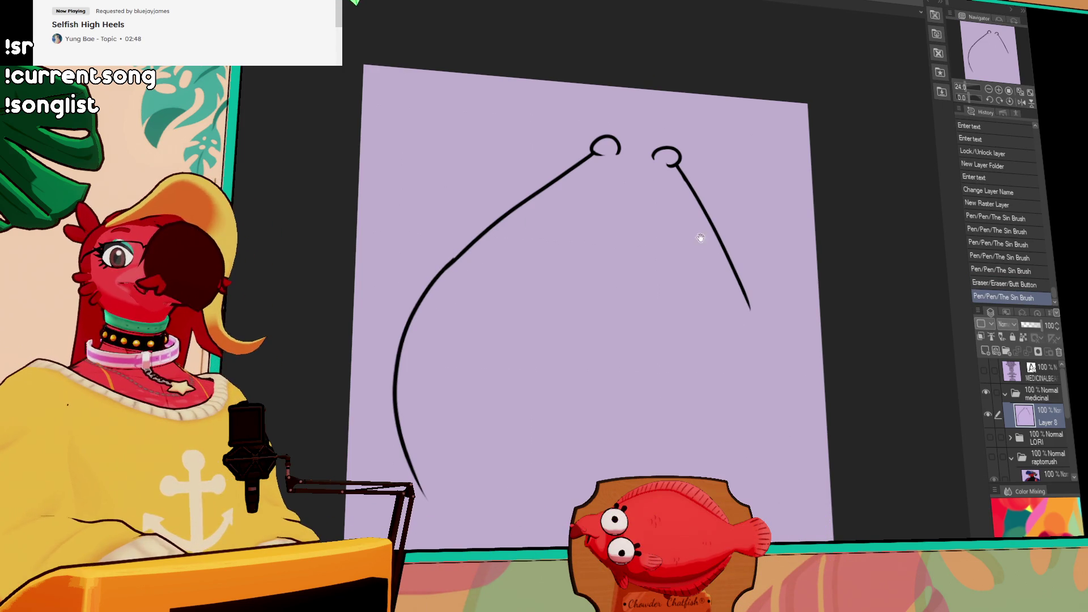
Thicken the left line, close its gap with a loop, trim the right line, then switch to the merch mockup
{"action": "left_click_drag", "start_coordinate": [700, 233], "coordinate": [712, 223]}
{"action": "mouse_move", "coordinate": [533, 216]}
{"action": "left_mouse_down"}
{"action": "mouse_move", "coordinate": [627, 146]}
{"action": "mouse_move", "coordinate": [448, 334]}
{"action": "mouse_move", "coordinate": [437, 402]}
{"action": "mouse_move", "coordinate": [470, 496]}
{"action": "left_mouse_up"}
{"action": "left_click_drag", "start_coordinate": [538, 201], "coordinate": [543, 205]}
{"action": "key", "text": "ctrl+z"}
{"action": "key", "text": "ctrl+z"}
{"action": "key", "text": "ctrl+z"}
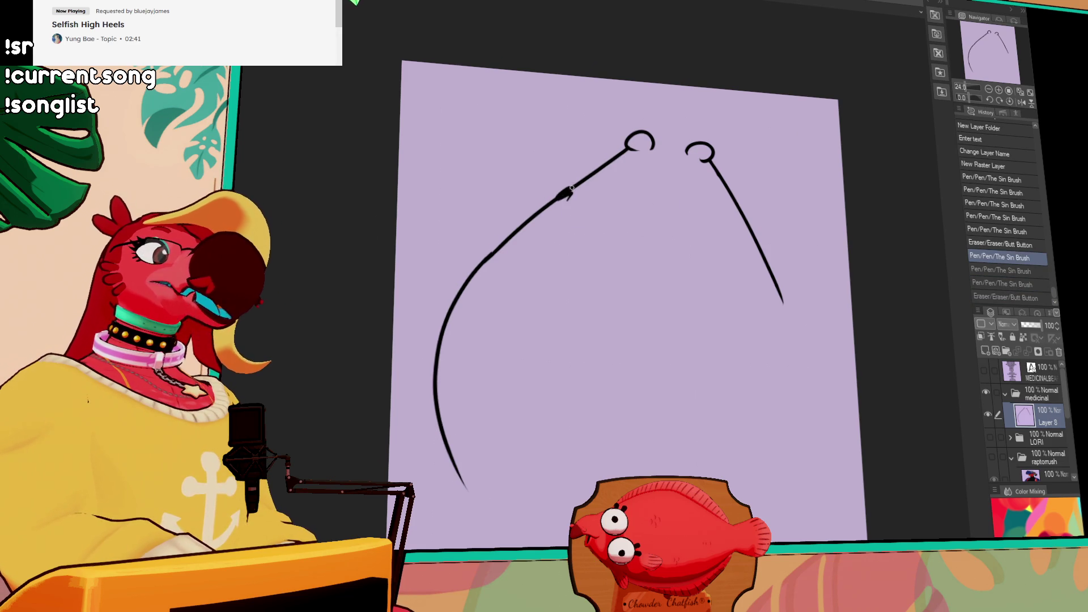
{"action": "mouse_move", "coordinate": [564, 200]}
{"action": "left_mouse_down"}
{"action": "mouse_move", "coordinate": [560, 180]}
{"action": "mouse_move", "coordinate": [556, 196]}
{"action": "left_mouse_up"}
{"action": "mouse_move", "coordinate": [743, 225]}
{"action": "left_mouse_down"}
{"action": "mouse_move", "coordinate": [733, 208]}
{"action": "mouse_move", "coordinate": [743, 218]}
{"action": "left_mouse_up"}
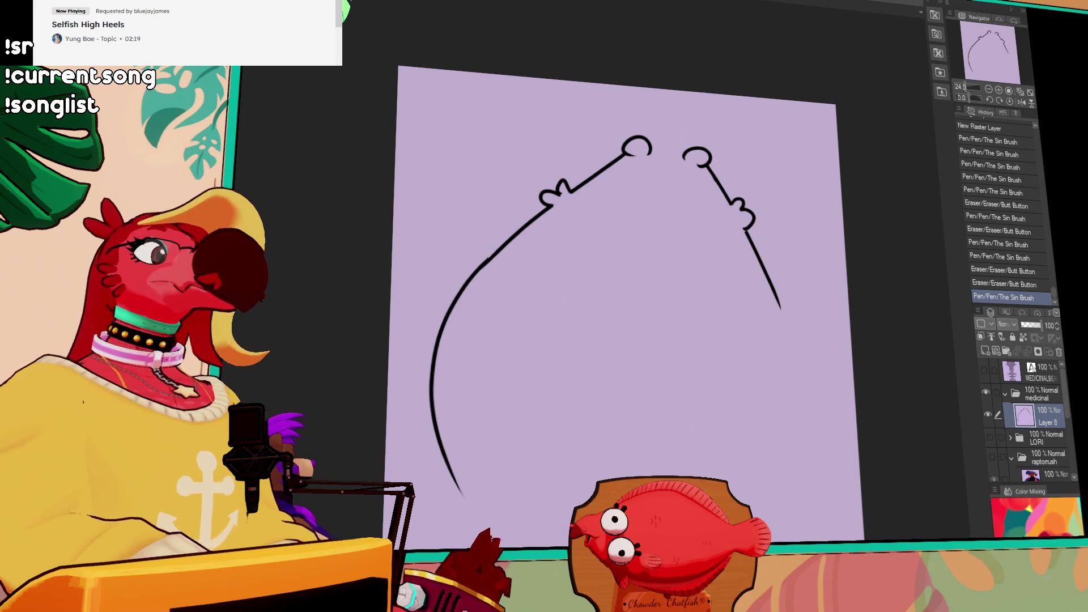
{"action": "key", "text": "ctrl+Tab"}
{"action": "mouse_move", "coordinate": [610, 260]}
{"action": "left_mouse_down"}
{"action": "mouse_move", "coordinate": [575, 281]}
{"action": "mouse_move", "coordinate": [590, 313]}
{"action": "left_mouse_up"}
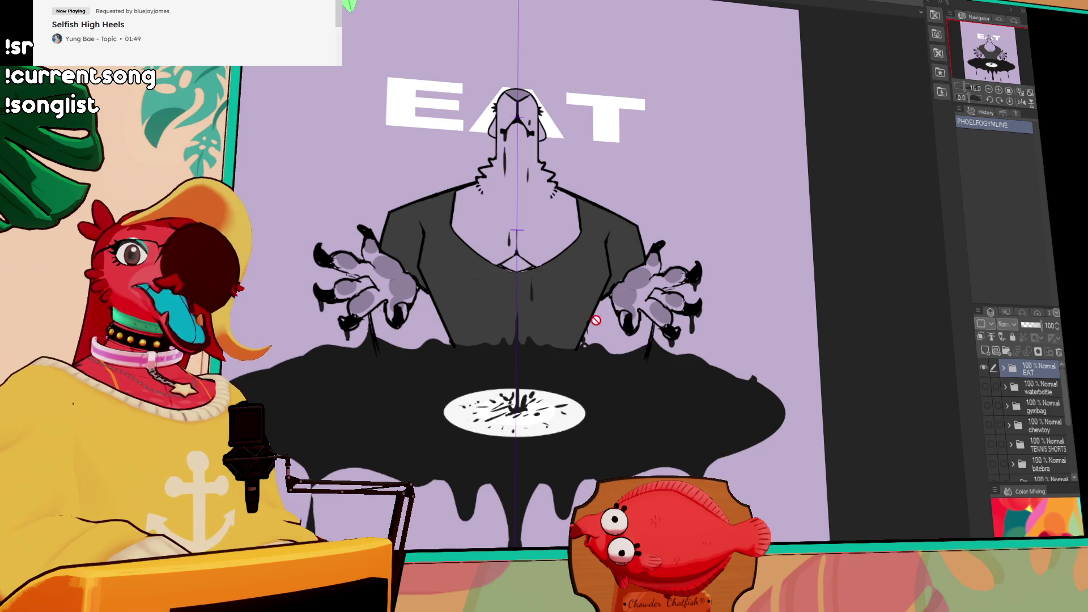
Hide the EAT folder's poster artwork in the Layers panel
{"action": "mouse_move", "coordinate": [583, 348]}
{"action": "left_mouse_down"}
{"action": "mouse_move", "coordinate": [655, 312]}
{"action": "mouse_move", "coordinate": [605, 299]}
{"action": "left_mouse_up"}
{"action": "scroll", "coordinate": [631, 314], "scroll_direction": "down", "scroll_amount": 3}
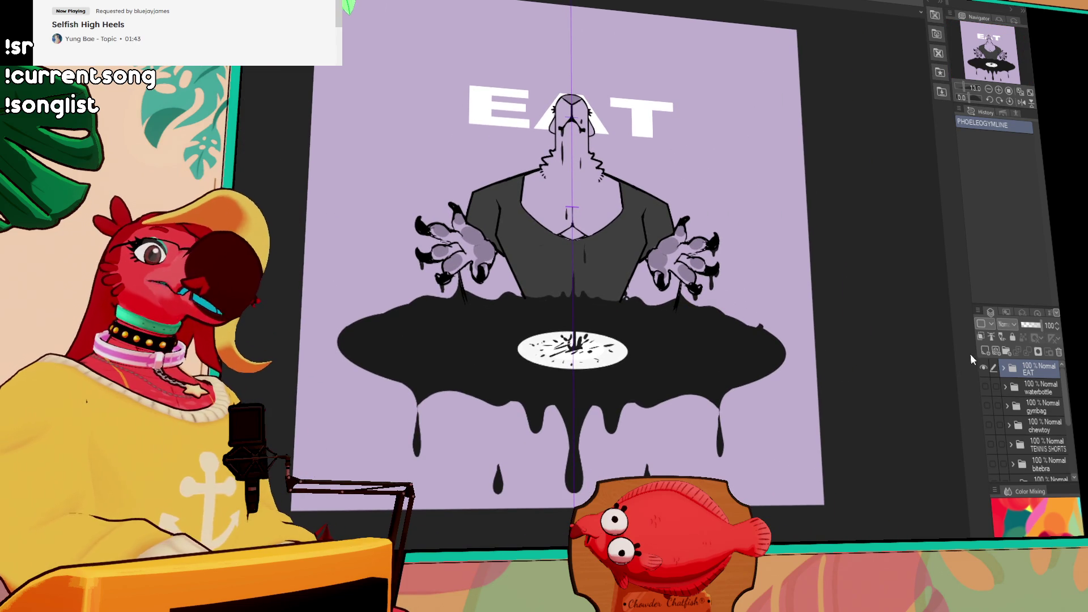
{"action": "left_click", "coordinate": [1003, 370]}
{"action": "left_click", "coordinate": [1003, 368]}
{"action": "left_click", "coordinate": [983, 367]}
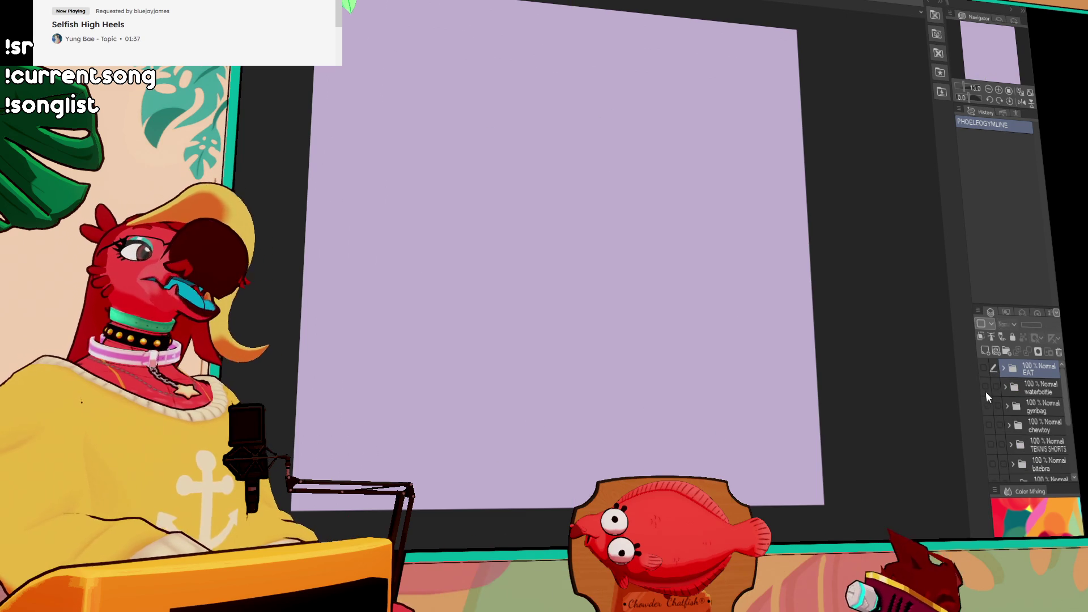
Show the waterbottle designs, then swap them for the gymbag designs
{"action": "scroll", "coordinate": [992, 436], "scroll_direction": "down", "scroll_amount": 1}
{"action": "scroll", "coordinate": [991, 440], "scroll_direction": "up", "scroll_amount": 1}
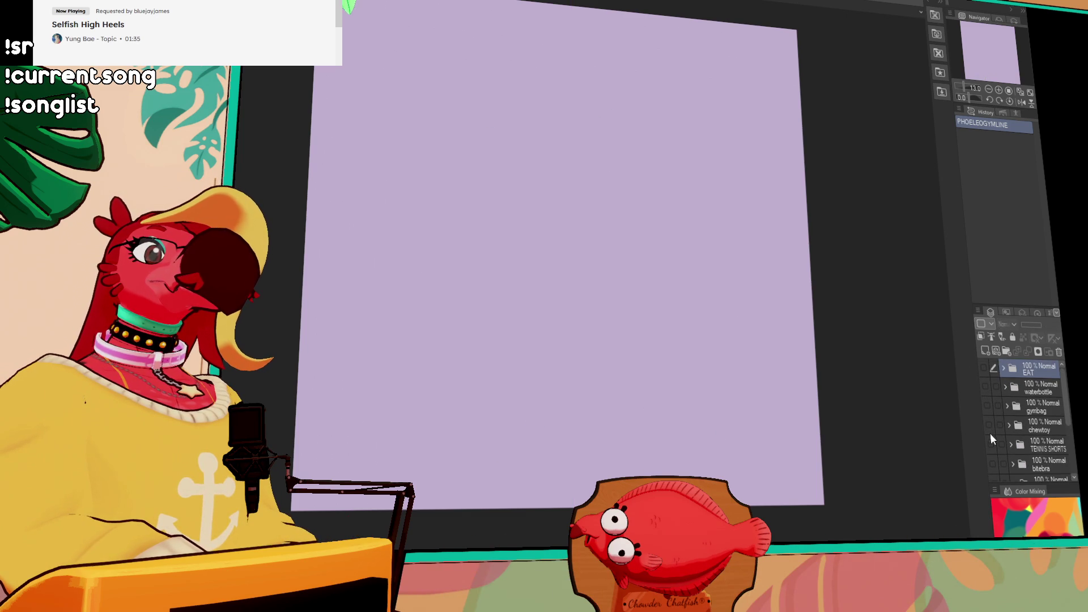
{"action": "left_click", "coordinate": [984, 387]}
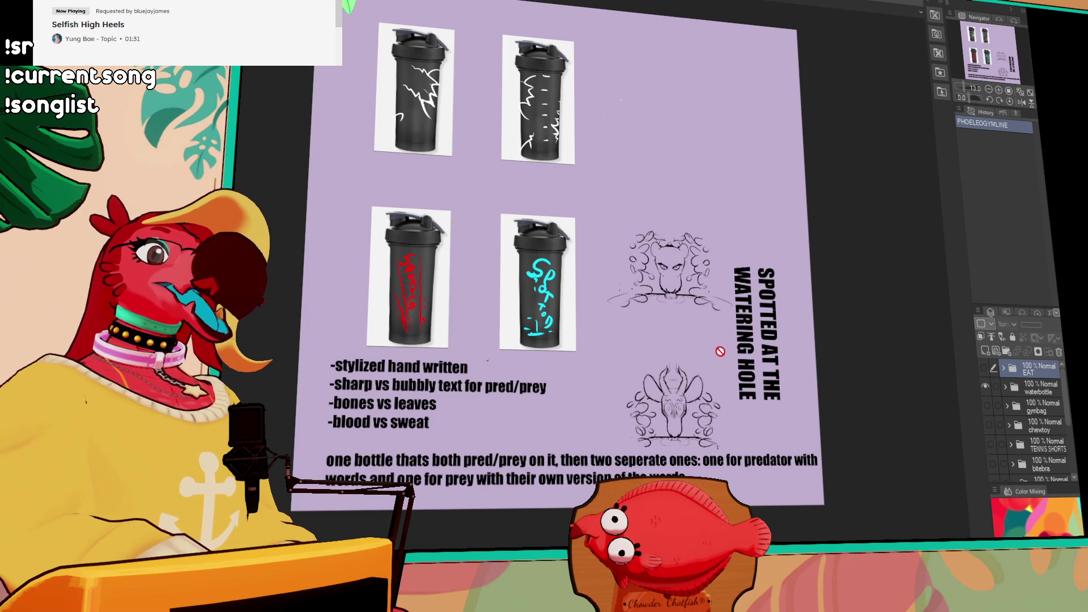
{"action": "scroll", "coordinate": [530, 294], "scroll_direction": "up", "scroll_amount": 1}
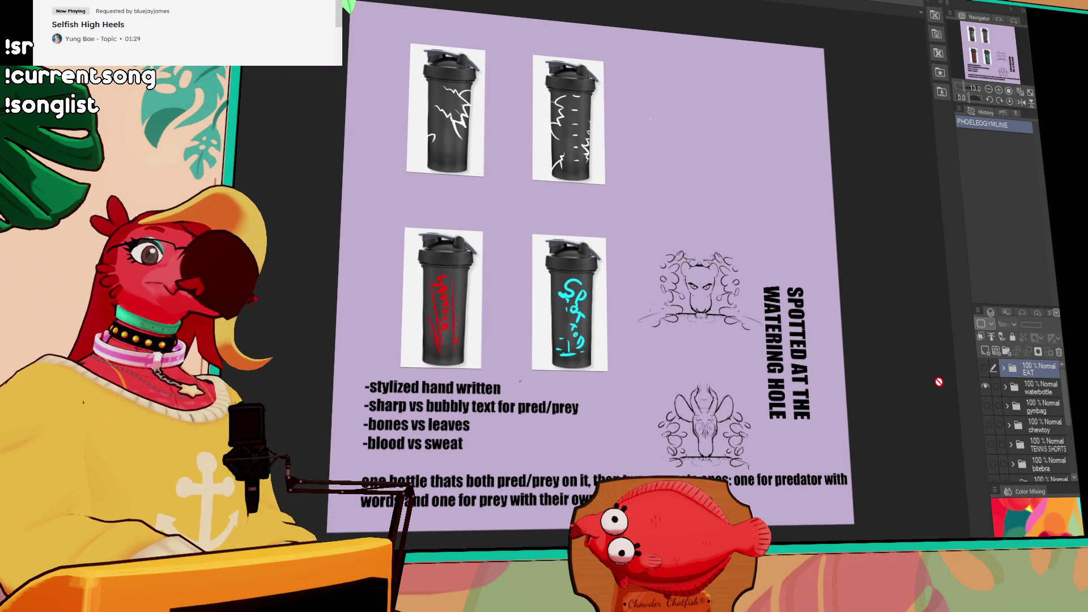
{"action": "scroll", "coordinate": [867, 392], "scroll_direction": "up", "scroll_amount": 1}
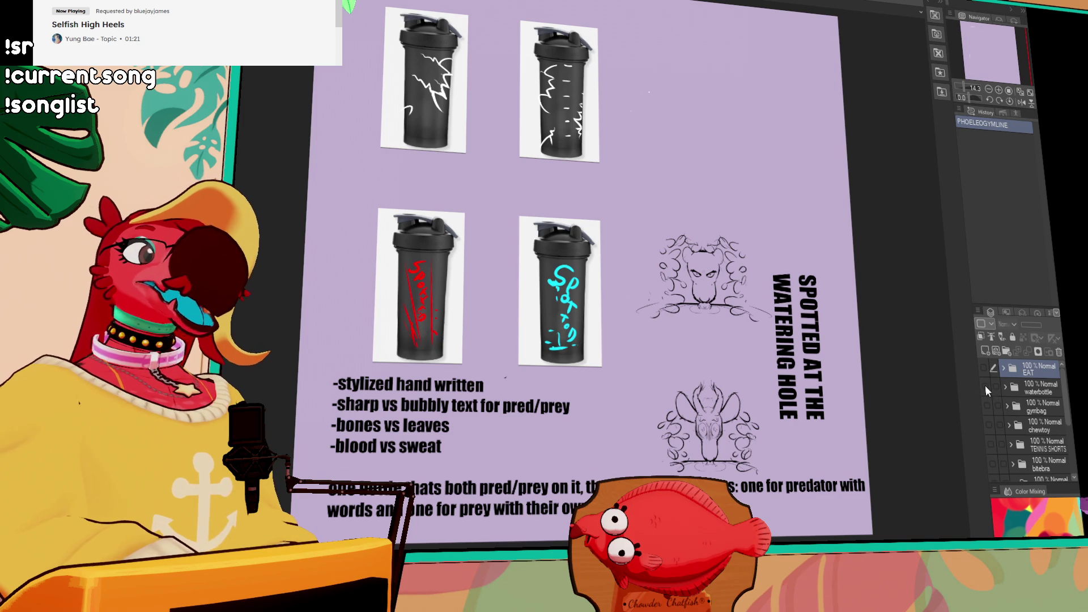
{"action": "left_click", "coordinate": [985, 386]}
{"action": "left_click", "coordinate": [987, 401]}
Hide the gymbag layer and show the chewtoy shirt designs
{"action": "scroll", "coordinate": [413, 187], "scroll_direction": "up", "scroll_amount": 8}
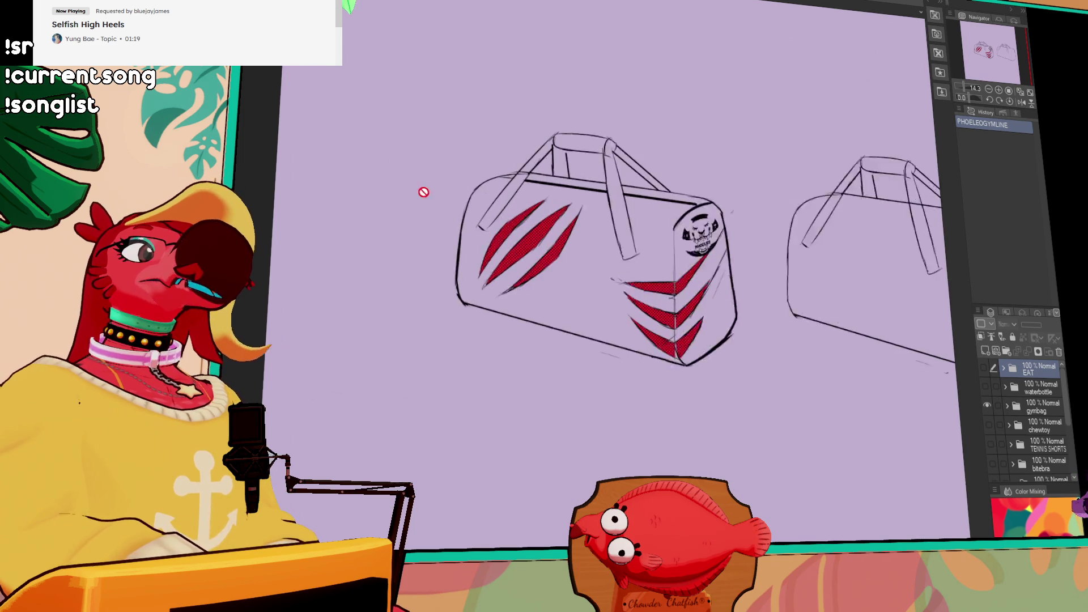
{"action": "scroll", "coordinate": [787, 288], "scroll_direction": "down", "scroll_amount": 8}
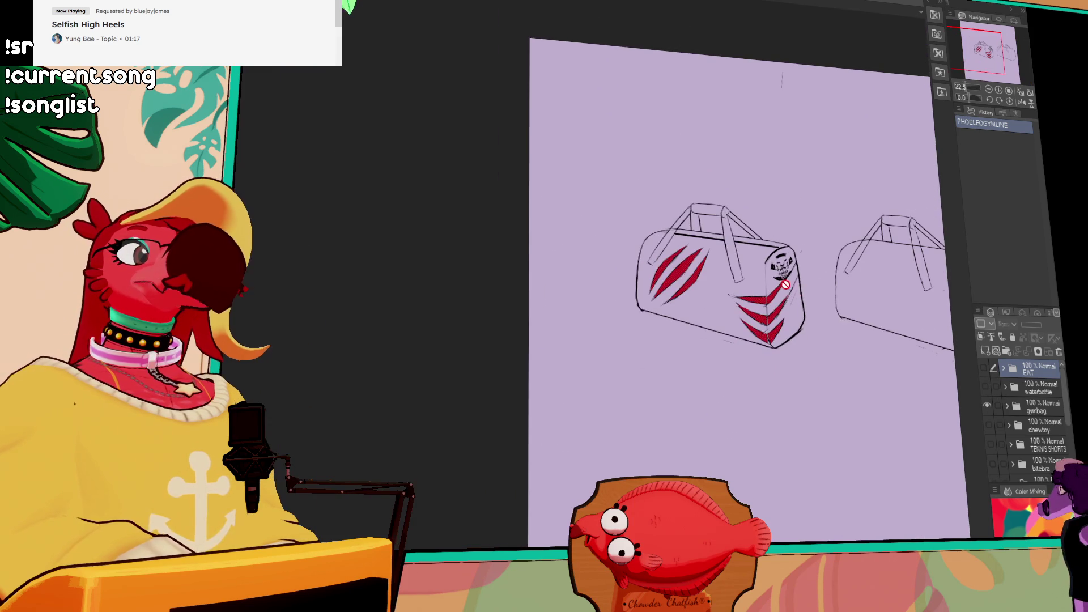
{"action": "left_click", "coordinate": [987, 405]}
{"action": "left_click", "coordinate": [987, 425]}
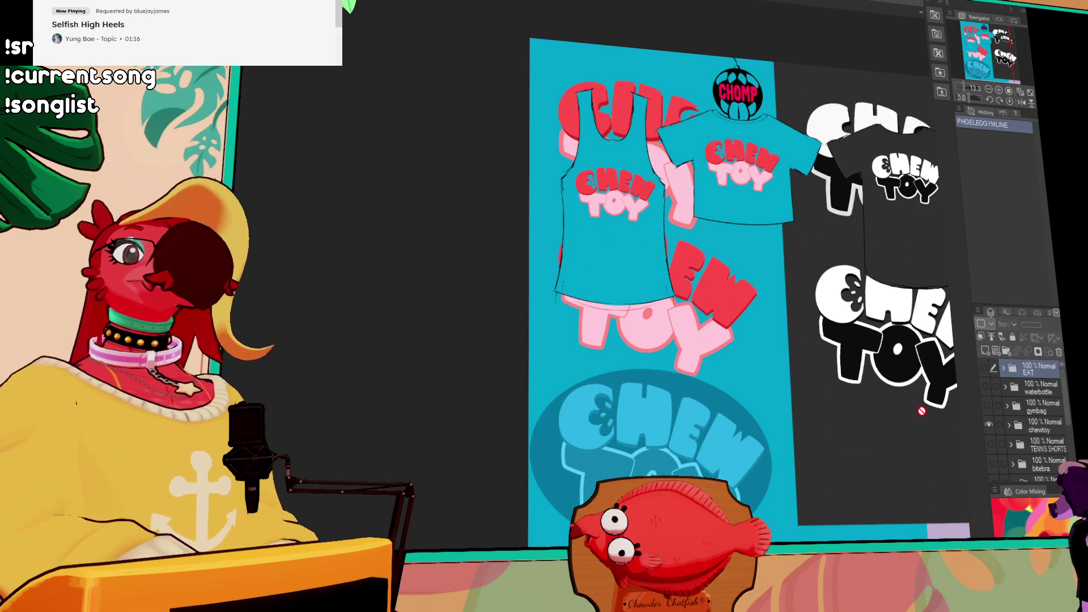
{"action": "scroll", "coordinate": [970, 388], "scroll_direction": "up", "scroll_amount": 1}
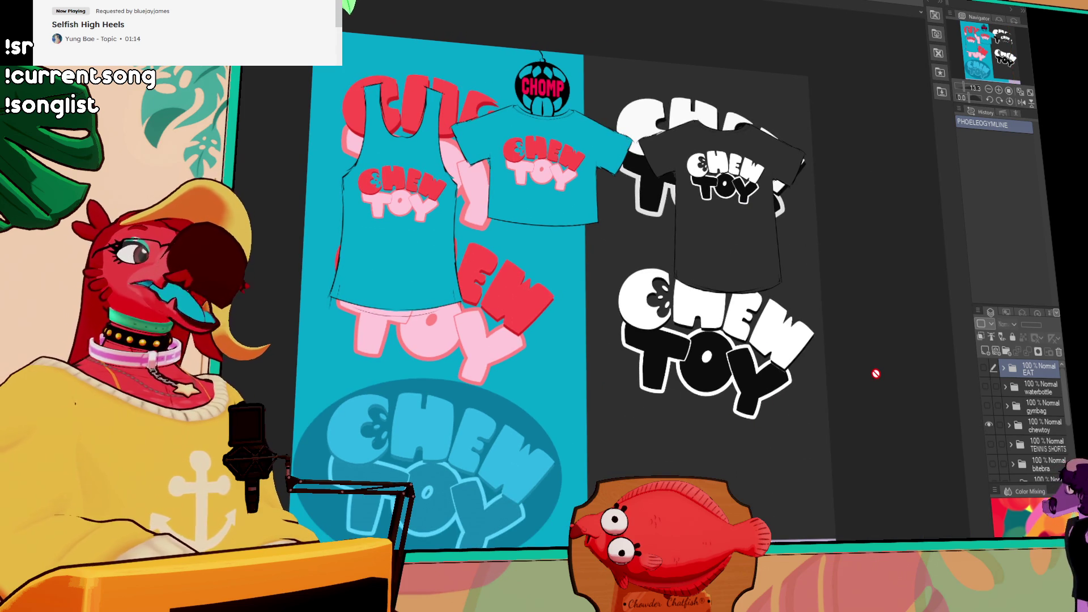
{"action": "left_click_drag", "start_coordinate": [798, 353], "coordinate": [775, 313]}
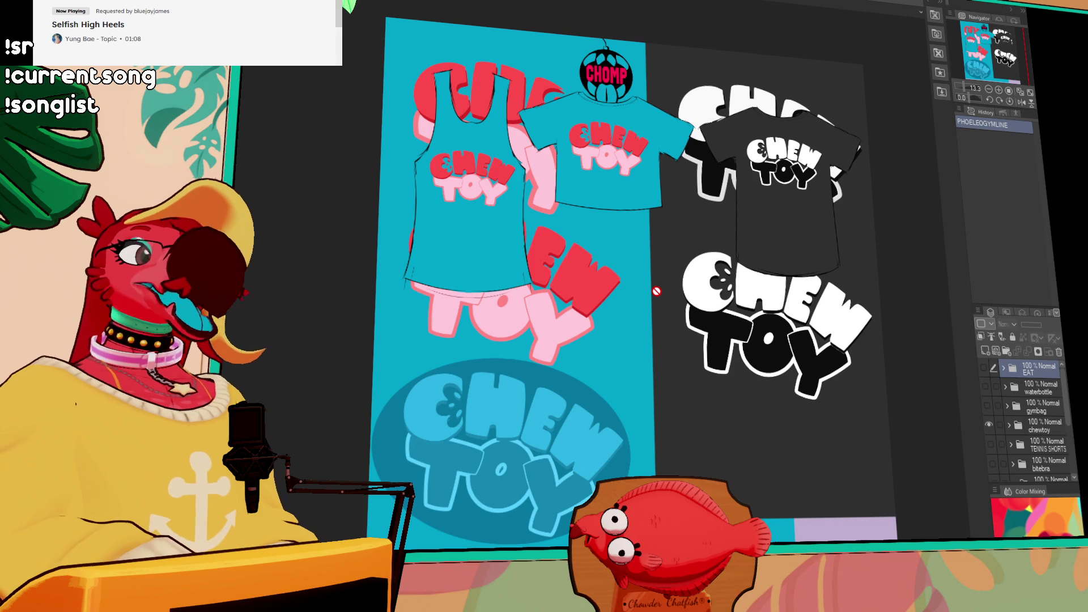
Swap chewtoy for the TENNIS SHORTS designs and zoom in on the shorts
{"action": "scroll", "coordinate": [990, 418], "scroll_direction": "down", "scroll_amount": 2}
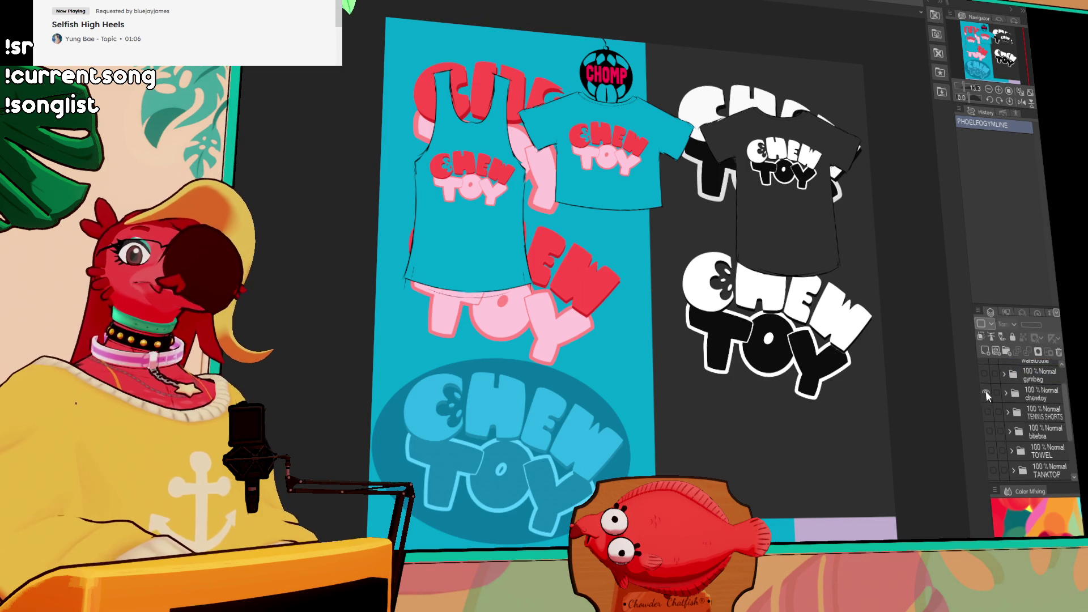
{"action": "left_click", "coordinate": [985, 392]}
{"action": "left_click", "coordinate": [988, 410]}
{"action": "scroll", "coordinate": [646, 353], "scroll_direction": "up", "scroll_amount": 5}
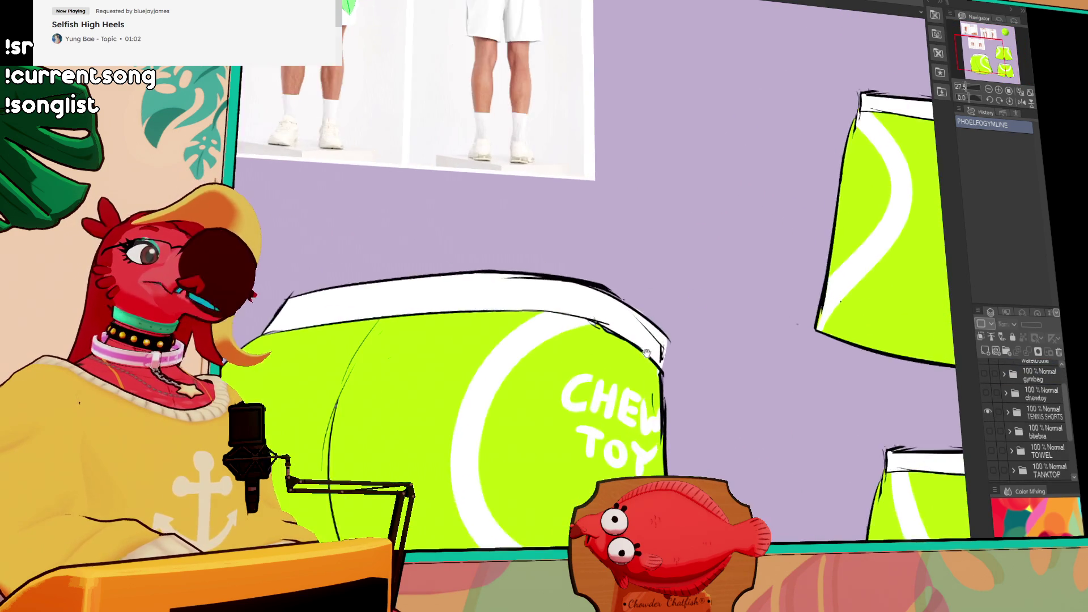
{"action": "scroll", "coordinate": [647, 353], "scroll_direction": "up", "scroll_amount": 1}
{"action": "left_click_drag", "start_coordinate": [647, 352], "coordinate": [831, 137]}
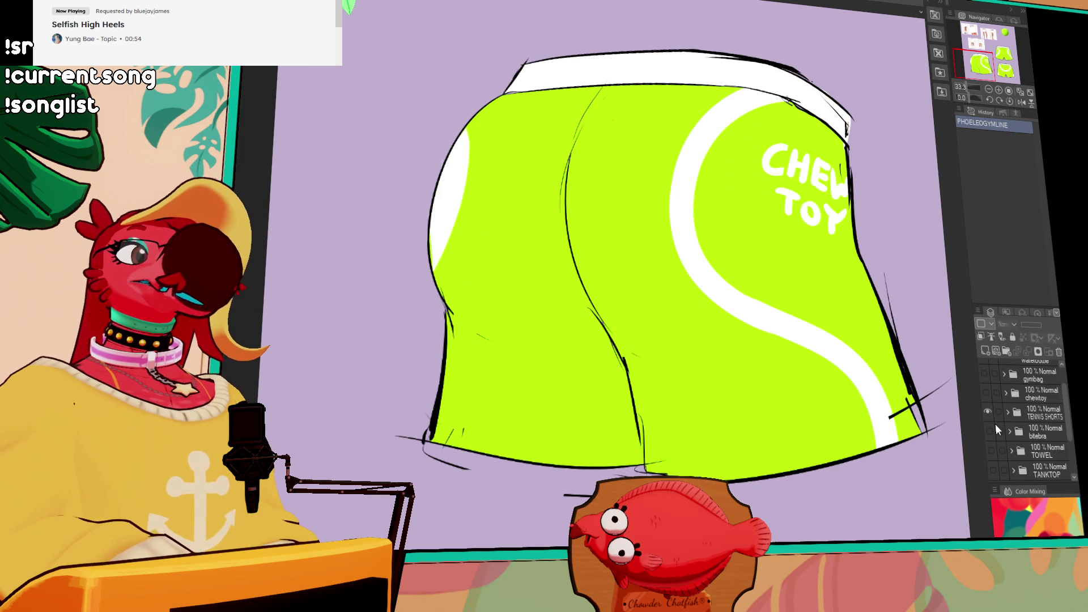
Replace TENNIS SHORTS with the bitebra designs and look over its garment pieces
{"action": "left_click", "coordinate": [988, 413]}
{"action": "left_click", "coordinate": [988, 430]}
{"action": "mouse_move", "coordinate": [907, 368]}
{"action": "left_mouse_down"}
{"action": "mouse_move", "coordinate": [790, 385]}
{"action": "mouse_move", "coordinate": [566, 340]}
{"action": "mouse_move", "coordinate": [670, 414]}
{"action": "mouse_move", "coordinate": [668, 335]}
{"action": "mouse_move", "coordinate": [882, 484]}
{"action": "left_mouse_up"}
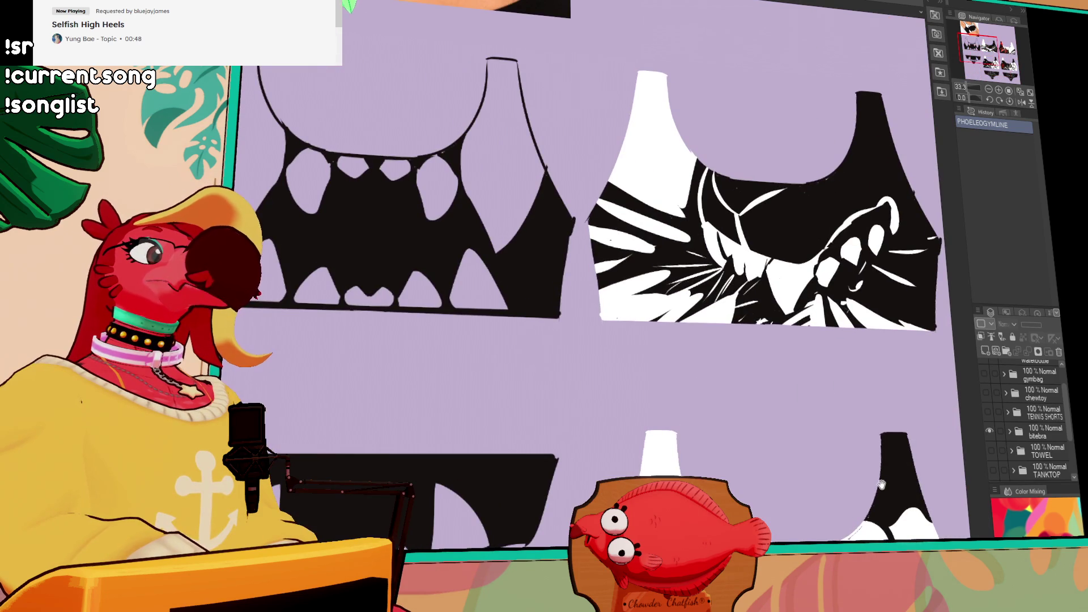
{"action": "scroll", "coordinate": [715, 394], "scroll_direction": "up", "scroll_amount": 3}
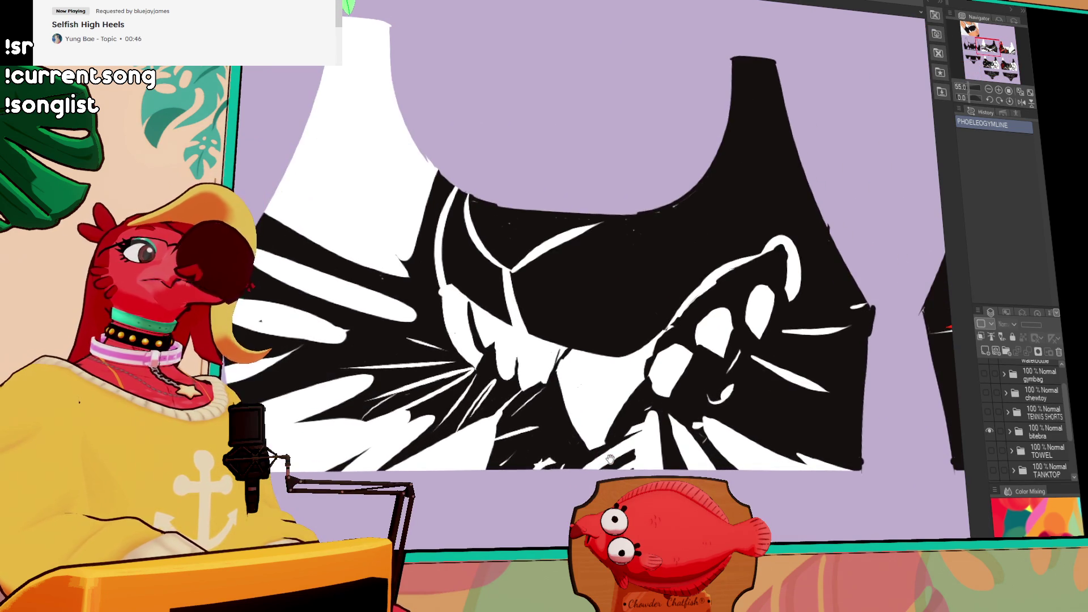
{"action": "scroll", "coordinate": [610, 458], "scroll_direction": "down", "scroll_amount": 2}
{"action": "mouse_move", "coordinate": [604, 455]}
{"action": "left_mouse_down"}
{"action": "mouse_move", "coordinate": [668, 388]}
{"action": "mouse_move", "coordinate": [680, 199]}
{"action": "mouse_move", "coordinate": [684, 267]}
{"action": "mouse_move", "coordinate": [639, 218]}
{"action": "mouse_move", "coordinate": [653, 195]}
{"action": "left_mouse_up"}
{"action": "scroll", "coordinate": [685, 266], "scroll_direction": "up", "scroll_amount": 2}
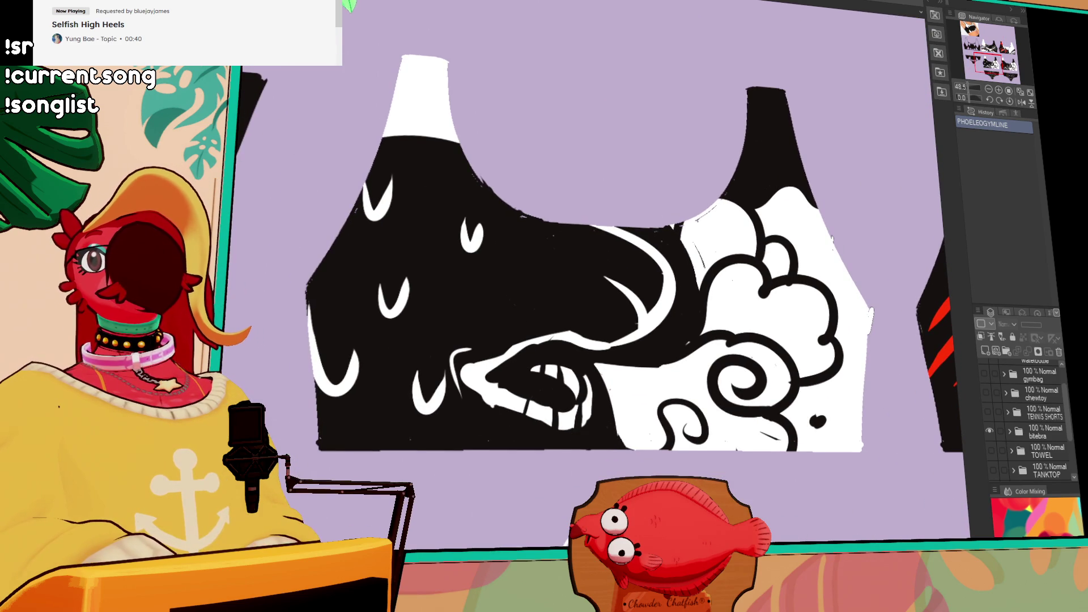
{"action": "scroll", "coordinate": [624, 189], "scroll_direction": "down", "scroll_amount": 3}
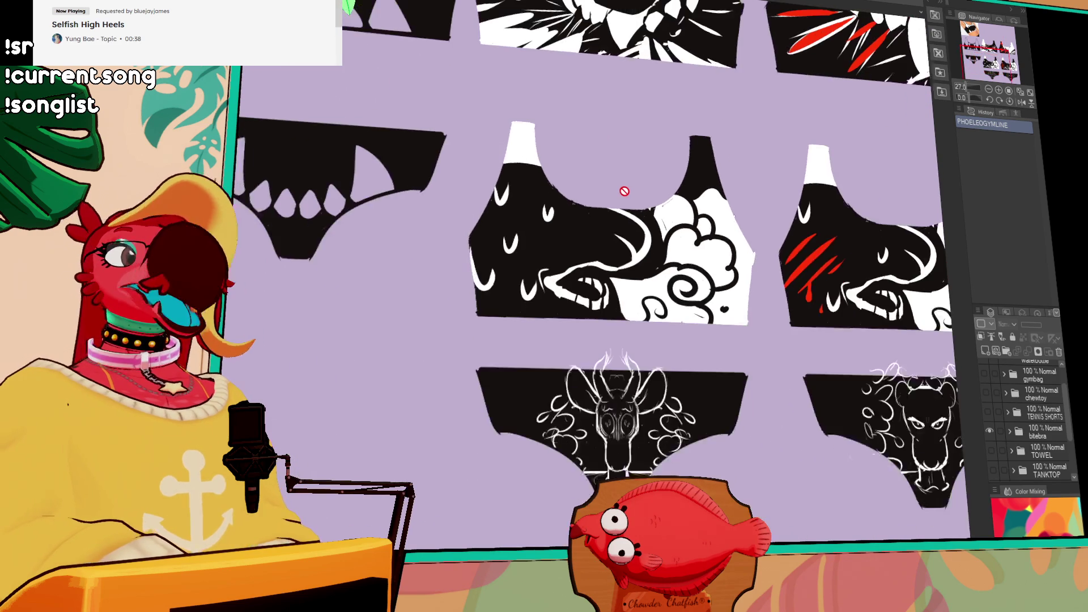
Swap bitebra for the TOWEL comic sketches and browse its upper panels
{"action": "left_click", "coordinate": [991, 431]}
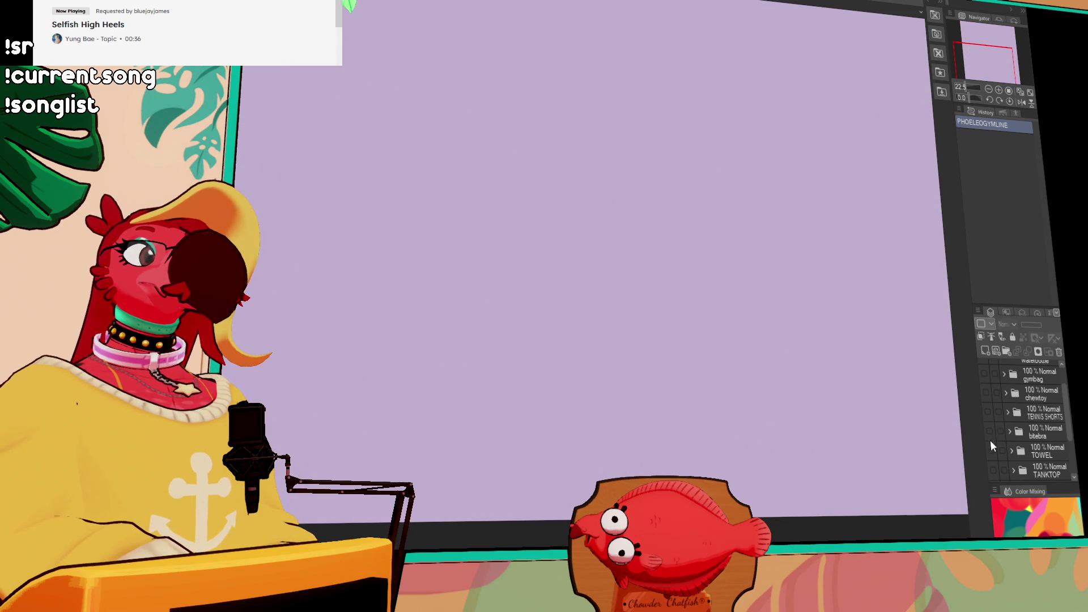
{"action": "left_click", "coordinate": [990, 448]}
{"action": "mouse_move", "coordinate": [621, 119]}
{"action": "left_mouse_down"}
{"action": "mouse_move", "coordinate": [749, 341]}
{"action": "mouse_move", "coordinate": [719, 450]}
{"action": "left_mouse_up"}
{"action": "scroll", "coordinate": [778, 401], "scroll_direction": "down", "scroll_amount": 2}
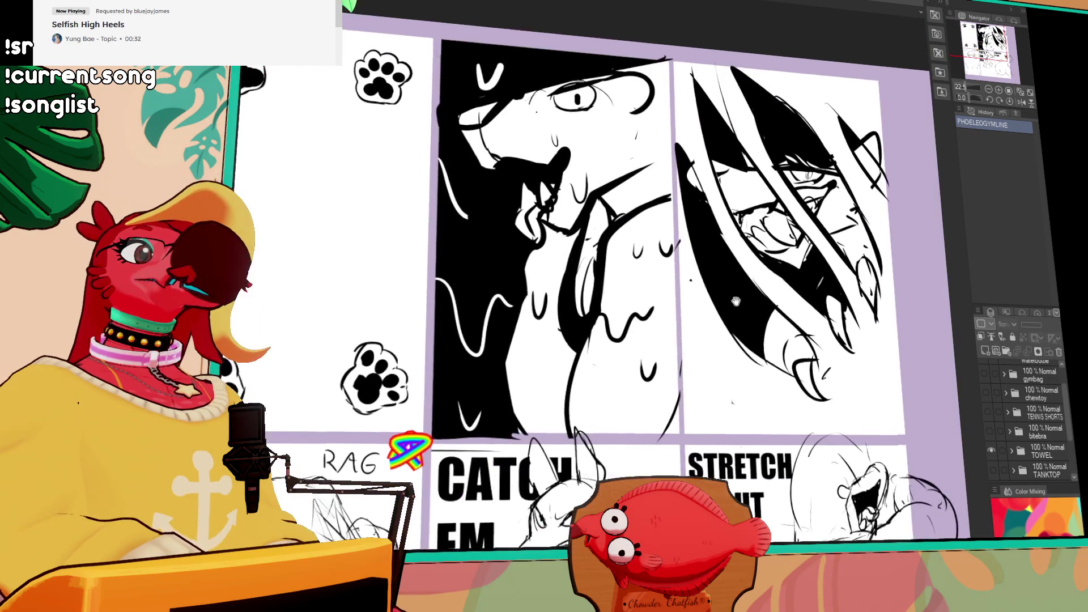
{"action": "mouse_move", "coordinate": [777, 401]}
{"action": "left_mouse_down"}
{"action": "mouse_move", "coordinate": [783, 422]}
{"action": "mouse_move", "coordinate": [805, 280]}
{"action": "mouse_move", "coordinate": [829, 266]}
{"action": "left_mouse_up"}
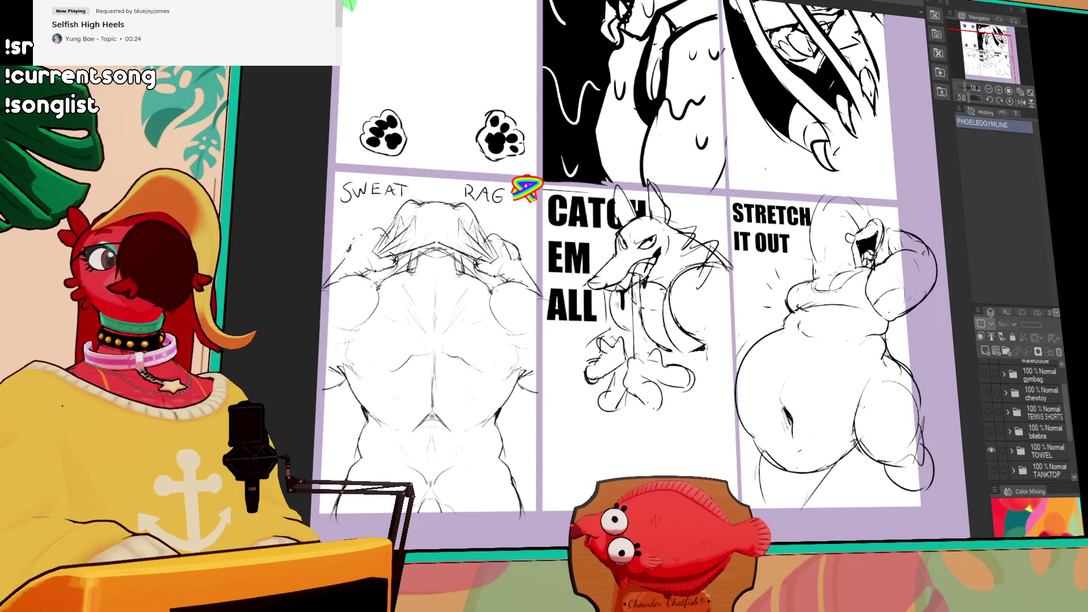
{"action": "left_click_drag", "start_coordinate": [800, 220], "coordinate": [801, 238]}
{"action": "scroll", "coordinate": [765, 484], "scroll_direction": "up", "scroll_amount": 5}
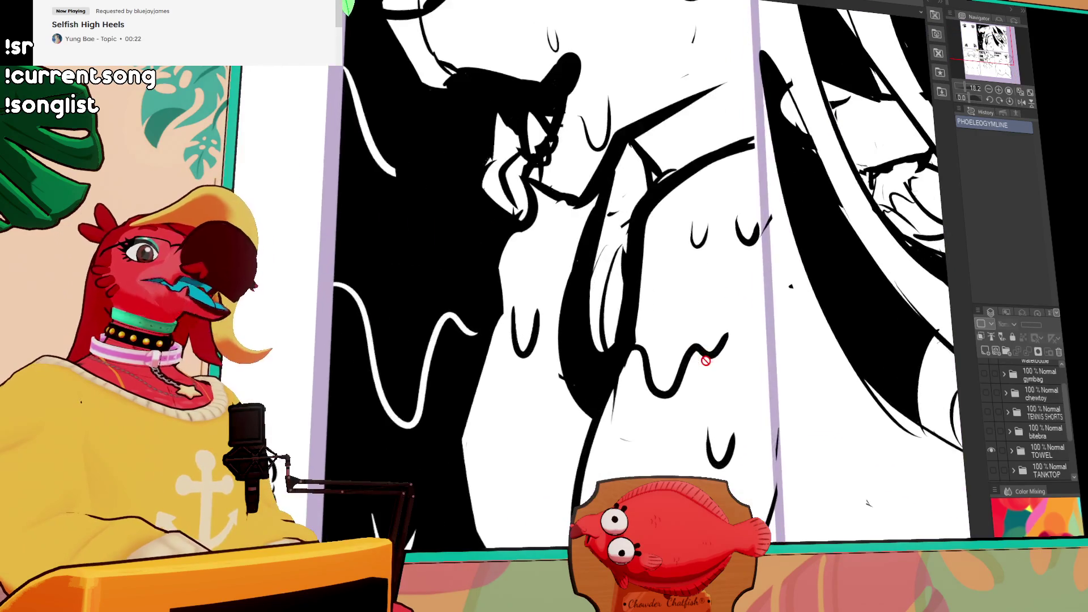
{"action": "left_click_drag", "start_coordinate": [765, 483], "coordinate": [772, 503]}
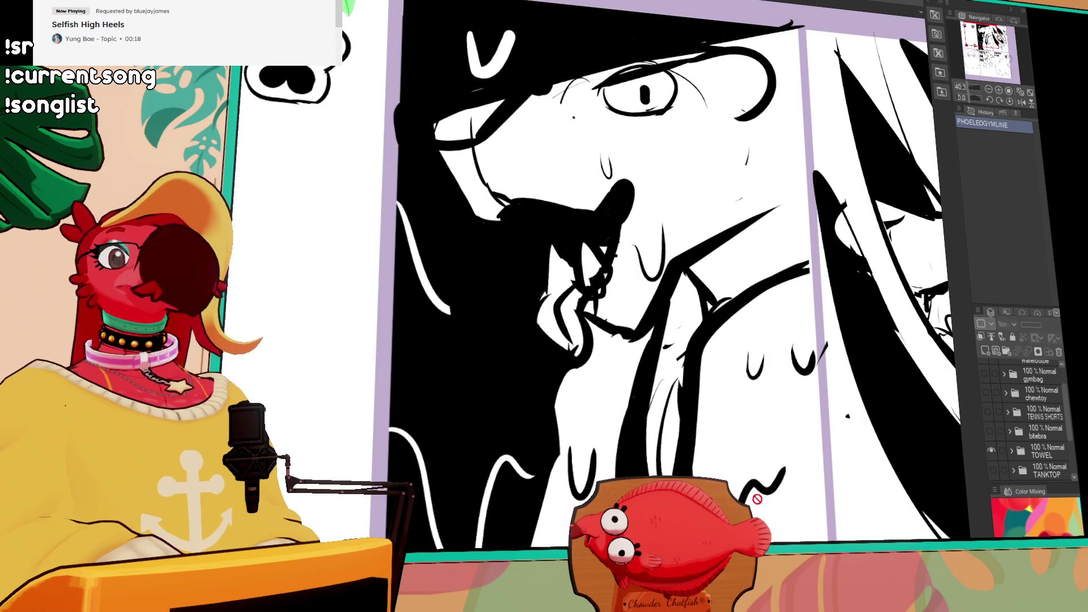
Frame the Catch Em All and Stretch It Out panels, then hide TOWEL
{"action": "scroll", "coordinate": [758, 499], "scroll_direction": "down", "scroll_amount": 3}
{"action": "scroll", "coordinate": [743, 430], "scroll_direction": "down", "scroll_amount": 5}
{"action": "scroll", "coordinate": [736, 369], "scroll_direction": "down", "scroll_amount": 3}
{"action": "left_click_drag", "start_coordinate": [746, 312], "coordinate": [489, 313]}
{"action": "scroll", "coordinate": [739, 312], "scroll_direction": "up", "scroll_amount": 2}
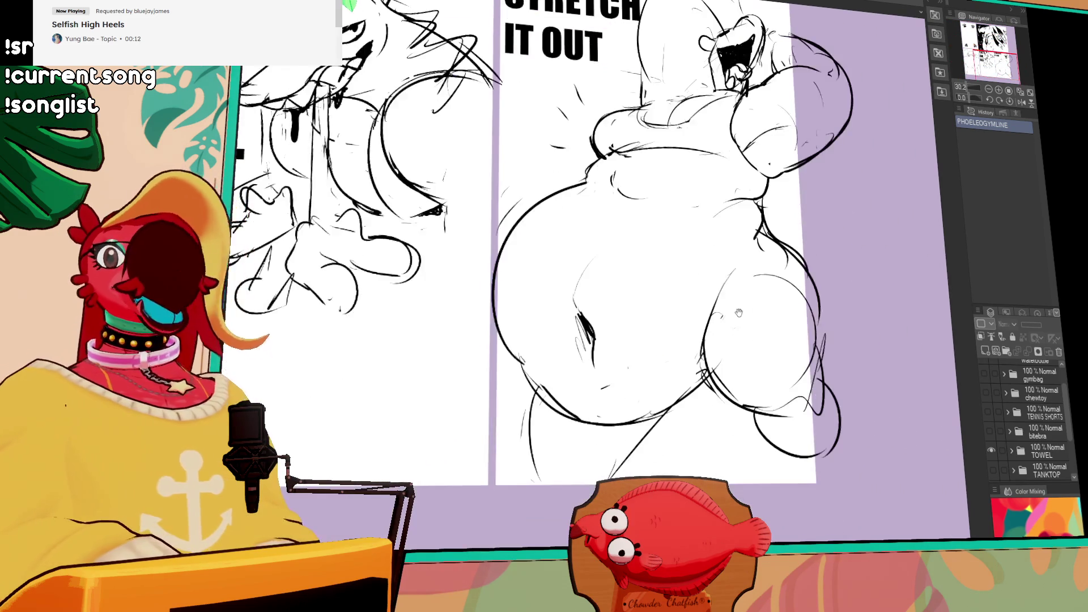
{"action": "scroll", "coordinate": [738, 312], "scroll_direction": "down", "scroll_amount": 3}
{"action": "scroll", "coordinate": [739, 313], "scroll_direction": "up", "scroll_amount": 5}
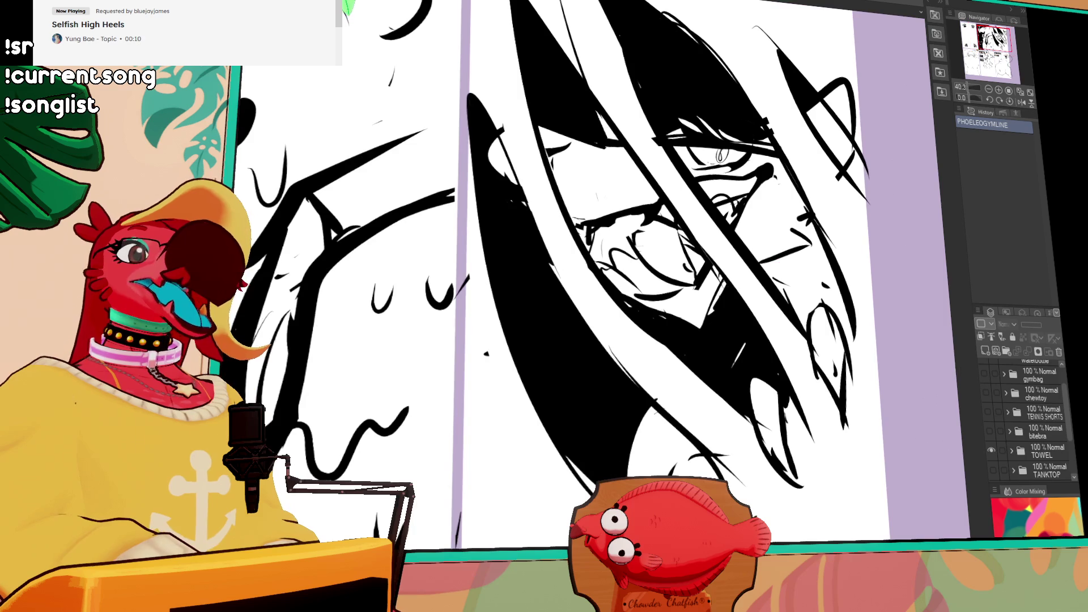
{"action": "scroll", "coordinate": [1006, 440], "scroll_direction": "down", "scroll_amount": 2}
{"action": "left_click", "coordinate": [986, 418]}
{"action": "scroll", "coordinate": [987, 426], "scroll_direction": "down", "scroll_amount": 1}
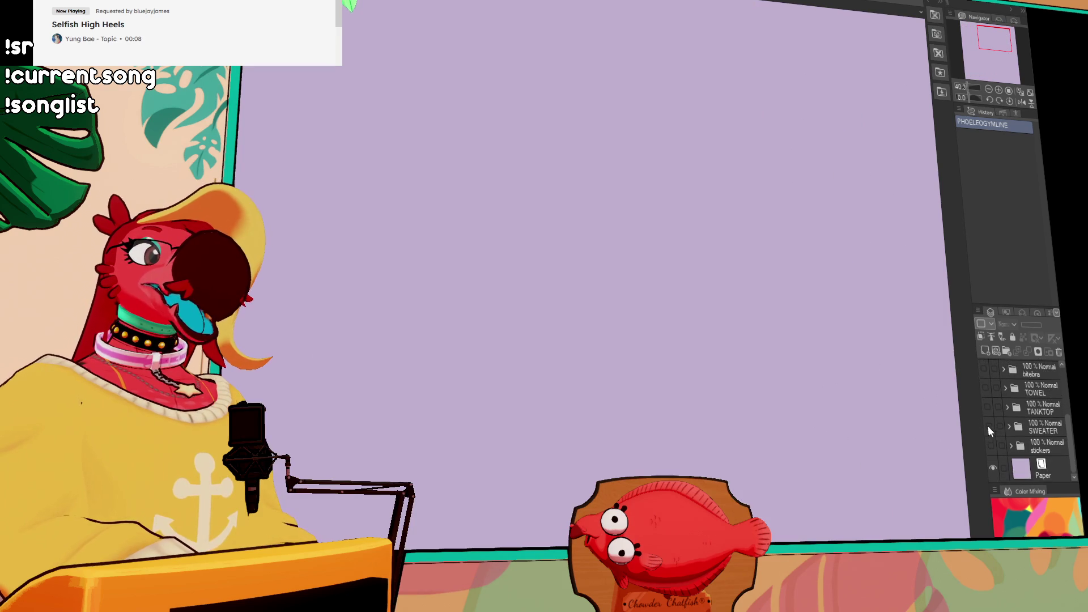
Show the TANKTOP artwork and pan down the wolf's body
{"action": "left_click", "coordinate": [988, 406]}
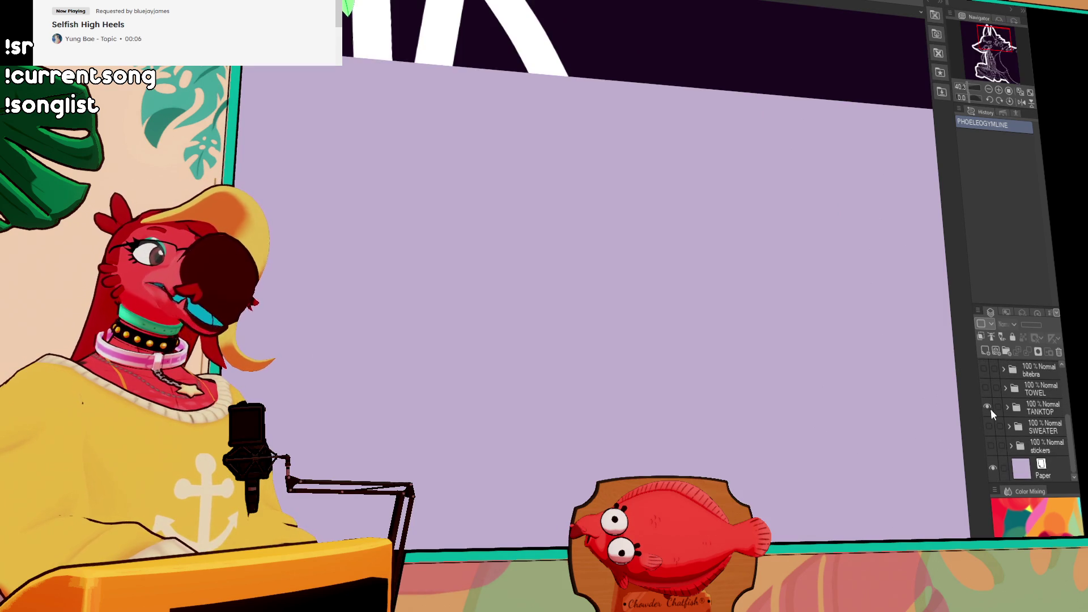
{"action": "scroll", "coordinate": [788, 347], "scroll_direction": "down", "scroll_amount": 3}
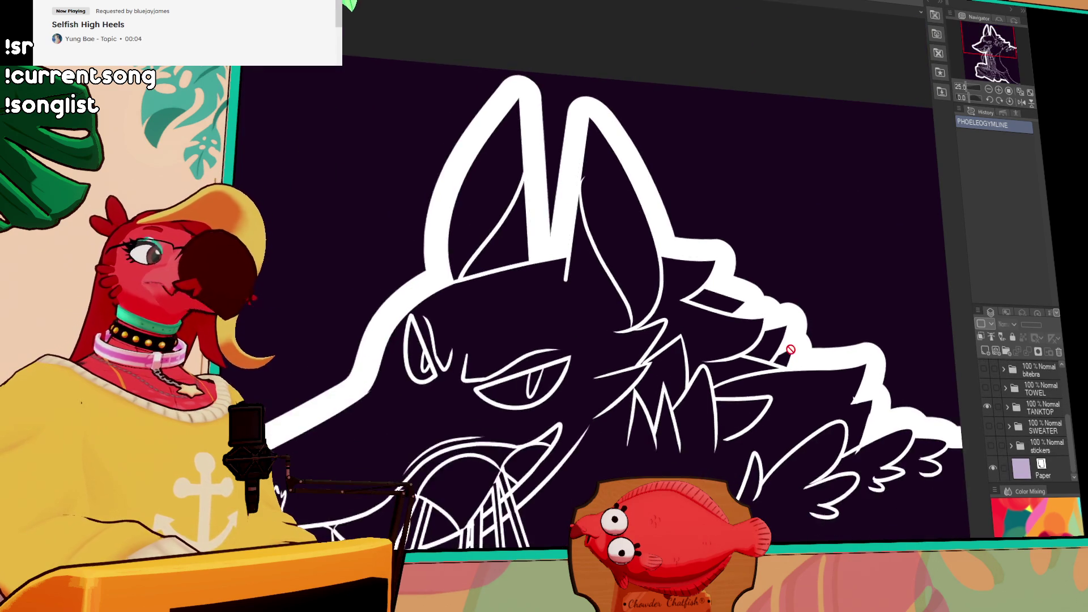
{"action": "left_click_drag", "start_coordinate": [797, 311], "coordinate": [789, 231]}
{"action": "left_click_drag", "start_coordinate": [784, 276], "coordinate": [778, 218]}
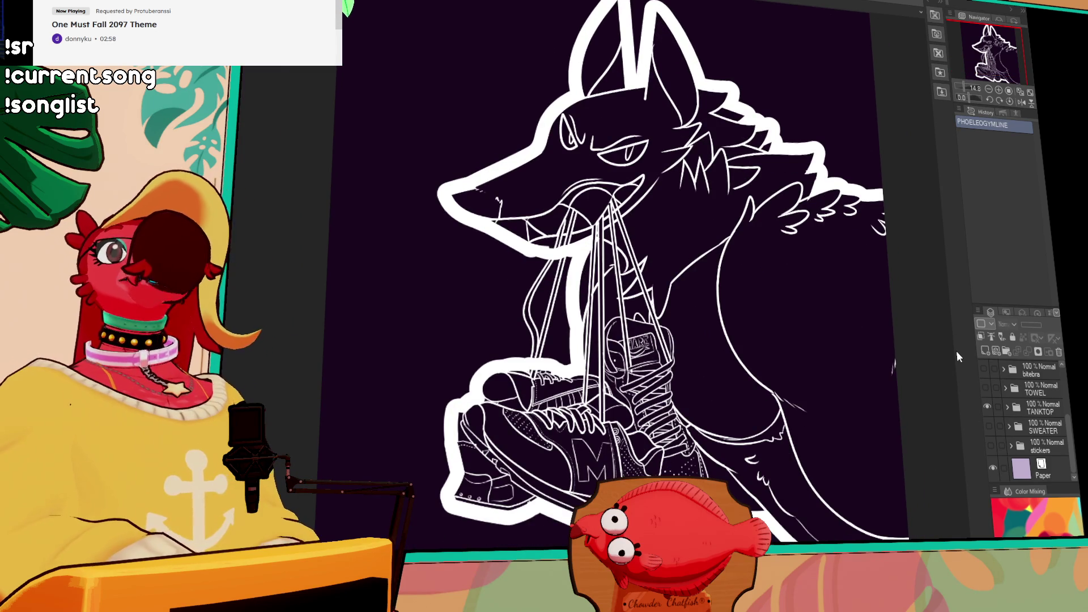
Expand the TANKTOP folder and zoom around the wolf lineart
{"action": "left_click", "coordinate": [1007, 406]}
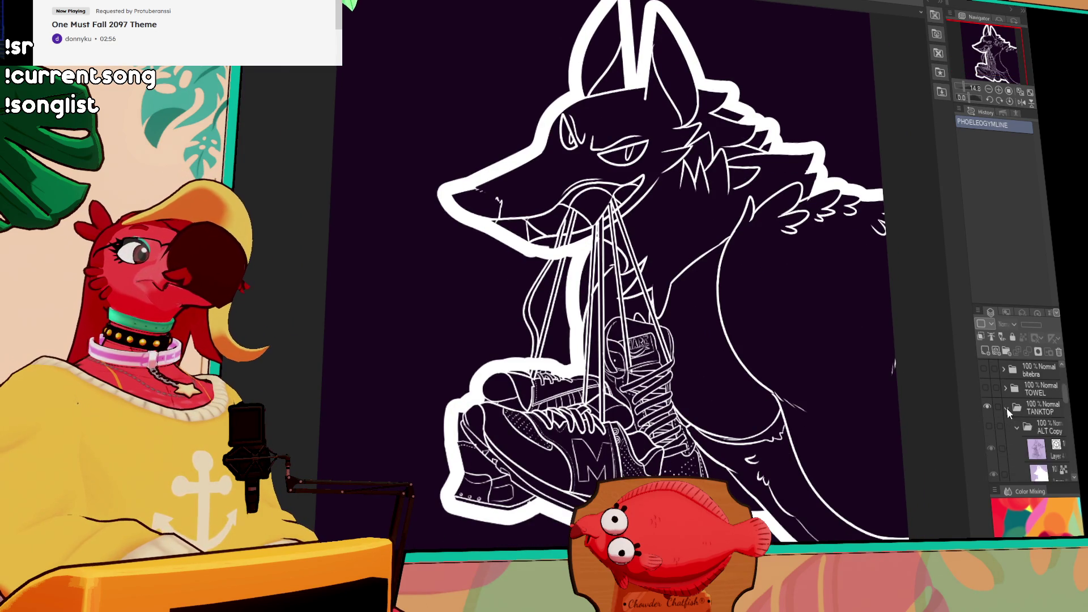
{"action": "scroll", "coordinate": [1002, 412], "scroll_direction": "down", "scroll_amount": 3}
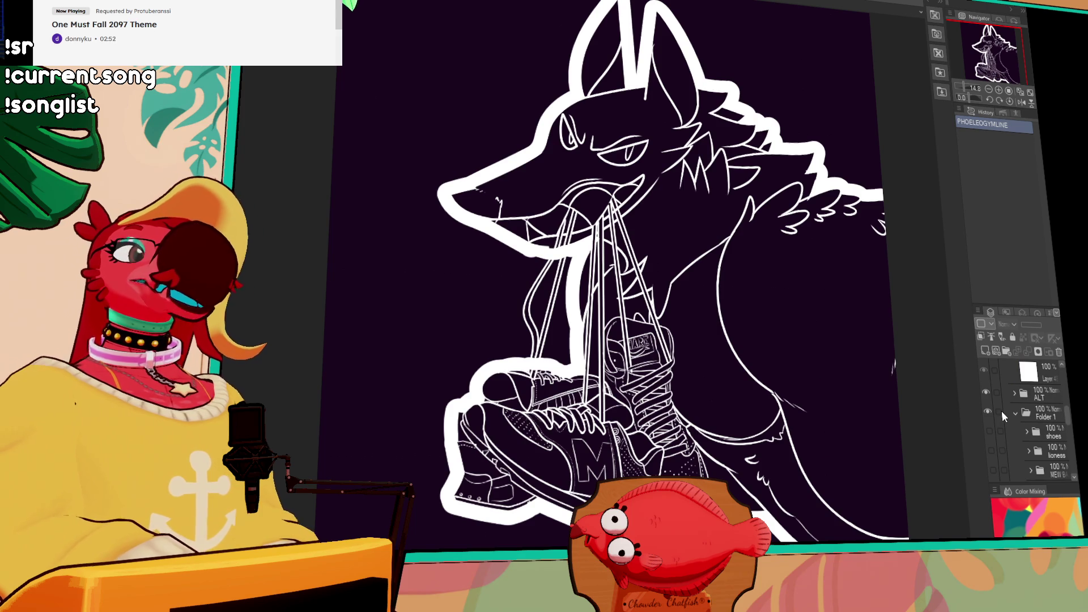
{"action": "scroll", "coordinate": [594, 431], "scroll_direction": "up", "scroll_amount": 2}
{"action": "scroll", "coordinate": [747, 373], "scroll_direction": "up", "scroll_amount": 1}
{"action": "scroll", "coordinate": [762, 375], "scroll_direction": "down", "scroll_amount": 4}
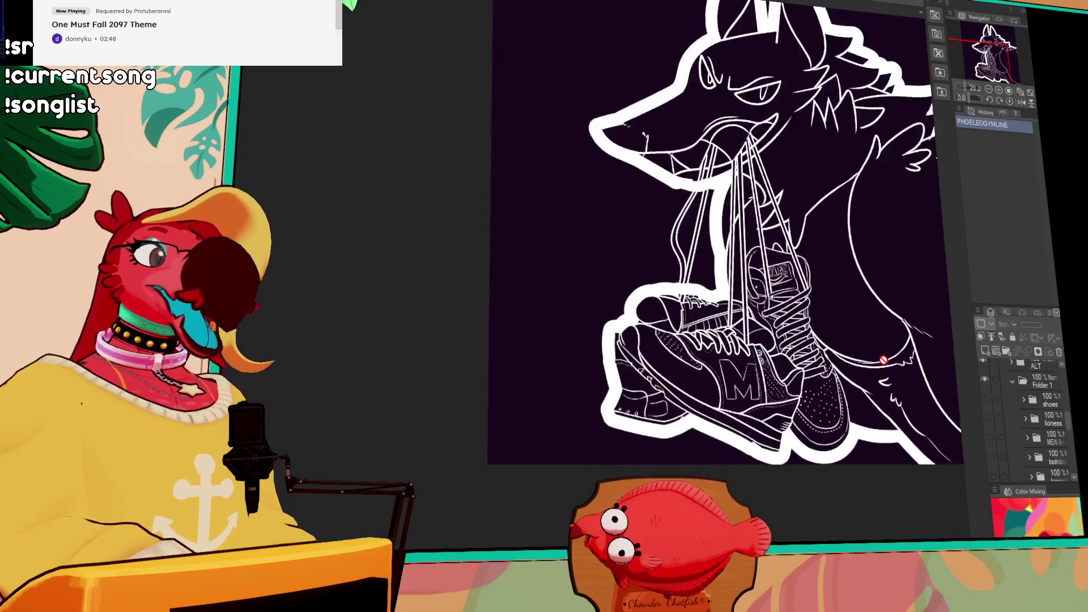
{"action": "scroll", "coordinate": [806, 415], "scroll_direction": "down", "scroll_amount": 1}
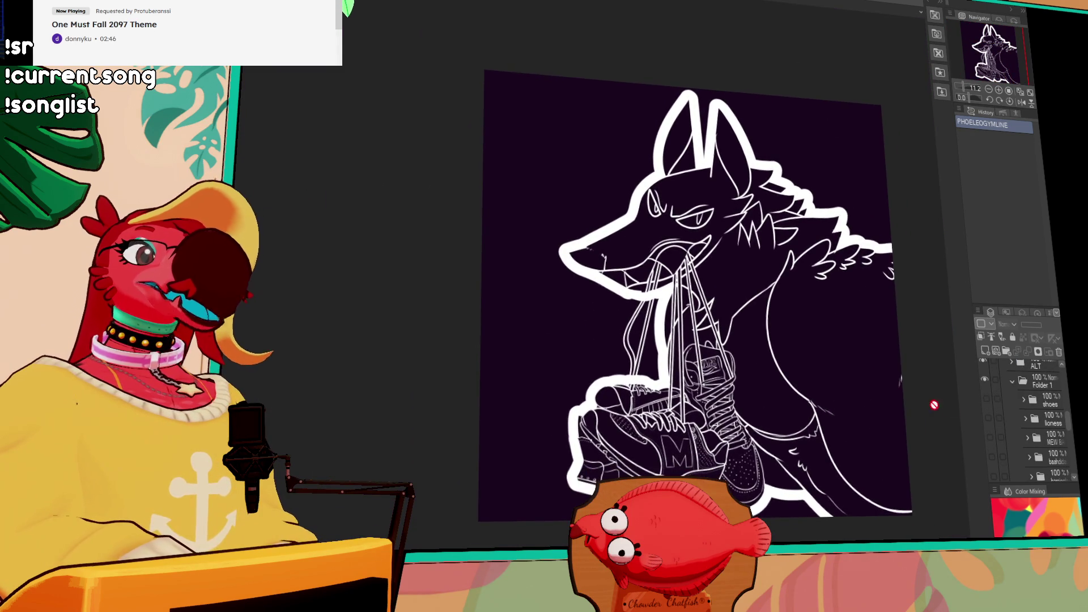
{"action": "scroll", "coordinate": [903, 398], "scroll_direction": "down", "scroll_amount": 1}
{"action": "scroll", "coordinate": [1023, 416], "scroll_direction": "down", "scroll_amount": 3}
{"action": "scroll", "coordinate": [1021, 416], "scroll_direction": "up", "scroll_amount": 3}
{"action": "left_click_drag", "start_coordinate": [641, 374], "coordinate": [635, 372]}
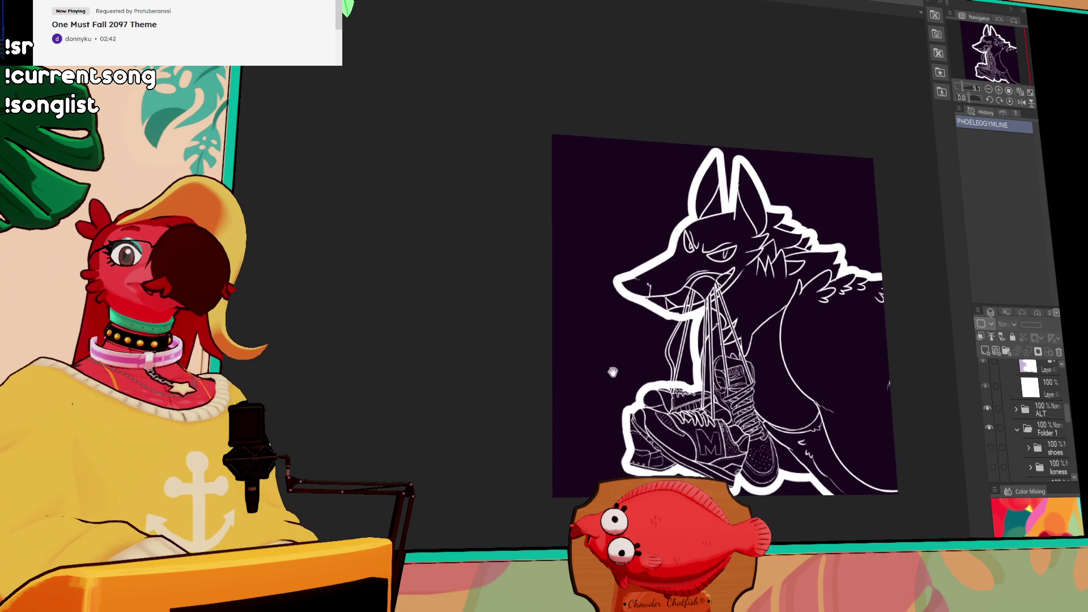
{"action": "scroll", "coordinate": [635, 372], "scroll_direction": "up", "scroll_amount": 3}
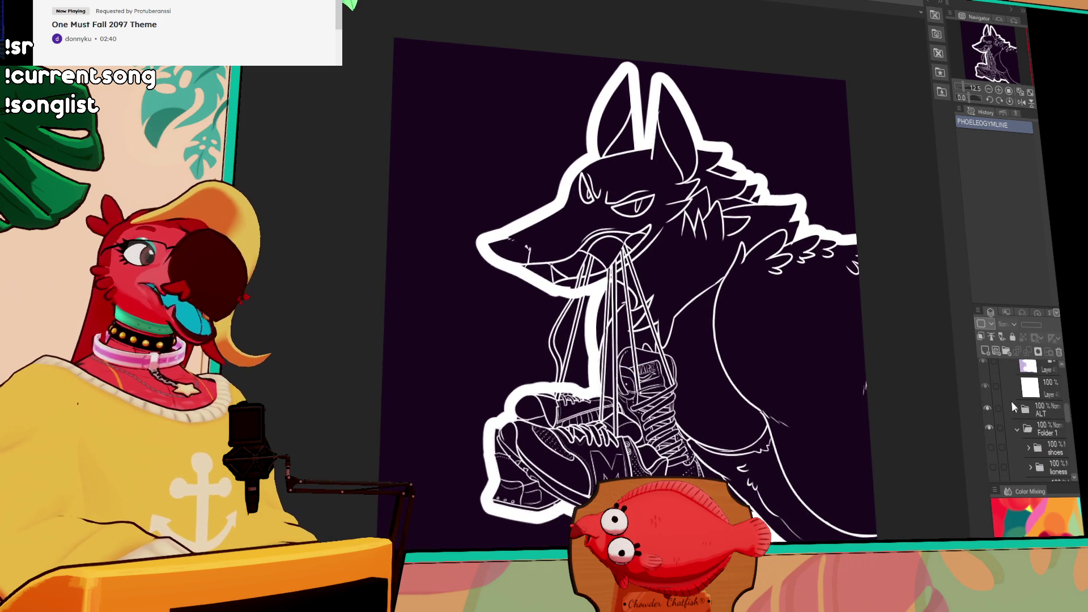
{"action": "scroll", "coordinate": [787, 445], "scroll_direction": "up", "scroll_amount": 4}
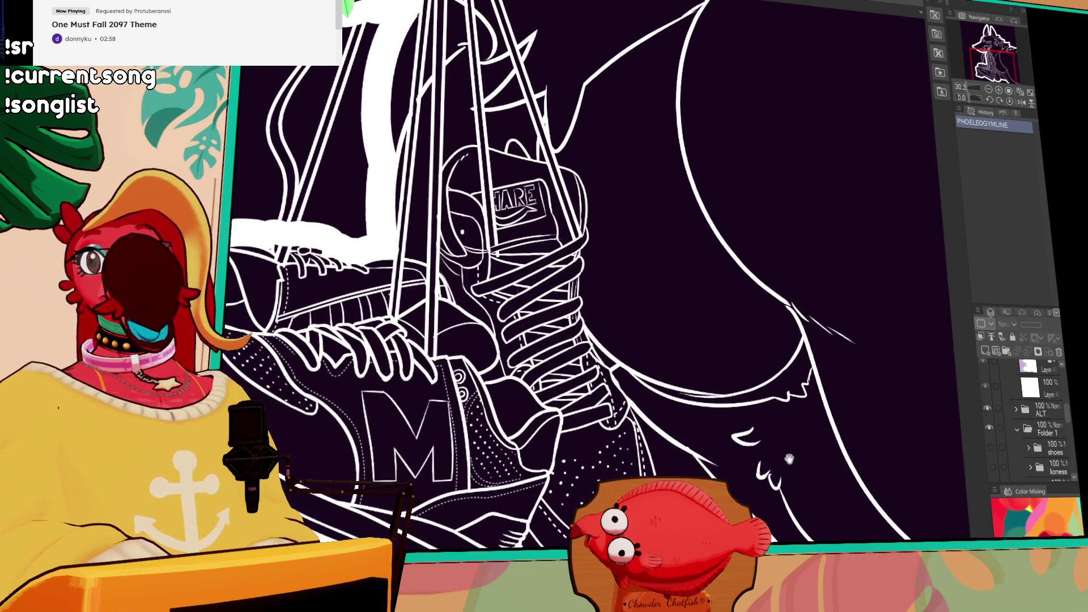
{"action": "scroll", "coordinate": [789, 458], "scroll_direction": "down", "scroll_amount": 3}
{"action": "scroll", "coordinate": [1014, 419], "scroll_direction": "down", "scroll_amount": 2}
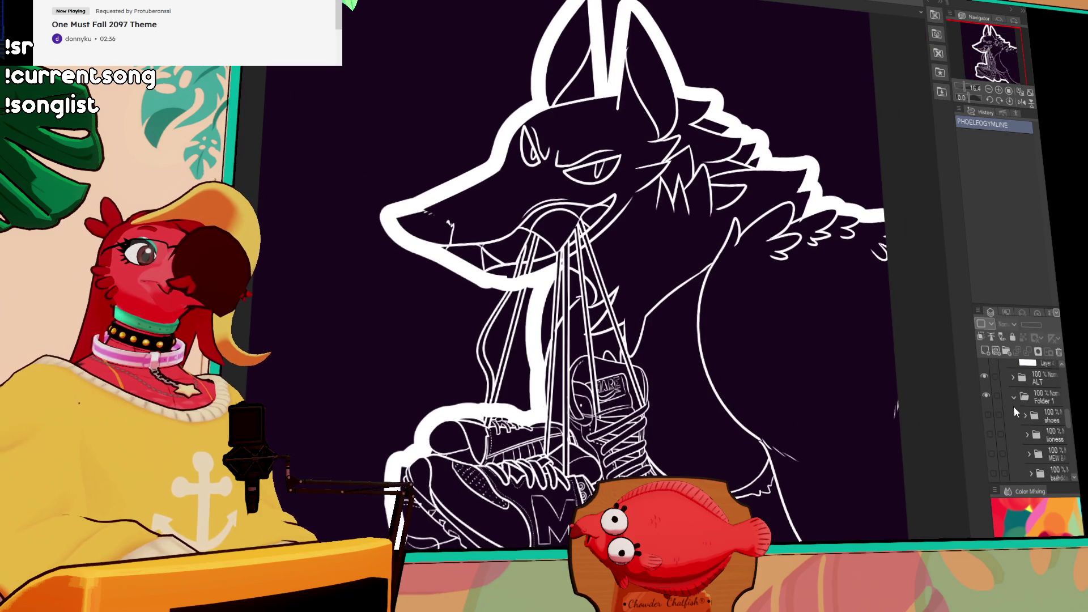
{"action": "scroll", "coordinate": [1008, 399], "scroll_direction": "up", "scroll_amount": 3}
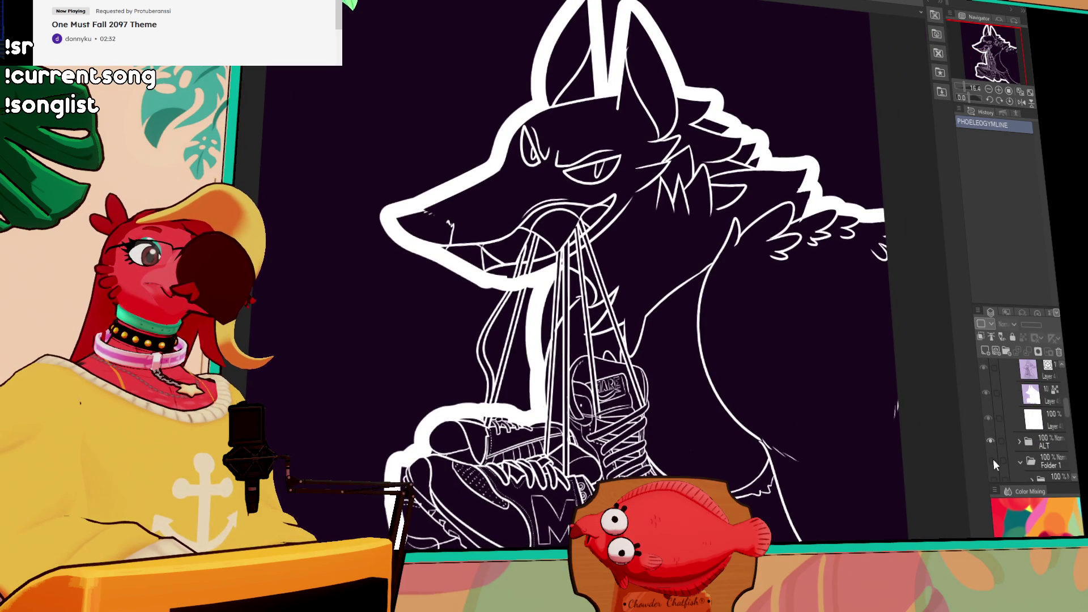
Compare by toggling the artwork, then hide the ALT lineart to reveal the coloured lioness
{"action": "left_click", "coordinate": [994, 443]}
{"action": "left_click", "coordinate": [992, 442]}
{"action": "scroll", "coordinate": [993, 441], "scroll_direction": "up", "scroll_amount": 3}
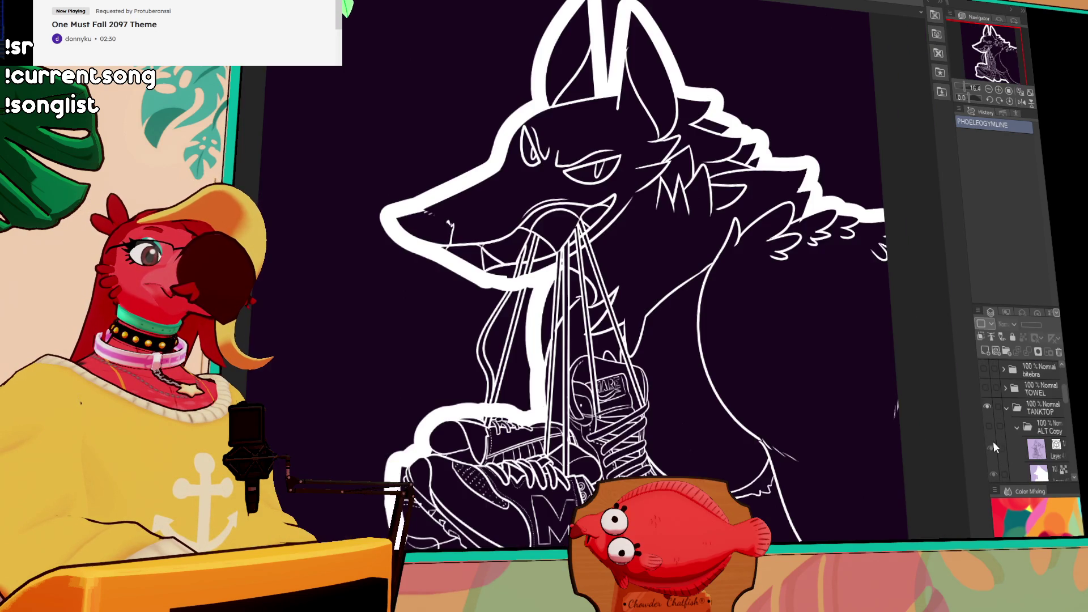
{"action": "scroll", "coordinate": [996, 428], "scroll_direction": "down", "scroll_amount": 1}
{"action": "scroll", "coordinate": [990, 412], "scroll_direction": "down", "scroll_amount": 3}
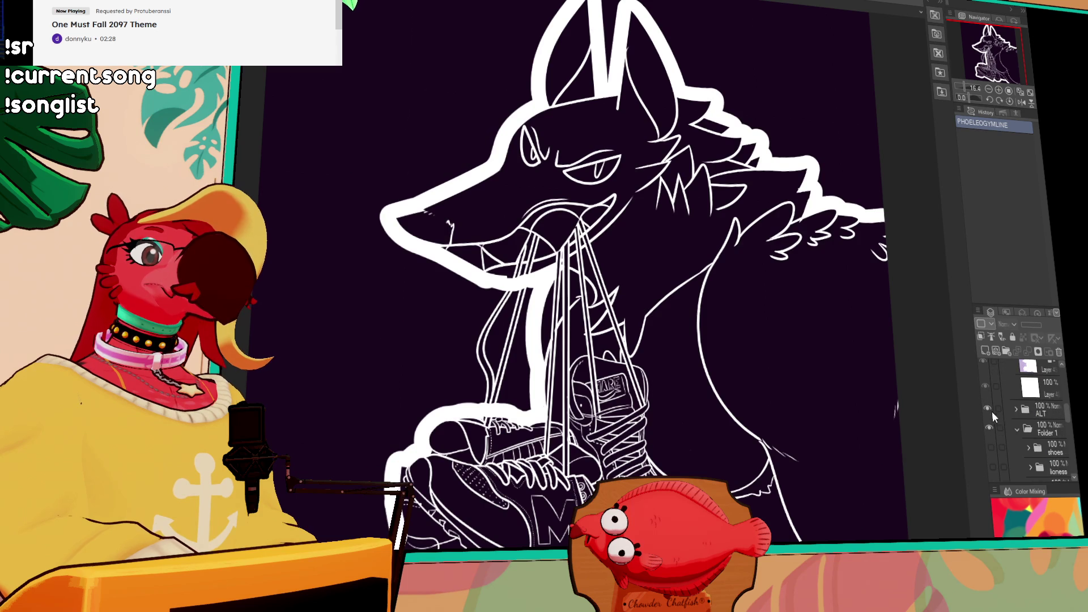
{"action": "scroll", "coordinate": [1019, 424], "scroll_direction": "down", "scroll_amount": 2}
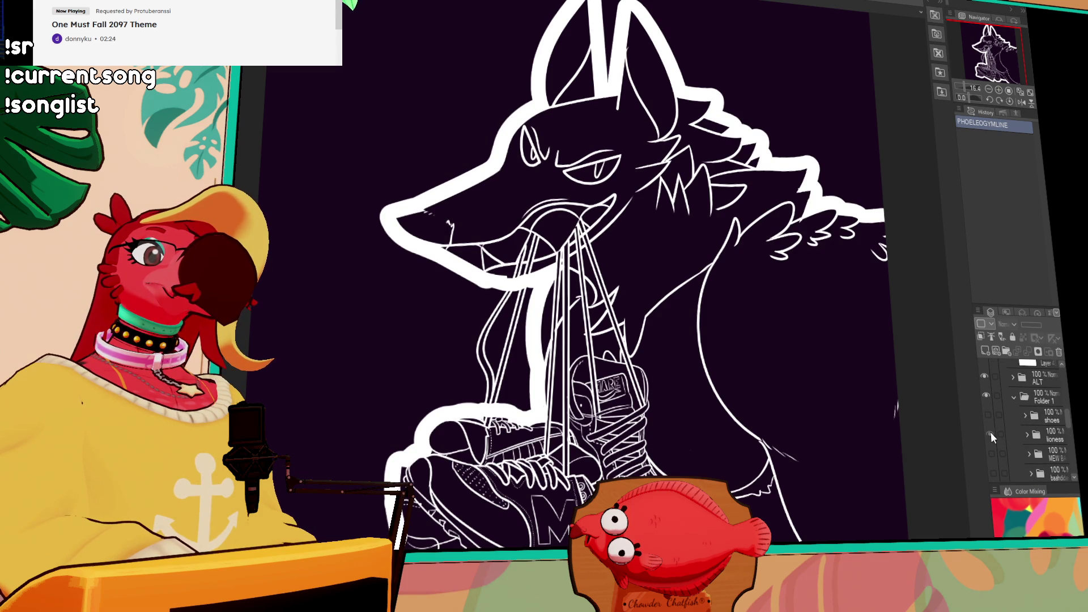
{"action": "scroll", "coordinate": [990, 432], "scroll_direction": "up", "scroll_amount": 2}
{"action": "left_click", "coordinate": [987, 409]}
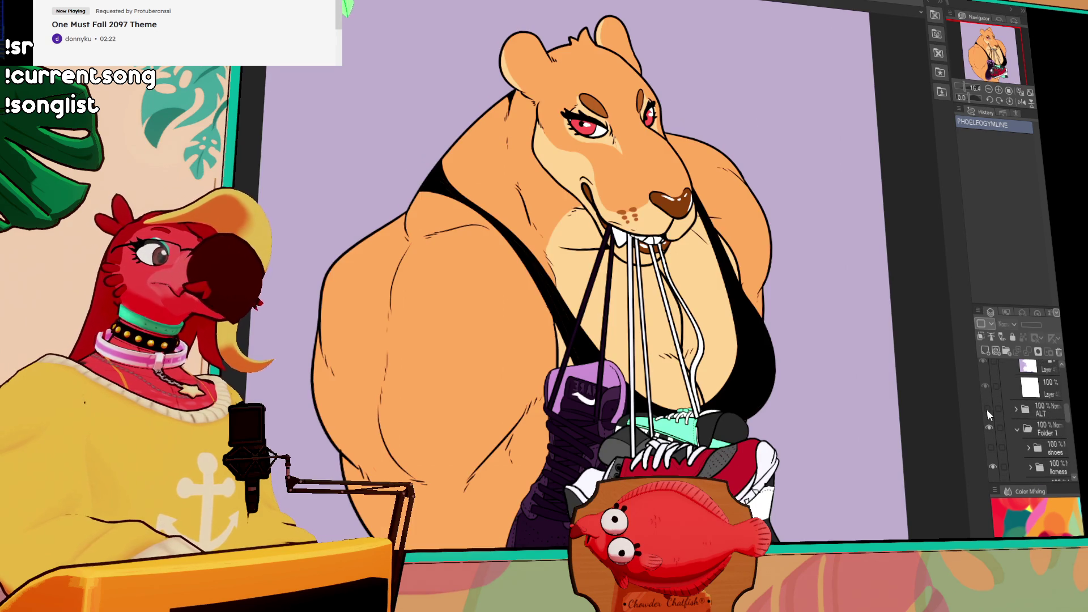
Mirror the canvas horizontally and centre the lioness illustration
{"action": "left_click_drag", "start_coordinate": [918, 406], "coordinate": [944, 403]}
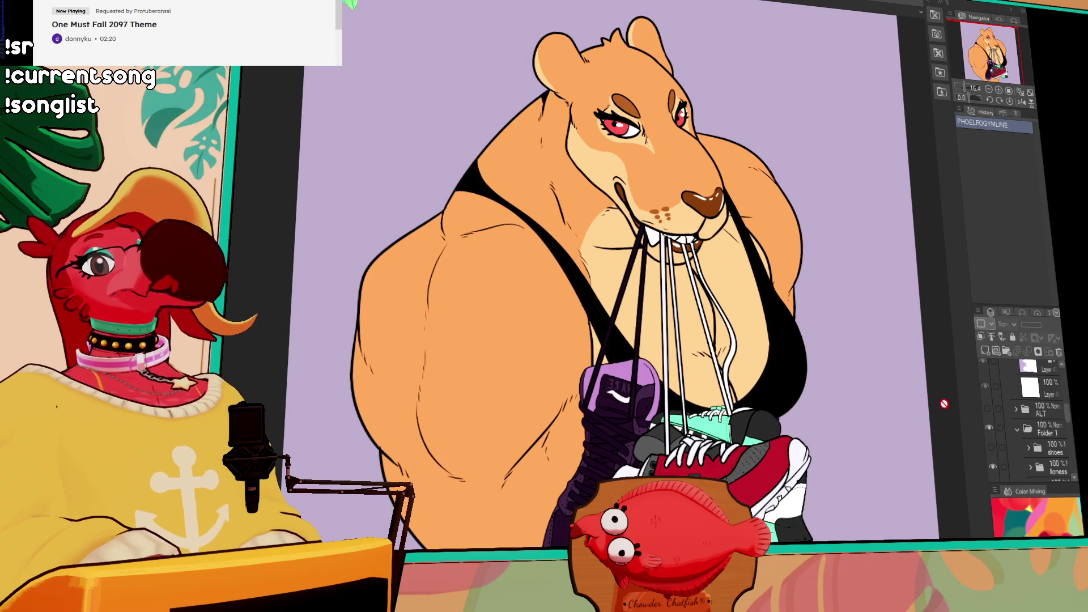
{"action": "scroll", "coordinate": [919, 404], "scroll_direction": "down", "scroll_amount": 2}
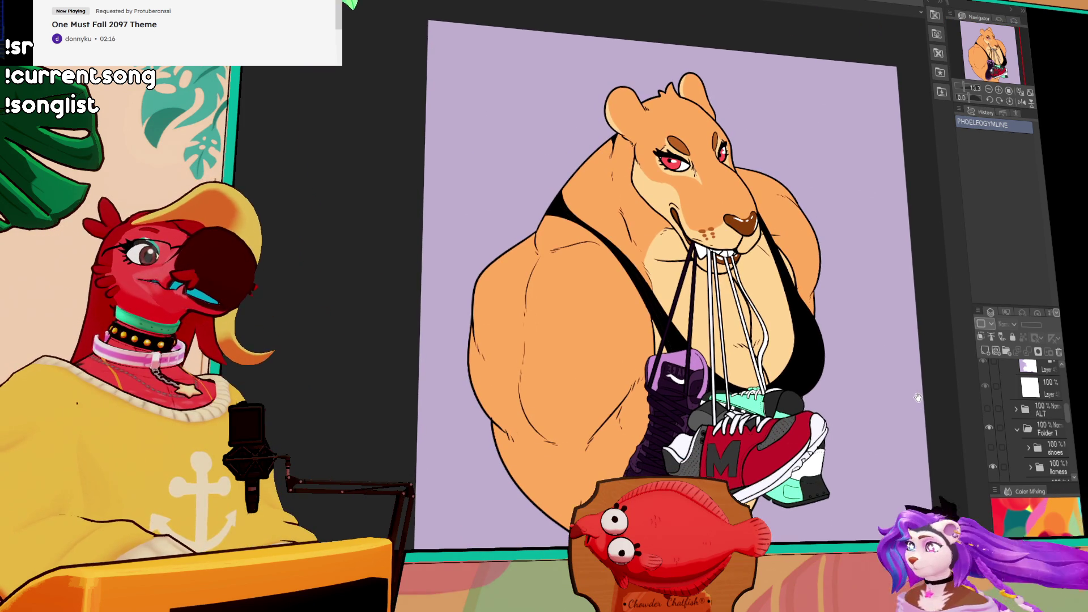
{"action": "left_click_drag", "start_coordinate": [916, 398], "coordinate": [870, 366]}
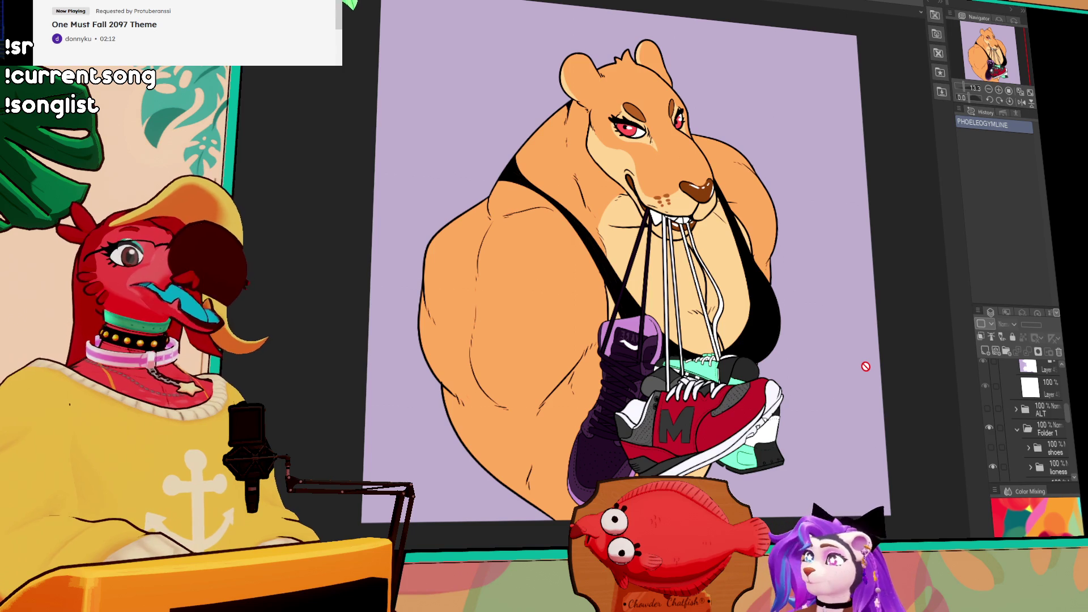
{"action": "left_click", "coordinate": [1022, 103]}
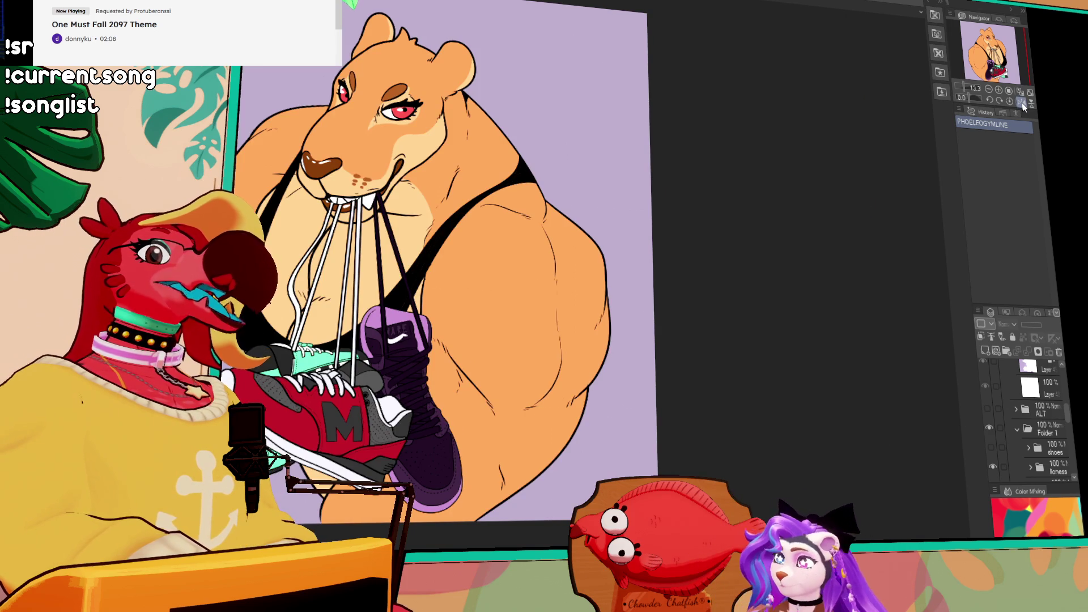
{"action": "left_click_drag", "start_coordinate": [743, 224], "coordinate": [858, 216]}
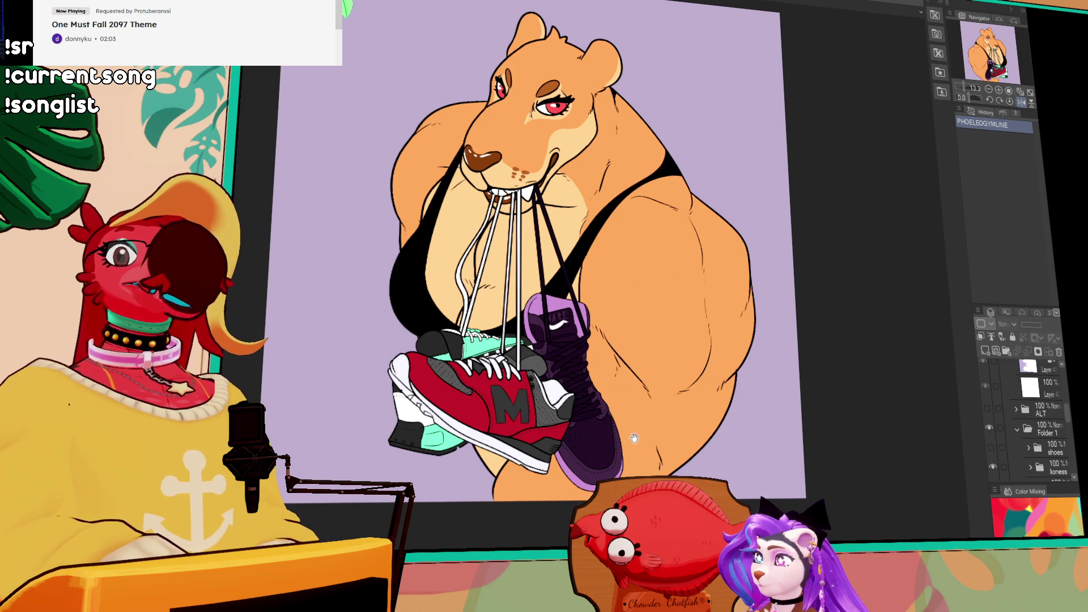
Flip the view back and show the dark ALT line-art version
{"action": "left_click_drag", "start_coordinate": [630, 442], "coordinate": [667, 429]}
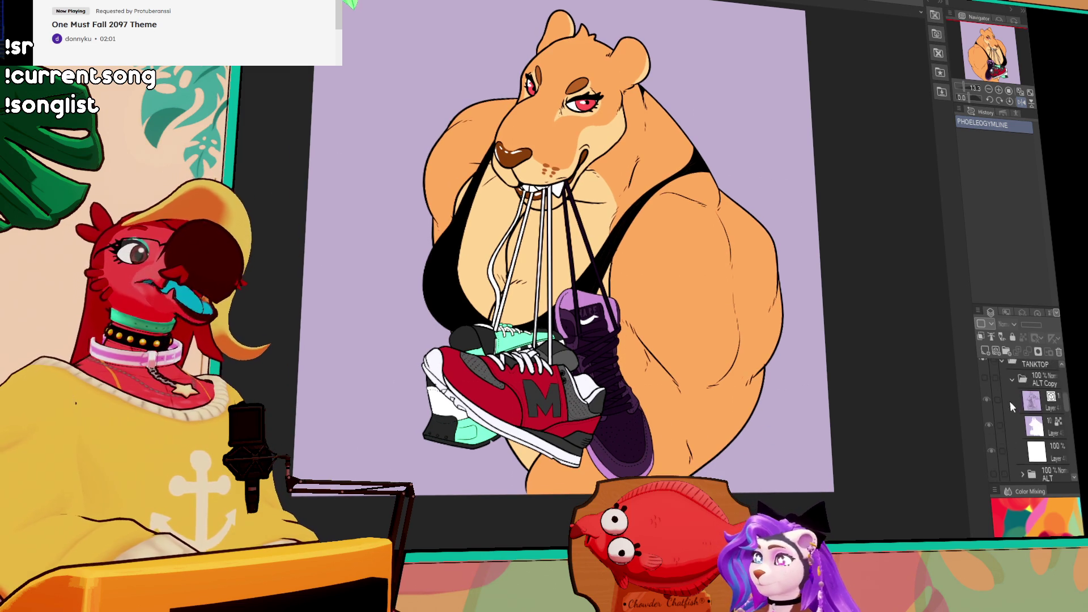
{"action": "left_click", "coordinate": [1022, 103]}
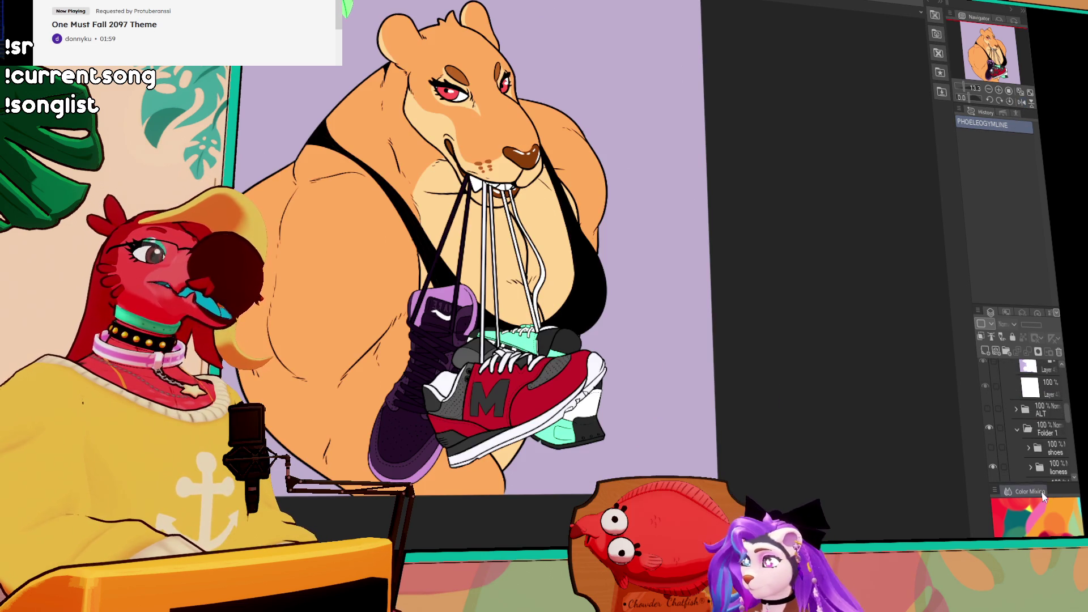
{"action": "left_click", "coordinate": [986, 410]}
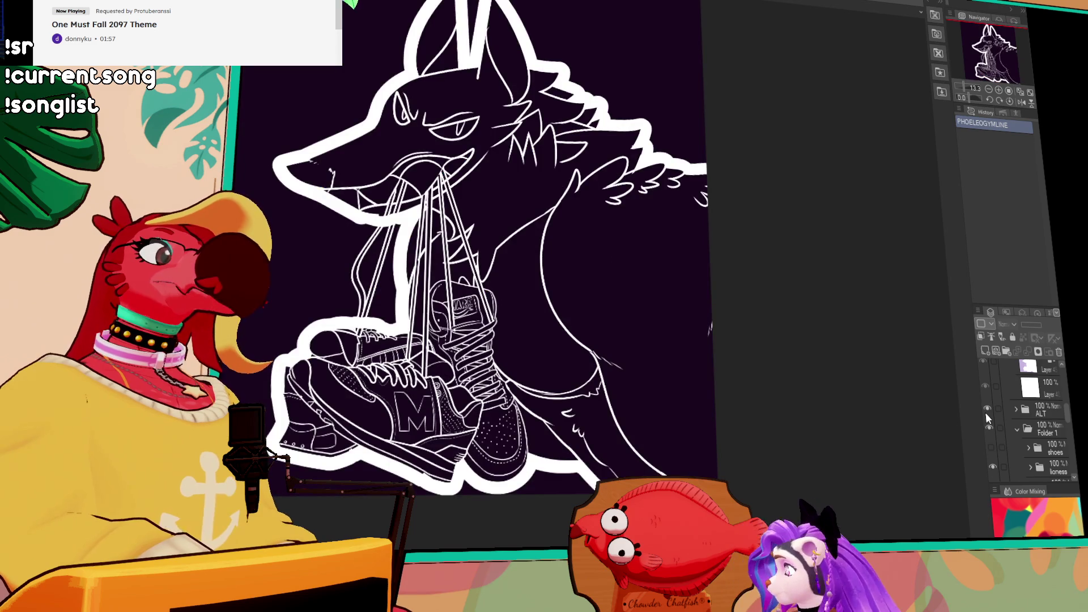
Toggle the ALT folder to compare versions, leaving it hidden
{"action": "left_click", "coordinate": [986, 412]}
{"action": "left_click", "coordinate": [986, 412]}
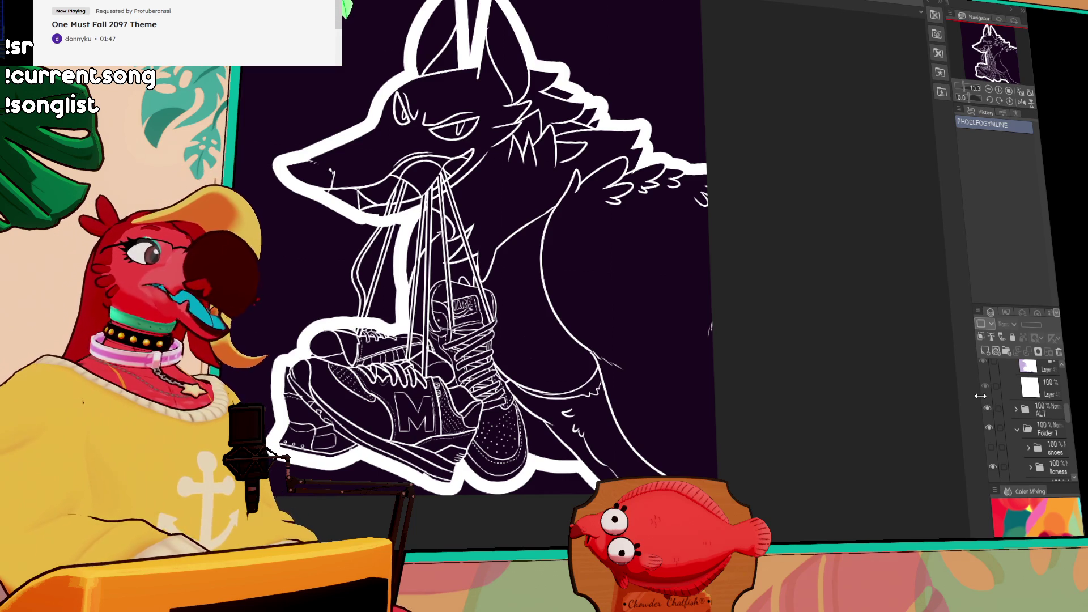
{"action": "left_click", "coordinate": [987, 408]}
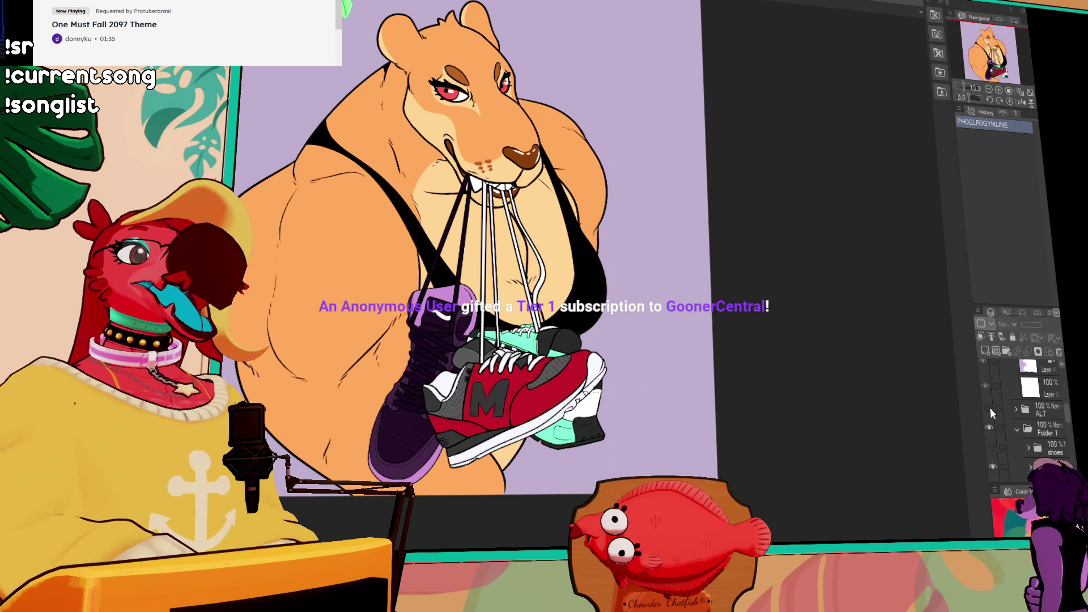
Briefly show and re-hide the sweater reference notes and the stickers layer
{"action": "scroll", "coordinate": [990, 407], "scroll_direction": "down", "scroll_amount": 5}
{"action": "scroll", "coordinate": [988, 409], "scroll_direction": "down", "scroll_amount": 3}
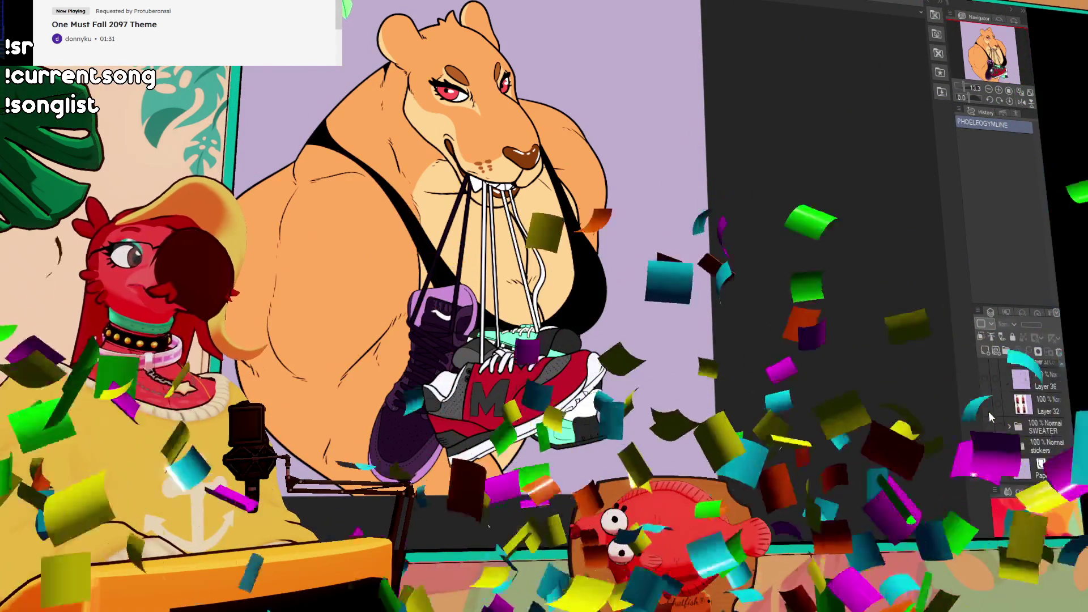
{"action": "left_click", "coordinate": [987, 422]}
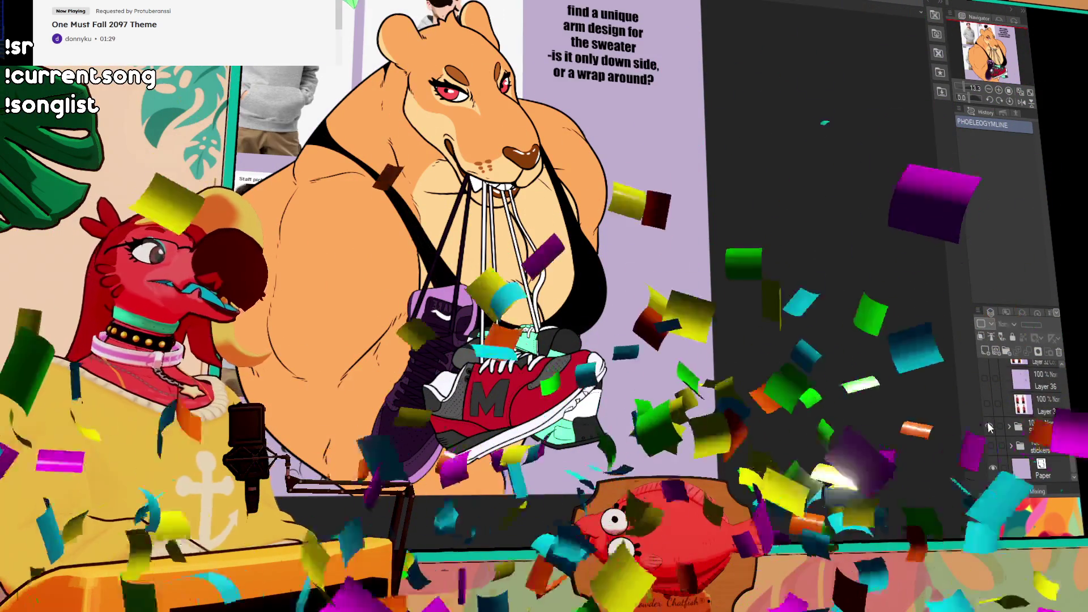
{"action": "left_click", "coordinate": [987, 421]}
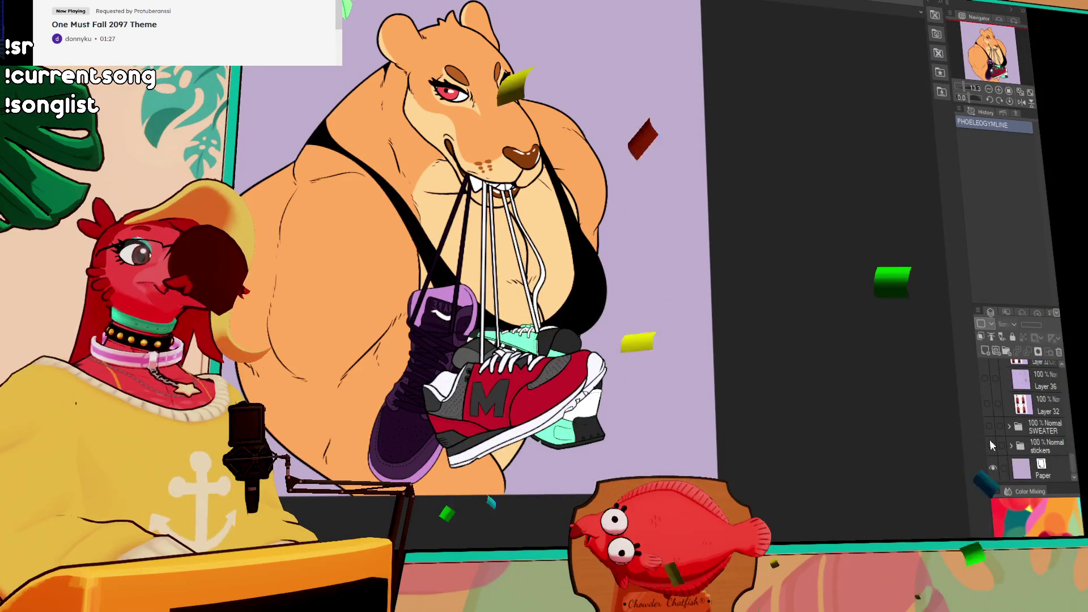
{"action": "left_click", "coordinate": [990, 442]}
{"action": "left_click", "coordinate": [990, 442]}
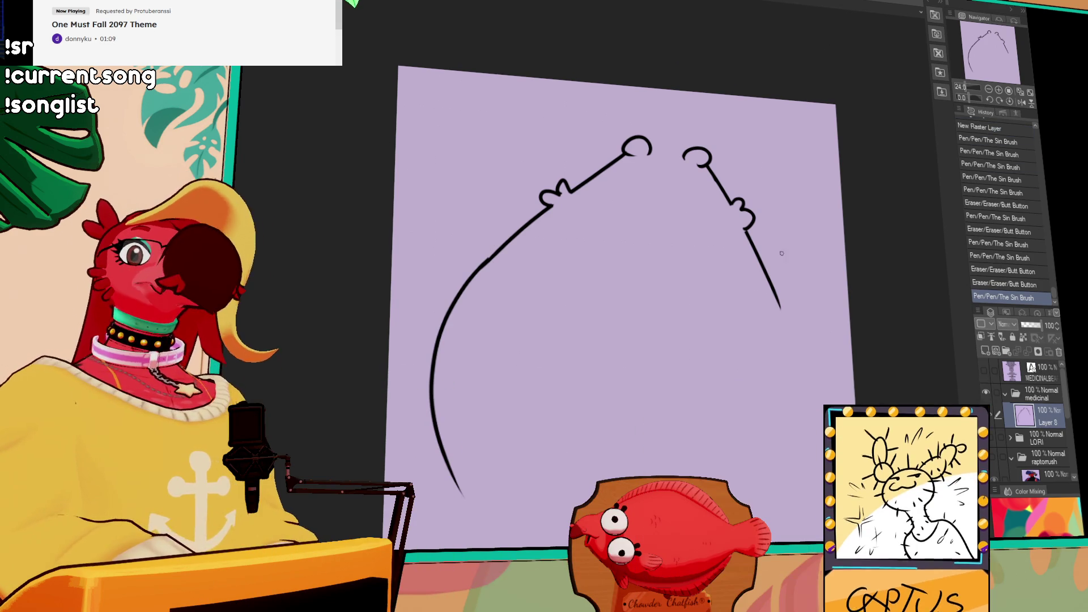
Redraw the head line joining the bear's ears and erase a stray mark
{"action": "key", "text": "ctrl+z"}
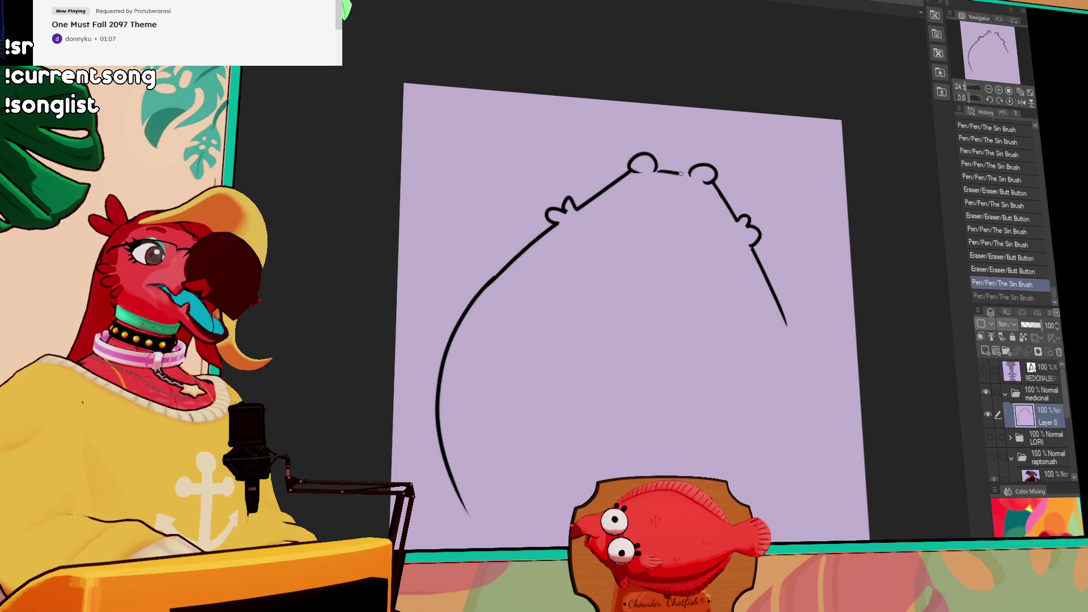
{"action": "left_click_drag", "start_coordinate": [652, 170], "coordinate": [689, 177]}
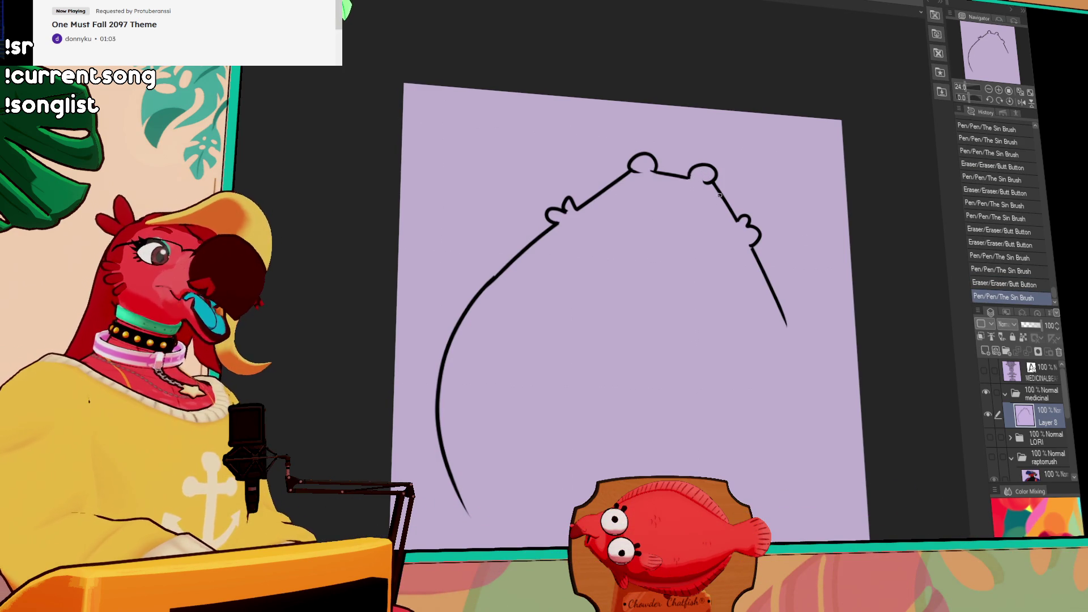
{"action": "left_click_drag", "start_coordinate": [765, 150], "coordinate": [774, 154]}
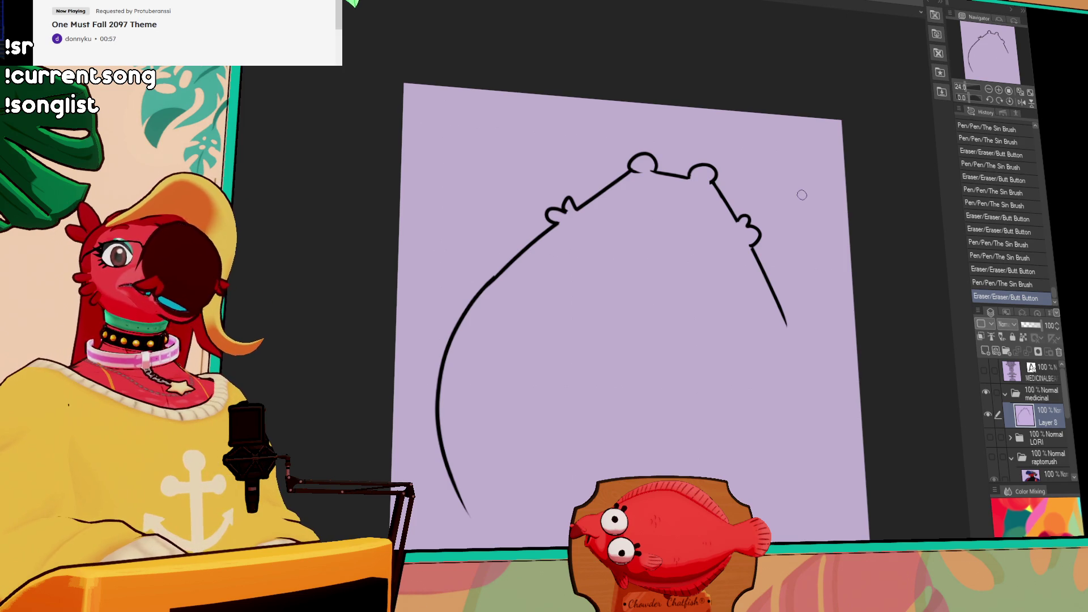
{"action": "mouse_move", "coordinate": [809, 270]}
{"action": "left_mouse_down"}
{"action": "mouse_move", "coordinate": [804, 245]}
{"action": "mouse_move", "coordinate": [838, 189]}
{"action": "left_mouse_up"}
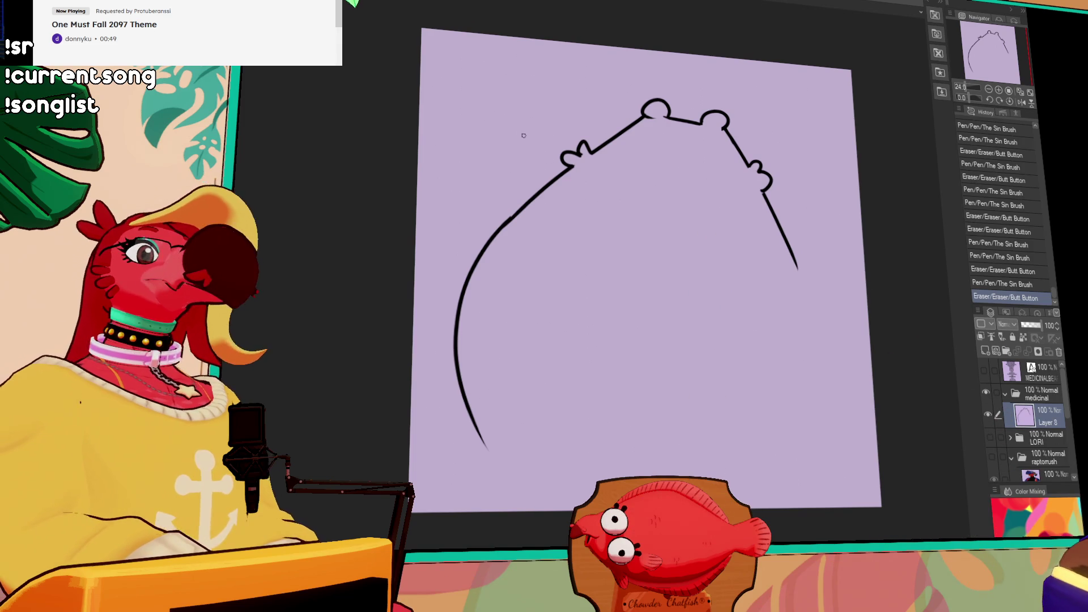
Sketch a rounded loop at upper left for the raised fist
{"action": "left_click", "coordinate": [524, 138]}
{"action": "key", "text": "ctrl+z"}
{"action": "mouse_move", "coordinate": [527, 142]}
{"action": "left_mouse_down"}
{"action": "mouse_move", "coordinate": [544, 116]}
{"action": "mouse_move", "coordinate": [518, 129]}
{"action": "mouse_move", "coordinate": [507, 164]}
{"action": "left_mouse_up"}
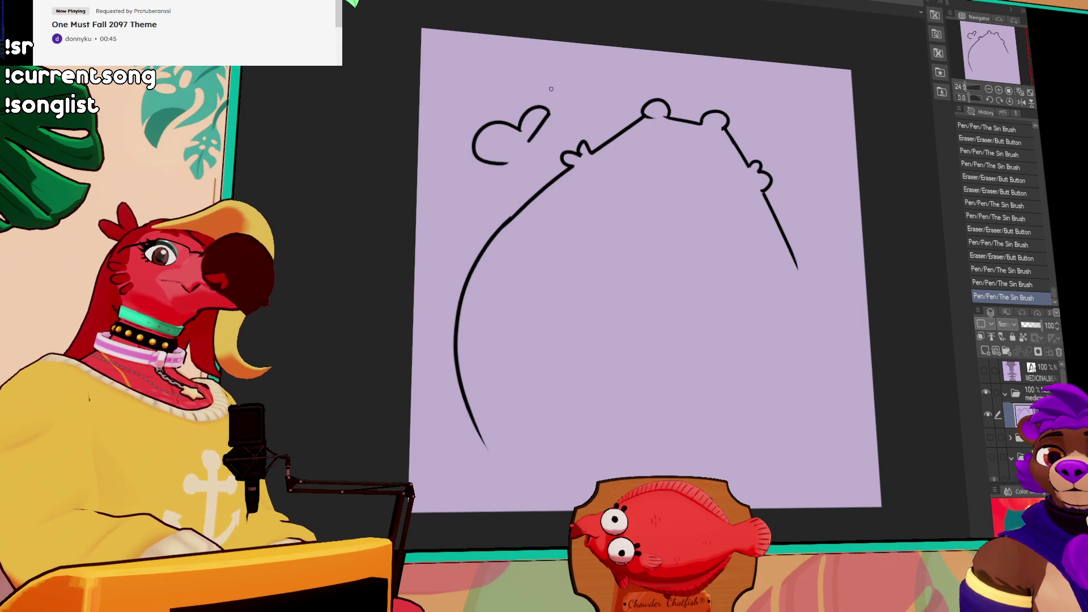
Draw the arching top of the raised fist, undoing the failed loop and stray strokes
{"action": "left_click_drag", "start_coordinate": [496, 163], "coordinate": [496, 154]}
{"action": "key", "text": "ctrl+z"}
{"action": "mouse_move", "coordinate": [531, 139]}
{"action": "left_mouse_down"}
{"action": "mouse_move", "coordinate": [508, 121]}
{"action": "mouse_move", "coordinate": [486, 168]}
{"action": "mouse_move", "coordinate": [553, 175]}
{"action": "left_mouse_up"}
{"action": "mouse_move", "coordinate": [581, 102]}
{"action": "left_mouse_down"}
{"action": "mouse_move", "coordinate": [554, 172]}
{"action": "mouse_move", "coordinate": [558, 204]}
{"action": "left_mouse_up"}
{"action": "key", "text": "ctrl+z"}
{"action": "left_click", "coordinate": [504, 170]}
{"action": "key", "text": "ctrl+z"}
Extend the thumb's edge down into the arm and erase leftover marks under the fist
{"action": "left_click_drag", "start_coordinate": [651, 210], "coordinate": [720, 266]}
{"action": "mouse_move", "coordinate": [593, 241]}
{"action": "left_mouse_down"}
{"action": "mouse_move", "coordinate": [626, 231]}
{"action": "mouse_move", "coordinate": [623, 213]}
{"action": "left_mouse_up"}
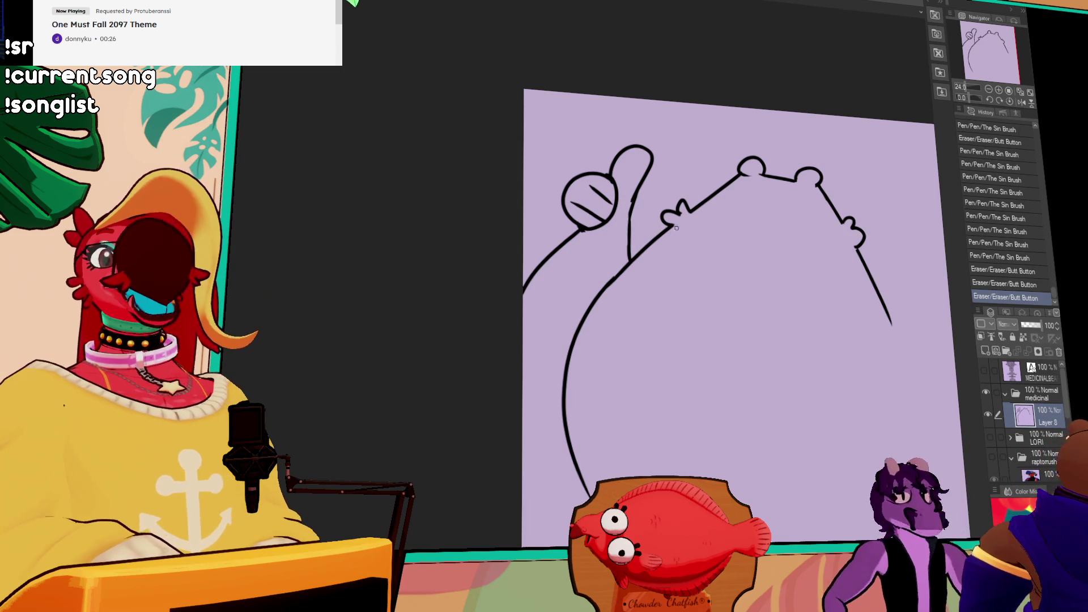
{"action": "left_click_drag", "start_coordinate": [748, 214], "coordinate": [764, 225]}
{"action": "mouse_move", "coordinate": [645, 249]}
{"action": "left_mouse_down"}
{"action": "mouse_move", "coordinate": [645, 265]}
{"action": "mouse_move", "coordinate": [674, 242]}
{"action": "mouse_move", "coordinate": [690, 256]}
{"action": "left_mouse_up"}
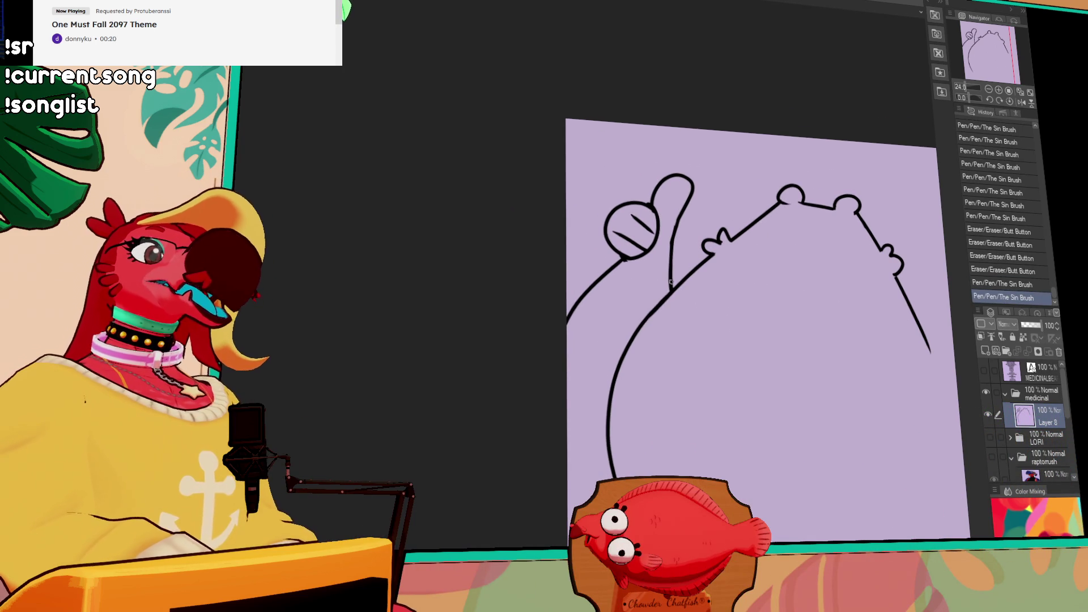
{"action": "key", "text": "ctrl+z"}
Extend the bear's right body line in a long stroke down the page
{"action": "left_click_drag", "start_coordinate": [844, 252], "coordinate": [762, 199]}
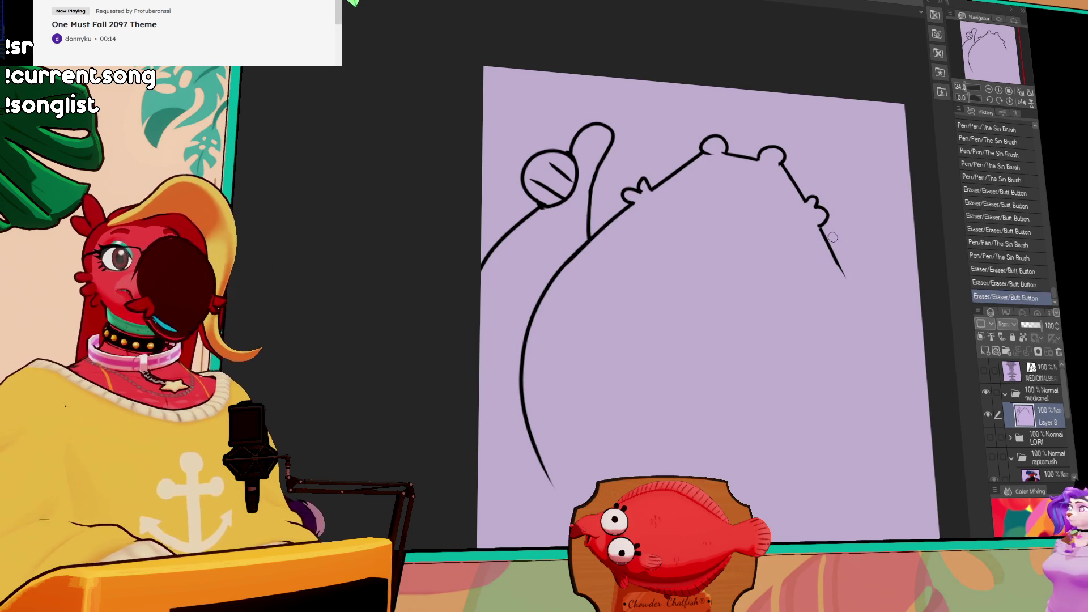
{"action": "scroll", "coordinate": [873, 246], "scroll_direction": "down", "scroll_amount": 2}
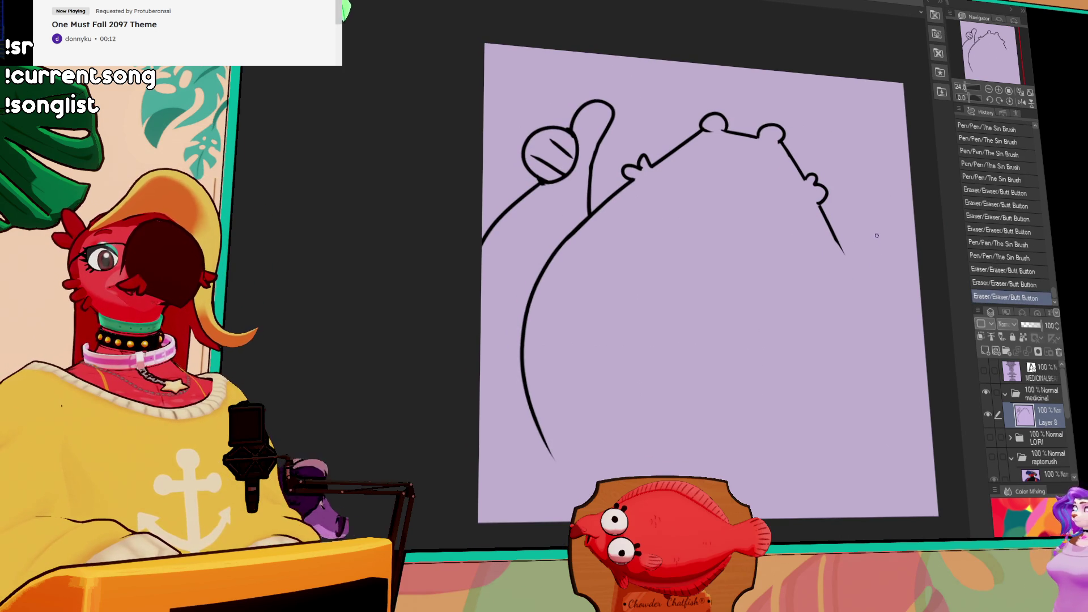
{"action": "mouse_move", "coordinate": [878, 245]}
{"action": "left_mouse_down"}
{"action": "mouse_move", "coordinate": [862, 266]}
{"action": "mouse_move", "coordinate": [797, 272]}
{"action": "mouse_move", "coordinate": [851, 333]}
{"action": "left_mouse_up"}
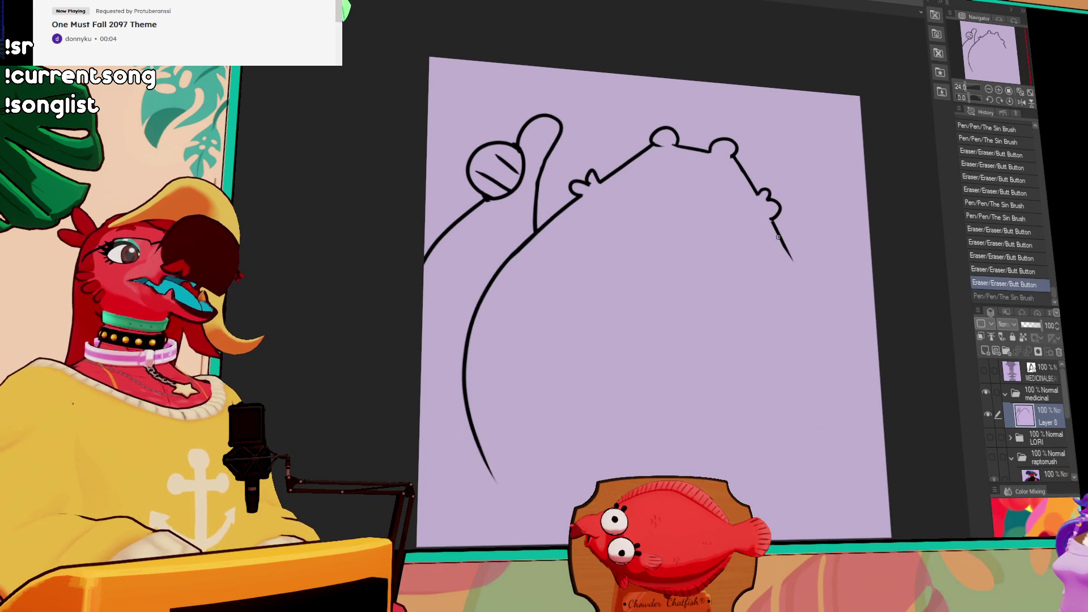
{"action": "key", "text": "ctrl+z"}
{"action": "mouse_move", "coordinate": [776, 241]}
{"action": "left_mouse_down"}
{"action": "mouse_move", "coordinate": [859, 419]}
{"action": "mouse_move", "coordinate": [830, 306]}
{"action": "mouse_move", "coordinate": [864, 504]}
{"action": "left_mouse_up"}
{"action": "key", "text": "ctrl+z"}
{"action": "left_click_drag", "start_coordinate": [813, 252], "coordinate": [835, 303]}
Shift the sketch, draw an upturned smile, and close the second lens of the glasses
{"action": "key", "text": "k"}
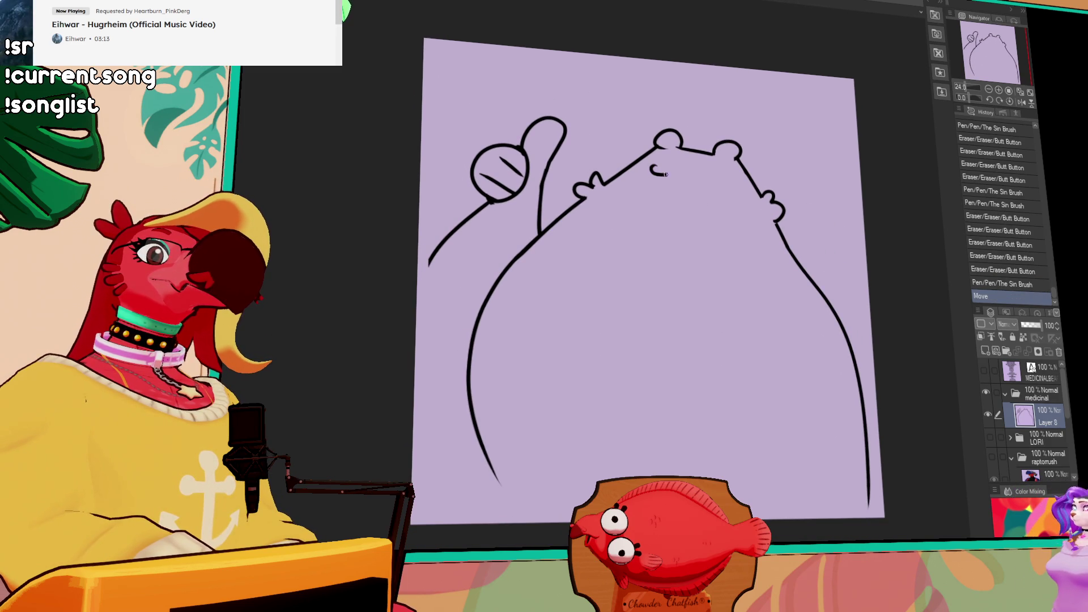
{"action": "left_click_drag", "start_coordinate": [701, 179], "coordinate": [725, 179]}
{"action": "key", "text": "ctrl+z"}
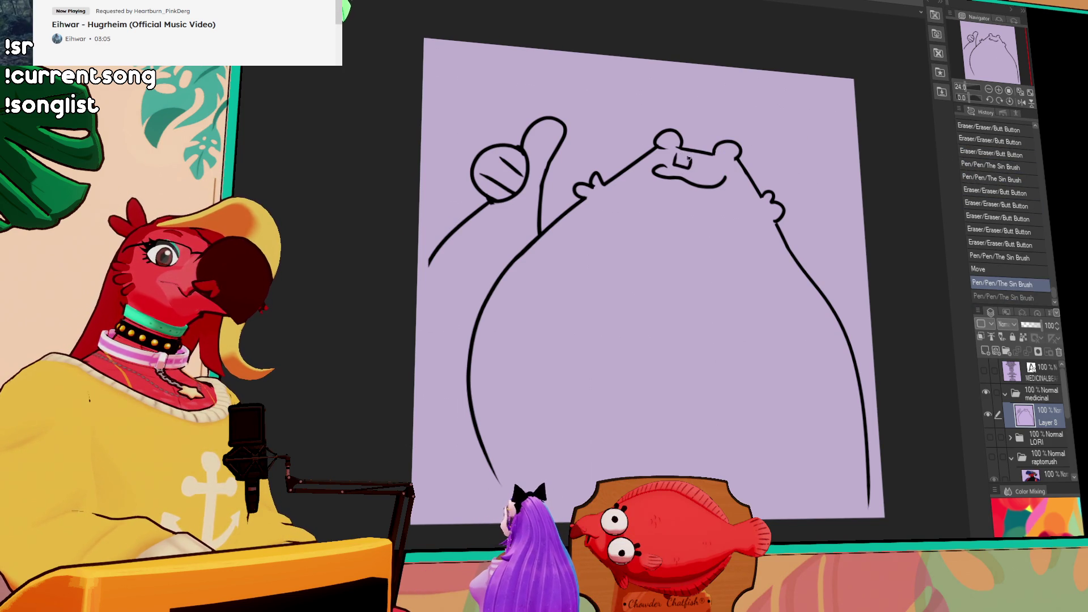
{"action": "left_click_drag", "start_coordinate": [707, 173], "coordinate": [699, 161]}
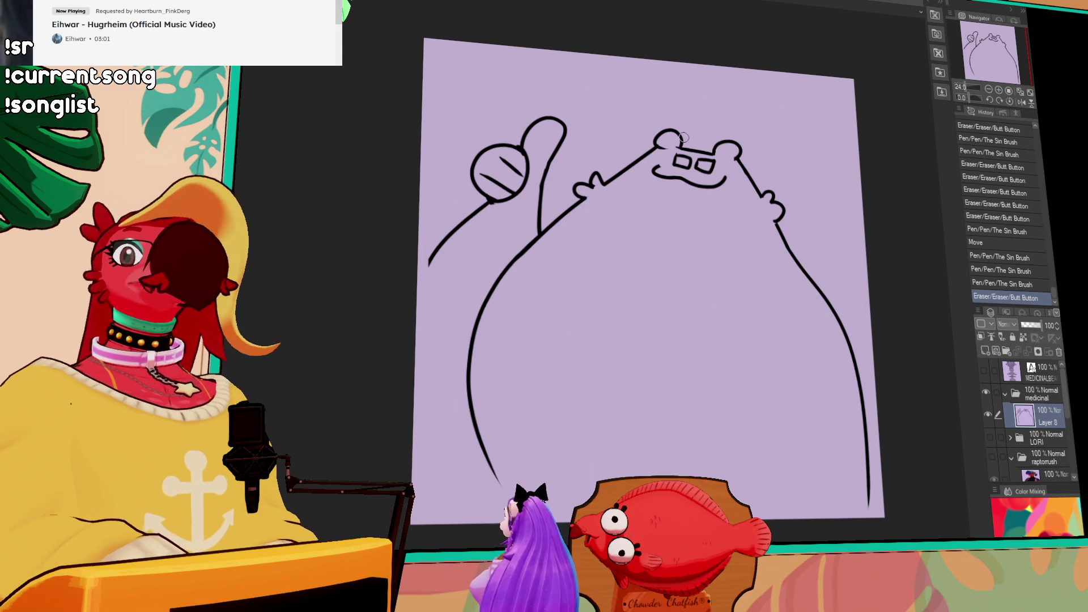
{"action": "left_click_drag", "start_coordinate": [697, 141], "coordinate": [721, 111]}
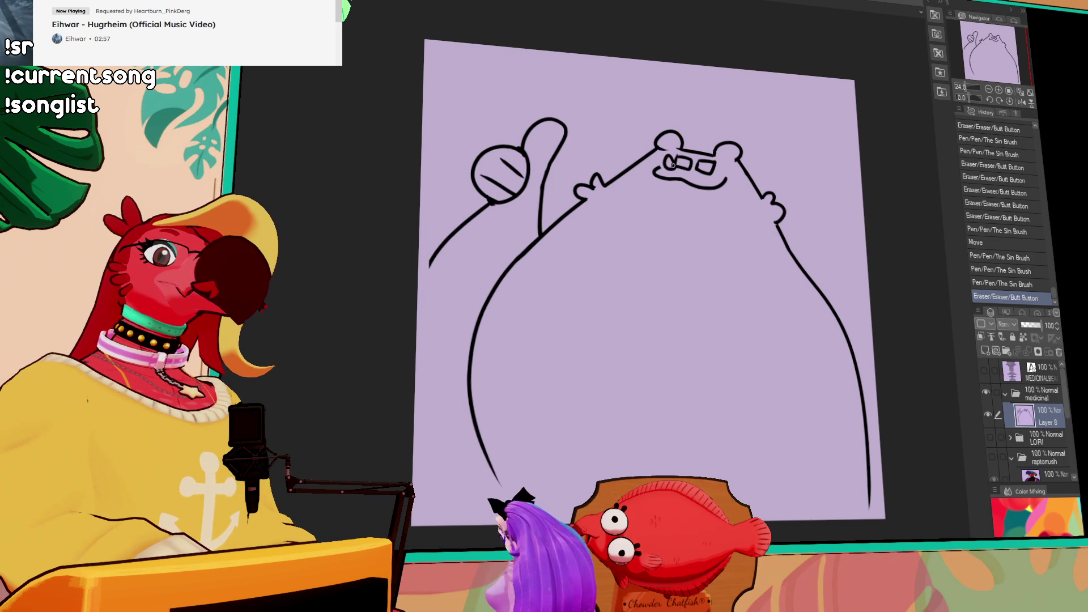
Draw pupils inside the glasses and erase the left body line below the arm
{"action": "left_click_drag", "start_coordinate": [666, 160], "coordinate": [703, 166]}
{"action": "mouse_move", "coordinate": [809, 245]}
{"action": "left_mouse_down"}
{"action": "mouse_move", "coordinate": [801, 250]}
{"action": "mouse_move", "coordinate": [796, 233]}
{"action": "left_mouse_up"}
{"action": "left_click_drag", "start_coordinate": [800, 194], "coordinate": [806, 186]}
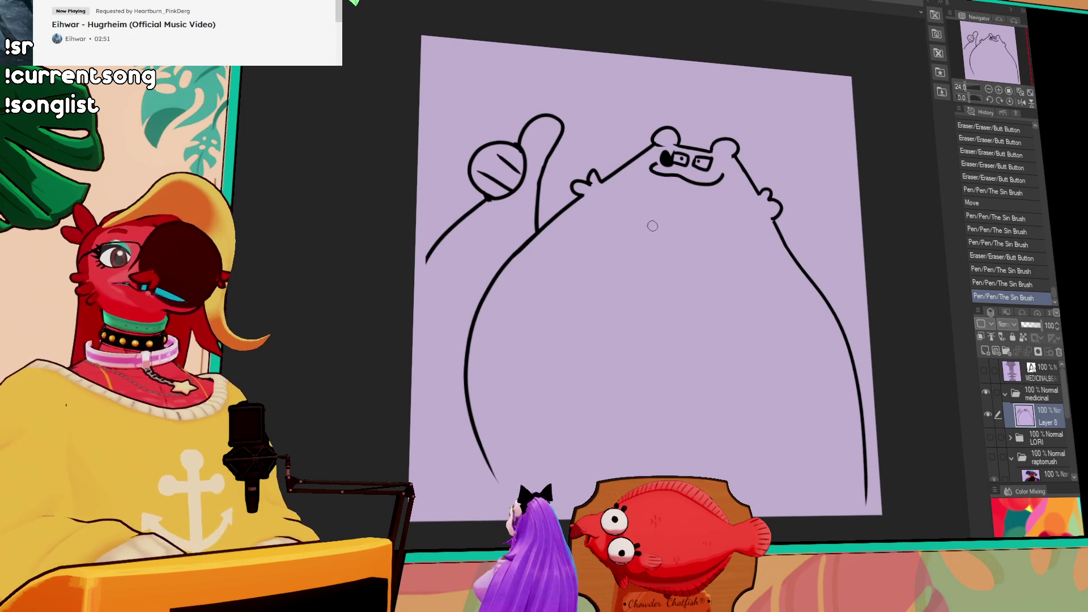
{"action": "mouse_move", "coordinate": [529, 237]}
{"action": "left_mouse_down"}
{"action": "mouse_move", "coordinate": [488, 295]}
{"action": "mouse_move", "coordinate": [507, 255]}
{"action": "mouse_move", "coordinate": [539, 227]}
{"action": "mouse_move", "coordinate": [502, 283]}
{"action": "left_mouse_up"}
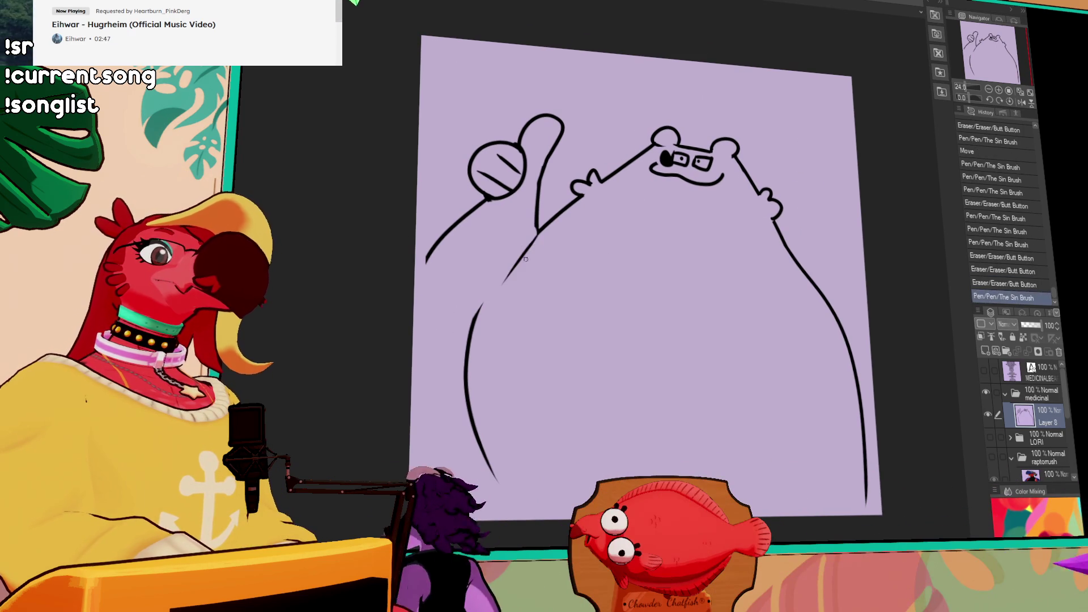
Continue the left arm line into a wider curve along the bear's left belly
{"action": "scroll", "coordinate": [434, 260], "scroll_direction": "down", "scroll_amount": 1}
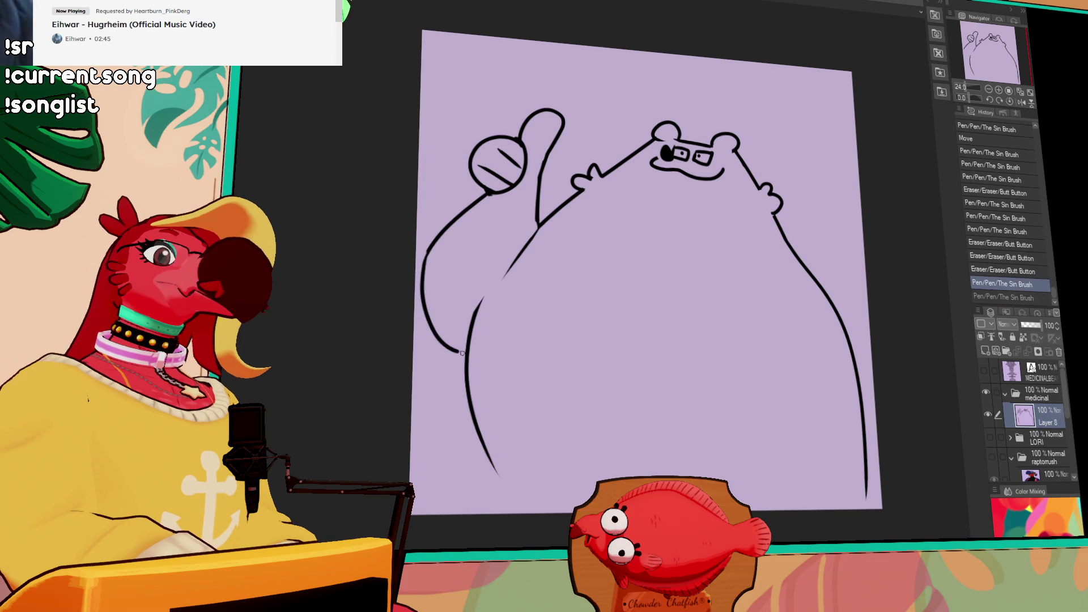
{"action": "left_click_drag", "start_coordinate": [425, 247], "coordinate": [520, 352]}
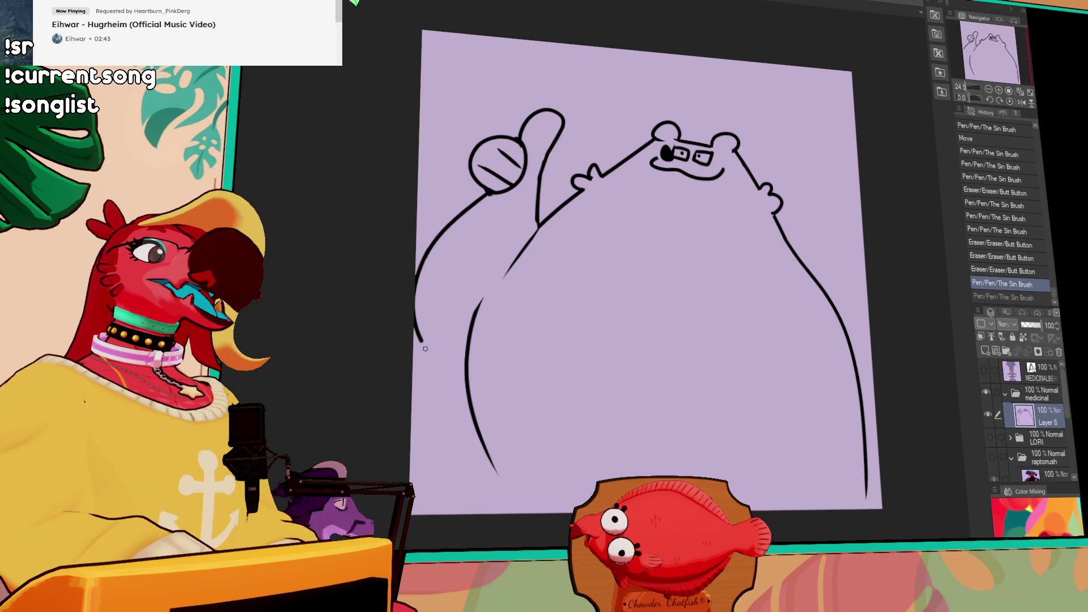
{"action": "left_click_drag", "start_coordinate": [425, 247], "coordinate": [507, 335]}
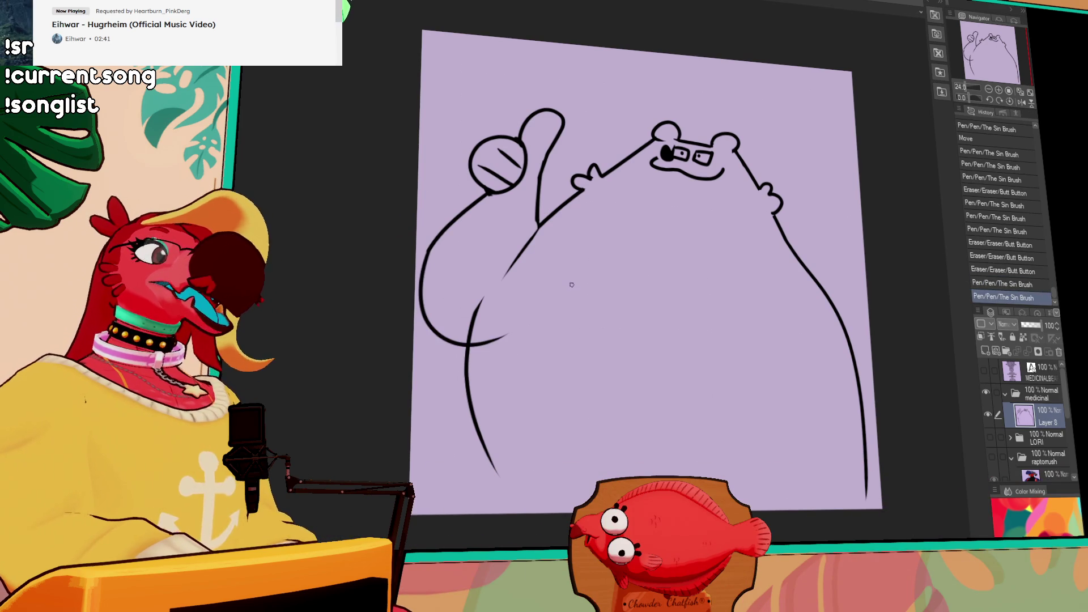
{"action": "scroll", "coordinate": [623, 283], "scroll_direction": "down", "scroll_amount": 2}
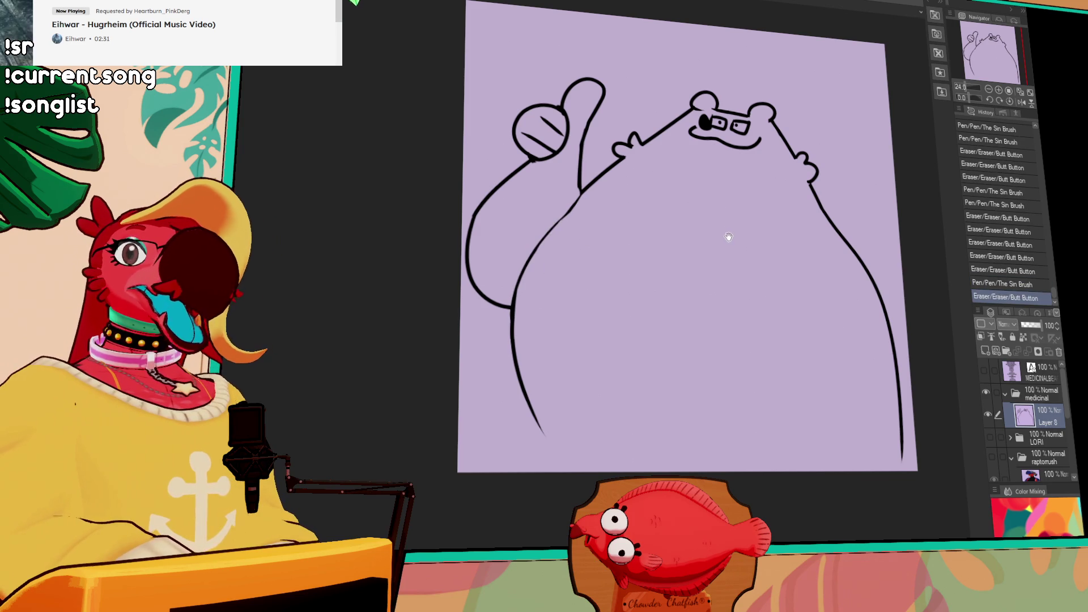
{"action": "left_click_drag", "start_coordinate": [728, 238], "coordinate": [759, 183]}
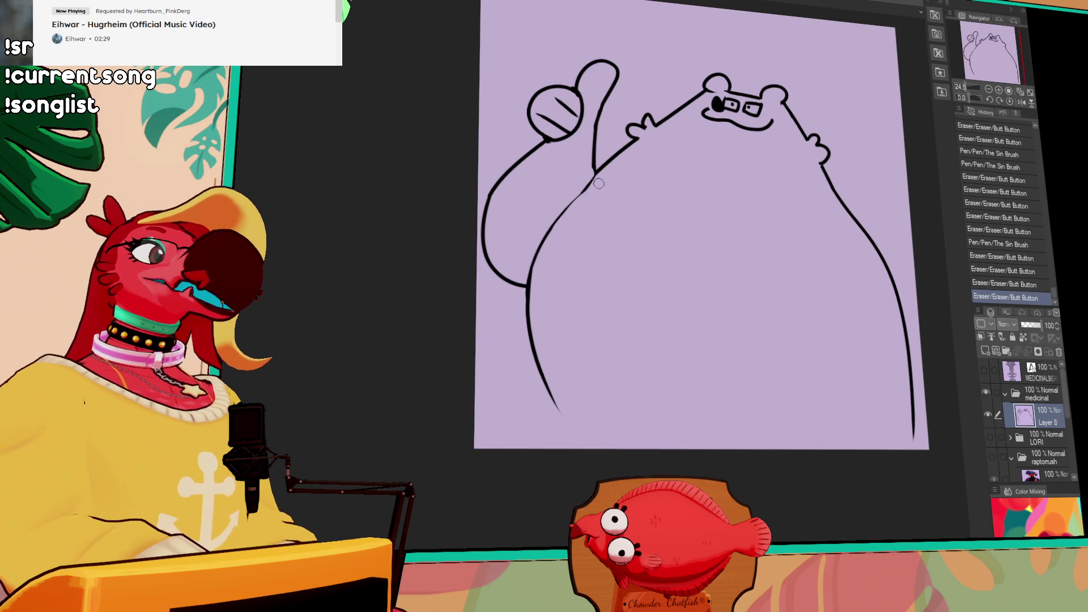
{"action": "left_click_drag", "start_coordinate": [874, 194], "coordinate": [857, 213]}
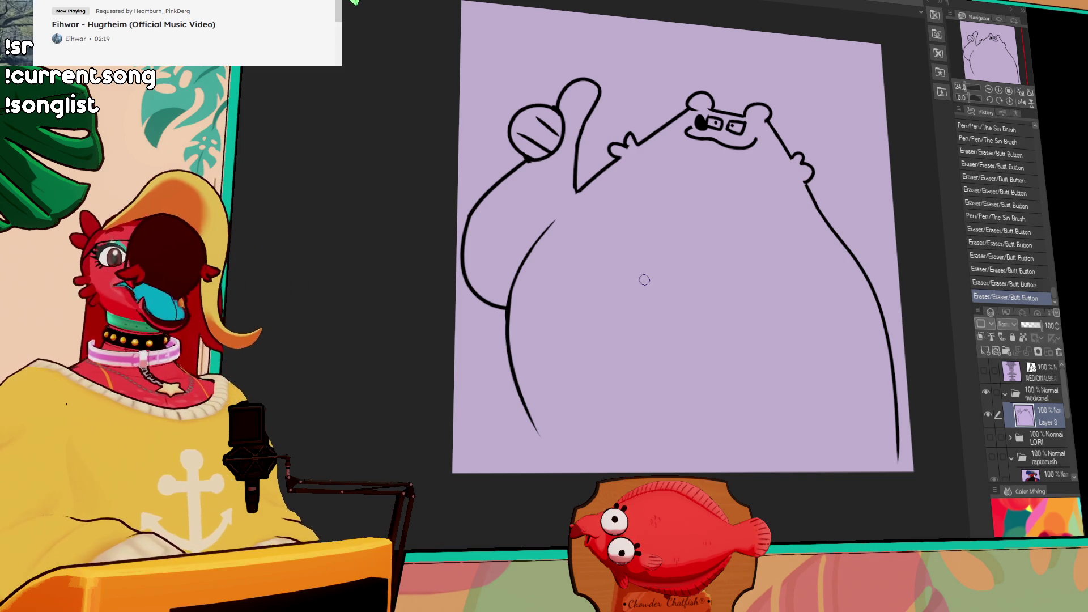
{"action": "left_click_drag", "start_coordinate": [703, 248], "coordinate": [723, 260]}
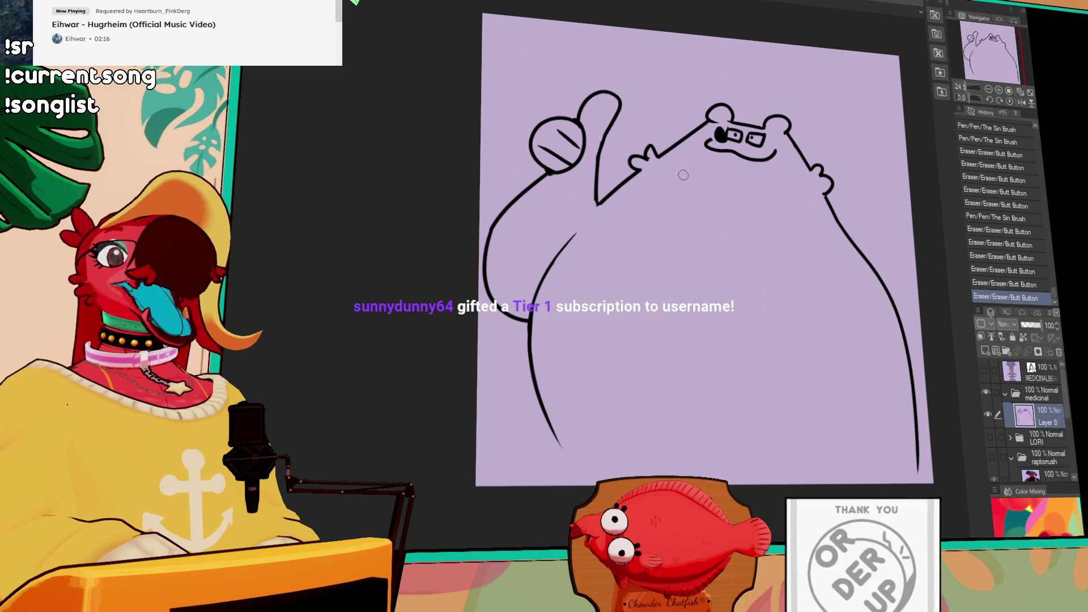
Add '3' after a name-list entry so it ends in x3, then hide the list layer
{"action": "left_click", "coordinate": [984, 370]}
{"action": "key", "text": "t"}
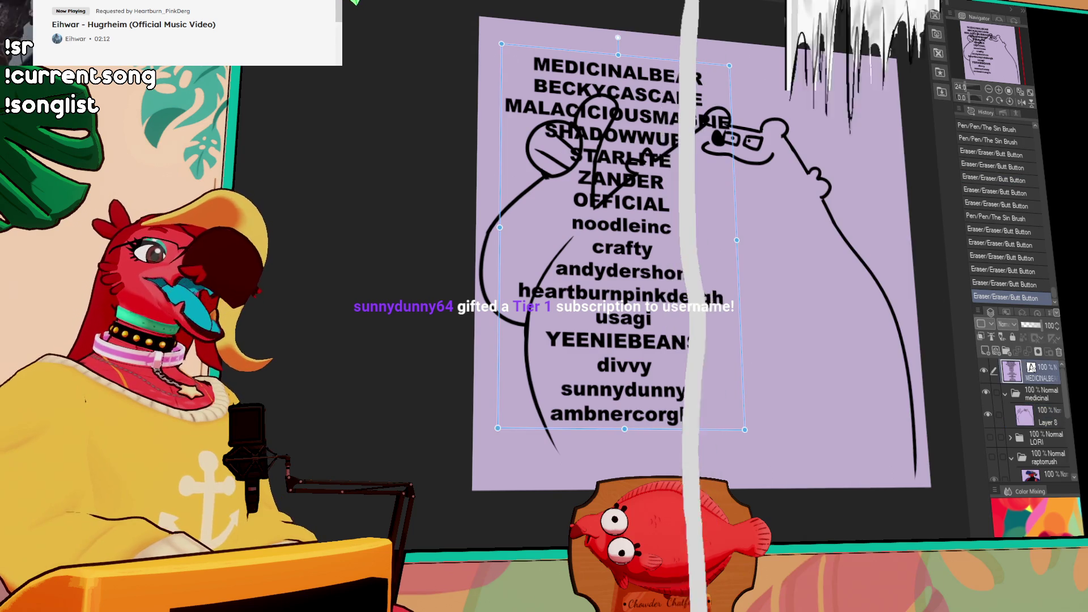
{"action": "left_click", "coordinate": [705, 400]}
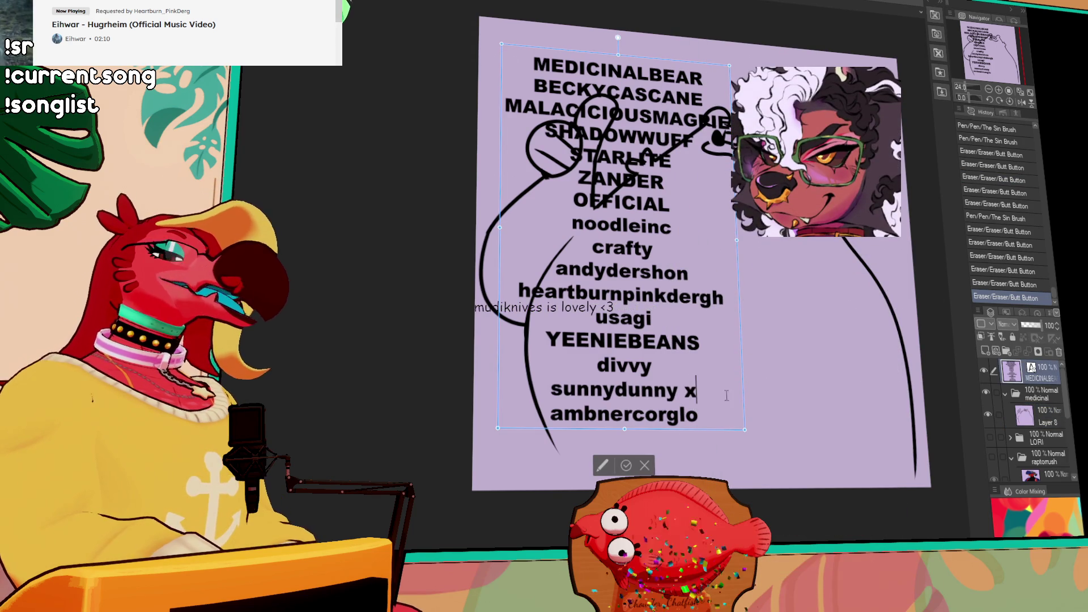
{"action": "type", "text": "3"}
{"action": "left_click", "coordinate": [1024, 415]}
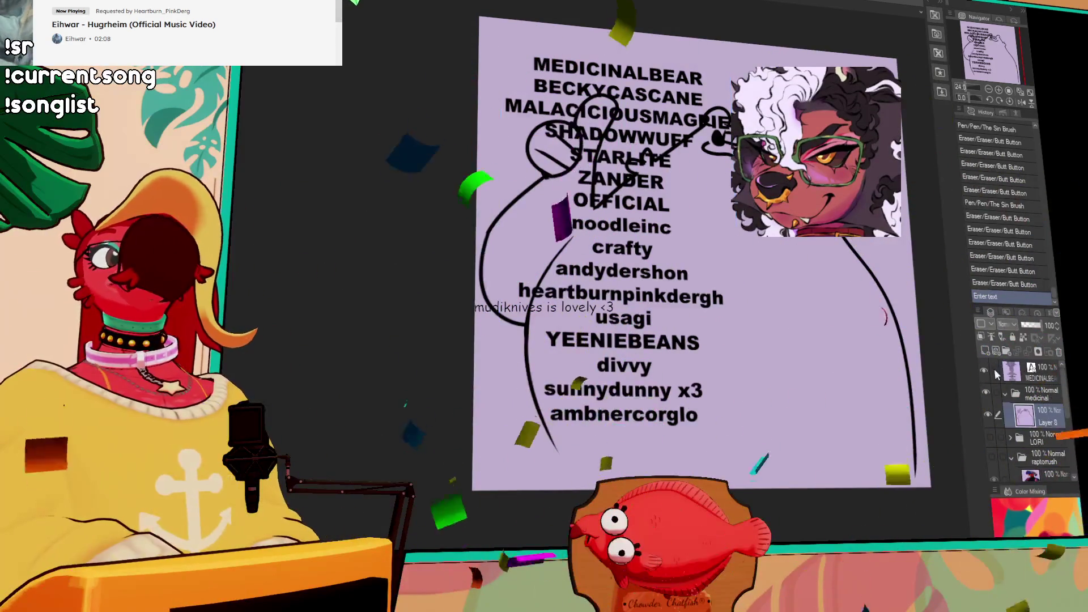
{"action": "left_click", "coordinate": [983, 369]}
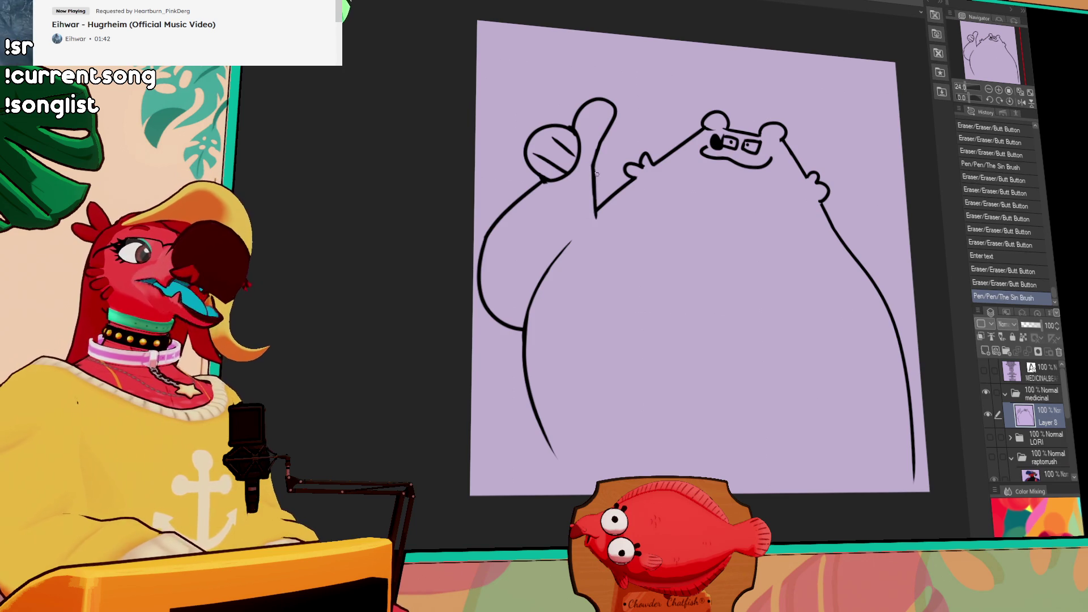
Erase the lower part of the left arm line and stray marks beside the body line
{"action": "left_click", "coordinate": [584, 193]}
{"action": "scroll", "coordinate": [789, 180], "scroll_direction": "down", "scroll_amount": 2}
{"action": "left_click", "coordinate": [605, 197]}
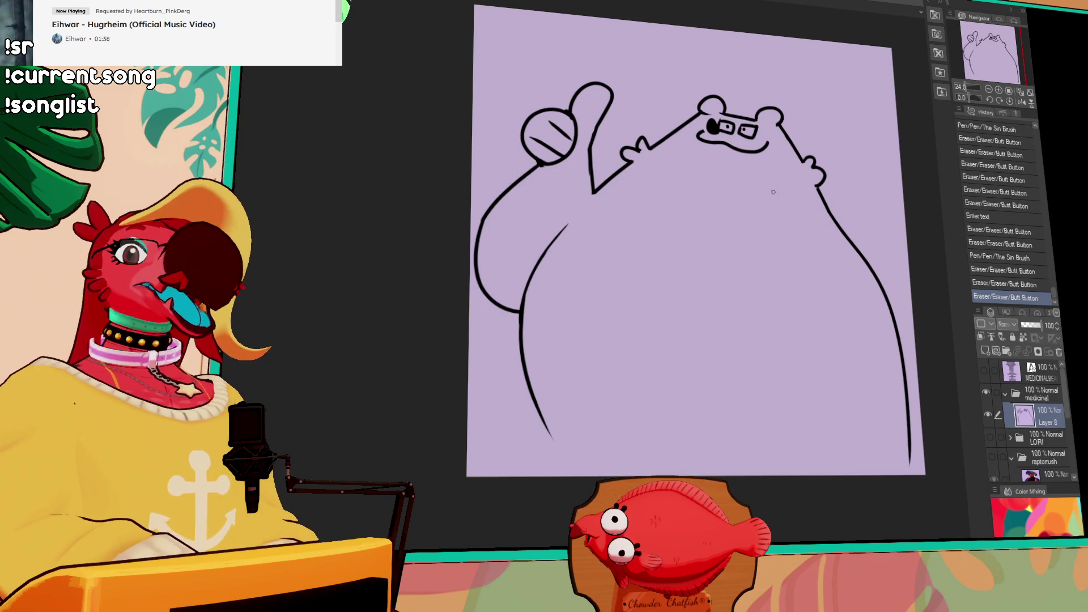
{"action": "left_click_drag", "start_coordinate": [804, 186], "coordinate": [789, 207]}
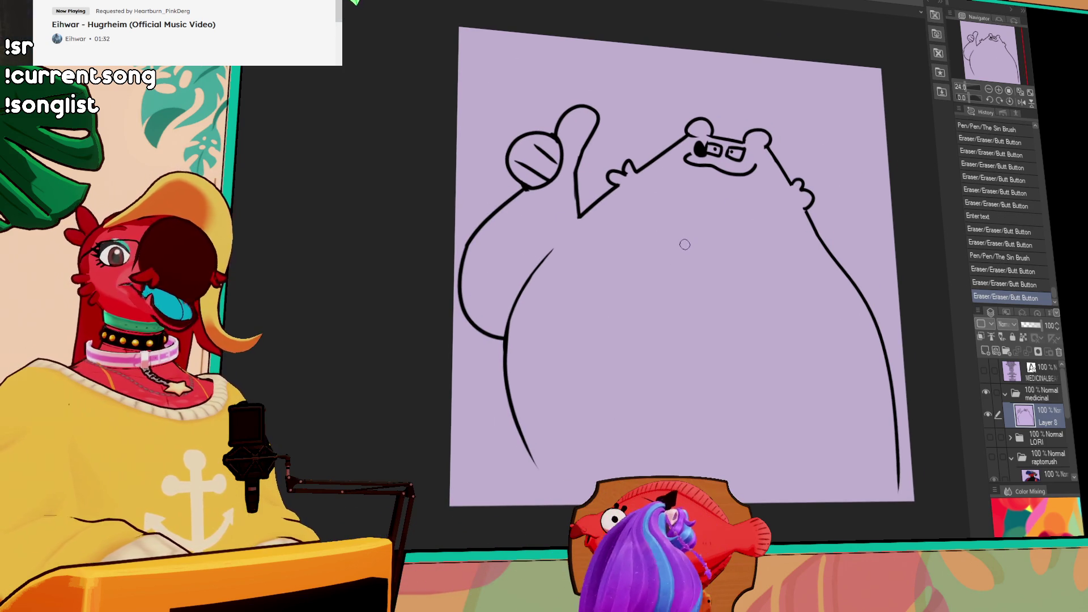
{"action": "left_click_drag", "start_coordinate": [465, 240], "coordinate": [462, 306]}
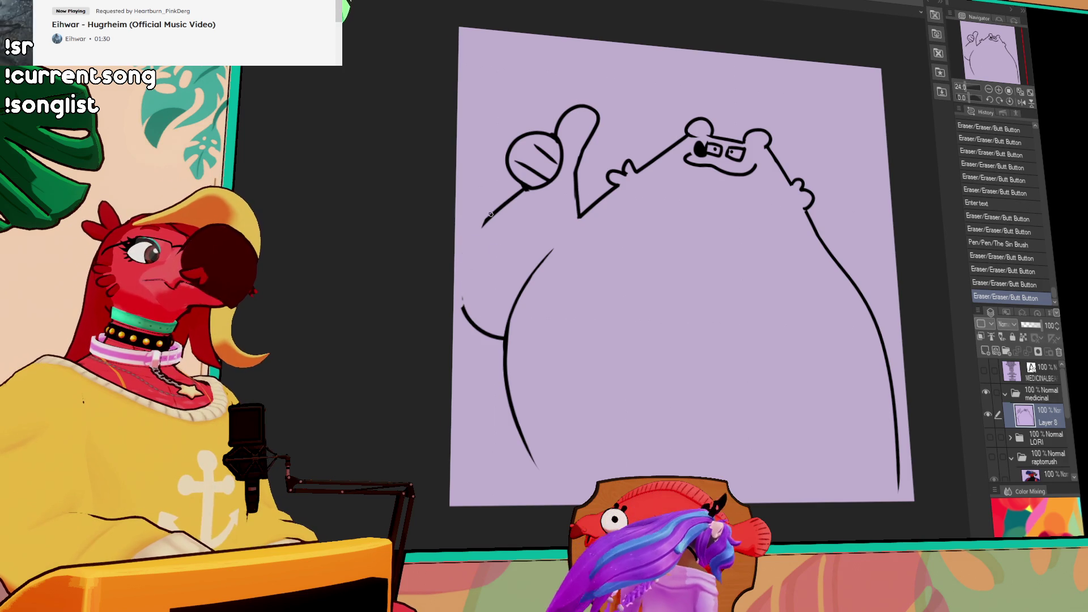
{"action": "key", "text": "ctrl+z"}
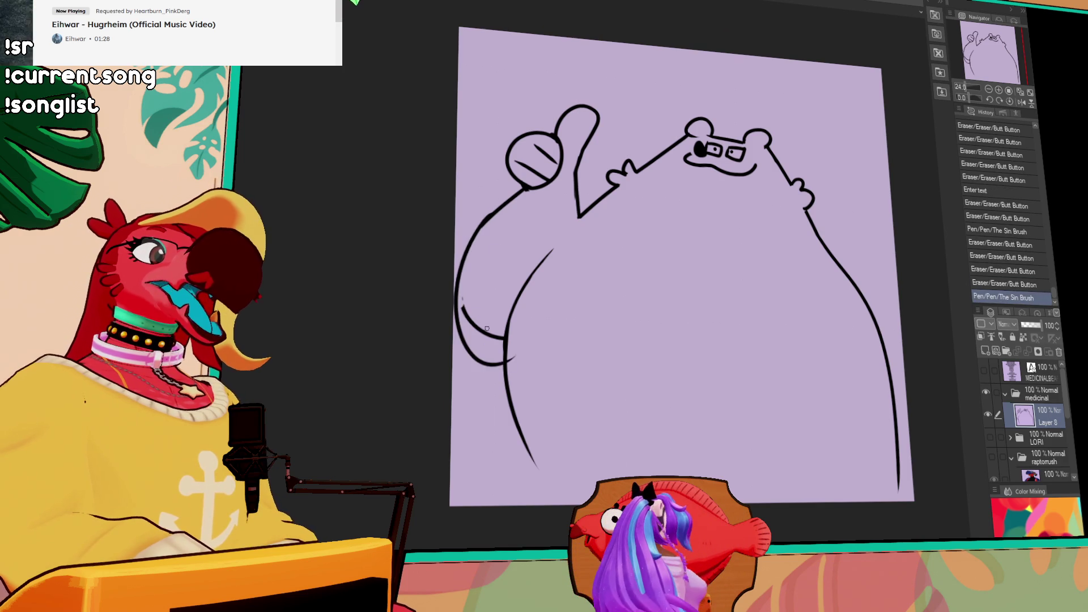
{"action": "key", "text": "ctrl+y"}
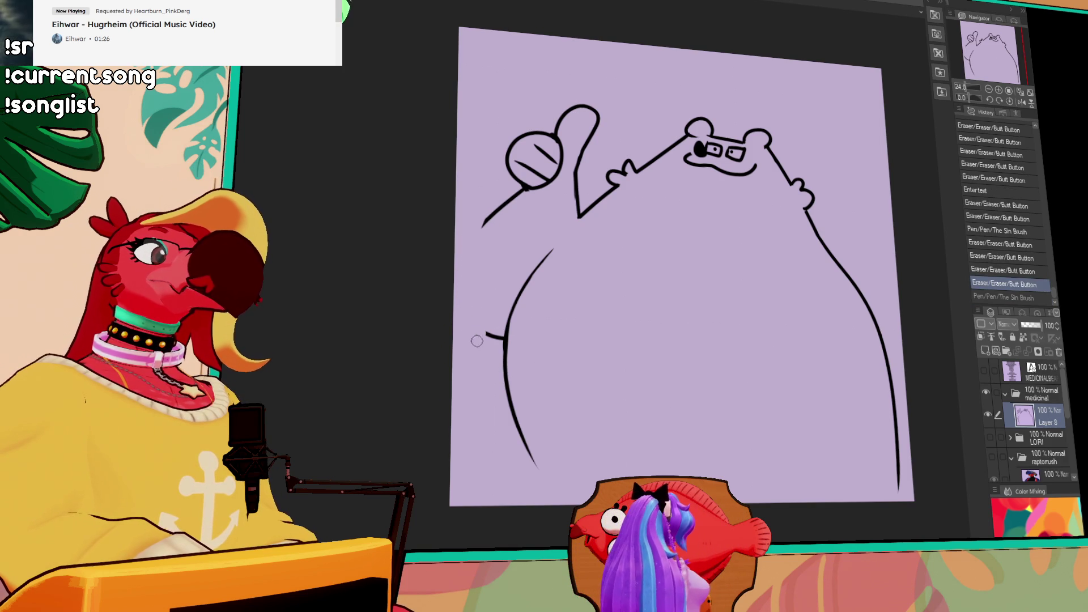
{"action": "left_click_drag", "start_coordinate": [494, 324], "coordinate": [498, 347]}
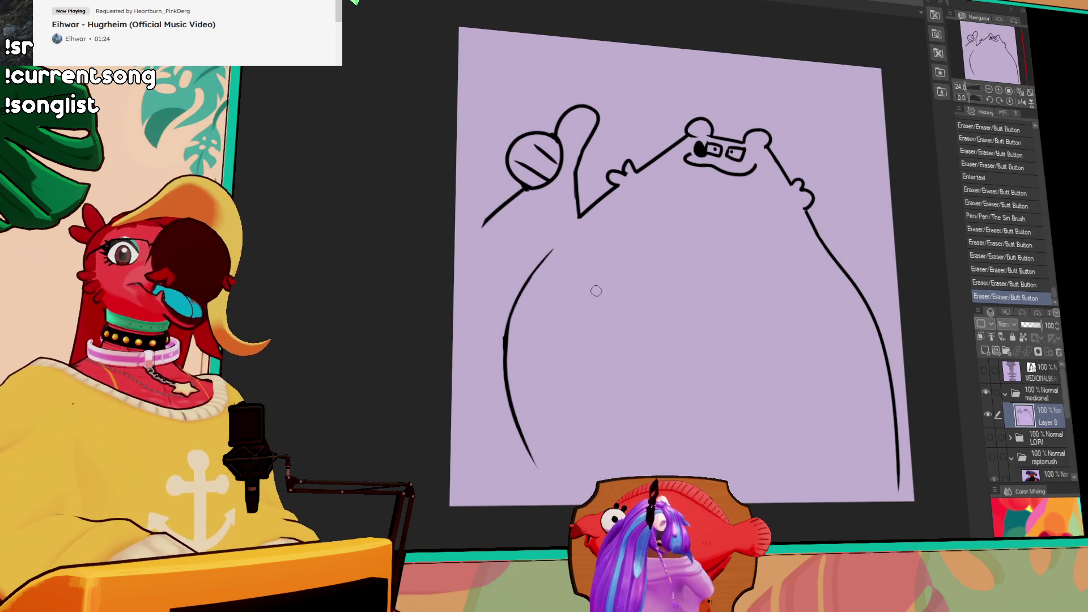
{"action": "left_click_drag", "start_coordinate": [684, 266], "coordinate": [686, 267]}
Extend the left body line further down and touch up its lower end
{"action": "mouse_move", "coordinate": [492, 214]}
{"action": "left_mouse_down"}
{"action": "mouse_move", "coordinate": [523, 378]}
{"action": "mouse_move", "coordinate": [465, 271]}
{"action": "mouse_move", "coordinate": [527, 362]}
{"action": "mouse_move", "coordinate": [535, 359]}
{"action": "left_mouse_up"}
{"action": "key", "text": "ctrl+z"}
{"action": "left_click_drag", "start_coordinate": [769, 243], "coordinate": [777, 230]}
{"action": "left_click_drag", "start_coordinate": [524, 340], "coordinate": [532, 354]}
{"action": "mouse_move", "coordinate": [536, 359]}
{"action": "left_mouse_down"}
{"action": "mouse_move", "coordinate": [531, 377]}
{"action": "mouse_move", "coordinate": [527, 369]}
{"action": "left_mouse_up"}
{"action": "left_click_drag", "start_coordinate": [510, 303], "coordinate": [517, 321]}
{"action": "left_click_drag", "start_coordinate": [829, 194], "coordinate": [830, 237]}
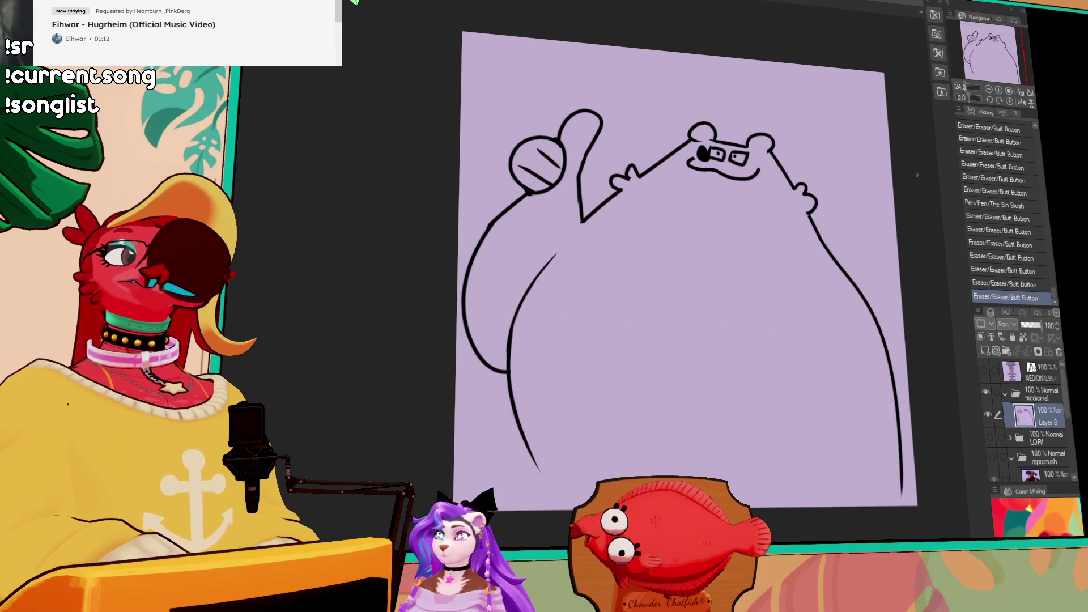
{"action": "left_click_drag", "start_coordinate": [520, 336], "coordinate": [565, 377]}
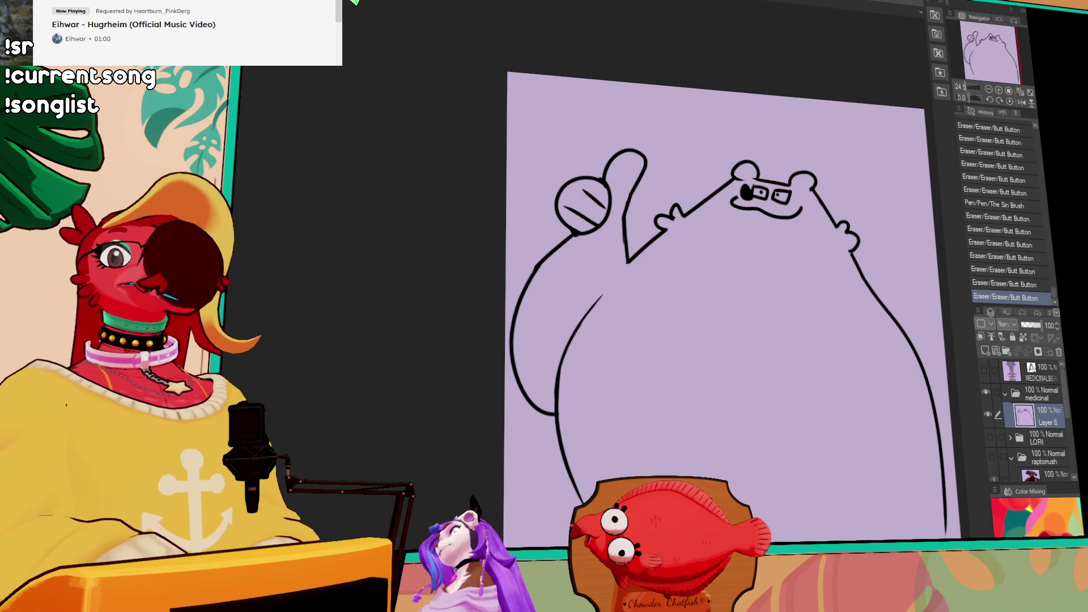
{"action": "left_click_drag", "start_coordinate": [573, 234], "coordinate": [567, 242]}
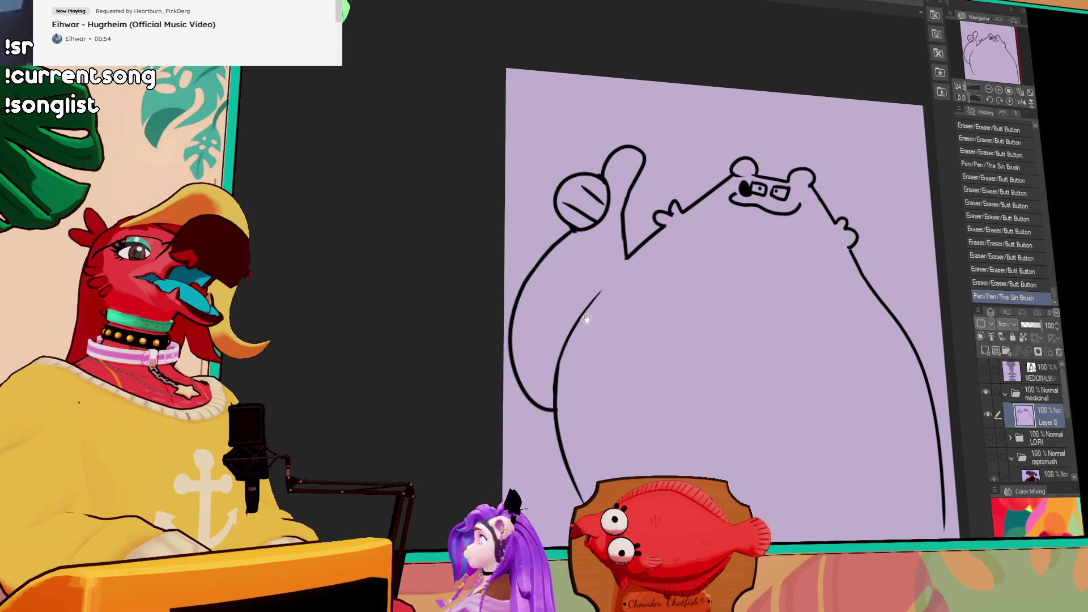
Touch up the bear's right eye and draw a small fang in its mouth
{"action": "left_click", "coordinate": [576, 339]}
{"action": "left_click", "coordinate": [576, 339]}
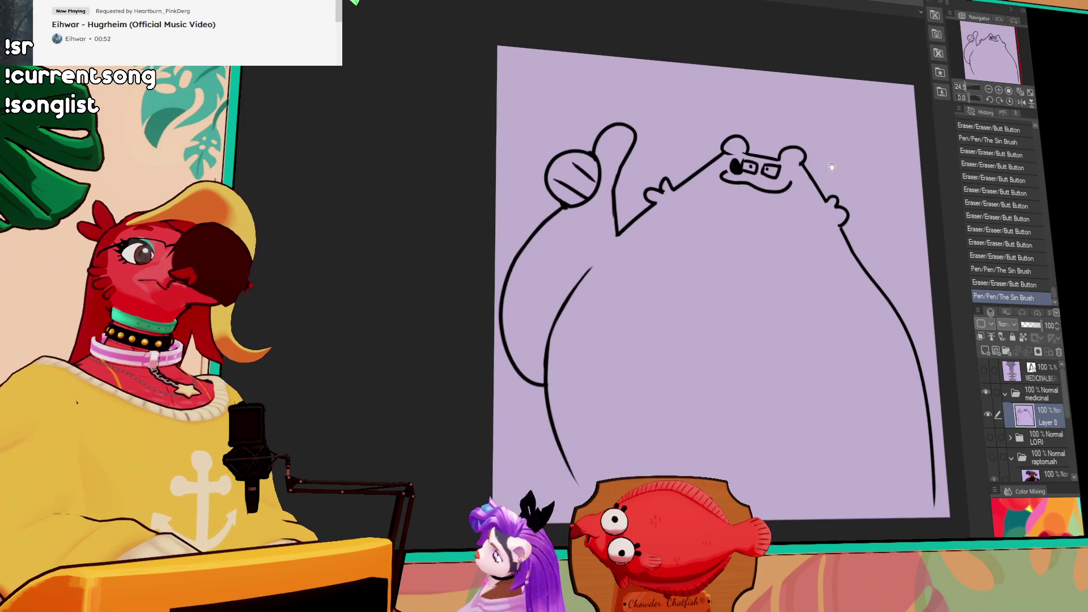
{"action": "left_click_drag", "start_coordinate": [816, 208], "coordinate": [811, 198]}
{"action": "left_click", "coordinate": [773, 181]}
{"action": "left_click", "coordinate": [774, 181]}
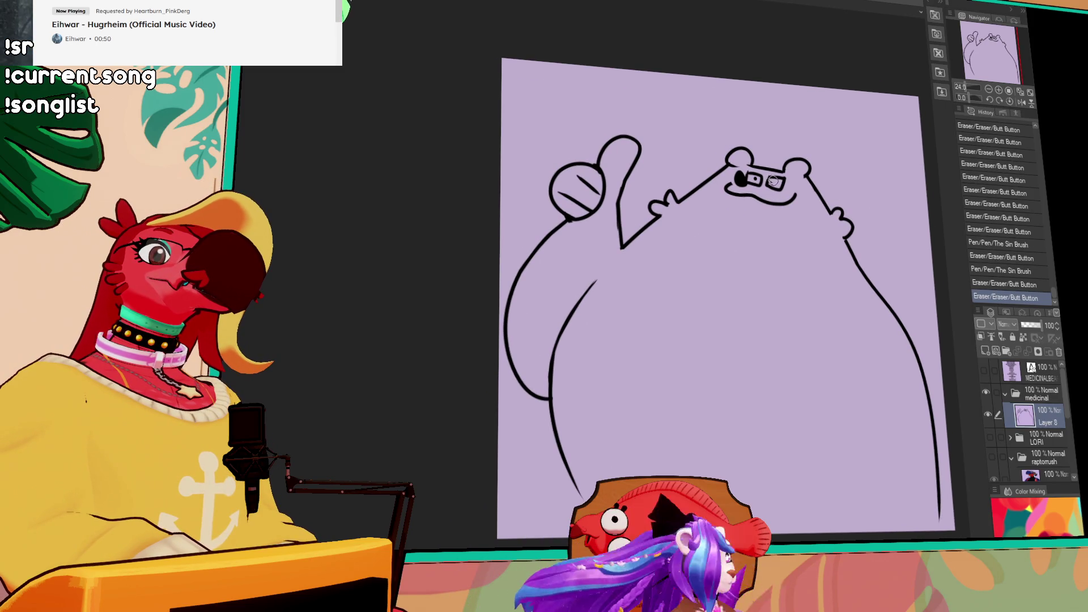
{"action": "left_click", "coordinate": [775, 181]}
{"action": "left_click", "coordinate": [777, 182]}
{"action": "left_click", "coordinate": [777, 181]}
{"action": "left_click_drag", "start_coordinate": [814, 224], "coordinate": [813, 198]}
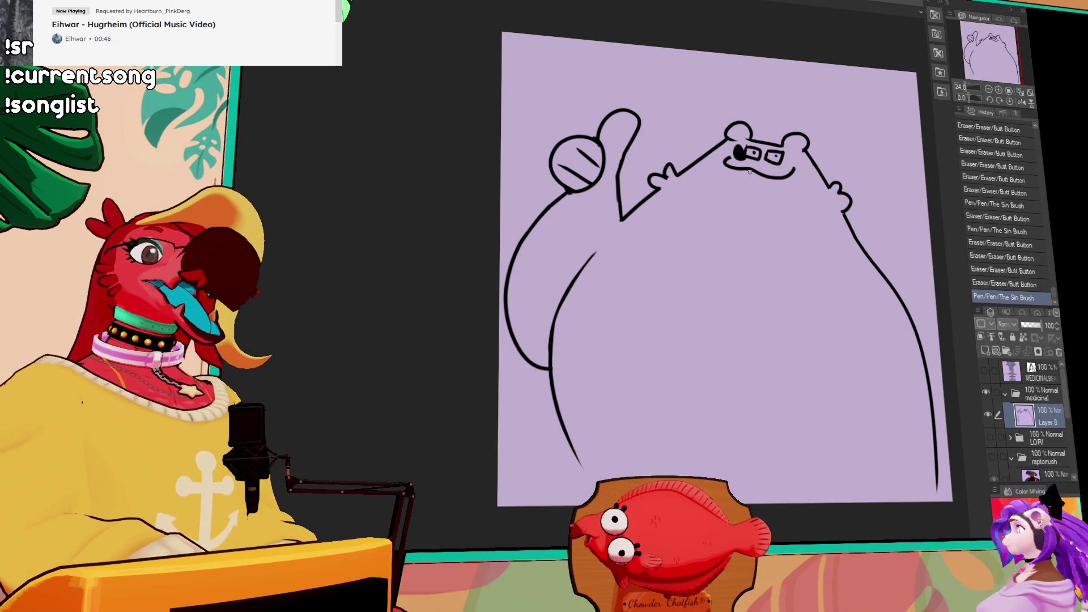
{"action": "left_click_drag", "start_coordinate": [744, 173], "coordinate": [791, 174]}
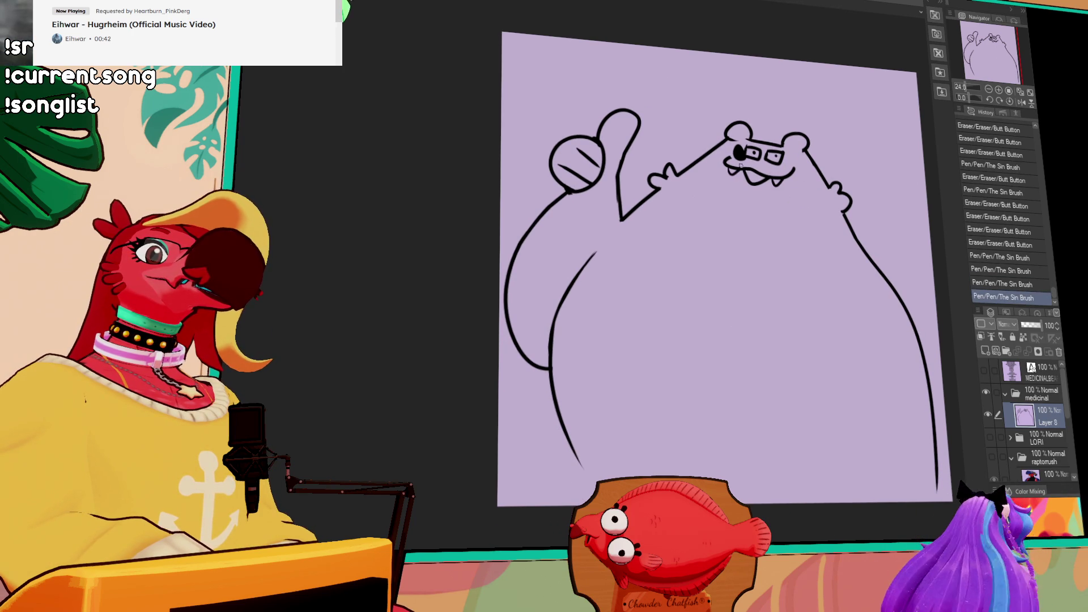
{"action": "left_click_drag", "start_coordinate": [874, 238], "coordinate": [830, 228]}
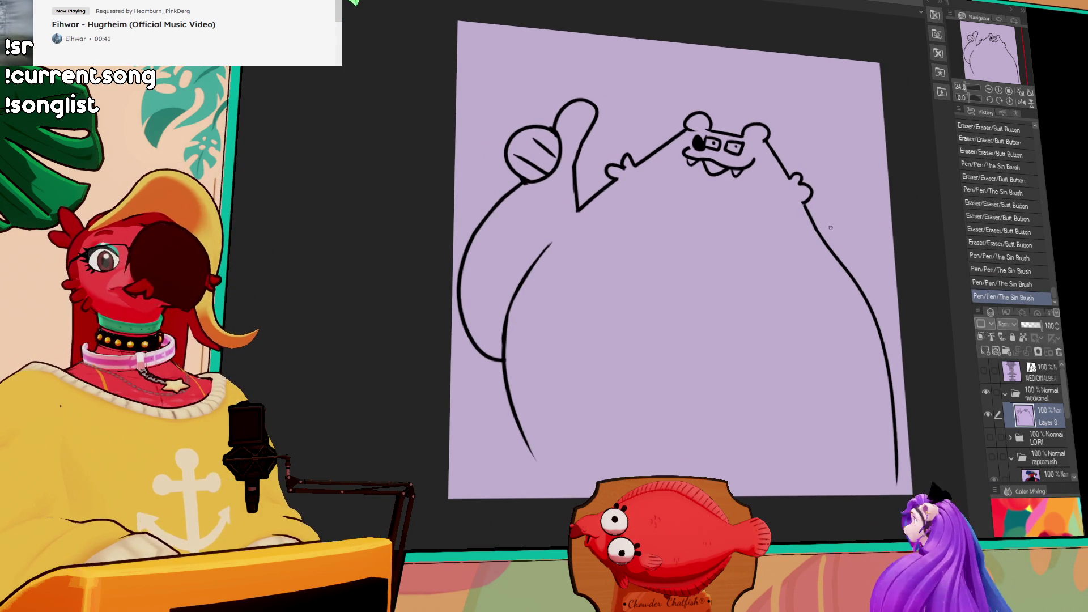
{"action": "left_click_drag", "start_coordinate": [739, 254], "coordinate": [731, 229]}
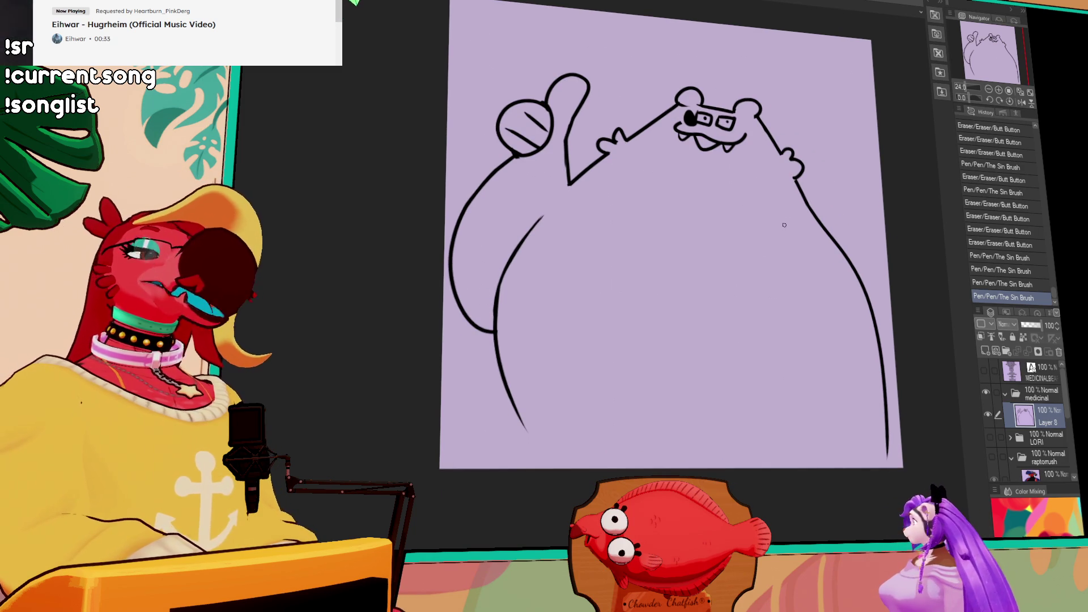
Erase the old right body line and redraw it longer toward the canvas bottom
{"action": "left_click_drag", "start_coordinate": [880, 363], "coordinate": [886, 386]}
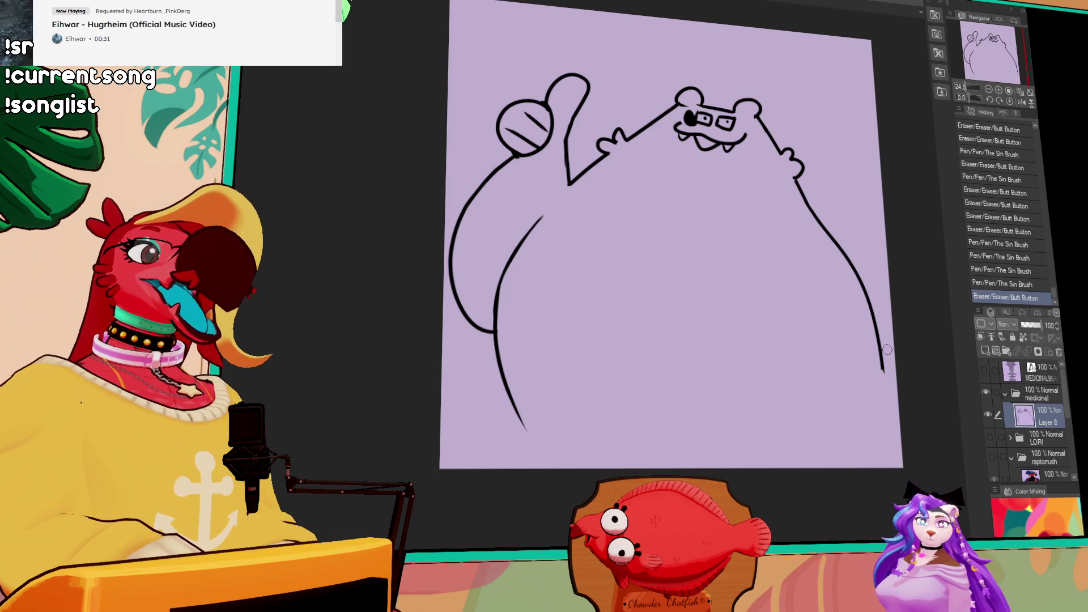
{"action": "left_click_drag", "start_coordinate": [875, 326], "coordinate": [882, 402]}
{"action": "left_click_drag", "start_coordinate": [857, 282], "coordinate": [875, 323]}
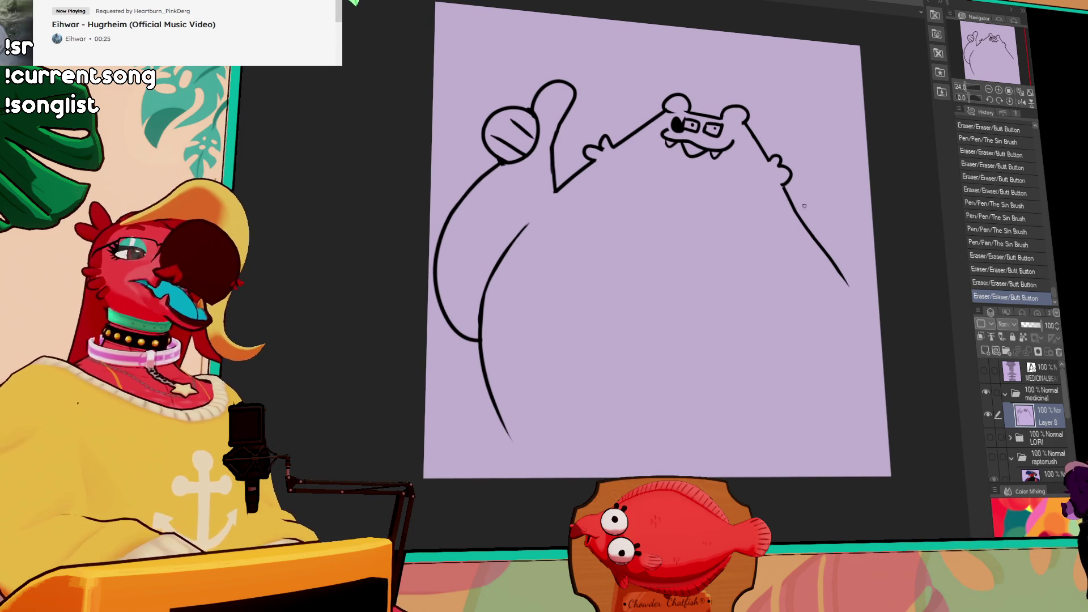
{"action": "left_click_drag", "start_coordinate": [787, 217], "coordinate": [845, 286]}
{"action": "mouse_move", "coordinate": [785, 193]}
{"action": "left_mouse_down"}
{"action": "mouse_move", "coordinate": [869, 352]}
{"action": "mouse_move", "coordinate": [868, 433]}
{"action": "mouse_move", "coordinate": [855, 422]}
{"action": "mouse_move", "coordinate": [864, 476]}
{"action": "mouse_move", "coordinate": [853, 409]}
{"action": "mouse_move", "coordinate": [850, 476]}
{"action": "left_mouse_up"}
{"action": "key", "text": "ctrl+z"}
{"action": "key", "text": "ctrl+z"}
{"action": "key", "text": "ctrl+z"}
{"action": "key", "text": "ctrl+z"}
{"action": "left_click_drag", "start_coordinate": [792, 217], "coordinate": [853, 475]}
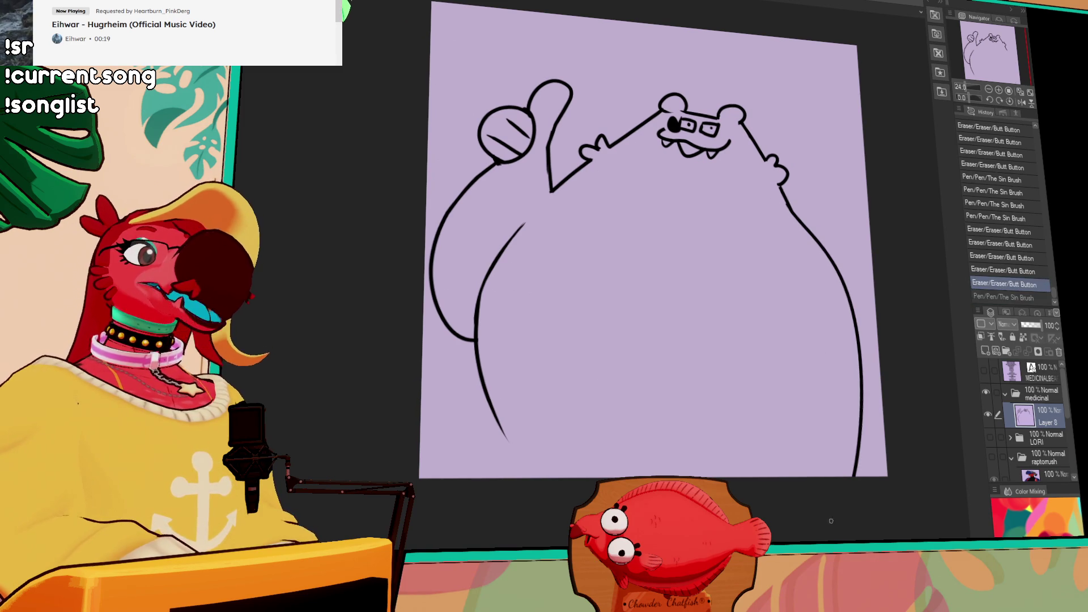
{"action": "key", "text": "ctrl+z"}
Draw the right arm's inner line and run the left inner body line to the canvas bottom
{"action": "left_click_drag", "start_coordinate": [780, 245], "coordinate": [728, 476]}
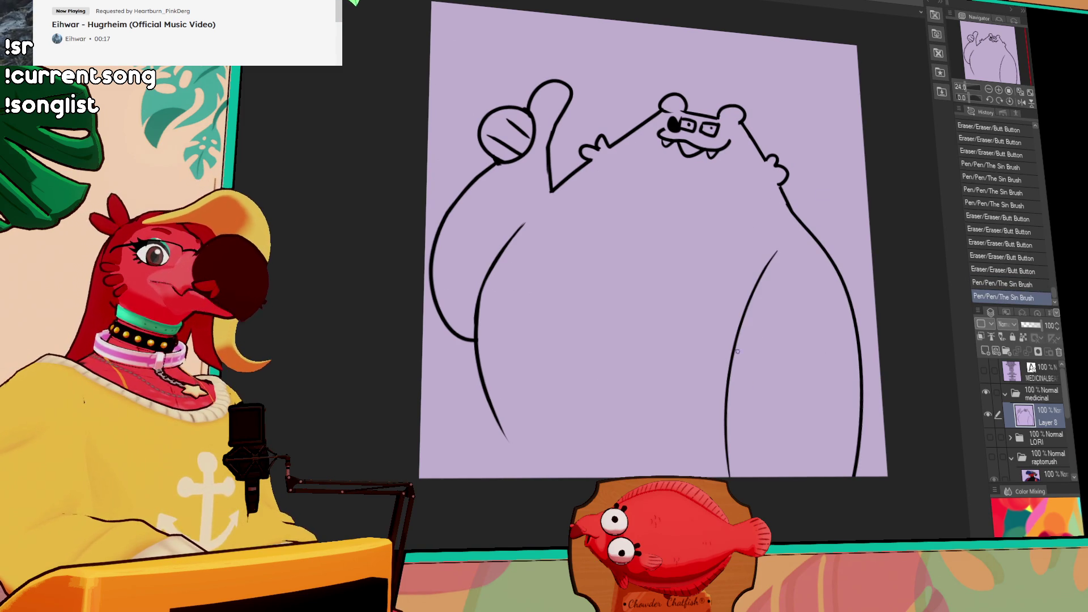
{"action": "left_click_drag", "start_coordinate": [495, 415], "coordinate": [527, 476]}
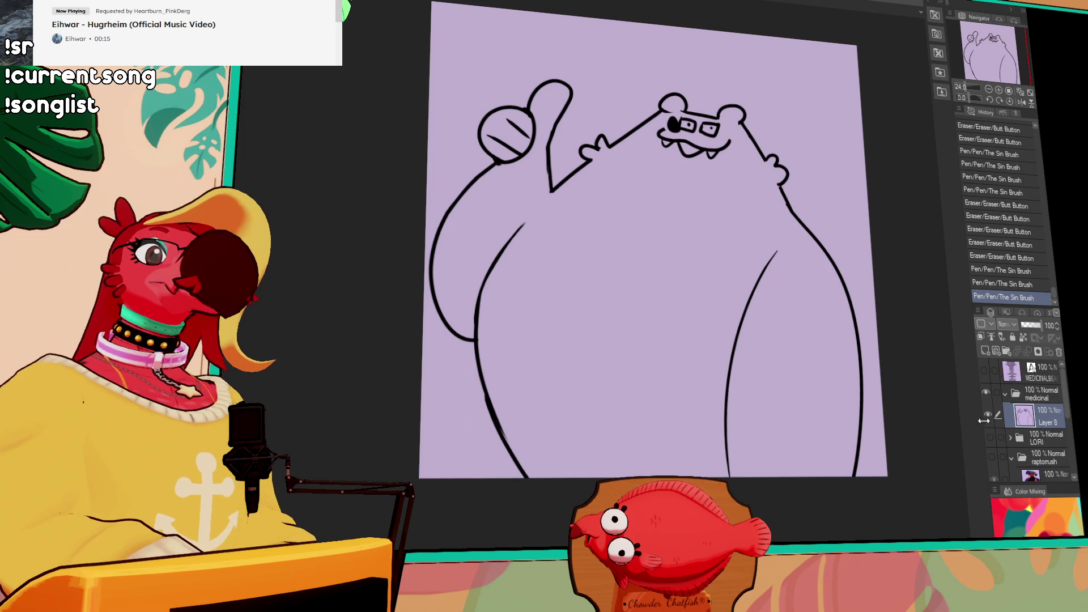
{"action": "left_click", "coordinate": [988, 455]}
{"action": "left_click", "coordinate": [988, 457]}
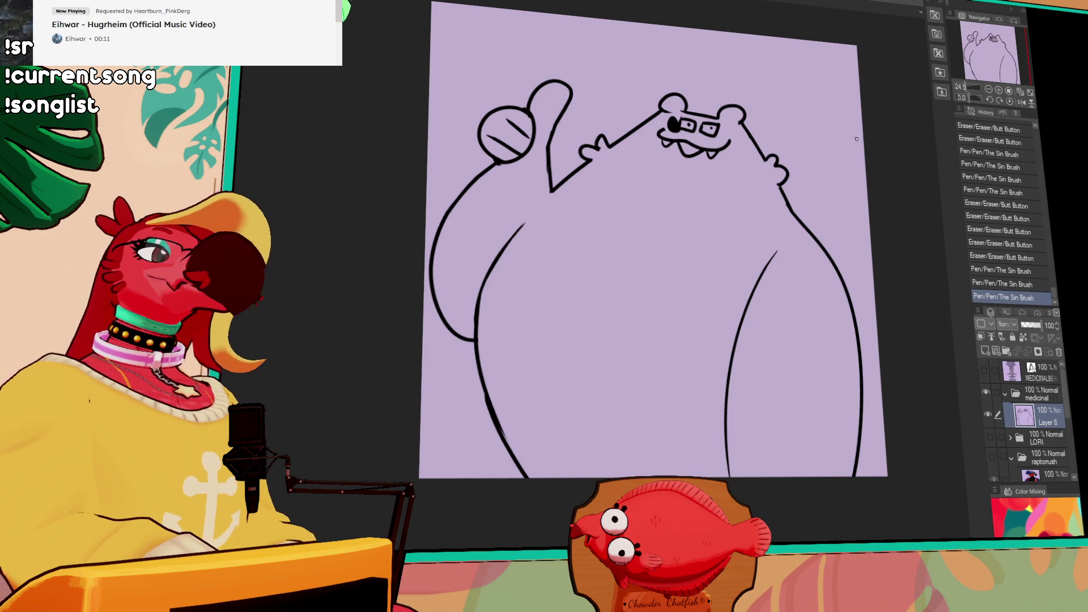
{"action": "left_click_drag", "start_coordinate": [838, 218], "coordinate": [839, 218]}
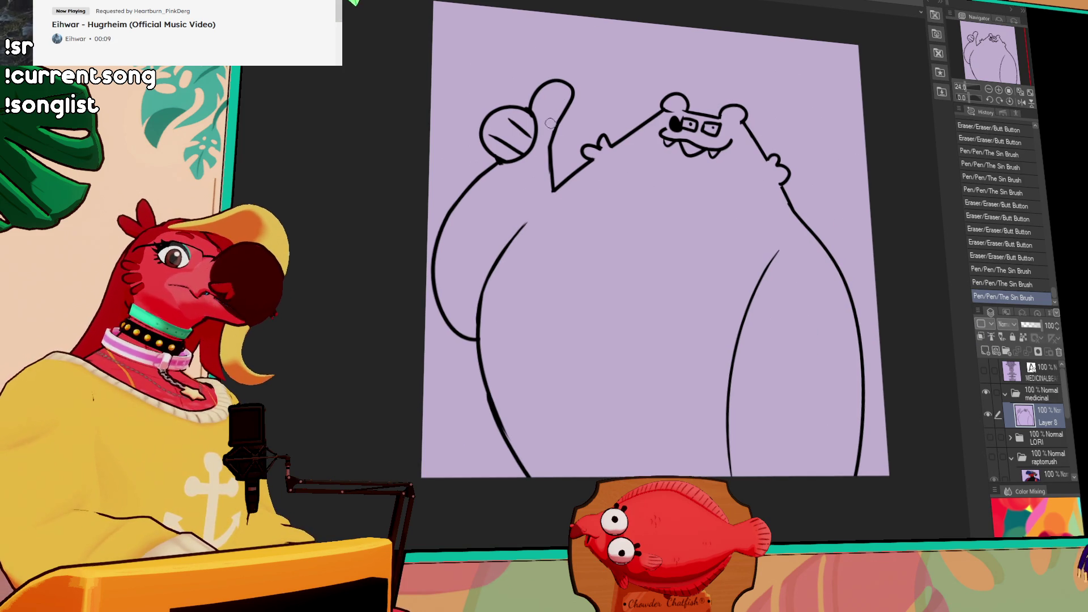
{"action": "left_click_drag", "start_coordinate": [549, 139], "coordinate": [554, 185]}
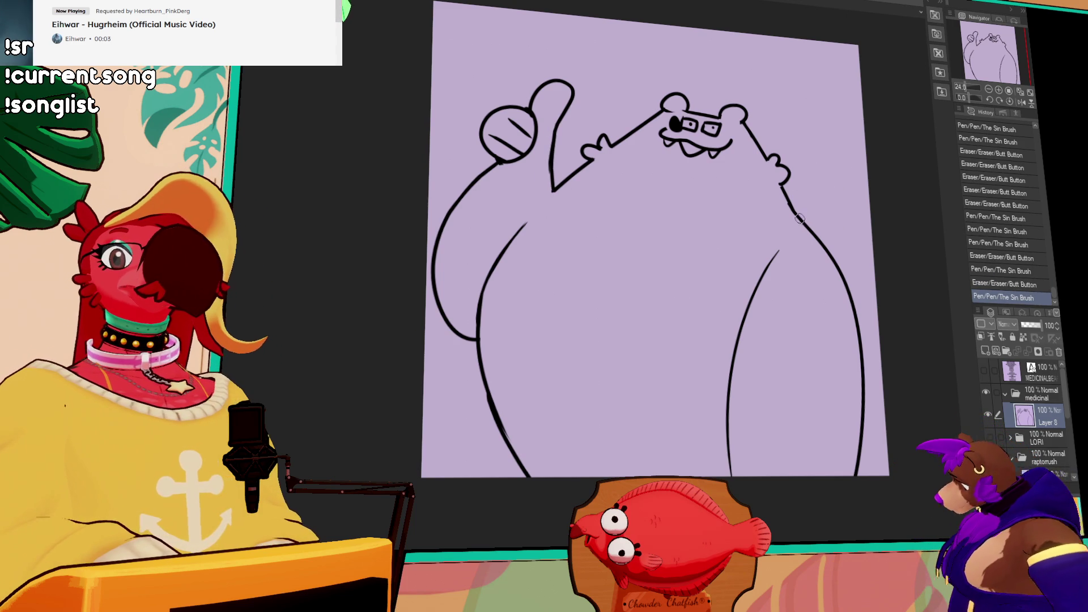
{"action": "key", "text": "ctrl+z"}
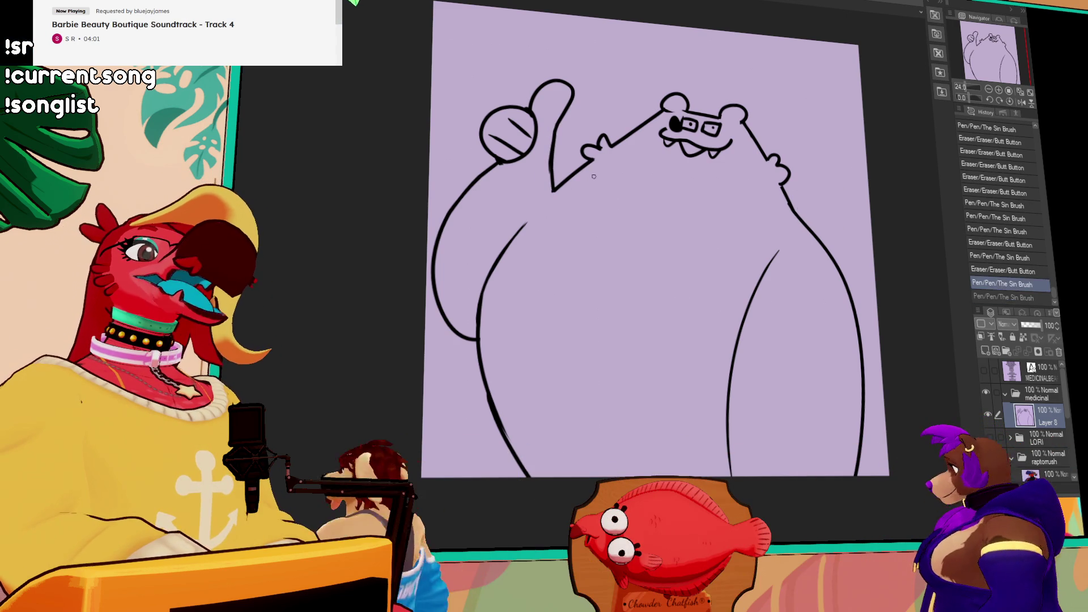
Draw the shirt hem curve across the bear's belly after several retries
{"action": "mouse_move", "coordinate": [588, 164]}
{"action": "left_mouse_down"}
{"action": "mouse_move", "coordinate": [651, 289]}
{"action": "mouse_move", "coordinate": [802, 202]}
{"action": "left_mouse_up"}
{"action": "key", "text": "ctrl+z"}
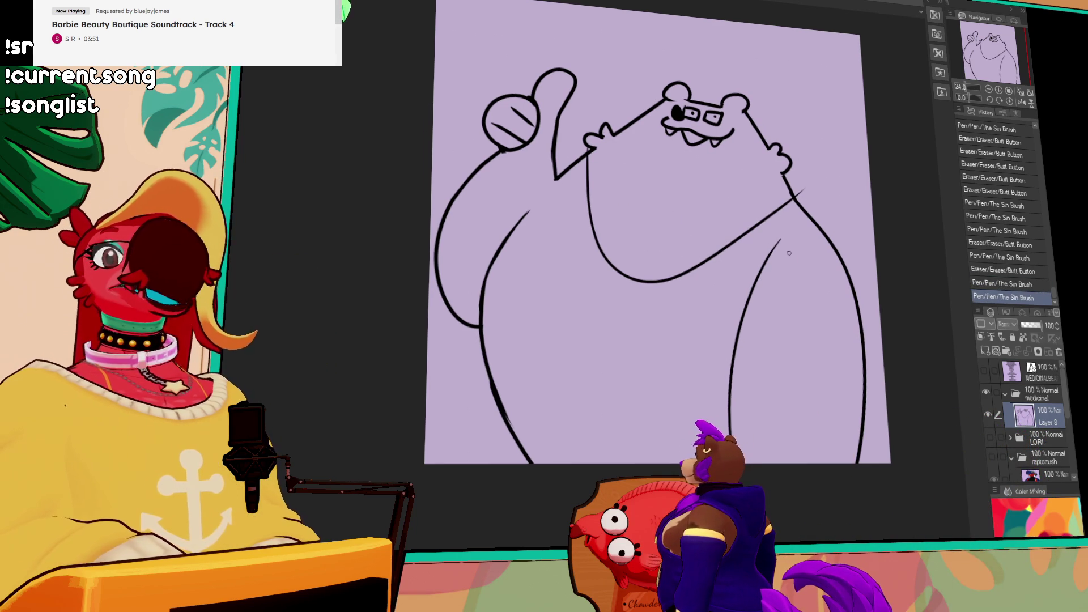
{"action": "key", "text": "ctrl+z"}
{"action": "mouse_move", "coordinate": [590, 152]}
{"action": "left_mouse_down"}
{"action": "mouse_move", "coordinate": [594, 190]}
{"action": "mouse_move", "coordinate": [734, 250]}
{"action": "mouse_move", "coordinate": [716, 238]}
{"action": "mouse_move", "coordinate": [807, 184]}
{"action": "left_mouse_up"}
{"action": "key", "text": "ctrl+z"}
{"action": "key", "text": "ctrl+z"}
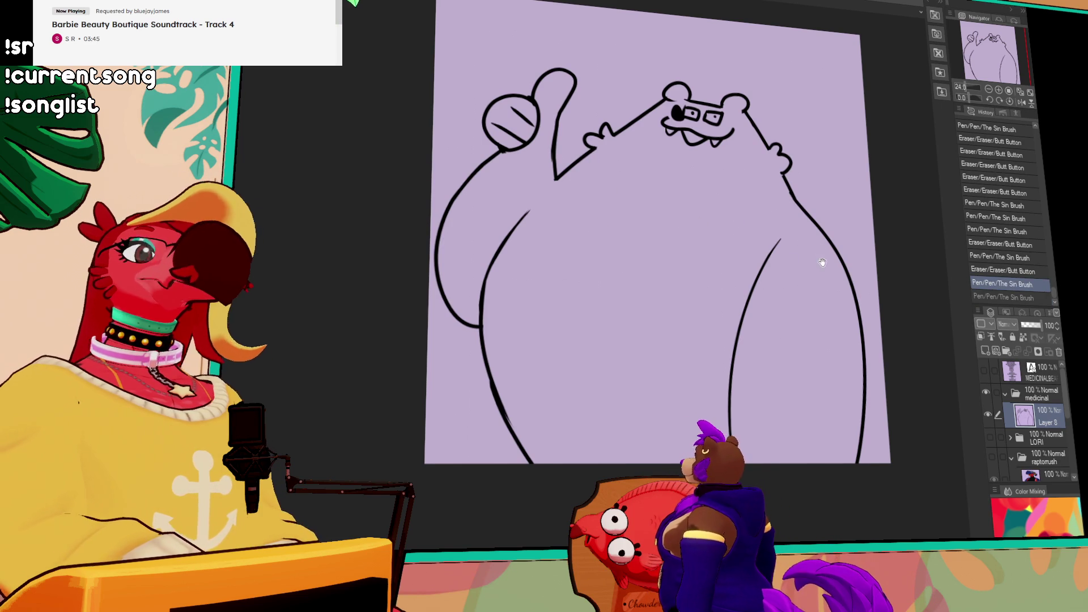
{"action": "mouse_move", "coordinate": [583, 158]}
{"action": "left_mouse_down"}
{"action": "mouse_move", "coordinate": [800, 214]}
{"action": "mouse_move", "coordinate": [822, 208]}
{"action": "mouse_move", "coordinate": [813, 210]}
{"action": "left_mouse_up"}
{"action": "left_click_drag", "start_coordinate": [817, 205], "coordinate": [812, 211]}
Draw the sleeve edge across the right arm
{"action": "mouse_move", "coordinate": [736, 332]}
{"action": "left_mouse_down"}
{"action": "mouse_move", "coordinate": [863, 329]}
{"action": "mouse_move", "coordinate": [882, 340]}
{"action": "left_mouse_up"}
{"action": "key", "text": "ctrl+z"}
{"action": "key", "text": "ctrl+z"}
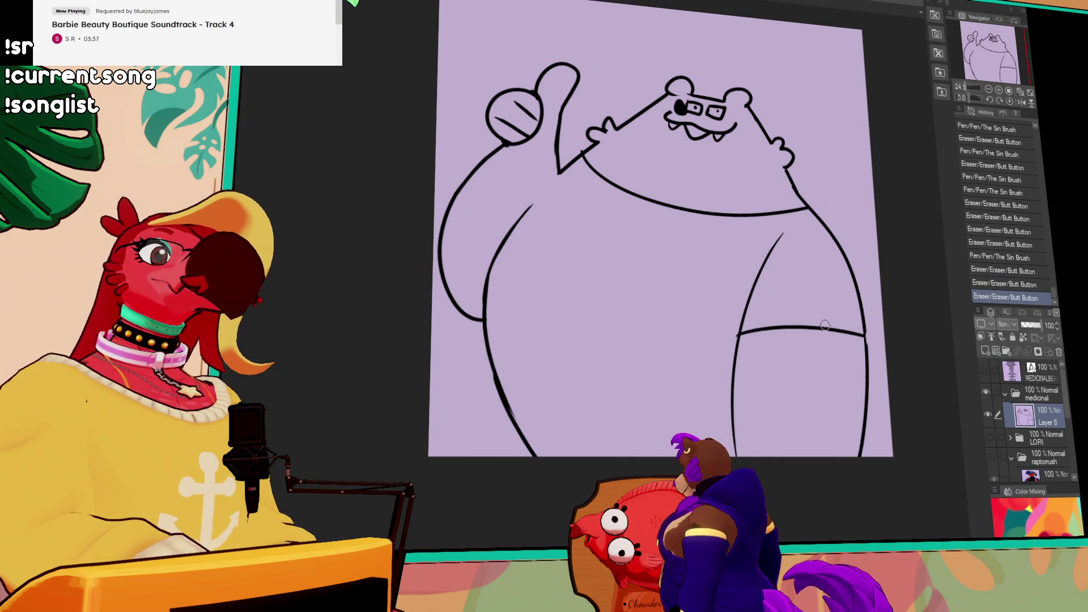
{"action": "key", "text": "ctrl+y"}
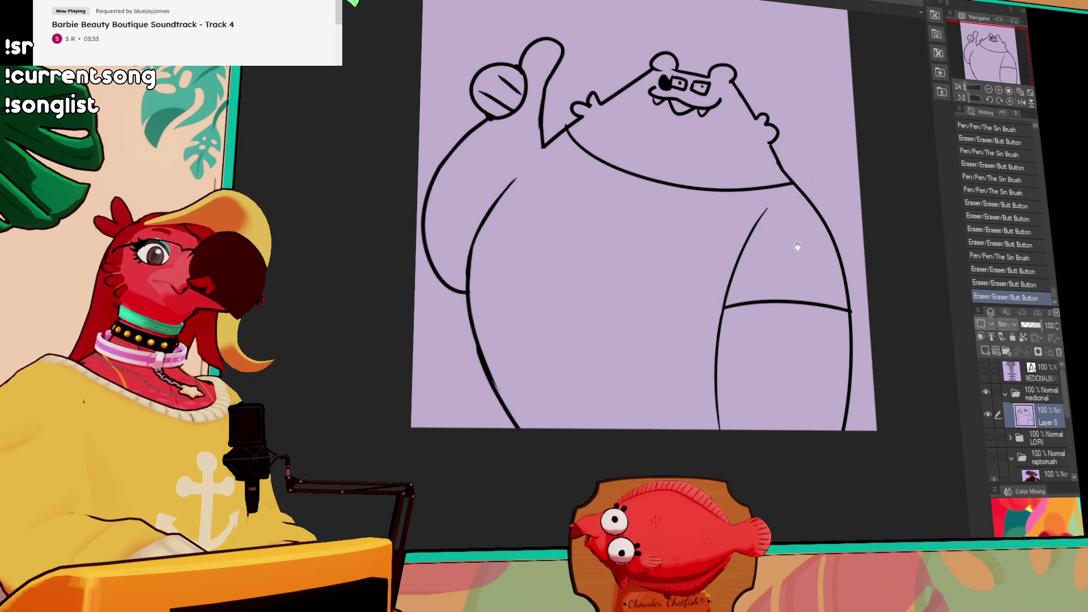
Add a spiky hair tuft on the head and an open mouth with tongue
{"action": "scroll", "coordinate": [794, 243], "scroll_direction": "up", "scroll_amount": 2}
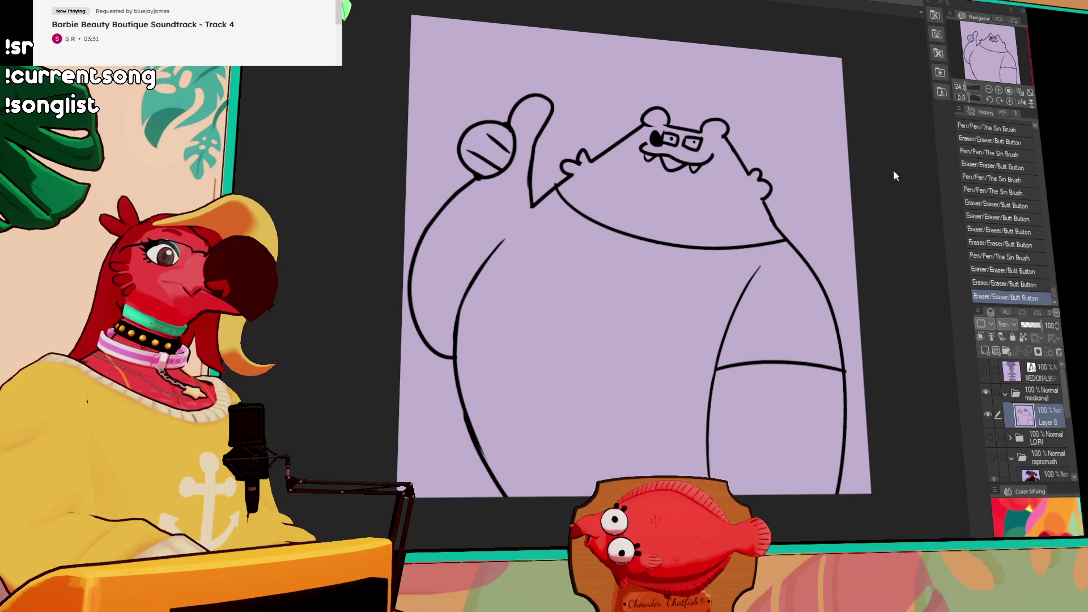
{"action": "mouse_move", "coordinate": [683, 128]}
{"action": "left_mouse_down"}
{"action": "mouse_move", "coordinate": [688, 108]}
{"action": "mouse_move", "coordinate": [674, 111]}
{"action": "mouse_move", "coordinate": [692, 112]}
{"action": "left_mouse_up"}
{"action": "scroll", "coordinate": [826, 188], "scroll_direction": "down", "scroll_amount": 1}
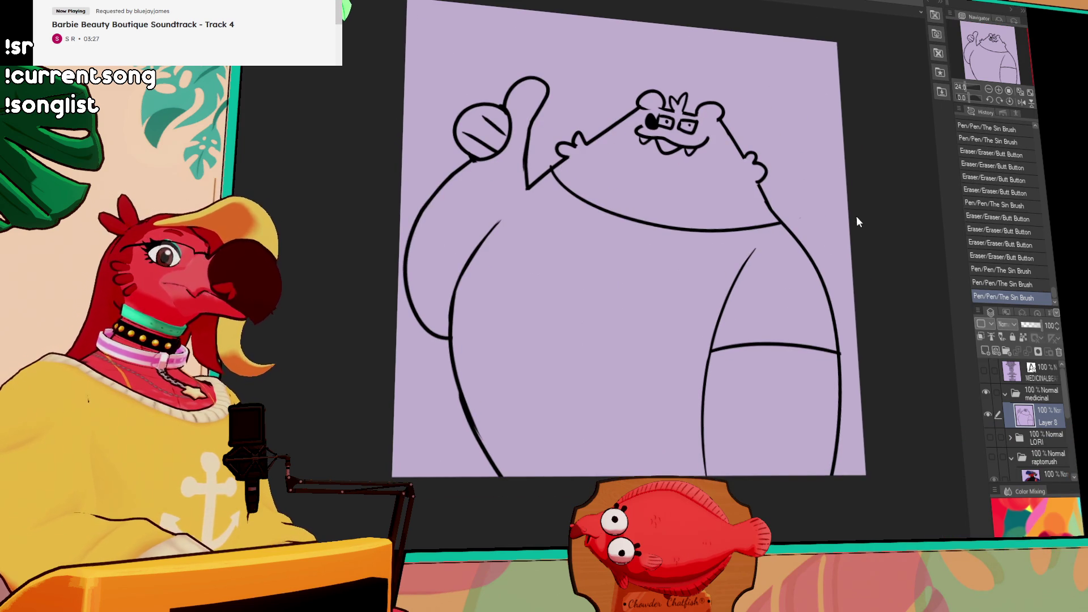
{"action": "left_click_drag", "start_coordinate": [655, 140], "coordinate": [671, 152]}
{"action": "mouse_move", "coordinate": [670, 146]}
{"action": "left_mouse_down"}
{"action": "mouse_move", "coordinate": [660, 153]}
{"action": "mouse_move", "coordinate": [669, 146]}
{"action": "left_mouse_up"}
{"action": "key", "text": "ctrl+z"}
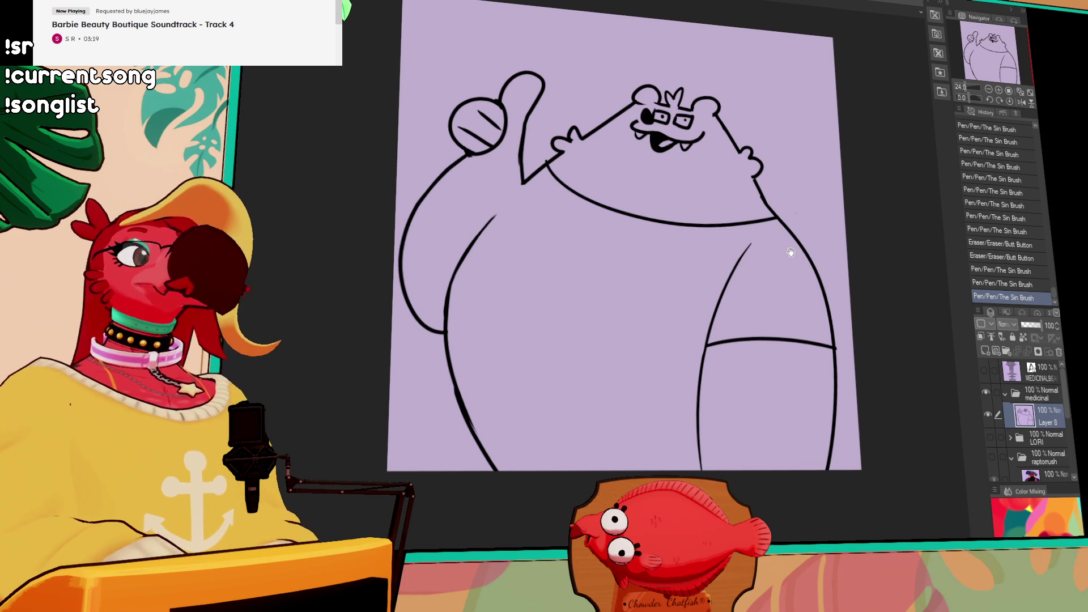
Erase part of the left arm outline and clean up the arm-belly junction
{"action": "left_click_drag", "start_coordinate": [805, 219], "coordinate": [824, 243]}
{"action": "left_click_drag", "start_coordinate": [720, 238], "coordinate": [718, 227]}
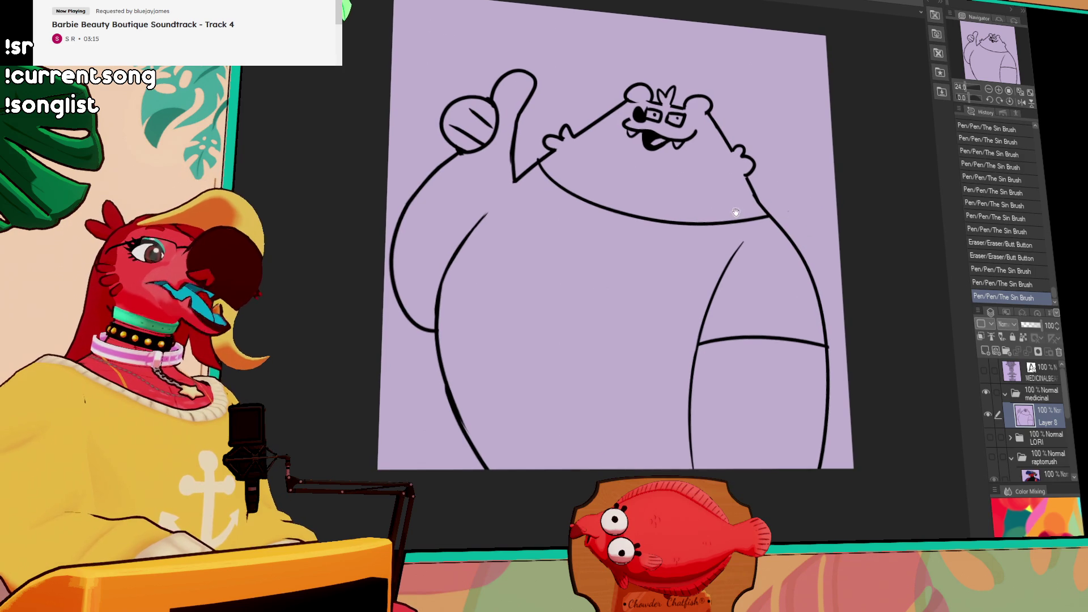
{"action": "mouse_move", "coordinate": [431, 328]}
{"action": "left_mouse_down"}
{"action": "mouse_move", "coordinate": [397, 255]}
{"action": "mouse_move", "coordinate": [396, 314]}
{"action": "left_mouse_up"}
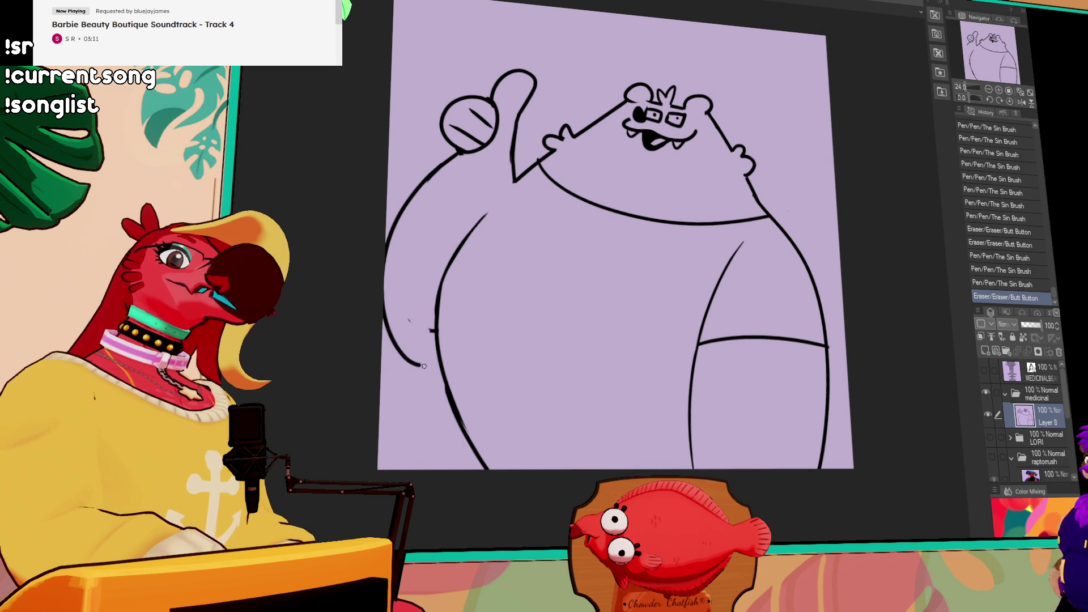
{"action": "mouse_move", "coordinate": [438, 171]}
{"action": "left_mouse_down"}
{"action": "mouse_move", "coordinate": [450, 173]}
{"action": "mouse_move", "coordinate": [462, 363]}
{"action": "mouse_move", "coordinate": [446, 331]}
{"action": "mouse_move", "coordinate": [469, 358]}
{"action": "mouse_move", "coordinate": [460, 370]}
{"action": "left_mouse_up"}
{"action": "left_click_drag", "start_coordinate": [487, 232], "coordinate": [551, 161]}
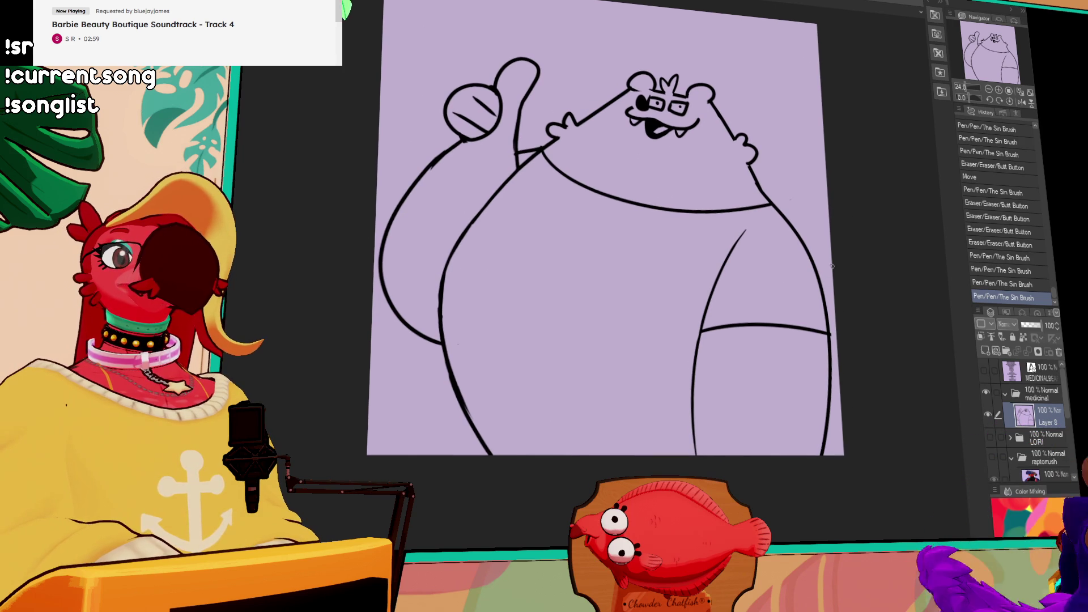
{"action": "left_click_drag", "start_coordinate": [816, 287], "coordinate": [817, 278]}
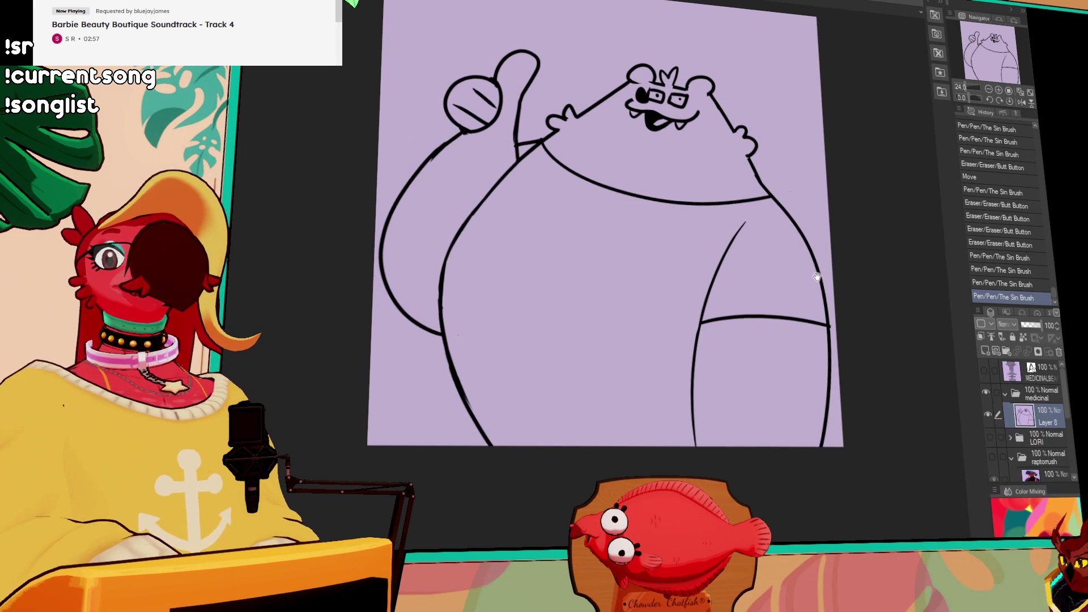
Redraw the shirt's diagonal line, set the line art as fill reference, and add a new layer
{"action": "left_click_drag", "start_coordinate": [736, 249], "coordinate": [702, 292]}
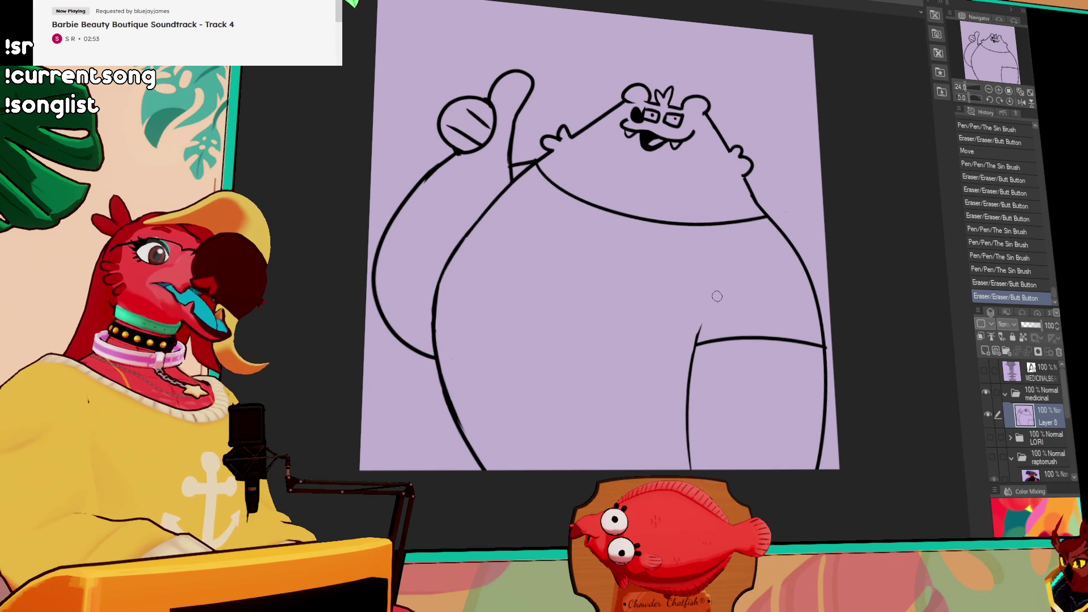
{"action": "left_click_drag", "start_coordinate": [736, 251], "coordinate": [688, 357]}
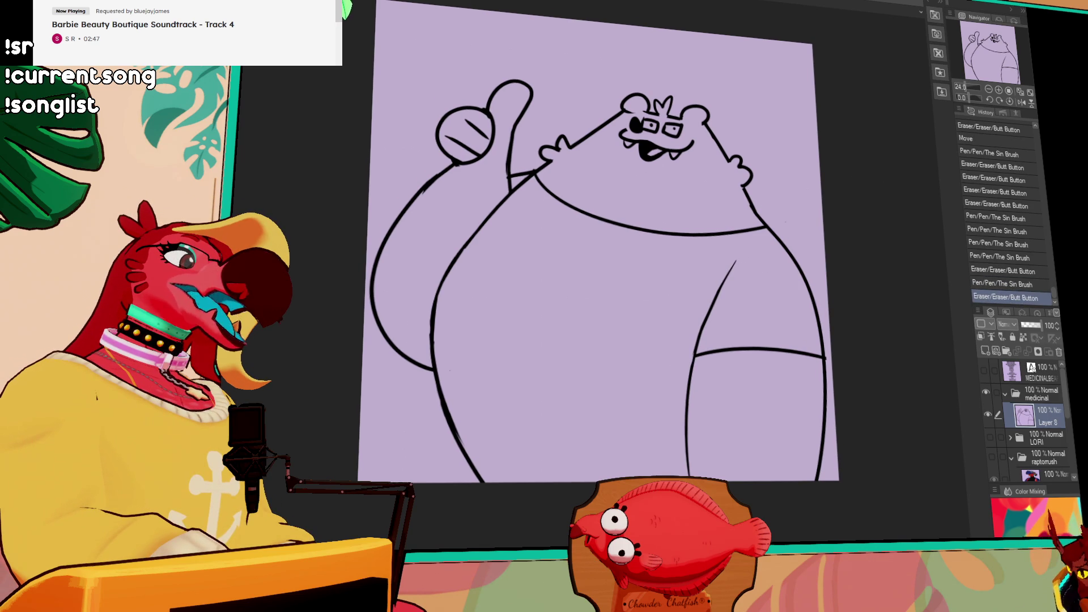
{"action": "left_click", "coordinate": [991, 337]}
{"action": "left_click", "coordinate": [985, 350]}
Place Layer 10 under the line art and fill the lassoed bear dark brown, patching bottom gaps
{"action": "left_click_drag", "start_coordinate": [1045, 420], "coordinate": [1049, 434]}
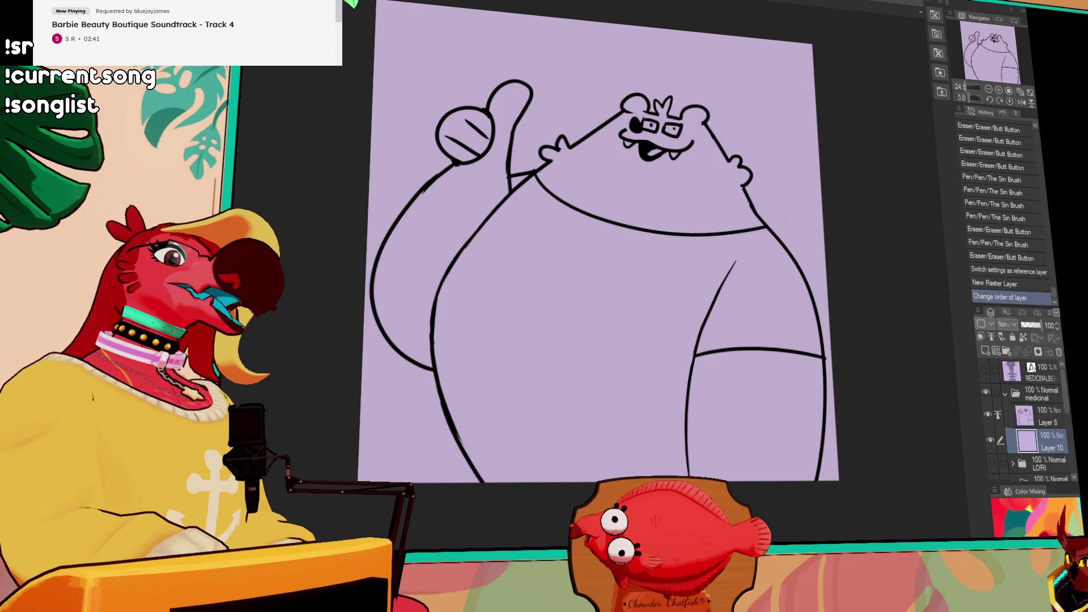
{"action": "mouse_move", "coordinate": [364, 158]}
{"action": "left_mouse_down"}
{"action": "mouse_move", "coordinate": [589, 39]}
{"action": "mouse_move", "coordinate": [787, 541]}
{"action": "mouse_move", "coordinate": [316, 300]}
{"action": "mouse_move", "coordinate": [319, 260]}
{"action": "mouse_move", "coordinate": [364, 158]}
{"action": "left_mouse_up"}
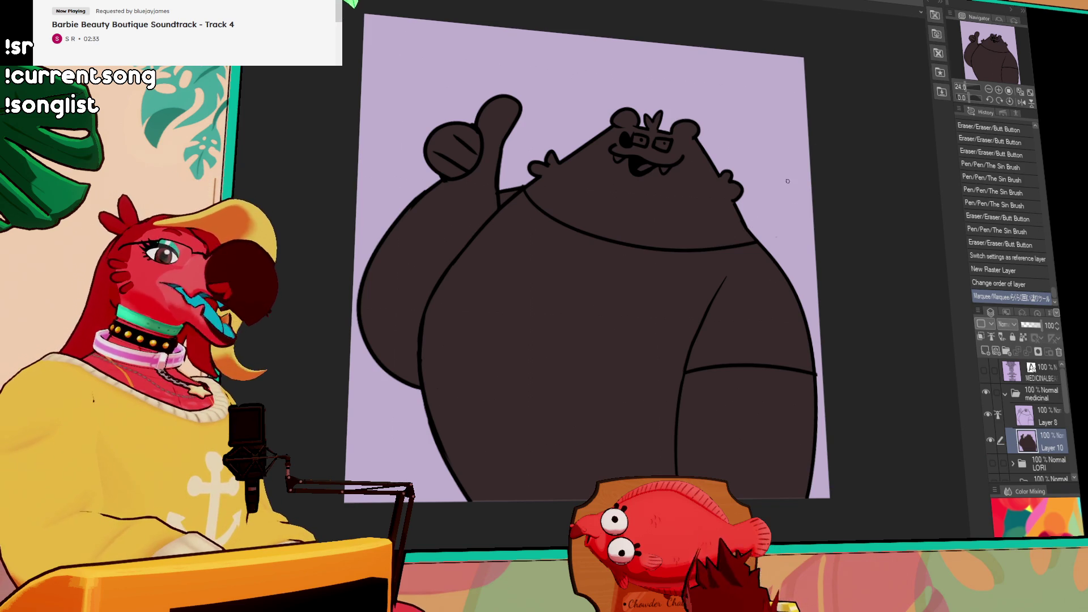
{"action": "mouse_move", "coordinate": [798, 491]}
{"action": "left_mouse_down"}
{"action": "mouse_move", "coordinate": [806, 477]}
{"action": "mouse_move", "coordinate": [774, 495]}
{"action": "left_mouse_up"}
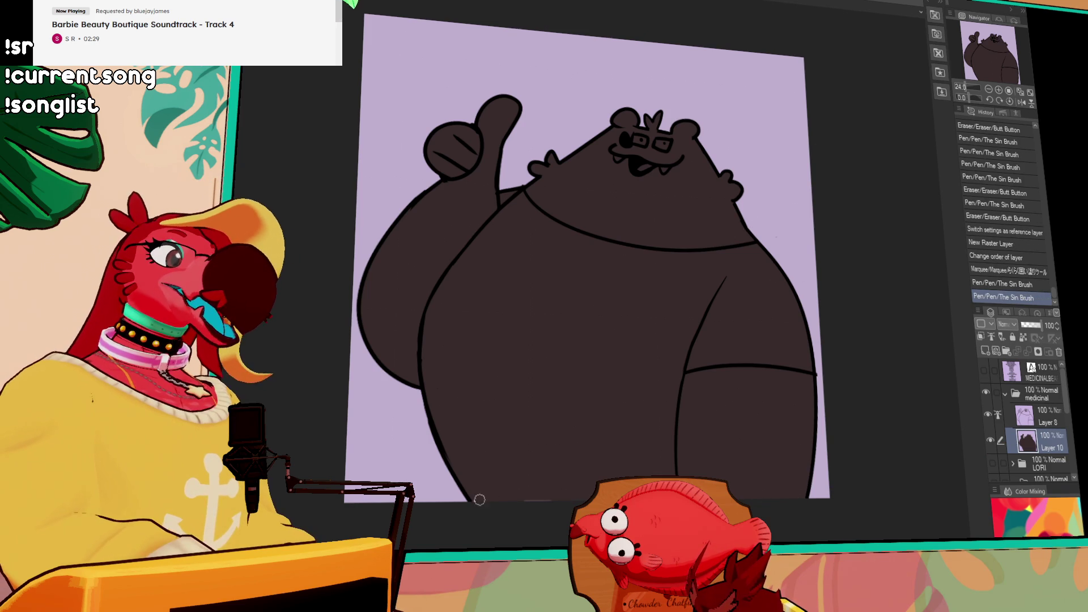
{"action": "left_click_drag", "start_coordinate": [573, 488], "coordinate": [538, 500]}
{"action": "scroll", "coordinate": [590, 402], "scroll_direction": "up", "scroll_amount": 3}
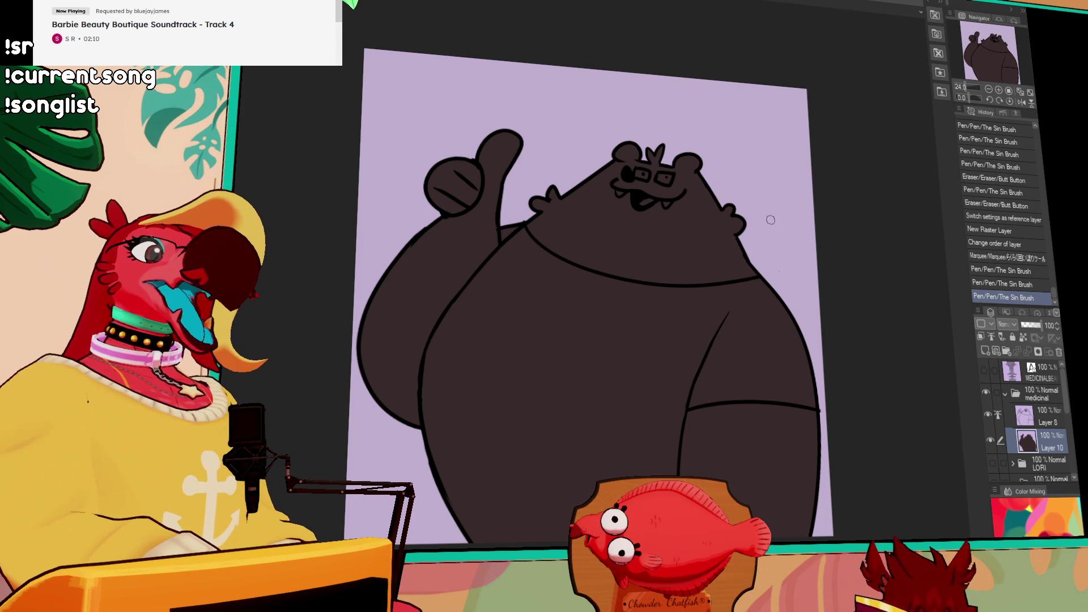
Return to line-art Layer 8 and try a shoulder stroke, then undo it
{"action": "key", "text": "alt+bracketright"}
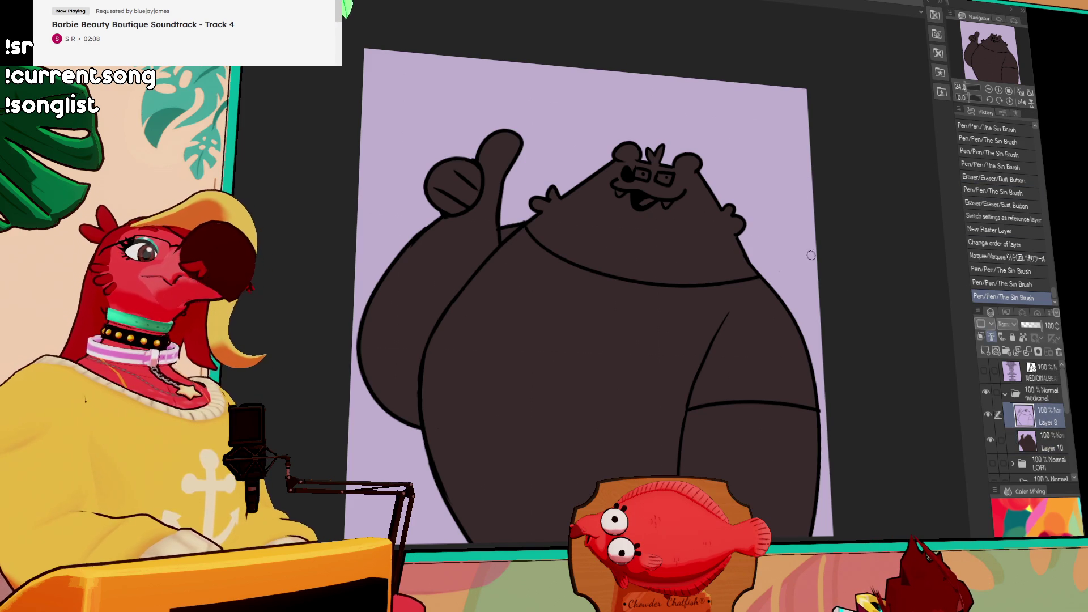
{"action": "left_click_drag", "start_coordinate": [734, 236], "coordinate": [742, 249]}
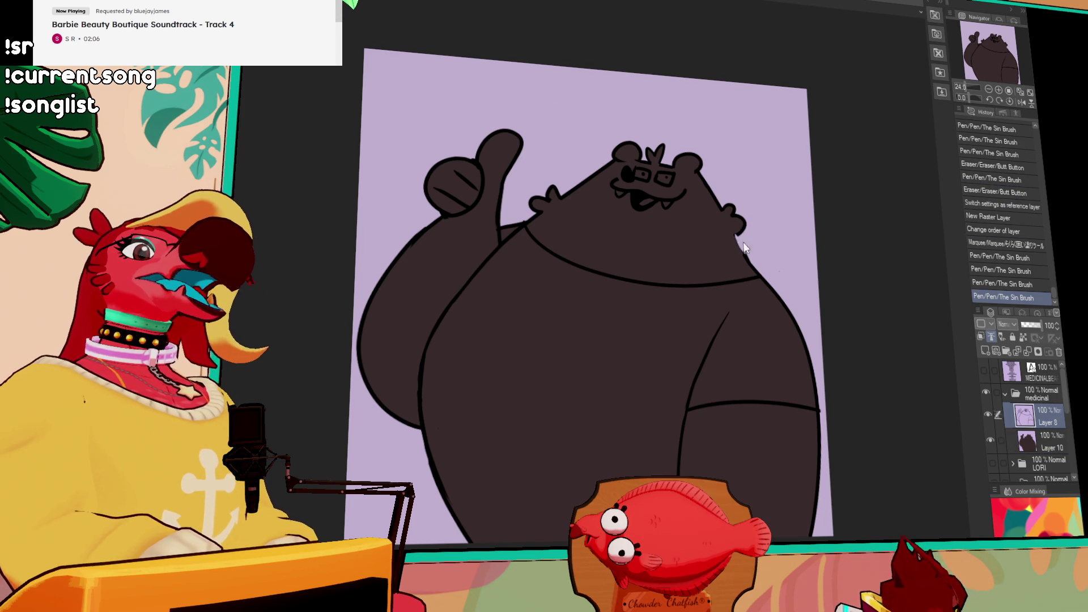
{"action": "key", "text": "ctrl+z"}
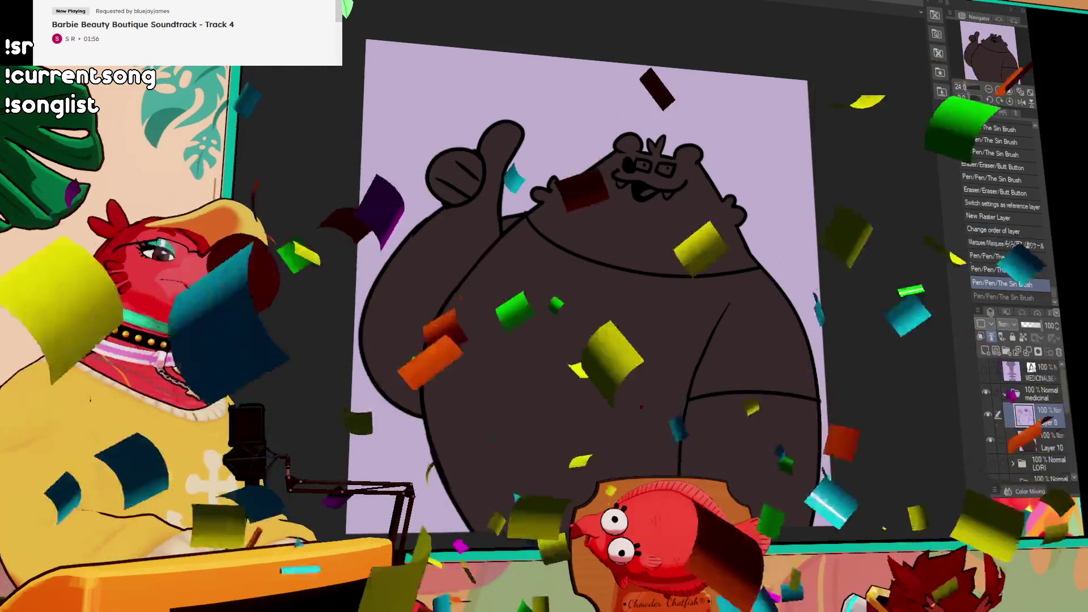
Add a supporter's name on a new line at the list bottom, hide it, and reselect Layer 8
{"action": "left_click", "coordinate": [984, 371]}
{"action": "left_click", "coordinate": [575, 451]}
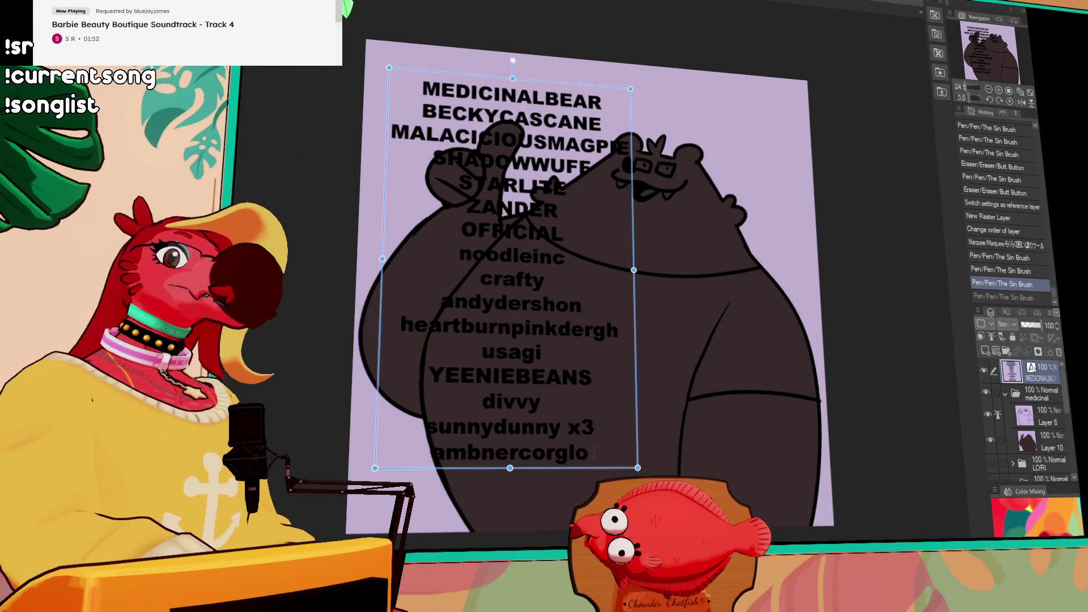
{"action": "key", "text": "Return"}
{"action": "type", "text": "coalbear"}
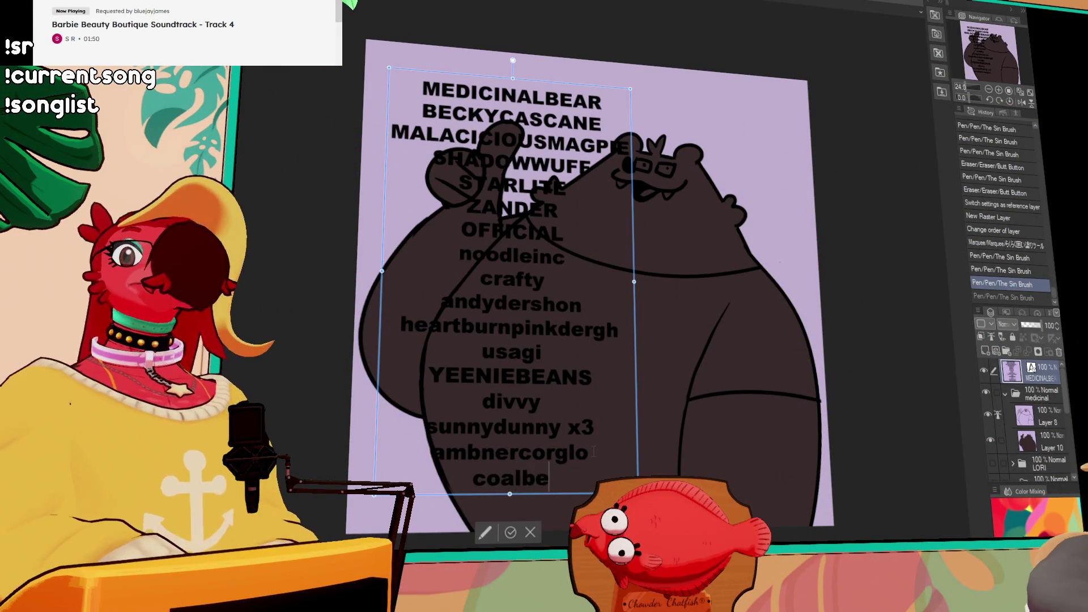
{"action": "left_click", "coordinate": [984, 370]}
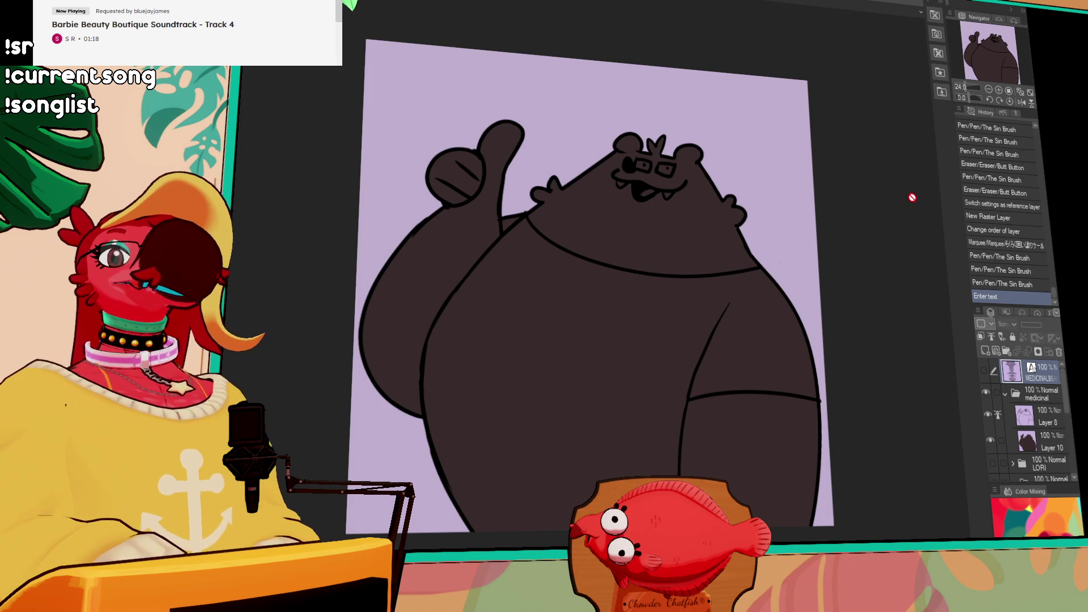
{"action": "left_click_drag", "start_coordinate": [914, 193], "coordinate": [910, 184]}
{"action": "left_click", "coordinate": [1054, 428]}
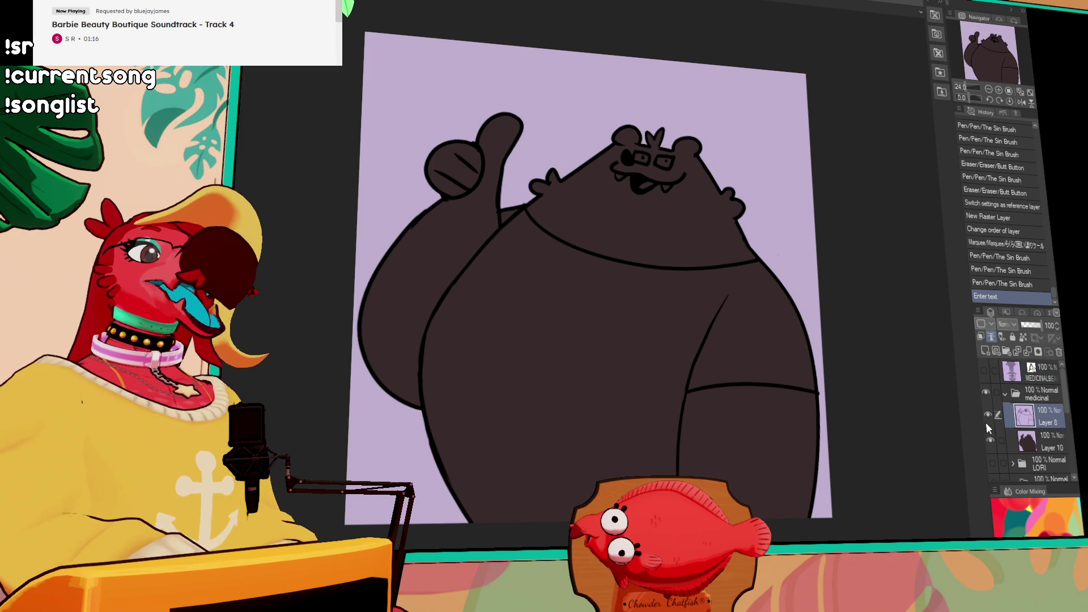
On Layer 10, paint the bear's mouth area tan, undoing stray strokes
{"action": "left_click_drag", "start_coordinate": [895, 458], "coordinate": [904, 448]}
{"action": "left_click", "coordinate": [1042, 443]}
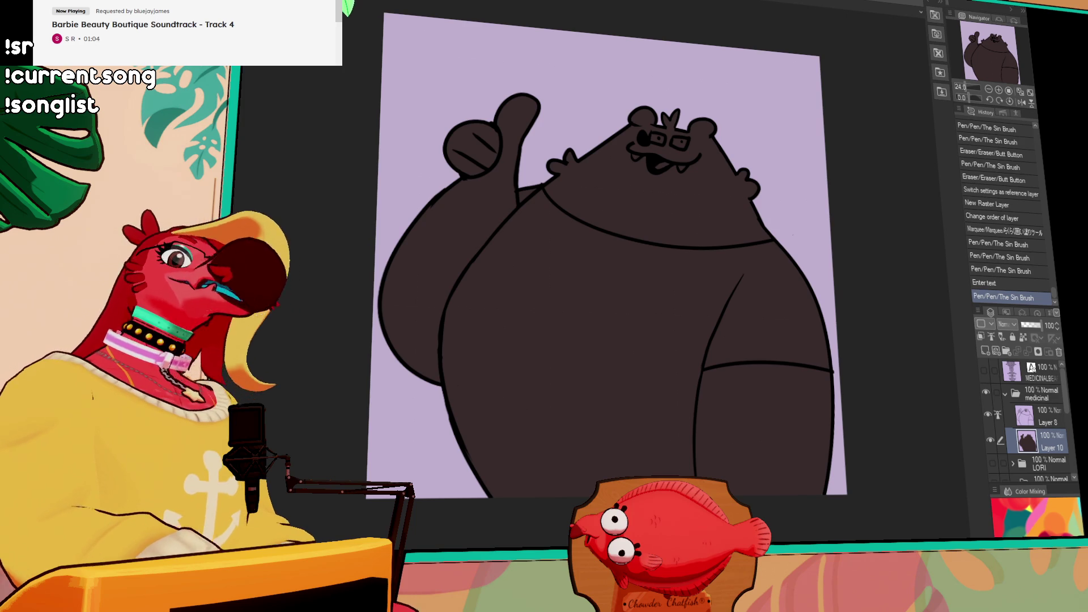
{"action": "mouse_move", "coordinate": [700, 189]}
{"action": "left_mouse_down"}
{"action": "mouse_move", "coordinate": [718, 221]}
{"action": "mouse_move", "coordinate": [655, 180]}
{"action": "mouse_move", "coordinate": [705, 187]}
{"action": "left_mouse_up"}
{"action": "left_click_drag", "start_coordinate": [691, 184], "coordinate": [714, 187]}
{"action": "key", "text": "ctrl+z"}
{"action": "key", "text": "ctrl+z"}
{"action": "mouse_move", "coordinate": [694, 180]}
{"action": "left_mouse_down"}
{"action": "mouse_move", "coordinate": [719, 181]}
{"action": "mouse_move", "coordinate": [725, 199]}
{"action": "left_mouse_up"}
{"action": "mouse_move", "coordinate": [707, 192]}
{"action": "left_mouse_down"}
{"action": "mouse_move", "coordinate": [715, 200]}
{"action": "mouse_move", "coordinate": [668, 224]}
{"action": "mouse_move", "coordinate": [698, 198]}
{"action": "mouse_move", "coordinate": [685, 199]}
{"action": "left_mouse_up"}
{"action": "key", "text": "ctrl+z"}
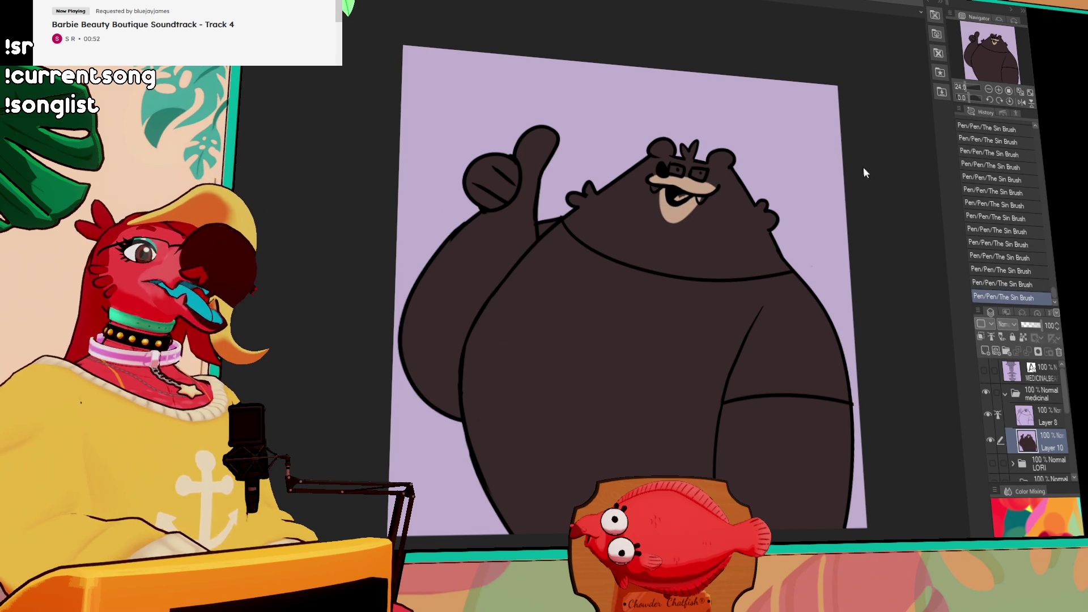
Add darker tan to the muzzle's right side, comparing it with undo and redo
{"action": "left_click_drag", "start_coordinate": [701, 196], "coordinate": [719, 191]}
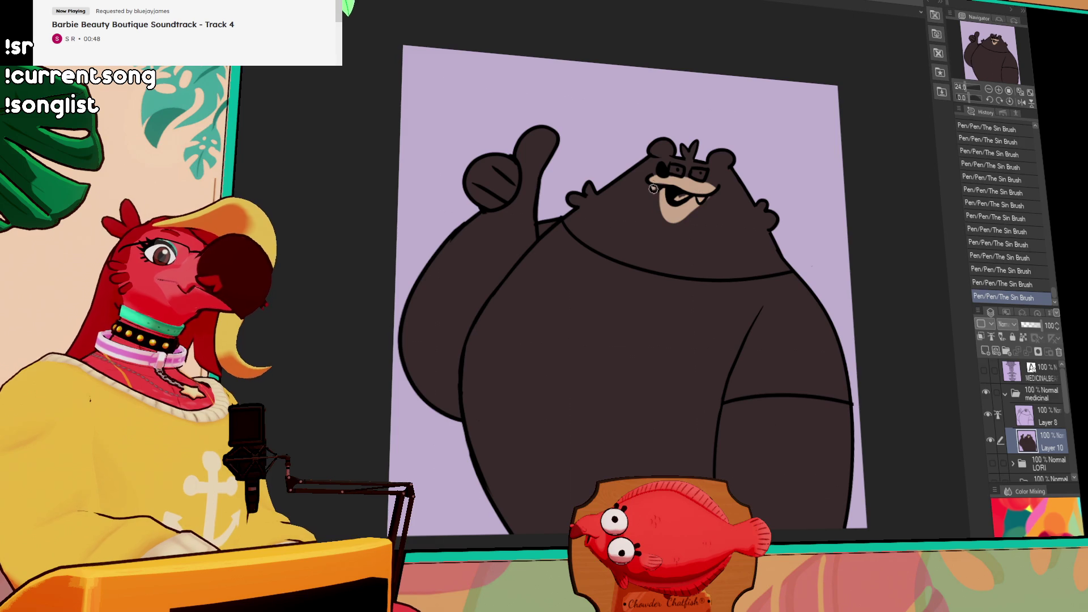
{"action": "key", "text": "ctrl+z"}
{"action": "key", "text": "ctrl+y"}
{"action": "key", "text": "ctrl+z"}
{"action": "key", "text": "ctrl+y"}
{"action": "key", "text": "ctrl+z"}
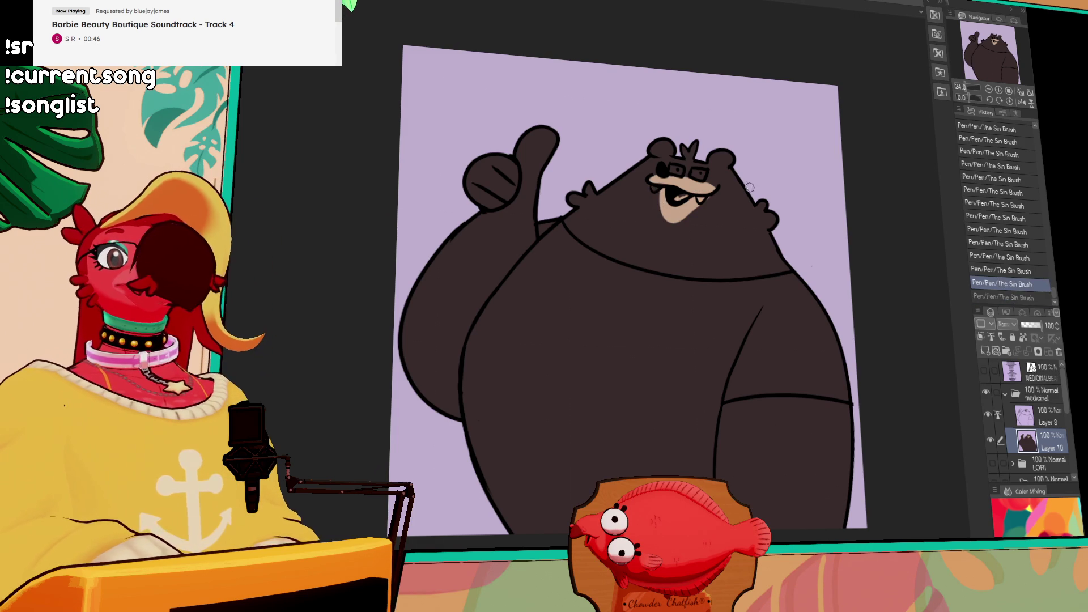
{"action": "key", "text": "ctrl+y"}
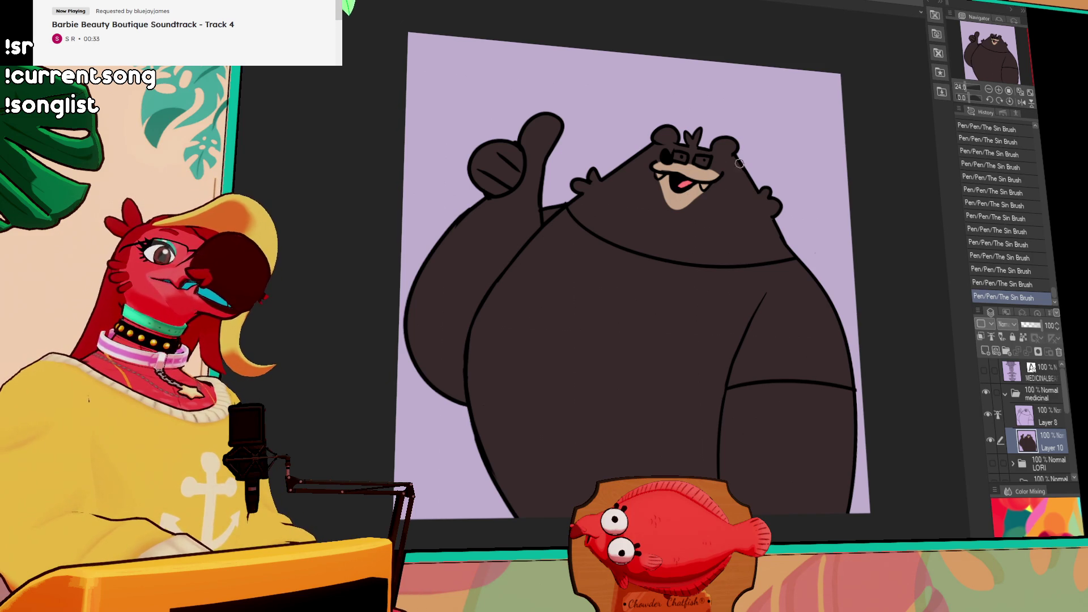
Fill the bear's eyes and fangs white and paint over the stray white spot by the snout
{"action": "left_click", "coordinate": [680, 156]}
{"action": "left_click", "coordinate": [703, 160]}
{"action": "left_click", "coordinate": [672, 175]}
{"action": "left_click", "coordinate": [660, 172]}
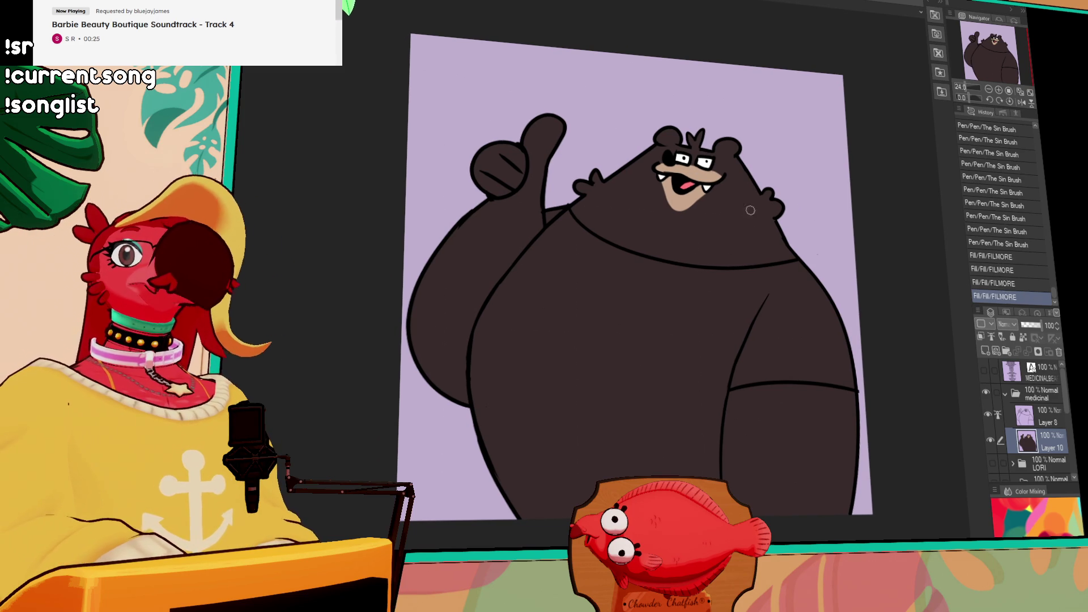
{"action": "left_click_drag", "start_coordinate": [658, 171], "coordinate": [662, 177]}
{"action": "left_click_drag", "start_coordinate": [658, 172], "coordinate": [663, 177]}
{"action": "left_click_drag", "start_coordinate": [801, 245], "coordinate": [797, 236]}
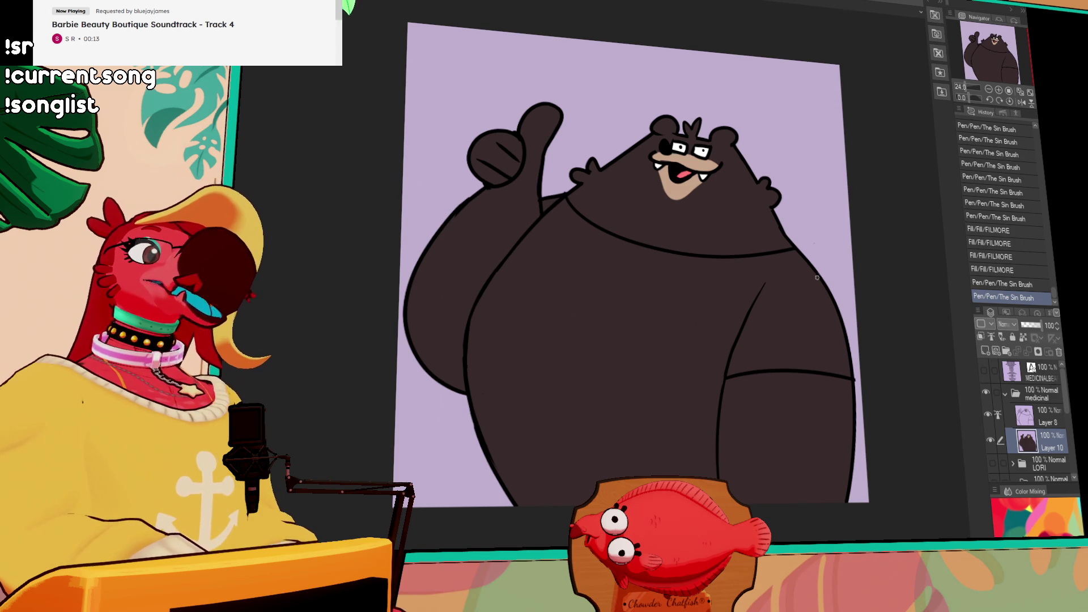
{"action": "left_click_drag", "start_coordinate": [735, 219], "coordinate": [737, 224]}
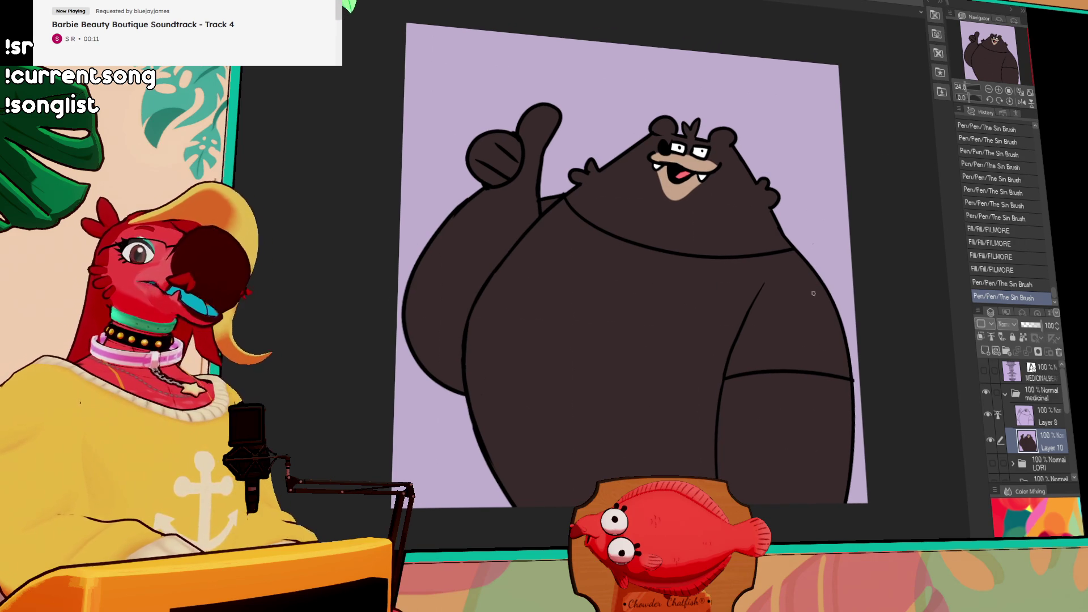
{"action": "left_click_drag", "start_coordinate": [831, 222], "coordinate": [831, 218]}
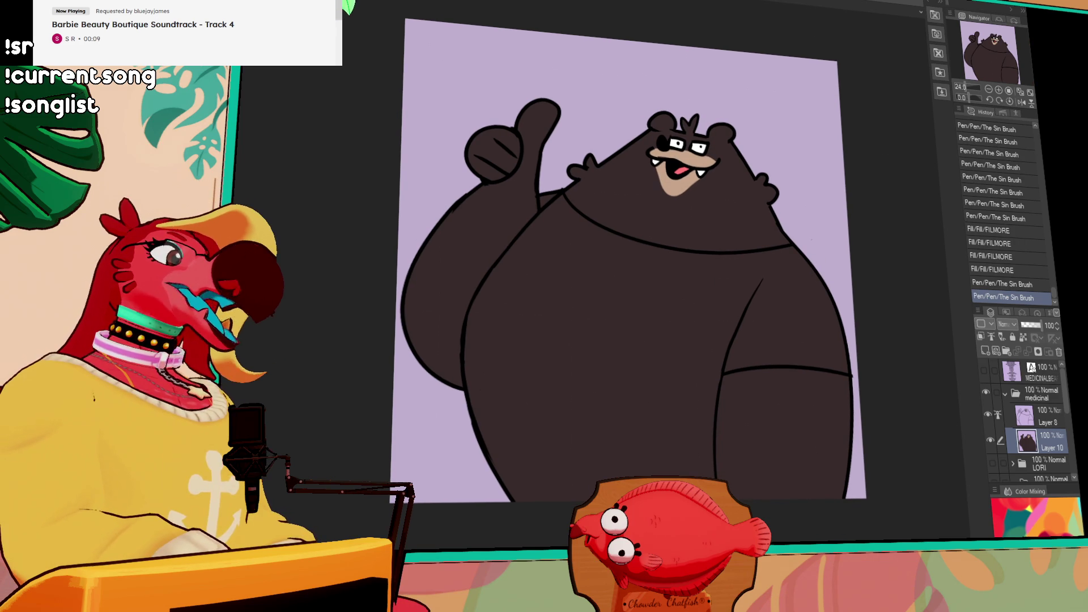
Fill the bear's shirt red and touch up a spot near the head tuft
{"action": "left_click", "coordinate": [779, 302]}
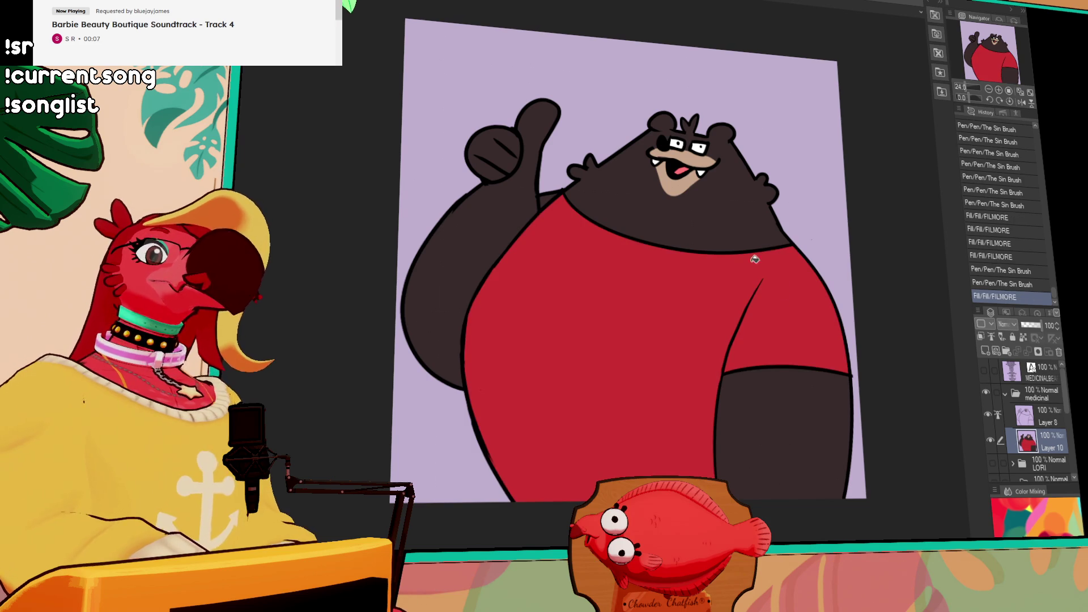
{"action": "left_click", "coordinate": [565, 220]}
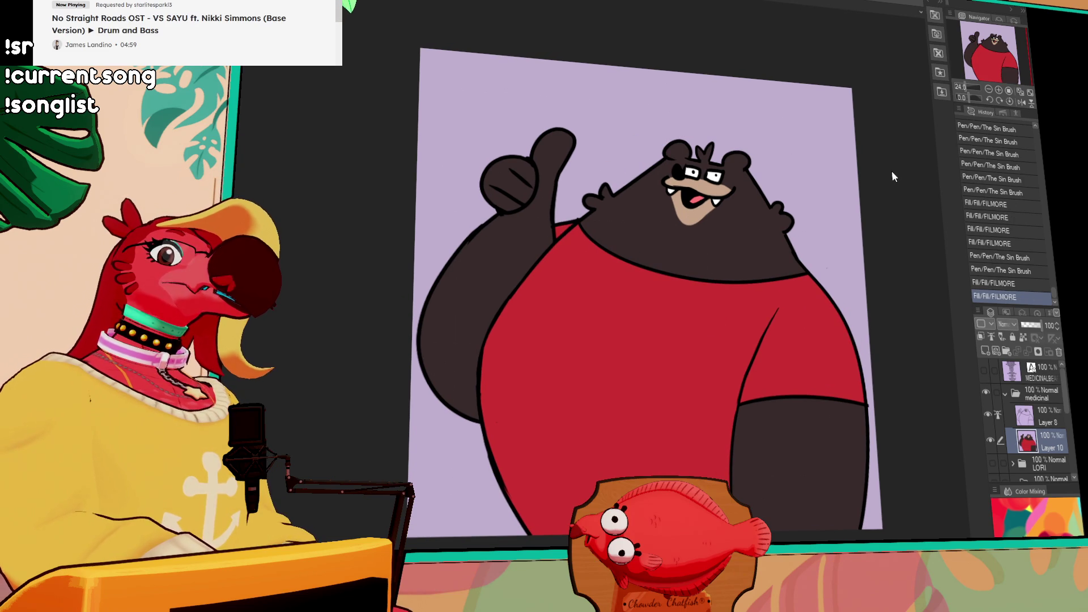
{"action": "left_click_drag", "start_coordinate": [699, 164], "coordinate": [707, 155]}
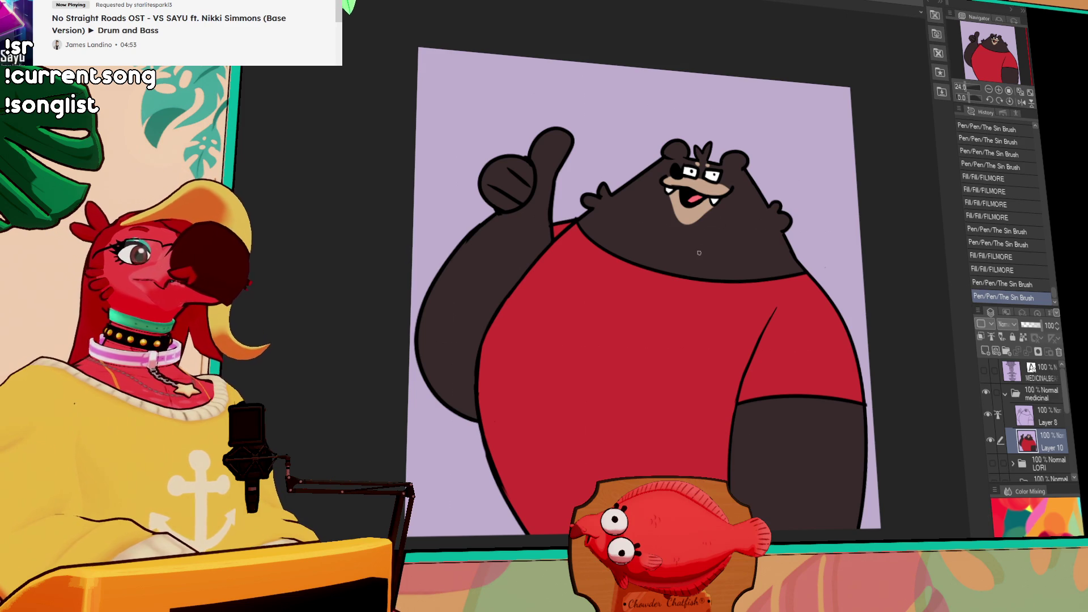
Merge Layer 8 into Layer 10 and select all, revert both, then show the name-list text
{"action": "left_click", "coordinate": [1041, 419]}
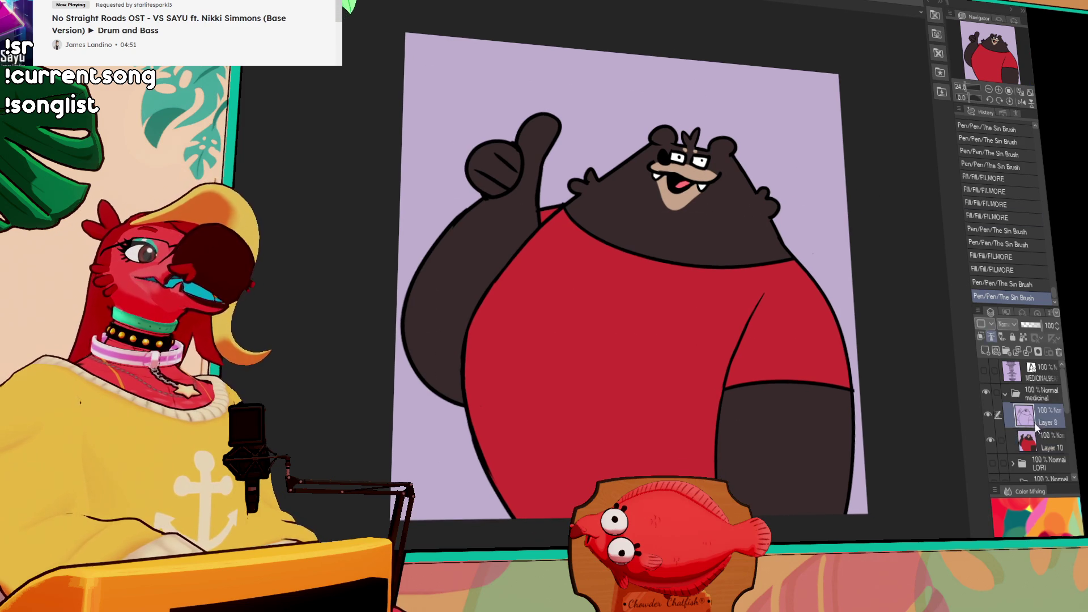
{"action": "key", "text": "ctrl+e"}
{"action": "key", "text": "ctrl+a"}
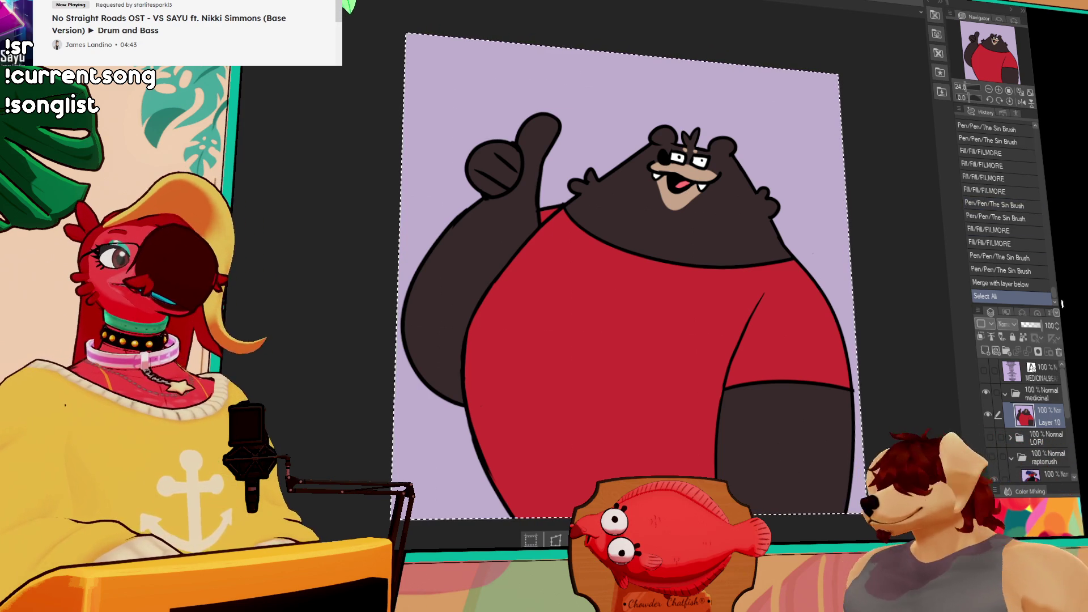
{"action": "left_click", "coordinate": [1012, 271]}
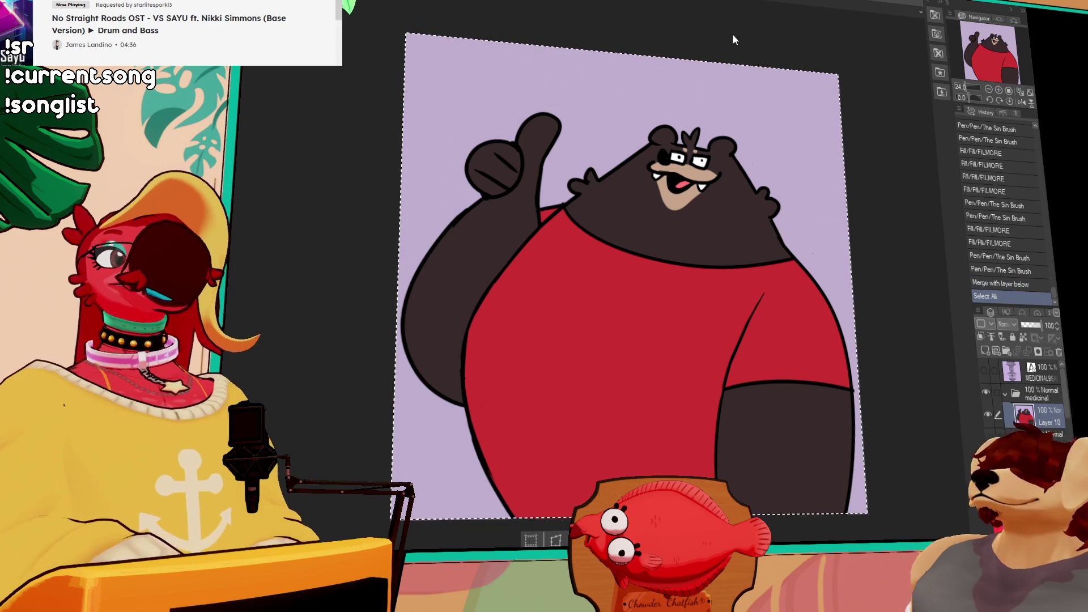
{"action": "key", "text": "ctrl+z"}
{"action": "key", "text": "ctrl+z"}
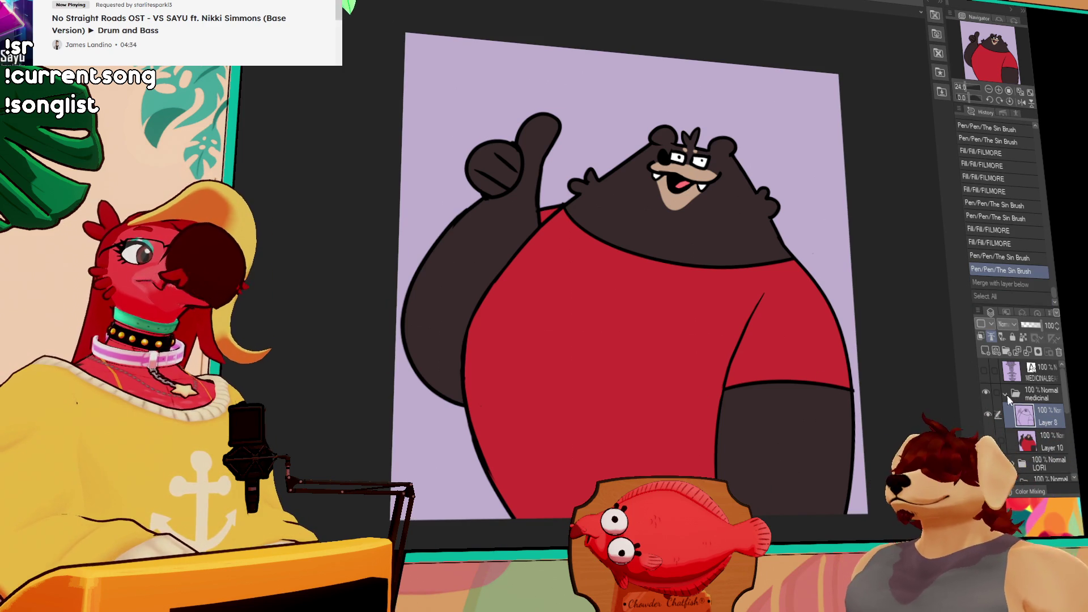
{"action": "left_click", "coordinate": [984, 371]}
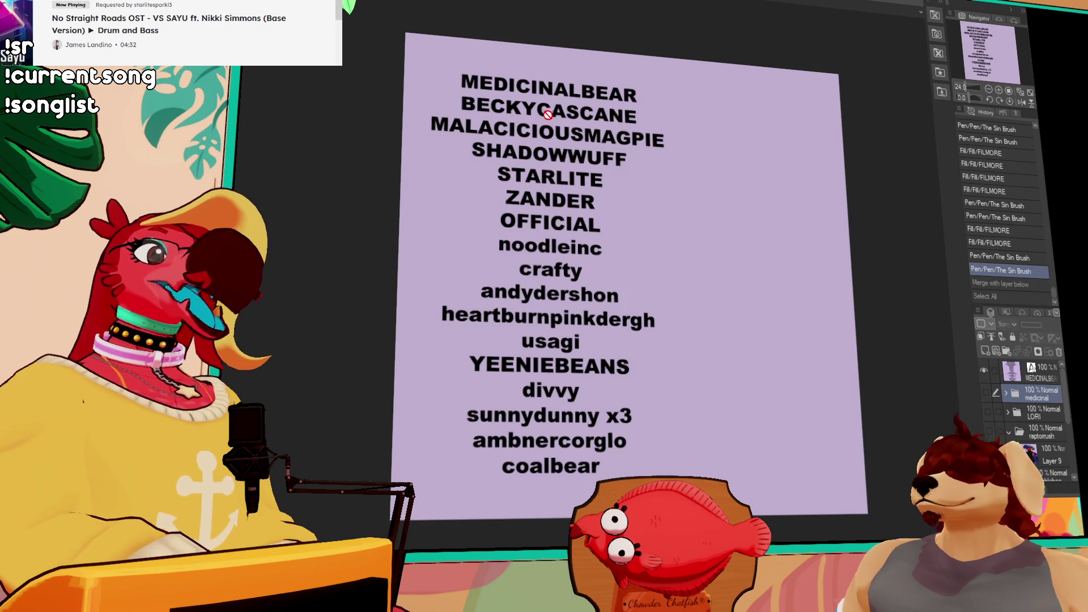
{"action": "left_click_drag", "start_coordinate": [625, 101], "coordinate": [418, 77]}
{"action": "key", "text": "BackSpace"}
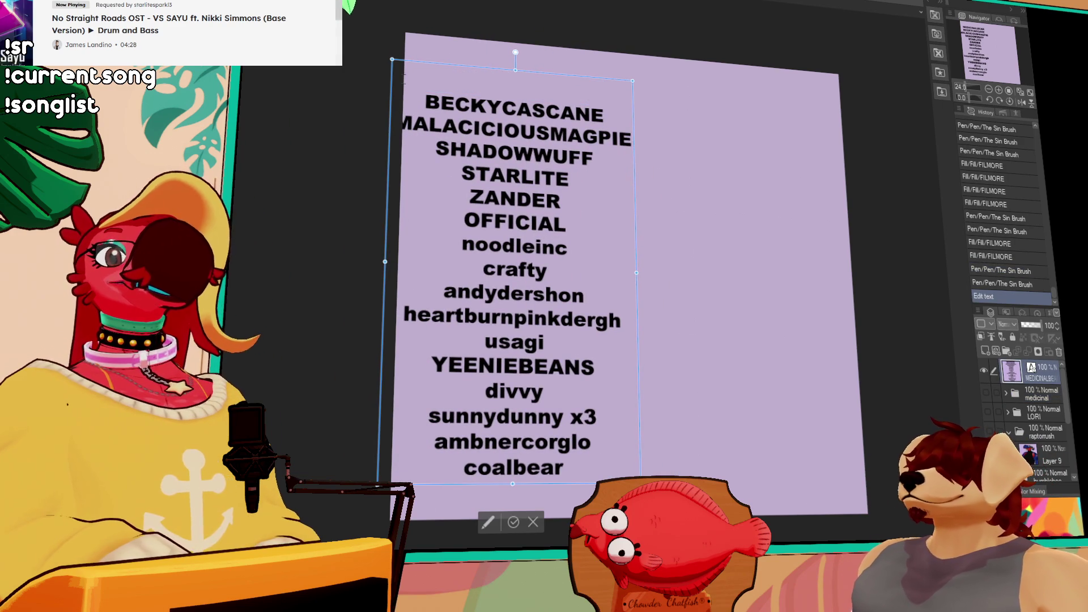
{"action": "key", "text": "BackSpace"}
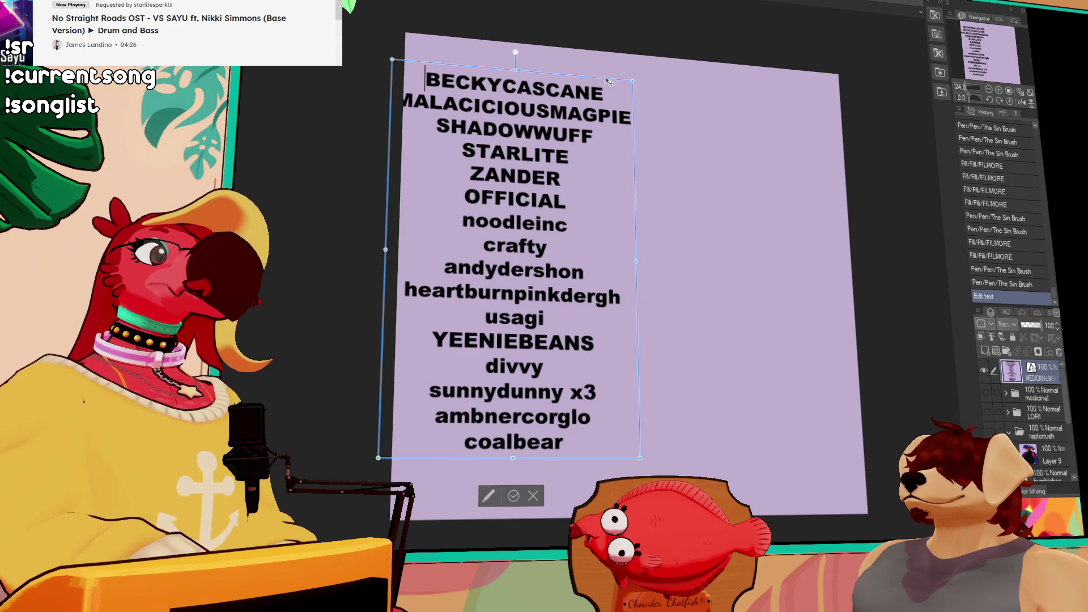
{"action": "left_click", "coordinate": [1036, 394]}
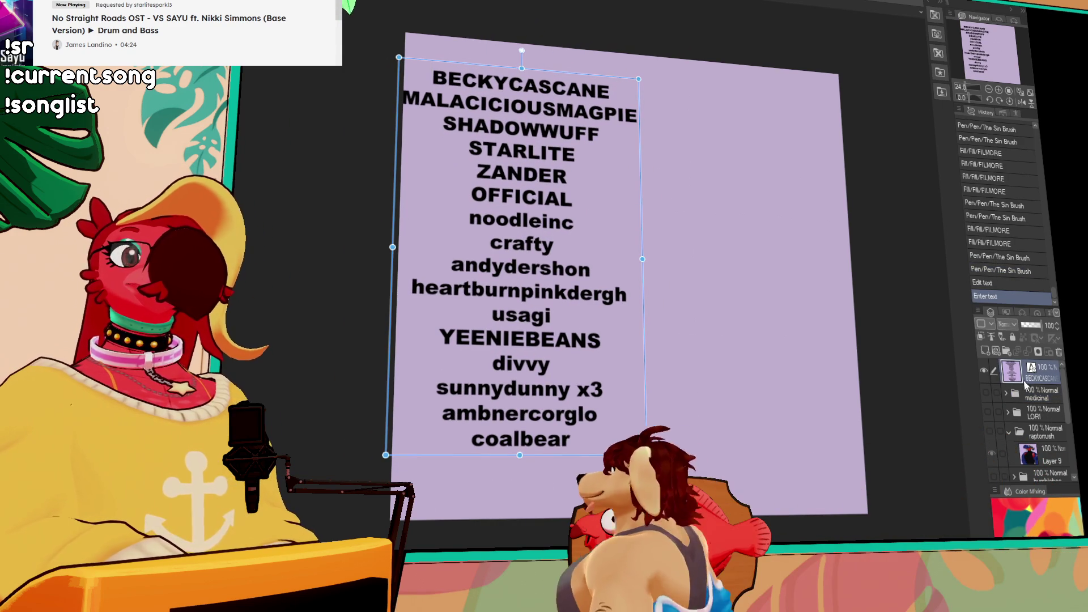
Create a layer folder named 'becky', nudge the name list right, then hide it
{"action": "left_click", "coordinate": [1006, 351]}
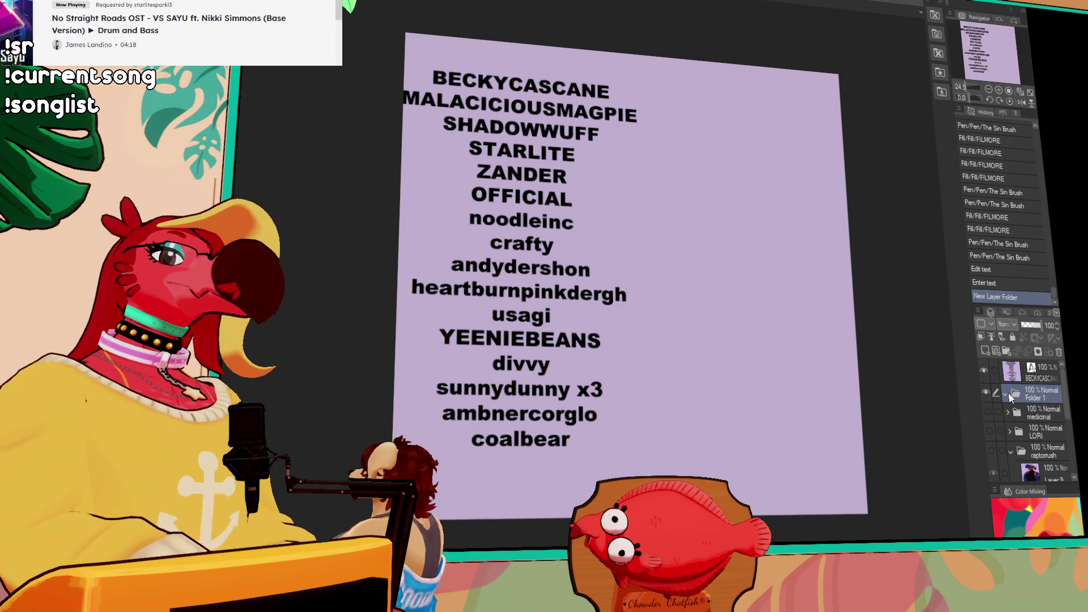
{"action": "double_click", "coordinate": [1037, 397]}
{"action": "type", "text": "becky"}
{"action": "key", "text": "Return"}
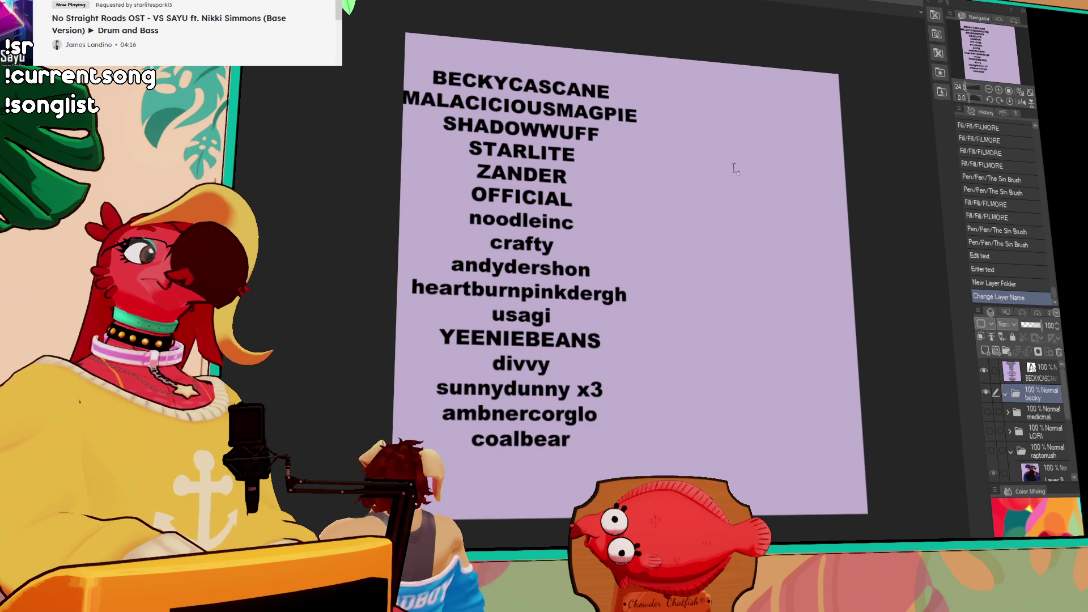
{"action": "key", "text": "ctrl+t"}
{"action": "left_click_drag", "start_coordinate": [565, 76], "coordinate": [587, 69]}
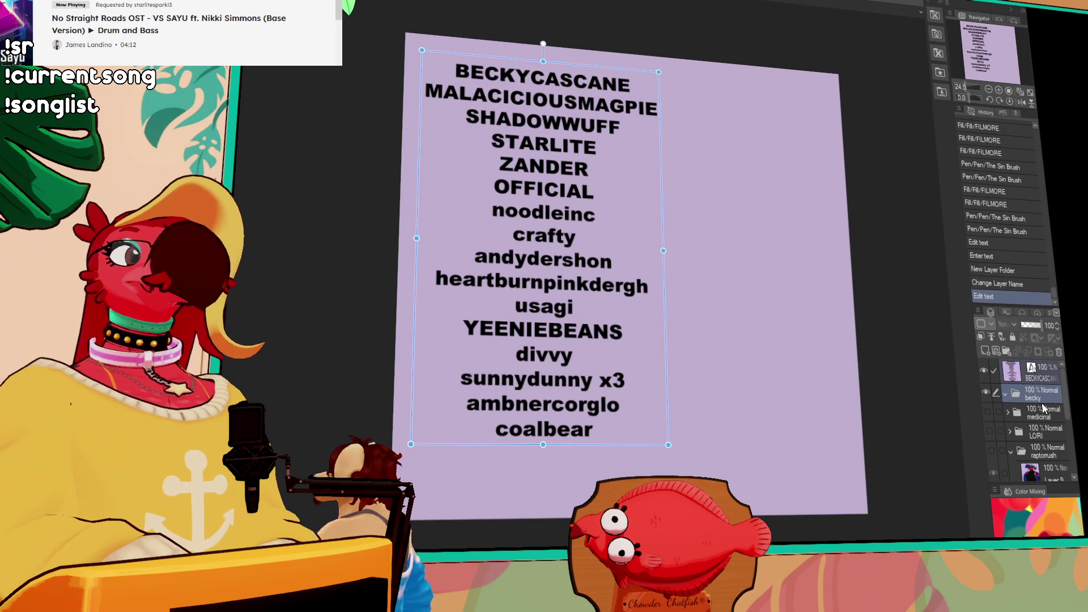
{"action": "left_click", "coordinate": [1024, 415]}
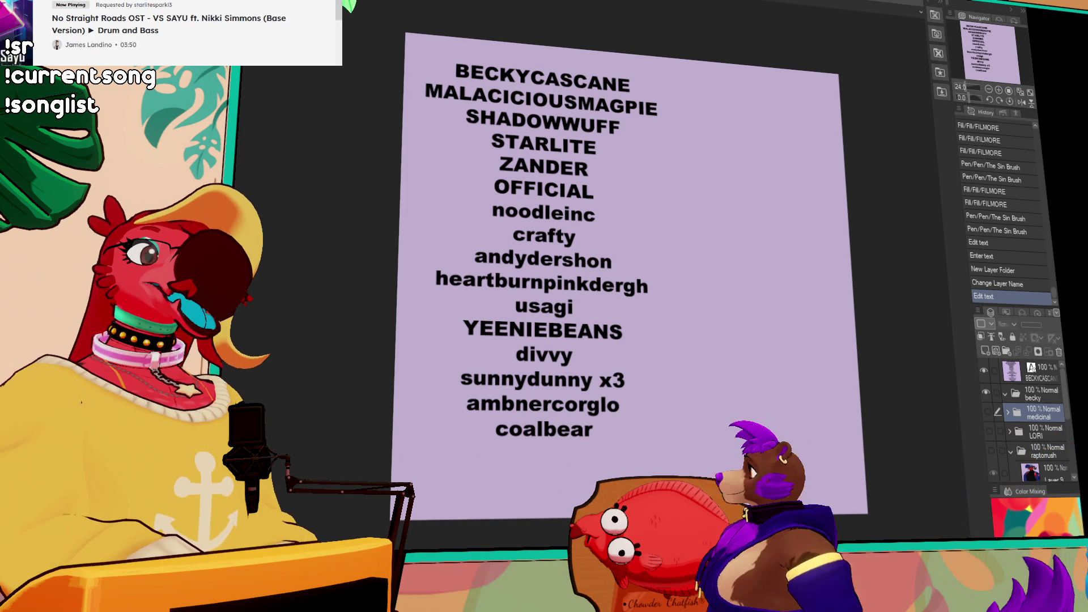
{"action": "left_click", "coordinate": [983, 370]}
Make the becky folder the working layer and add a new layer for the sketch
{"action": "left_click", "coordinate": [1033, 398]}
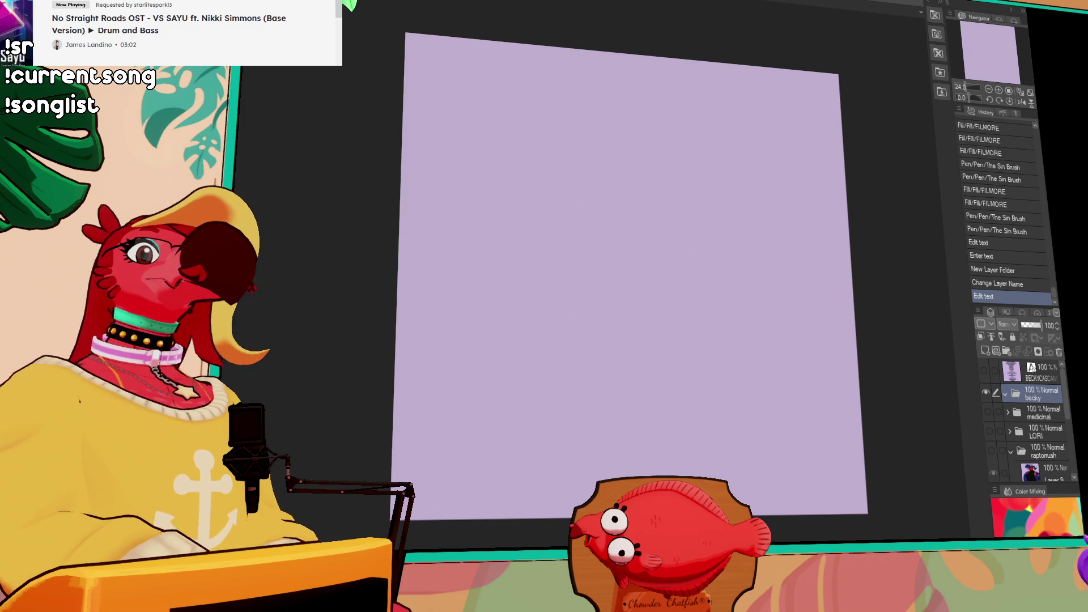
{"action": "left_click", "coordinate": [985, 350]}
Sketch a long curved snout with two heavy-lidded eyes on Layer 11, redrawing rough strokes
{"action": "left_click_drag", "start_coordinate": [652, 113], "coordinate": [606, 139]}
{"action": "key", "text": "ctrl+z"}
{"action": "mouse_move", "coordinate": [680, 131]}
{"action": "left_mouse_down"}
{"action": "mouse_move", "coordinate": [564, 111]}
{"action": "mouse_move", "coordinate": [699, 149]}
{"action": "mouse_move", "coordinate": [553, 102]}
{"action": "mouse_move", "coordinate": [700, 149]}
{"action": "left_mouse_up"}
{"action": "key", "text": "ctrl+z"}
{"action": "left_click_drag", "start_coordinate": [576, 104], "coordinate": [564, 130]}
{"action": "key", "text": "ctrl+z"}
{"action": "mouse_move", "coordinate": [658, 122]}
{"action": "left_mouse_down"}
{"action": "mouse_move", "coordinate": [669, 96]}
{"action": "mouse_move", "coordinate": [684, 113]}
{"action": "left_mouse_up"}
{"action": "left_click_drag", "start_coordinate": [690, 95], "coordinate": [712, 126]}
{"action": "key", "text": "ctrl+z"}
{"action": "key", "text": "ctrl+z"}
{"action": "mouse_move", "coordinate": [704, 110]}
{"action": "left_mouse_down"}
{"action": "mouse_move", "coordinate": [681, 111]}
{"action": "mouse_move", "coordinate": [716, 97]}
{"action": "left_mouse_up"}
{"action": "left_click_drag", "start_coordinate": [847, 170], "coordinate": [813, 195]}
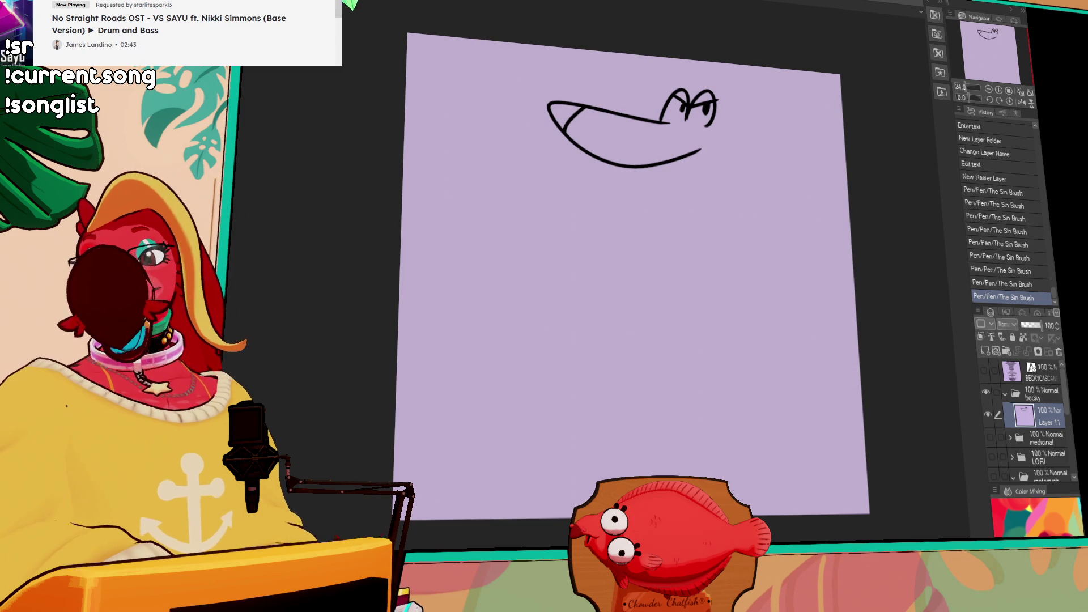
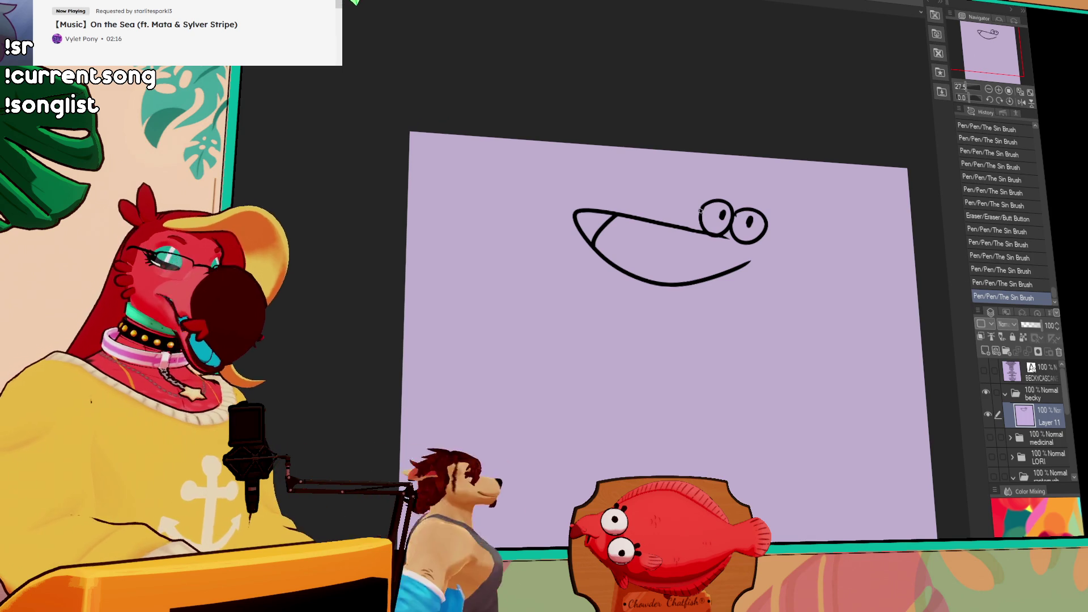
Redraw the pupils of both eyes, undoing and retrying strokes
{"action": "key", "text": "ctrl+z"}
{"action": "left_click_drag", "start_coordinate": [721, 210], "coordinate": [725, 219]}
{"action": "left_click_drag", "start_coordinate": [719, 208], "coordinate": [727, 220]}
{"action": "key", "text": "ctrl+z"}
{"action": "key", "text": "ctrl+z"}
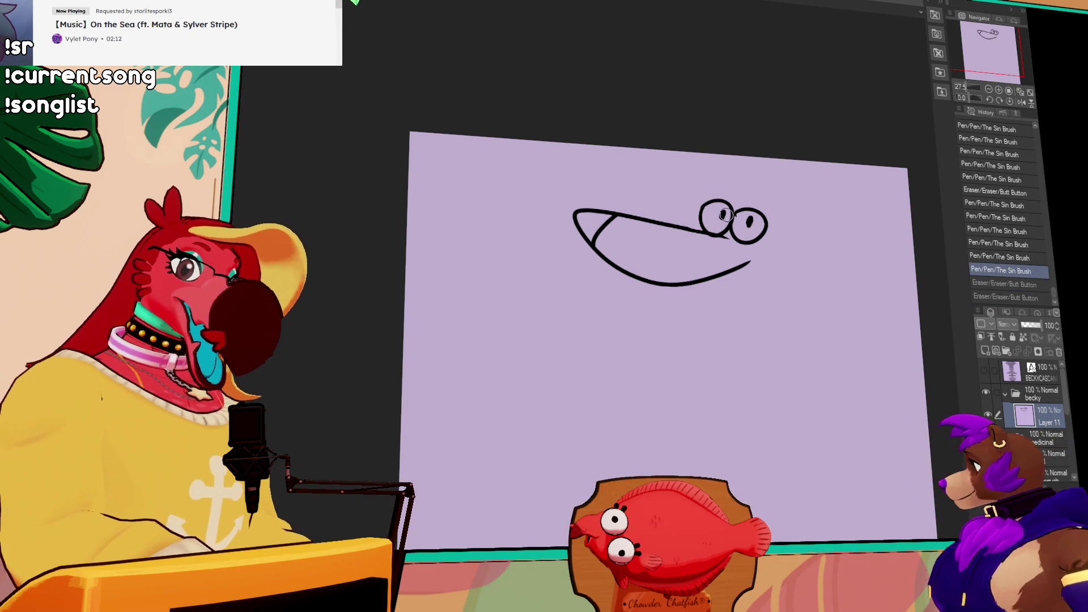
{"action": "key", "text": "ctrl+y"}
{"action": "key", "text": "ctrl+y"}
{"action": "left_click_drag", "start_coordinate": [716, 214], "coordinate": [747, 222]}
{"action": "mouse_move", "coordinate": [751, 217]}
{"action": "left_mouse_down"}
{"action": "mouse_move", "coordinate": [744, 223]}
{"action": "mouse_move", "coordinate": [762, 221]}
{"action": "left_mouse_up"}
{"action": "key", "text": "ctrl+z"}
Draw half-closed eyelid lines over both eyes and darken the left pupil
{"action": "key", "text": "ctrl+z"}
{"action": "key", "text": "ctrl+z"}
{"action": "key", "text": "ctrl+z"}
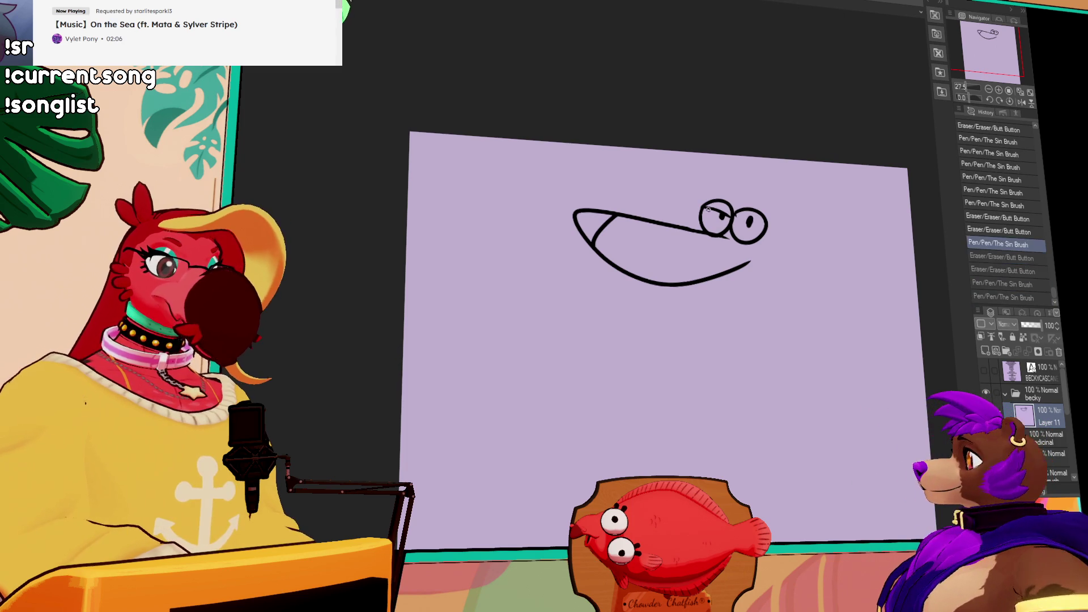
{"action": "mouse_move", "coordinate": [754, 216]}
{"action": "left_mouse_down"}
{"action": "mouse_move", "coordinate": [737, 219]}
{"action": "mouse_move", "coordinate": [765, 222]}
{"action": "mouse_move", "coordinate": [731, 217]}
{"action": "left_mouse_up"}
{"action": "key", "text": "ctrl+z"}
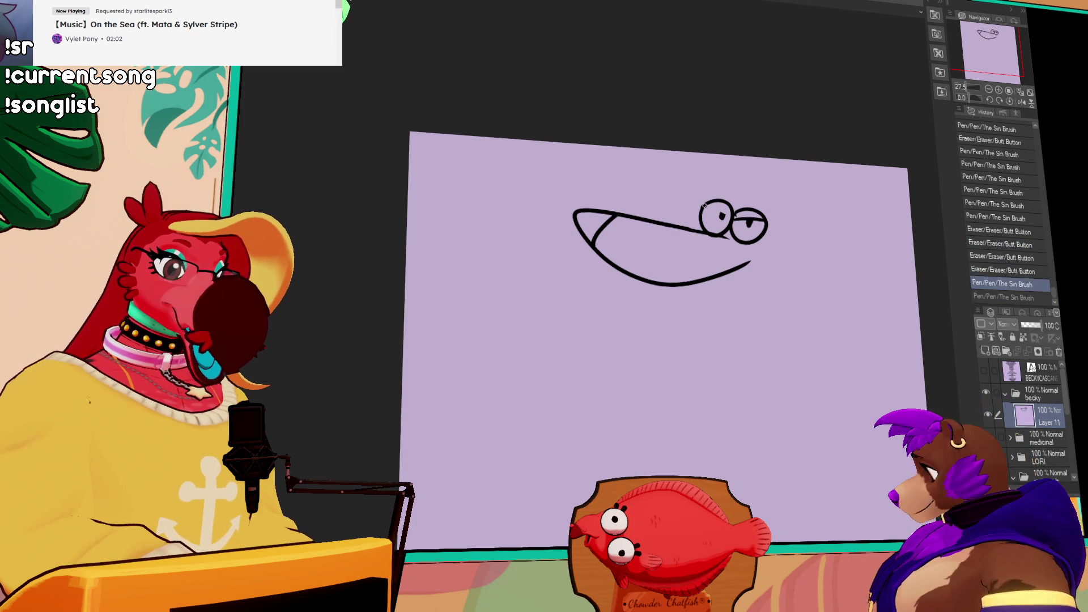
{"action": "key", "text": "ctrl+y"}
{"action": "key", "text": "ctrl+z"}
{"action": "key", "text": "ctrl+y"}
{"action": "key", "text": "ctrl+z"}
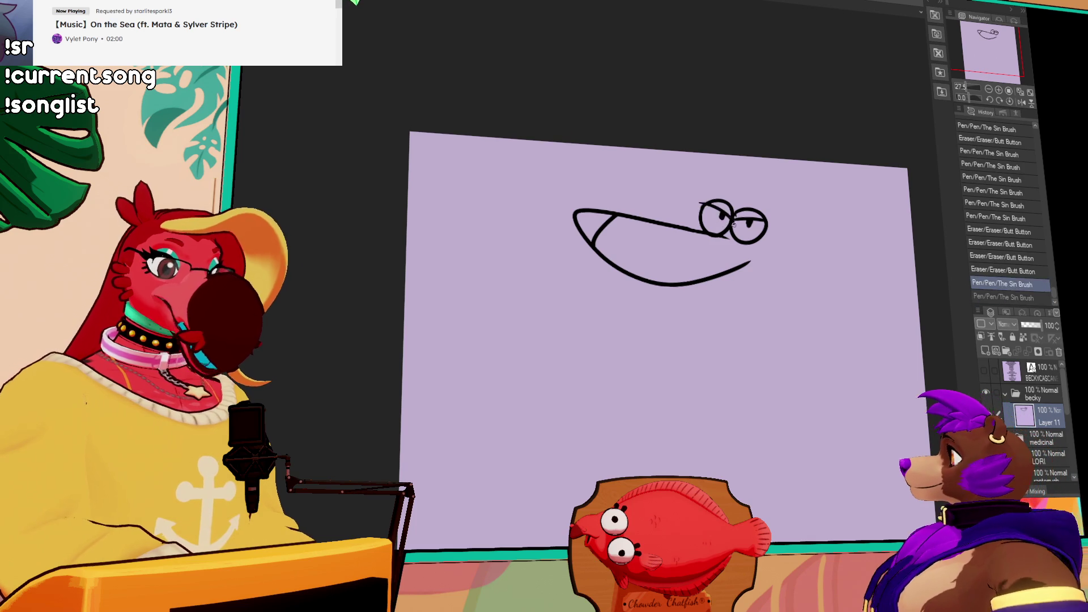
{"action": "key", "text": "ctrl+y"}
{"action": "key", "text": "ctrl+z"}
{"action": "key", "text": "ctrl+y"}
{"action": "left_click_drag", "start_coordinate": [723, 218], "coordinate": [750, 222]}
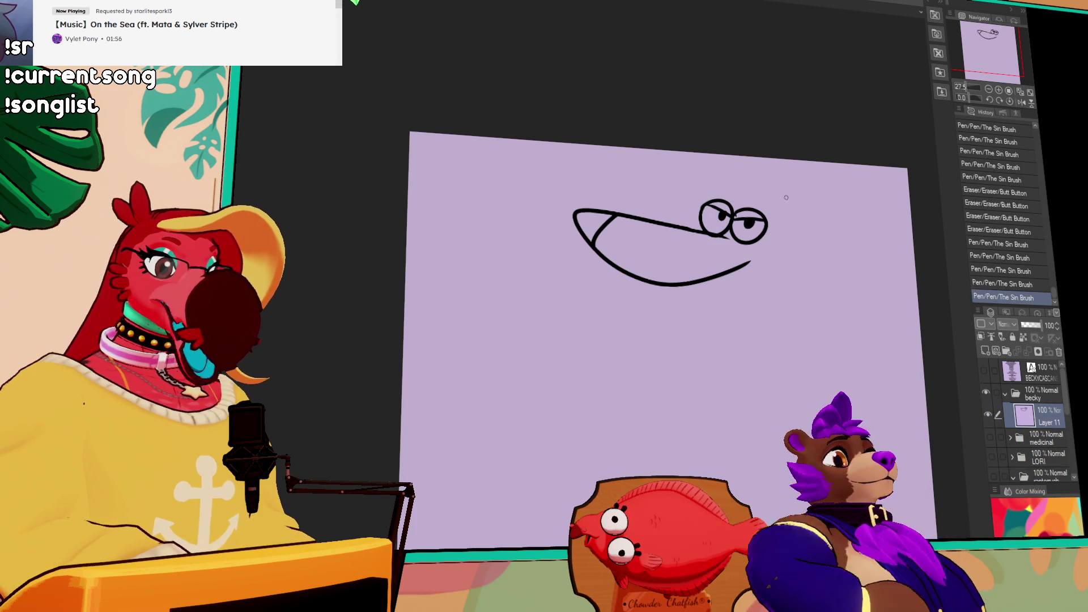
Try strokes beside the eyes and rework the upper arm of the '<' stroke
{"action": "left_click_drag", "start_coordinate": [814, 252], "coordinate": [810, 274]}
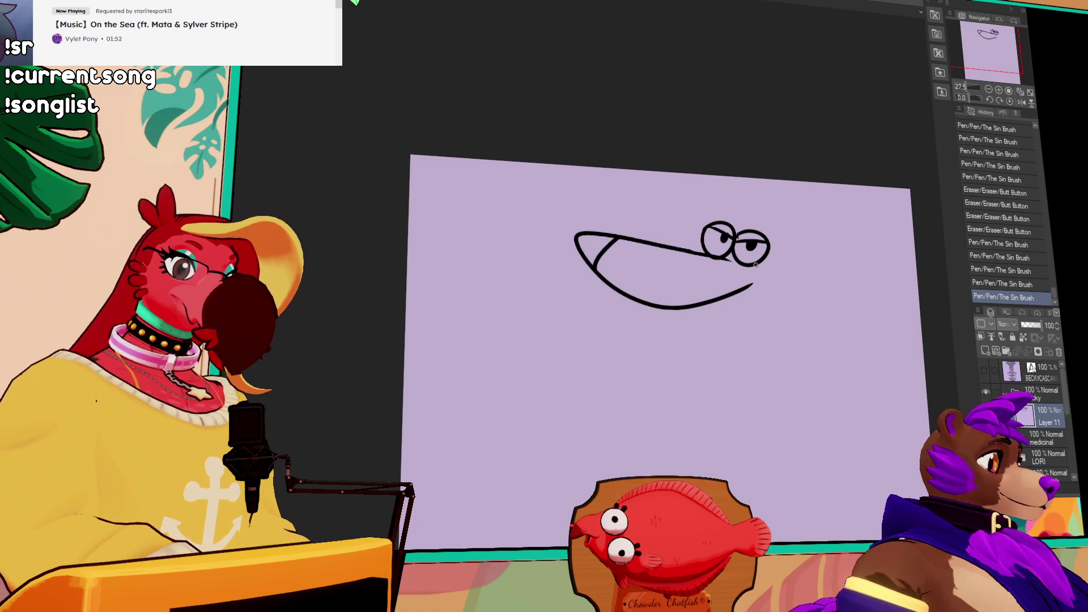
{"action": "left_click_drag", "start_coordinate": [739, 292], "coordinate": [773, 262]}
{"action": "key", "text": "ctrl+z"}
{"action": "mouse_move", "coordinate": [769, 221]}
{"action": "left_mouse_down"}
{"action": "mouse_move", "coordinate": [815, 252]}
{"action": "mouse_move", "coordinate": [819, 272]}
{"action": "mouse_move", "coordinate": [780, 294]}
{"action": "left_mouse_up"}
{"action": "key", "text": "ctrl+z"}
{"action": "key", "text": "ctrl+z"}
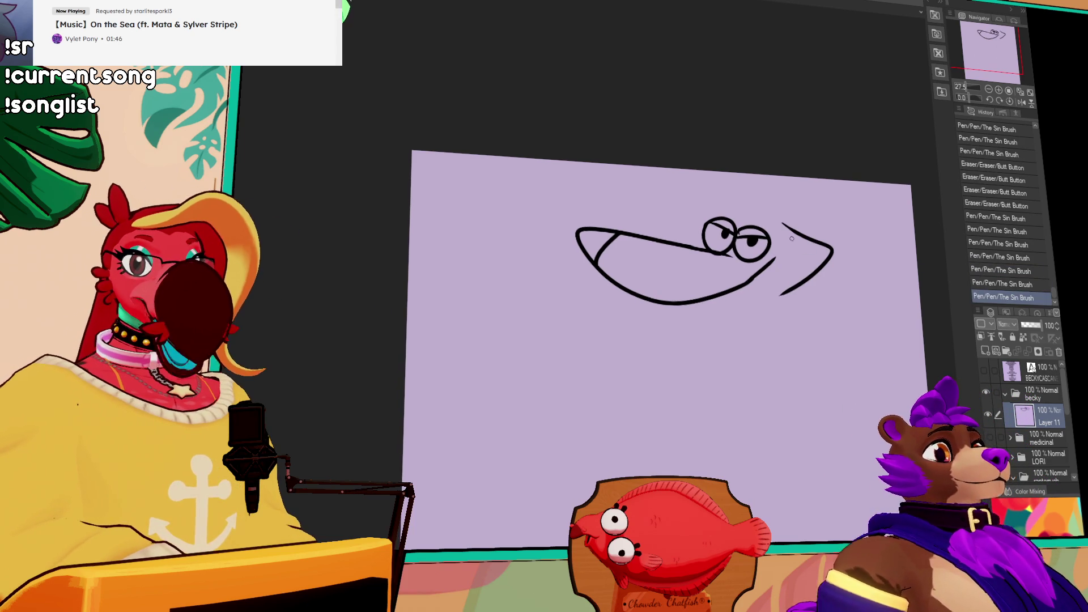
{"action": "mouse_move", "coordinate": [701, 195]}
{"action": "left_mouse_down"}
{"action": "mouse_move", "coordinate": [679, 203]}
{"action": "mouse_move", "coordinate": [679, 227]}
{"action": "left_mouse_up"}
{"action": "key", "text": "ctrl+z"}
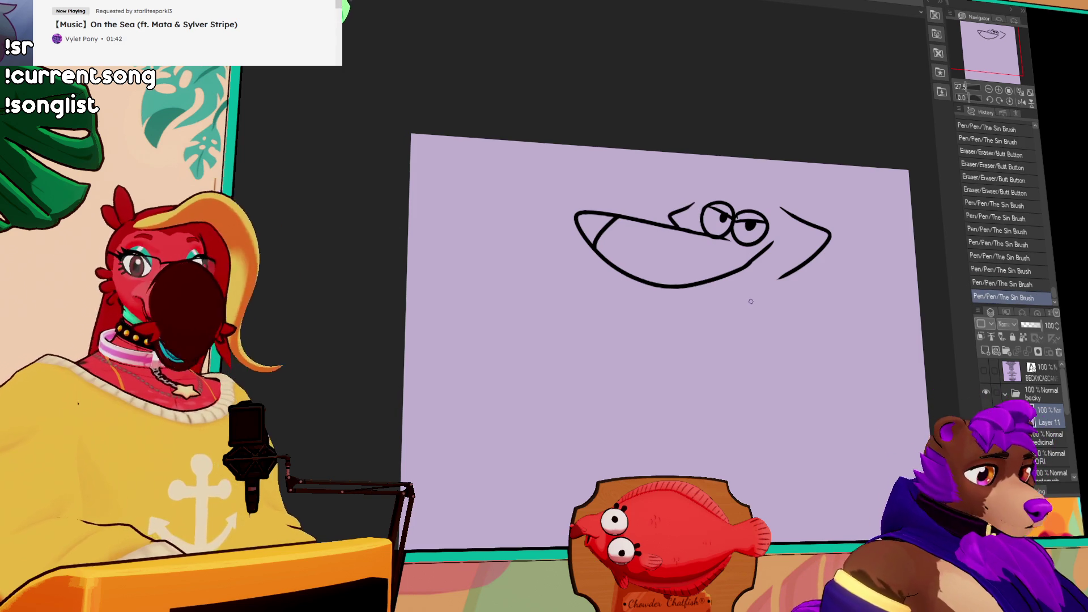
{"action": "left_click_drag", "start_coordinate": [692, 203], "coordinate": [669, 216]}
{"action": "left_click_drag", "start_coordinate": [780, 207], "coordinate": [829, 232]}
{"action": "mouse_move", "coordinate": [795, 196]}
{"action": "left_mouse_down"}
{"action": "mouse_move", "coordinate": [831, 238]}
{"action": "mouse_move", "coordinate": [777, 278]}
{"action": "left_mouse_up"}
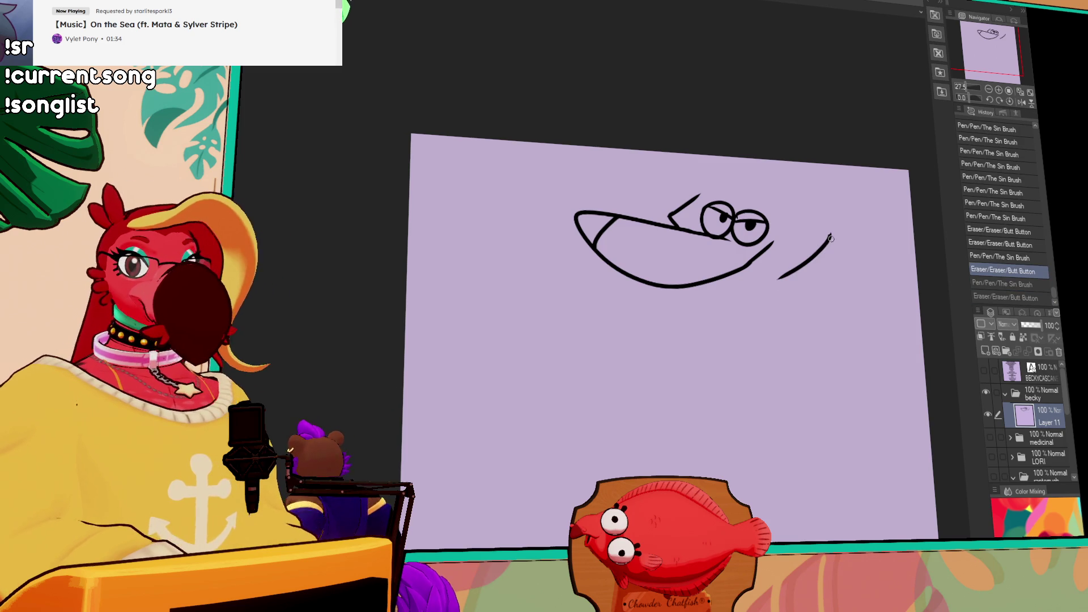
Lasso-delete the bad stroke right of the eyes and redraw it as '>'
{"action": "mouse_move", "coordinate": [767, 272]}
{"action": "left_mouse_down"}
{"action": "mouse_move", "coordinate": [841, 196]}
{"action": "mouse_move", "coordinate": [804, 227]}
{"action": "mouse_move", "coordinate": [772, 283]}
{"action": "left_mouse_up"}
{"action": "key", "text": "Delete"}
{"action": "key", "text": "ctrl+d"}
{"action": "key", "text": "ctrl+z"}
{"action": "mouse_move", "coordinate": [797, 213]}
{"action": "left_mouse_down"}
{"action": "mouse_move", "coordinate": [830, 258]}
{"action": "mouse_move", "coordinate": [771, 283]}
{"action": "left_mouse_up"}
{"action": "key", "text": "ctrl+z"}
{"action": "left_click_drag", "start_coordinate": [802, 211], "coordinate": [773, 284]}
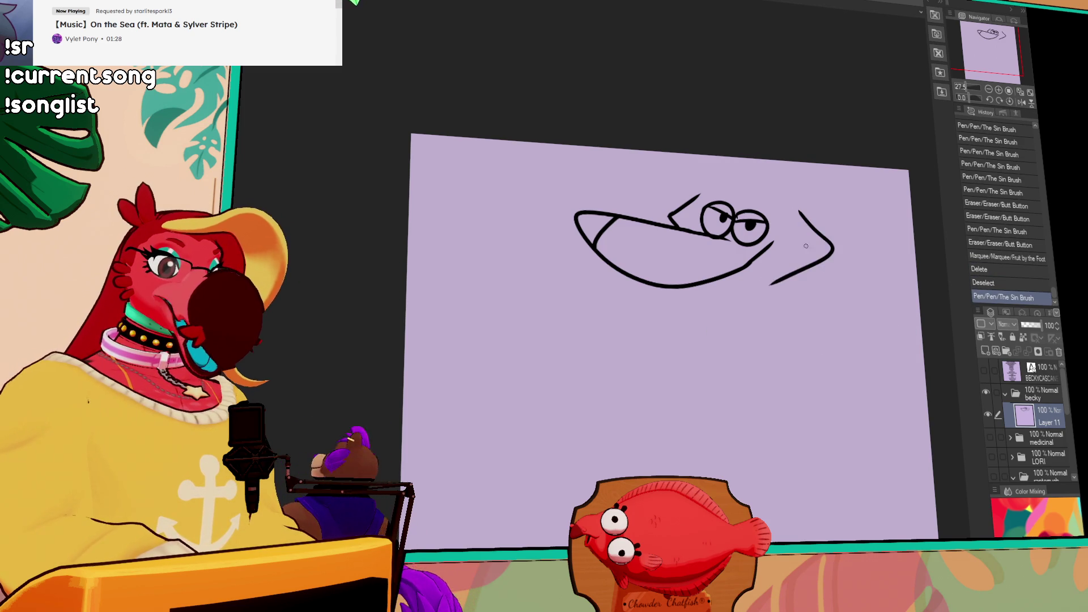
Finalize the '>' stroke and move the whole drawing down and left
{"action": "key", "text": "ctrl+z"}
{"action": "left_click_drag", "start_coordinate": [805, 210], "coordinate": [774, 286]}
{"action": "left_click_drag", "start_coordinate": [828, 245], "coordinate": [833, 256]}
{"action": "left_click_drag", "start_coordinate": [849, 211], "coordinate": [829, 254]}
{"action": "mouse_move", "coordinate": [679, 237]}
{"action": "left_mouse_down"}
{"action": "mouse_move", "coordinate": [744, 165]}
{"action": "mouse_move", "coordinate": [757, 229]}
{"action": "mouse_move", "coordinate": [744, 170]}
{"action": "mouse_move", "coordinate": [695, 221]}
{"action": "left_mouse_up"}
{"action": "key", "text": "ctrl+z"}
Draw the ear's curve and a hair tuft sweeping left, erasing stray marks
{"action": "mouse_move", "coordinate": [766, 174]}
{"action": "left_mouse_down"}
{"action": "mouse_move", "coordinate": [768, 241]}
{"action": "mouse_move", "coordinate": [794, 248]}
{"action": "left_mouse_up"}
{"action": "left_click", "coordinate": [774, 230]}
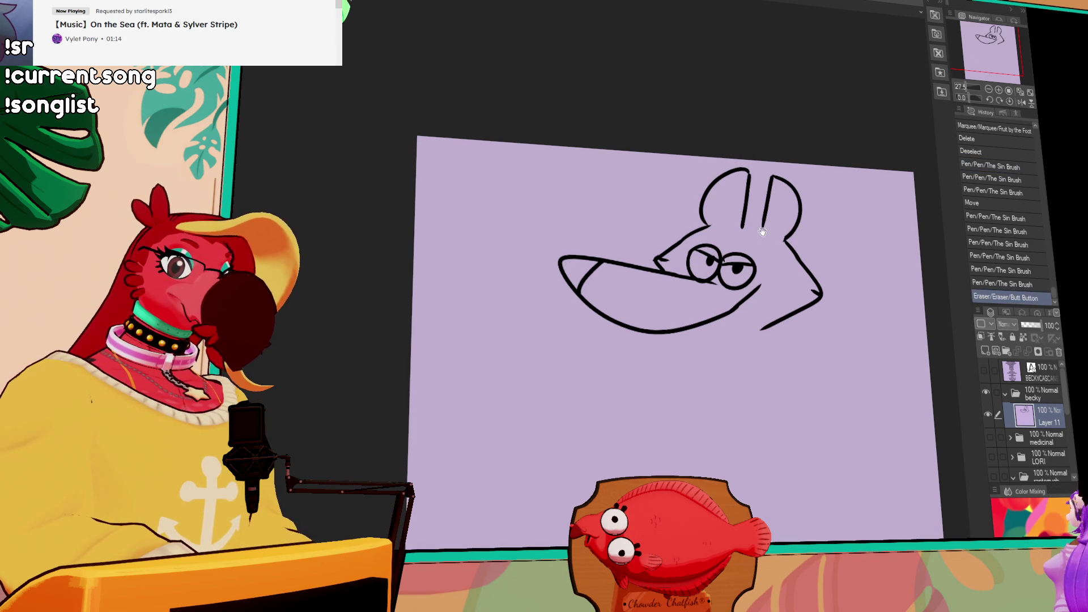
{"action": "mouse_move", "coordinate": [702, 204]}
{"action": "left_mouse_down"}
{"action": "mouse_move", "coordinate": [657, 211]}
{"action": "mouse_move", "coordinate": [668, 252]}
{"action": "left_mouse_up"}
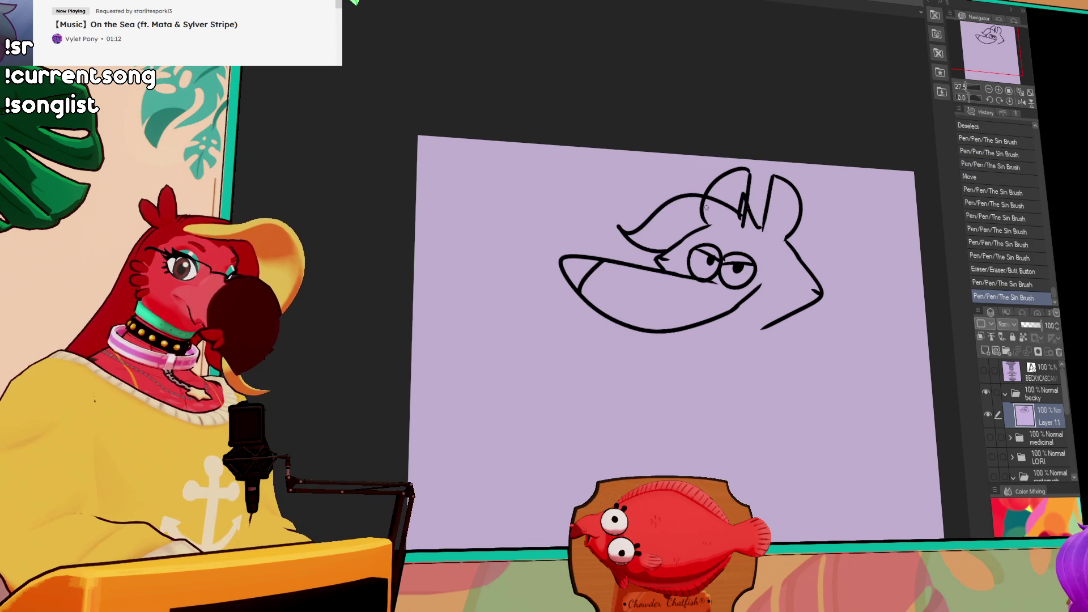
{"action": "left_click", "coordinate": [713, 208]}
{"action": "left_click", "coordinate": [739, 215]}
{"action": "left_click", "coordinate": [741, 218]}
{"action": "left_click", "coordinate": [745, 228]}
Redraw the head top as a smooth curve and add the ear's outer loop
{"action": "left_click_drag", "start_coordinate": [873, 213], "coordinate": [873, 193]}
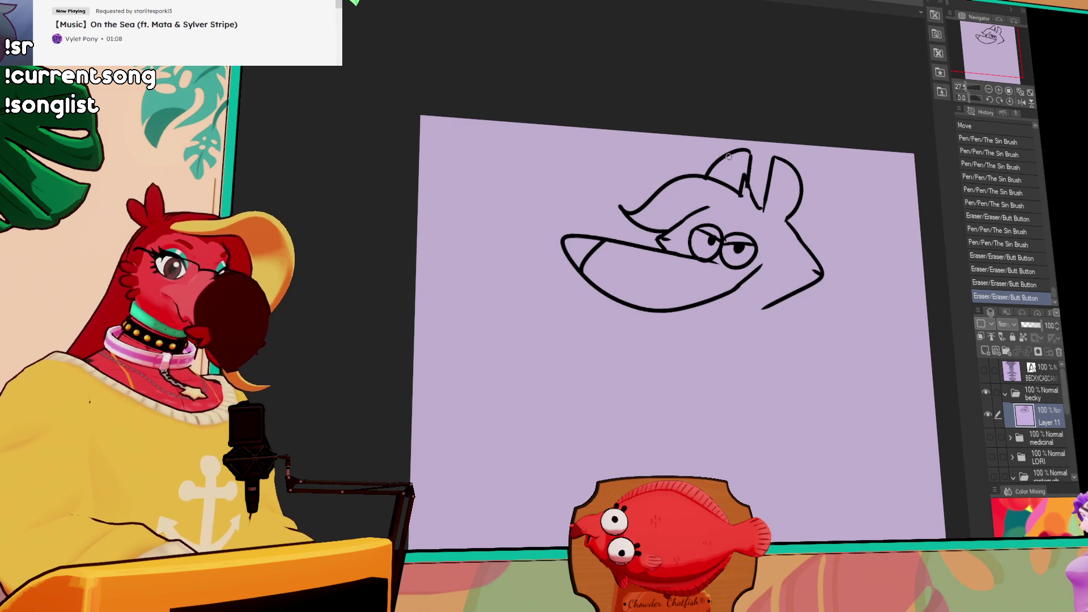
{"action": "mouse_move", "coordinate": [714, 178]}
{"action": "left_mouse_down"}
{"action": "mouse_move", "coordinate": [725, 166]}
{"action": "mouse_move", "coordinate": [777, 164]}
{"action": "mouse_move", "coordinate": [796, 201]}
{"action": "left_mouse_up"}
{"action": "left_click_drag", "start_coordinate": [735, 187], "coordinate": [745, 209]}
{"action": "key", "text": "ctrl+z"}
{"action": "mouse_move", "coordinate": [703, 176]}
{"action": "left_mouse_down"}
{"action": "mouse_move", "coordinate": [746, 205]}
{"action": "mouse_move", "coordinate": [789, 152]}
{"action": "mouse_move", "coordinate": [765, 207]}
{"action": "left_mouse_up"}
{"action": "key", "text": "ctrl+z"}
{"action": "mouse_move", "coordinate": [783, 162]}
{"action": "left_mouse_down"}
{"action": "mouse_move", "coordinate": [764, 208]}
{"action": "mouse_move", "coordinate": [796, 163]}
{"action": "mouse_move", "coordinate": [782, 209]}
{"action": "mouse_move", "coordinate": [820, 190]}
{"action": "mouse_move", "coordinate": [790, 224]}
{"action": "left_mouse_up"}
{"action": "key", "text": "ctrl+z"}
{"action": "left_click_drag", "start_coordinate": [812, 187], "coordinate": [818, 194]}
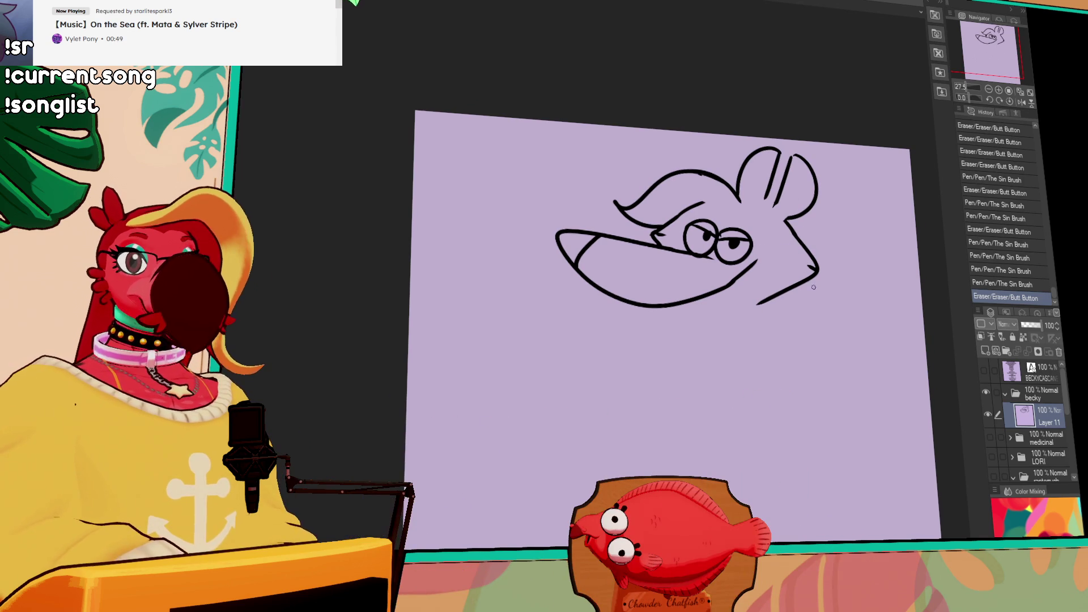
Rework the diagonal line inside the ear, leaving a single inner line
{"action": "left_click_drag", "start_coordinate": [807, 231], "coordinate": [811, 239]}
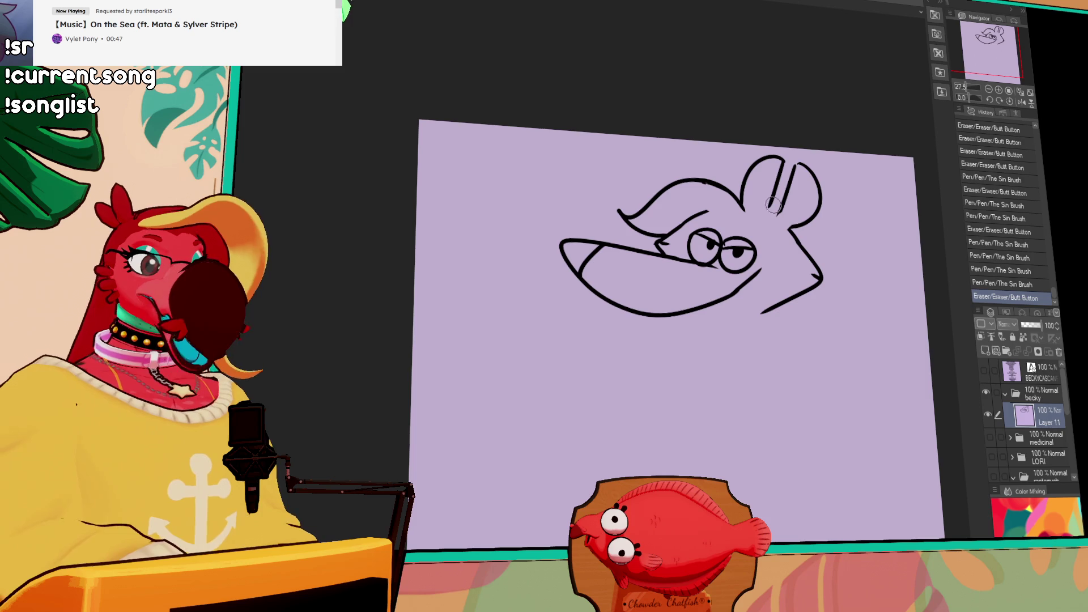
{"action": "left_click_drag", "start_coordinate": [784, 161], "coordinate": [769, 215]}
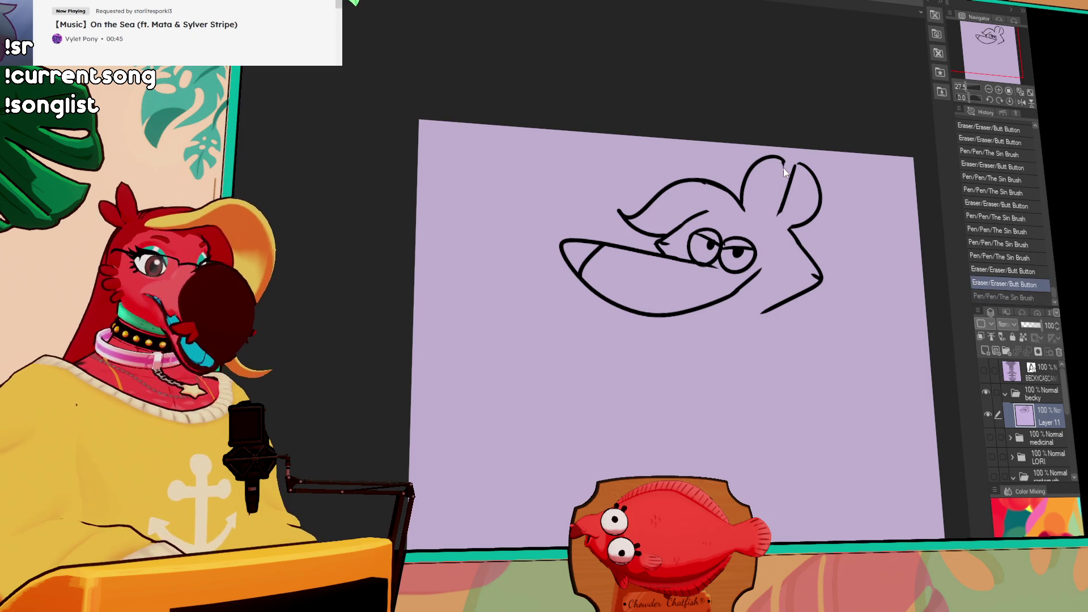
{"action": "left_click_drag", "start_coordinate": [784, 163], "coordinate": [774, 205]}
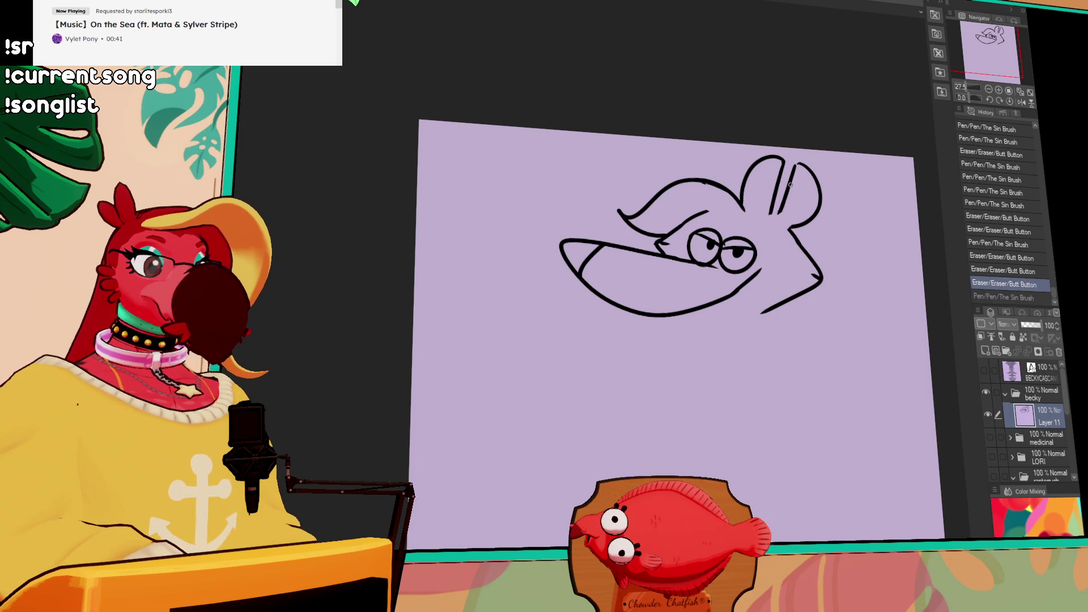
{"action": "left_click_drag", "start_coordinate": [795, 163], "coordinate": [781, 218]}
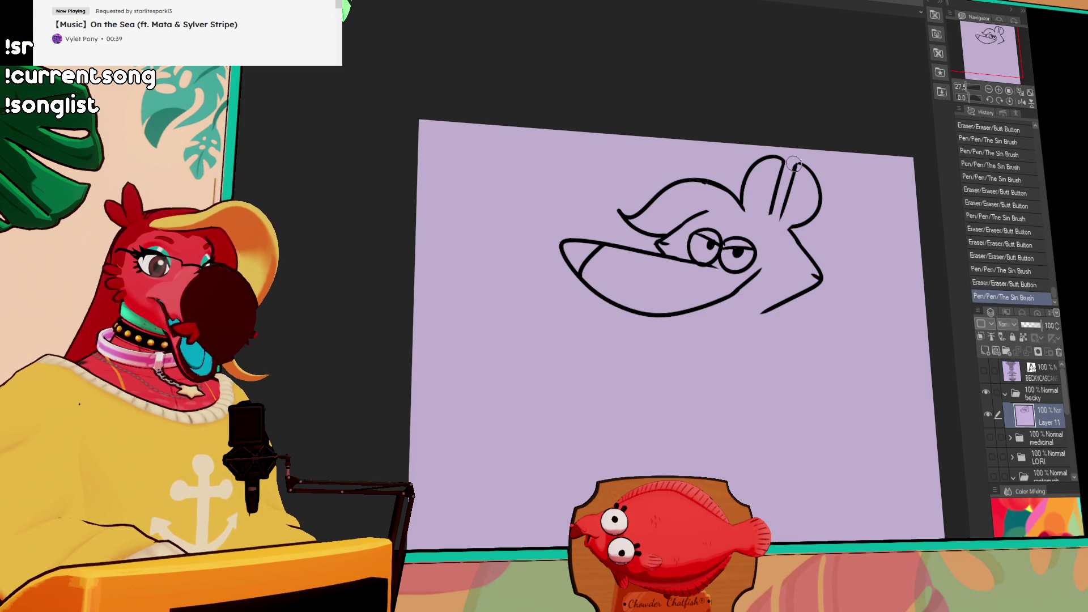
{"action": "left_click_drag", "start_coordinate": [793, 165], "coordinate": [780, 216]}
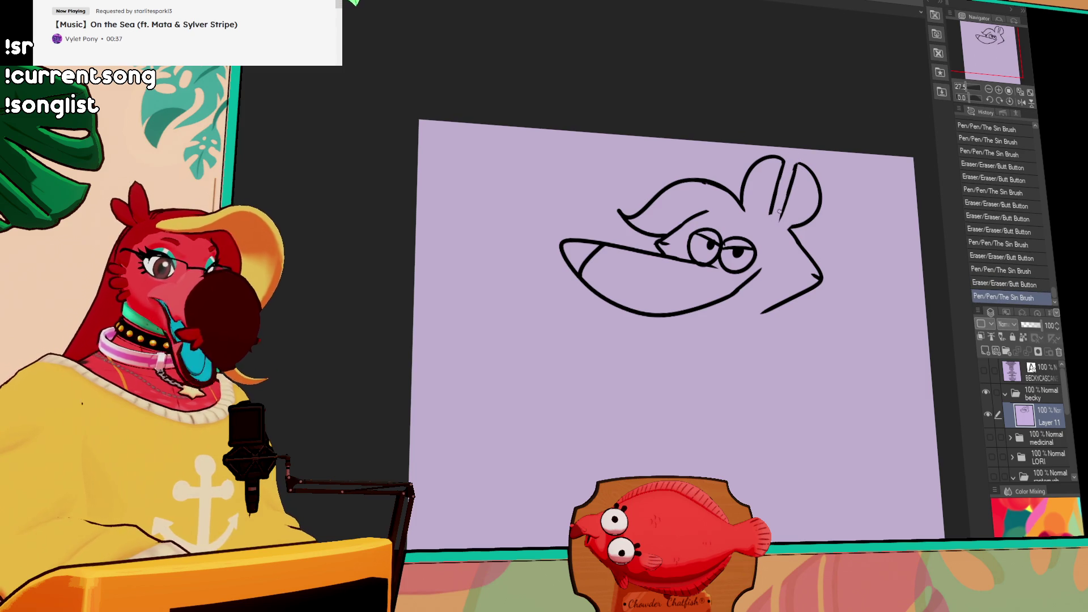
{"action": "left_click_drag", "start_coordinate": [780, 253], "coordinate": [780, 248]}
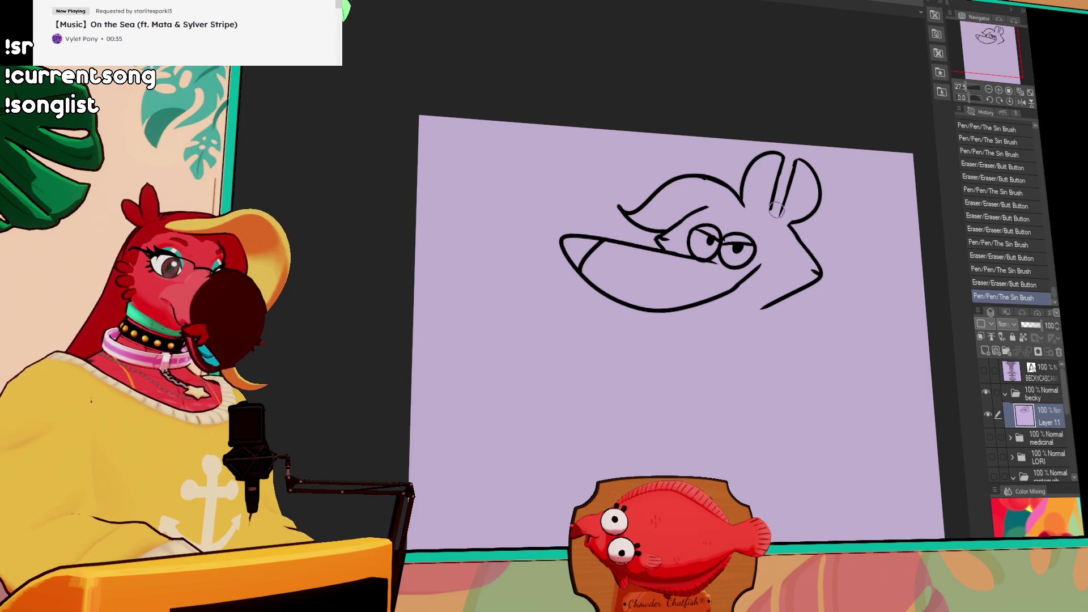
{"action": "key", "text": "ctrl+z"}
{"action": "mouse_move", "coordinate": [797, 162]}
{"action": "left_mouse_down"}
{"action": "mouse_move", "coordinate": [780, 224]}
{"action": "mouse_move", "coordinate": [752, 187]}
{"action": "mouse_move", "coordinate": [751, 209]}
{"action": "mouse_move", "coordinate": [773, 221]}
{"action": "mouse_move", "coordinate": [752, 189]}
{"action": "mouse_move", "coordinate": [718, 178]}
{"action": "mouse_move", "coordinate": [759, 216]}
{"action": "left_mouse_up"}
{"action": "key", "text": "ctrl+z"}
{"action": "key", "text": "ctrl+z"}
{"action": "key", "text": "ctrl+z"}
{"action": "key", "text": "ctrl+z"}
{"action": "key", "text": "ctrl+z"}
{"action": "key", "text": "ctrl+z"}
Redraw the brow above the eyes as a curve and erase the stray mark
{"action": "mouse_move", "coordinate": [711, 189]}
{"action": "left_mouse_down"}
{"action": "mouse_move", "coordinate": [702, 184]}
{"action": "mouse_move", "coordinate": [741, 187]}
{"action": "left_mouse_up"}
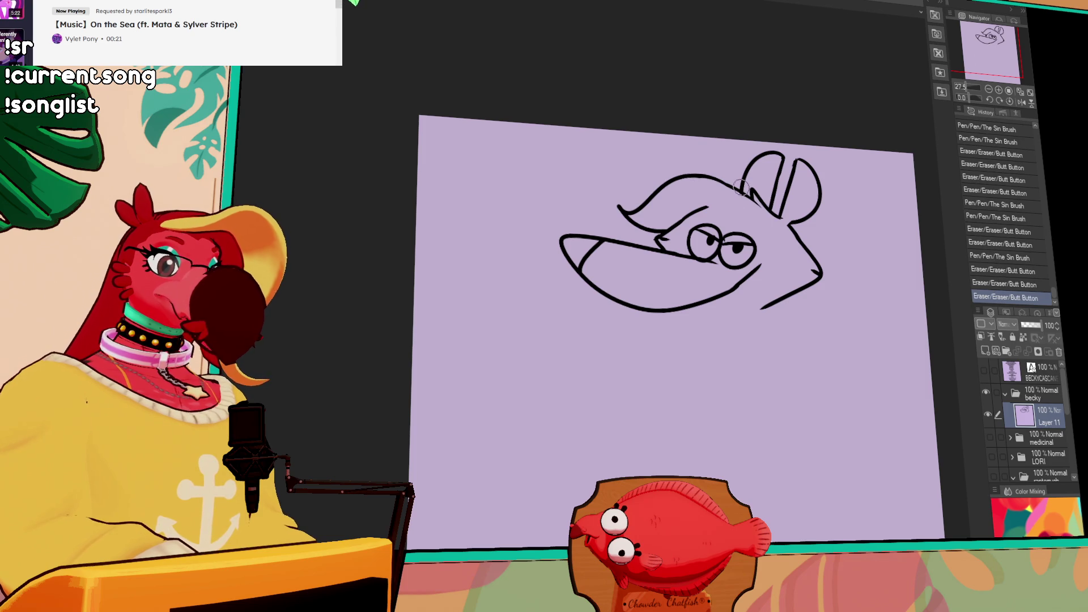
{"action": "left_click_drag", "start_coordinate": [817, 243], "coordinate": [832, 234]}
{"action": "left_click_drag", "start_coordinate": [735, 195], "coordinate": [689, 218]}
{"action": "left_click_drag", "start_coordinate": [691, 210], "coordinate": [760, 209]}
{"action": "left_click_drag", "start_coordinate": [824, 243], "coordinate": [829, 237]}
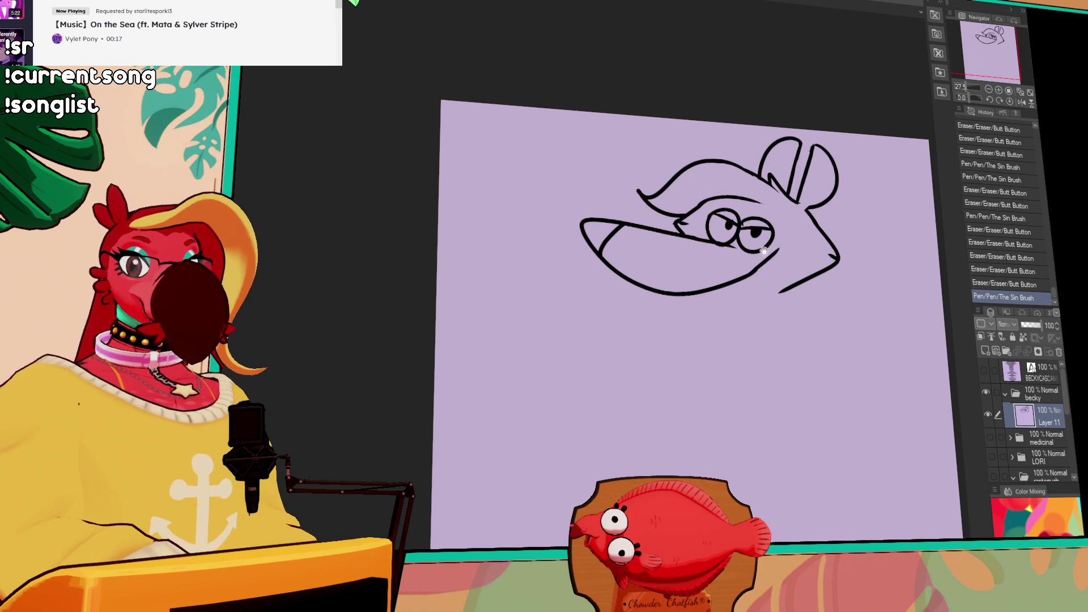
{"action": "key", "text": "ctrl+z"}
{"action": "left_click_drag", "start_coordinate": [685, 211], "coordinate": [762, 204]}
{"action": "key", "text": "ctrl+z"}
{"action": "left_click_drag", "start_coordinate": [640, 182], "coordinate": [642, 188]}
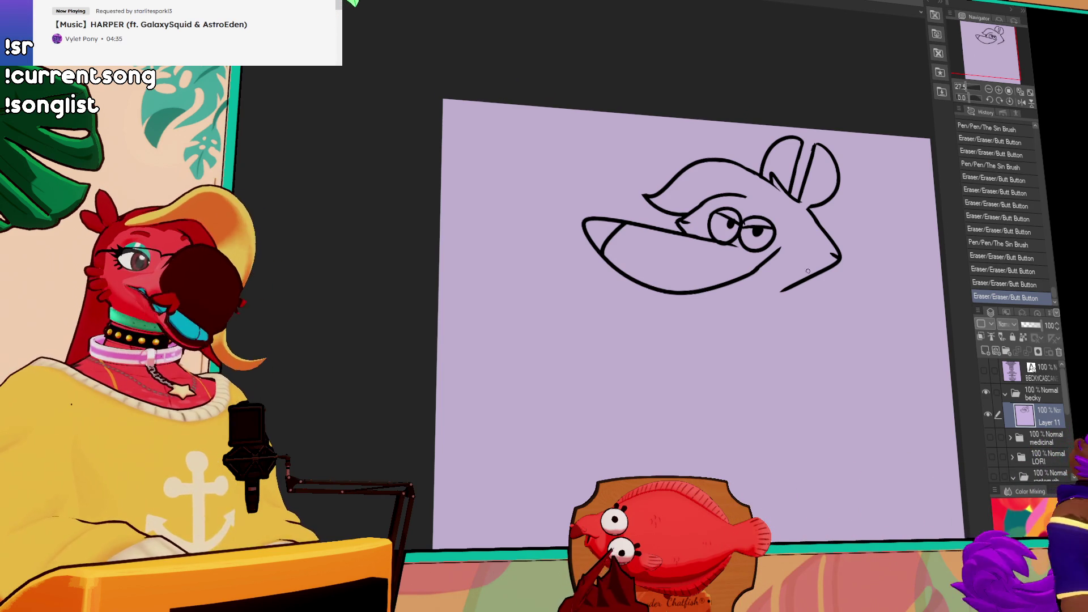
{"action": "mouse_move", "coordinate": [819, 273]}
{"action": "left_mouse_down"}
{"action": "mouse_move", "coordinate": [840, 261]}
{"action": "mouse_move", "coordinate": [823, 270]}
{"action": "left_mouse_up"}
Keep the chin stroke and erase along the brow line
{"action": "key", "text": "ctrl+z"}
{"action": "key", "text": "ctrl+y"}
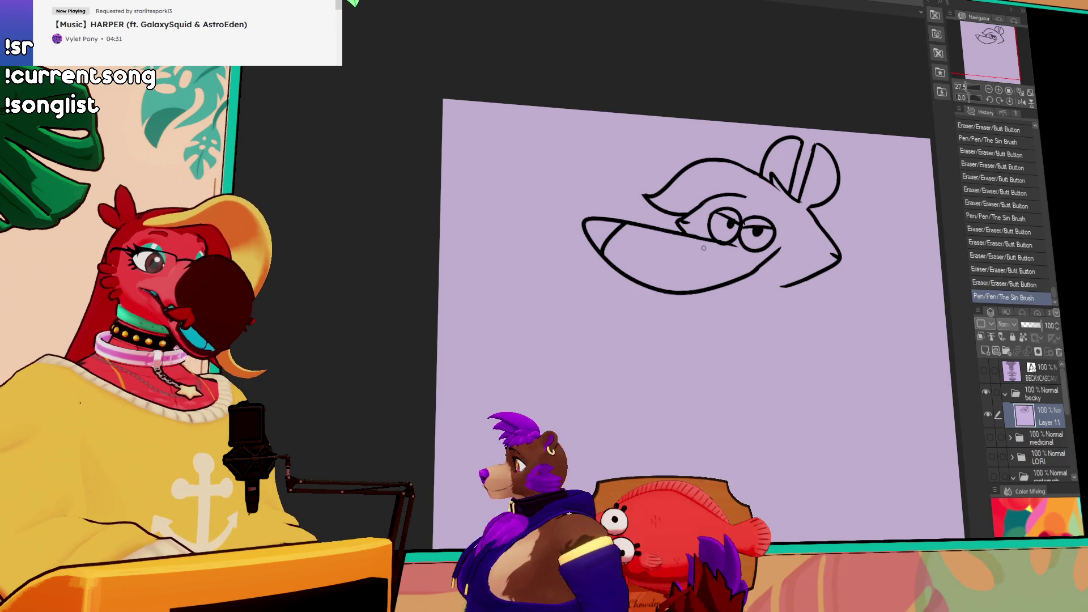
{"action": "left_click_drag", "start_coordinate": [713, 204], "coordinate": [756, 199]}
{"action": "key", "text": "ctrl+z"}
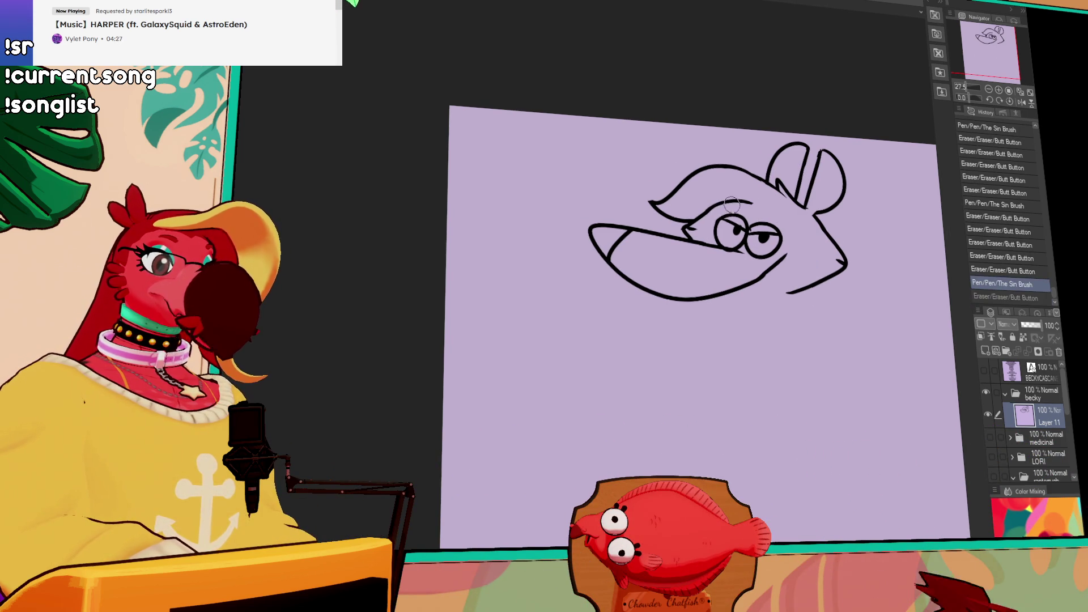
{"action": "left_click_drag", "start_coordinate": [717, 210], "coordinate": [738, 211]}
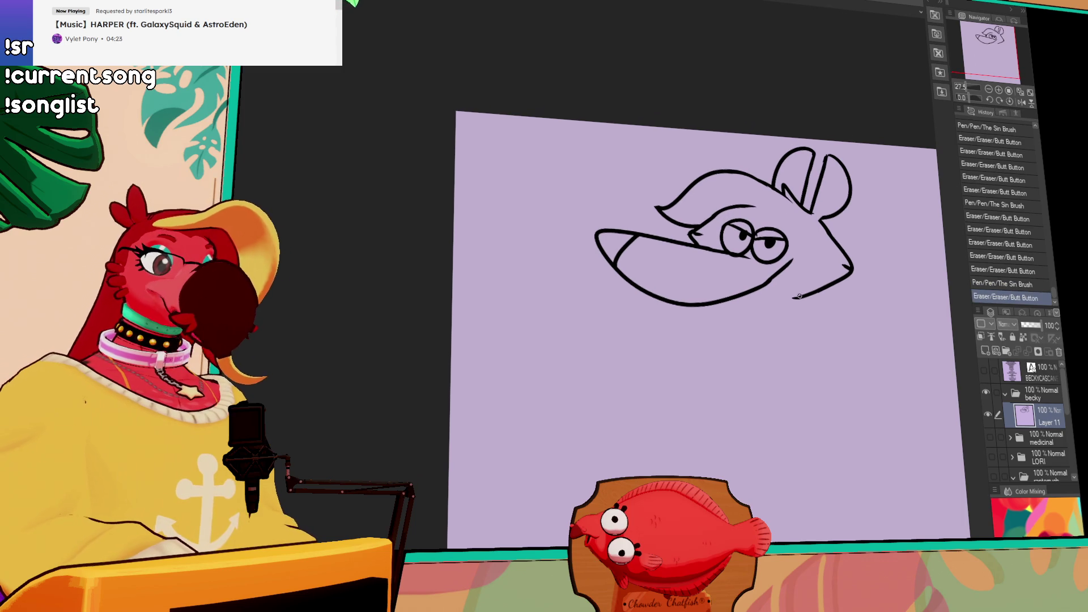
Join the ear base to the cheek as a fur tuft
{"action": "left_click", "coordinate": [833, 209]}
{"action": "left_click", "coordinate": [832, 208]}
{"action": "left_click_drag", "start_coordinate": [848, 199], "coordinate": [823, 215]}
{"action": "key", "text": "ctrl+z"}
{"action": "left_click_drag", "start_coordinate": [824, 219], "coordinate": [800, 172]}
Erase the beak's upper and lower lines and start a new lower line
{"action": "mouse_move", "coordinate": [839, 303]}
{"action": "left_mouse_down"}
{"action": "mouse_move", "coordinate": [843, 242]}
{"action": "mouse_move", "coordinate": [776, 245]}
{"action": "mouse_move", "coordinate": [719, 263]}
{"action": "left_mouse_up"}
{"action": "key", "text": "ctrl+z"}
{"action": "key", "text": "ctrl+z"}
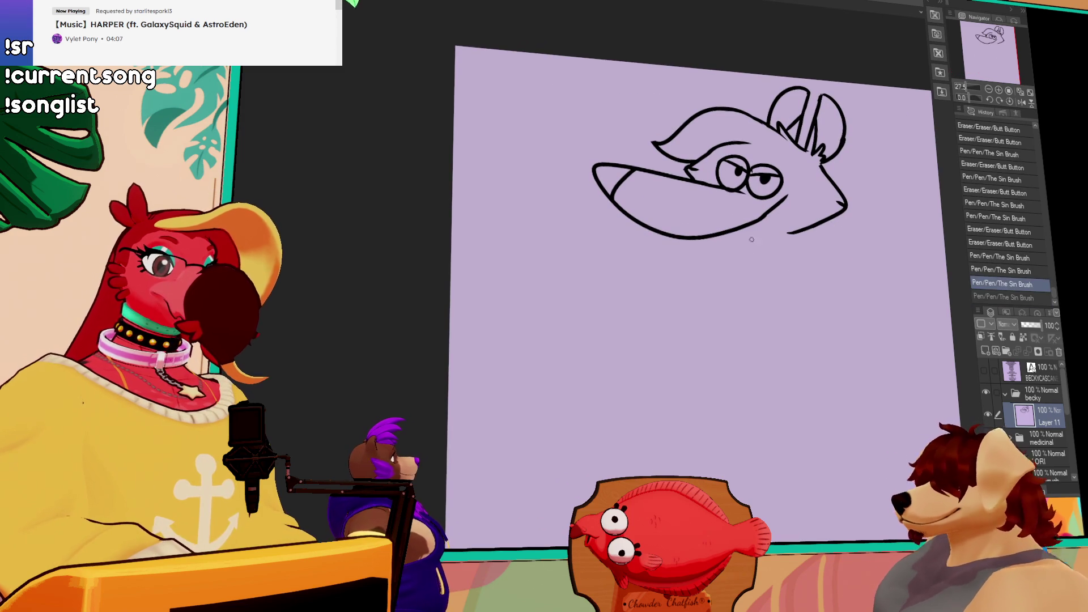
{"action": "left_click_drag", "start_coordinate": [811, 251], "coordinate": [811, 251]}
{"action": "key", "text": "ctrl+z"}
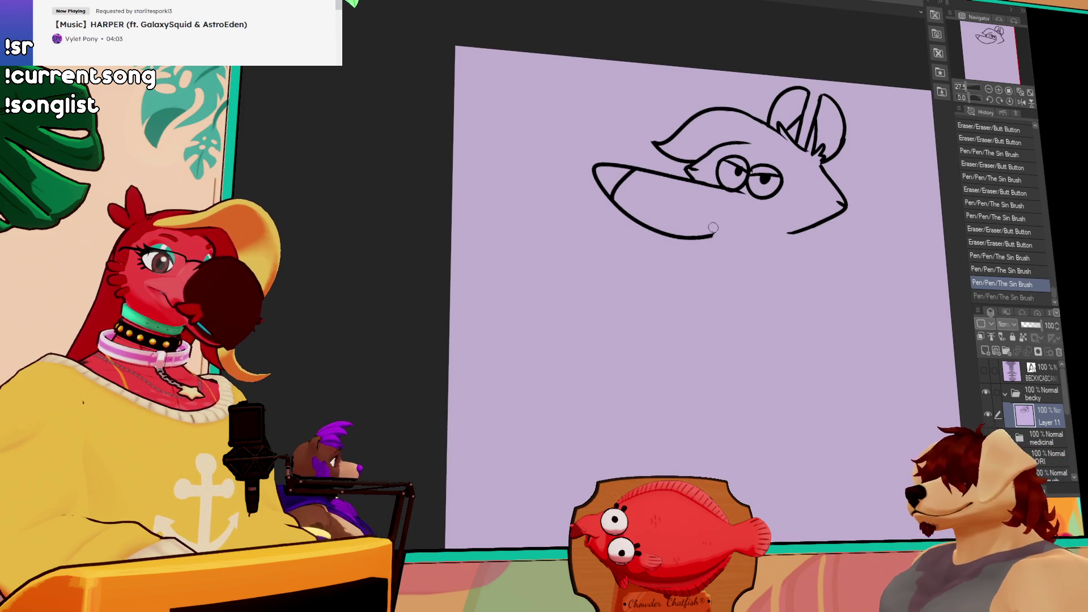
{"action": "left_click_drag", "start_coordinate": [735, 220], "coordinate": [630, 213]}
{"action": "mouse_move", "coordinate": [700, 187]}
{"action": "left_mouse_down"}
{"action": "mouse_move", "coordinate": [618, 179]}
{"action": "mouse_move", "coordinate": [634, 187]}
{"action": "left_mouse_up"}
{"action": "mouse_move", "coordinate": [702, 188]}
{"action": "left_mouse_down"}
{"action": "mouse_move", "coordinate": [667, 173]}
{"action": "mouse_move", "coordinate": [636, 193]}
{"action": "mouse_move", "coordinate": [677, 162]}
{"action": "left_mouse_up"}
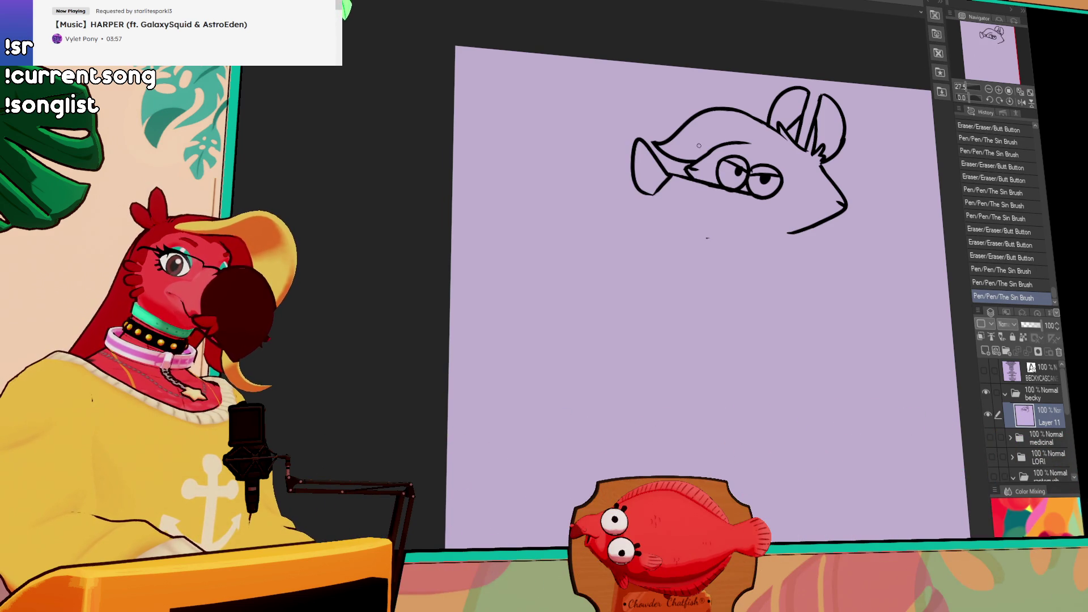
Draw the lower jaw line under the beak and the arm of the glasses
{"action": "mouse_move", "coordinate": [656, 198]}
{"action": "left_mouse_down"}
{"action": "mouse_move", "coordinate": [703, 233]}
{"action": "mouse_move", "coordinate": [803, 212]}
{"action": "left_mouse_up"}
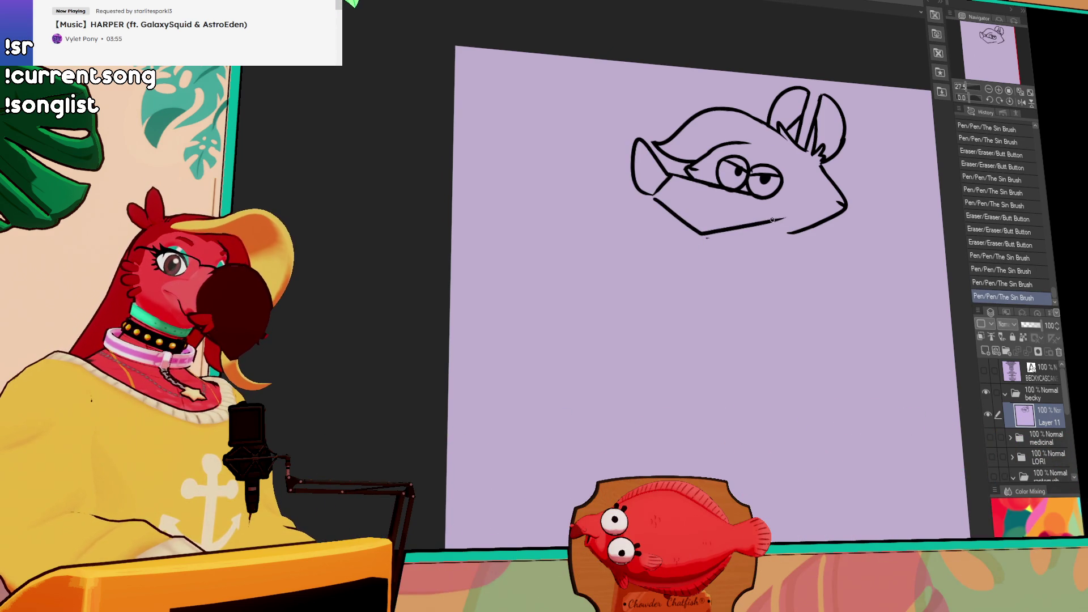
{"action": "key", "text": "ctrl+z"}
{"action": "mouse_move", "coordinate": [746, 191]}
{"action": "left_mouse_down"}
{"action": "mouse_move", "coordinate": [715, 190]}
{"action": "mouse_move", "coordinate": [756, 195]}
{"action": "left_mouse_up"}
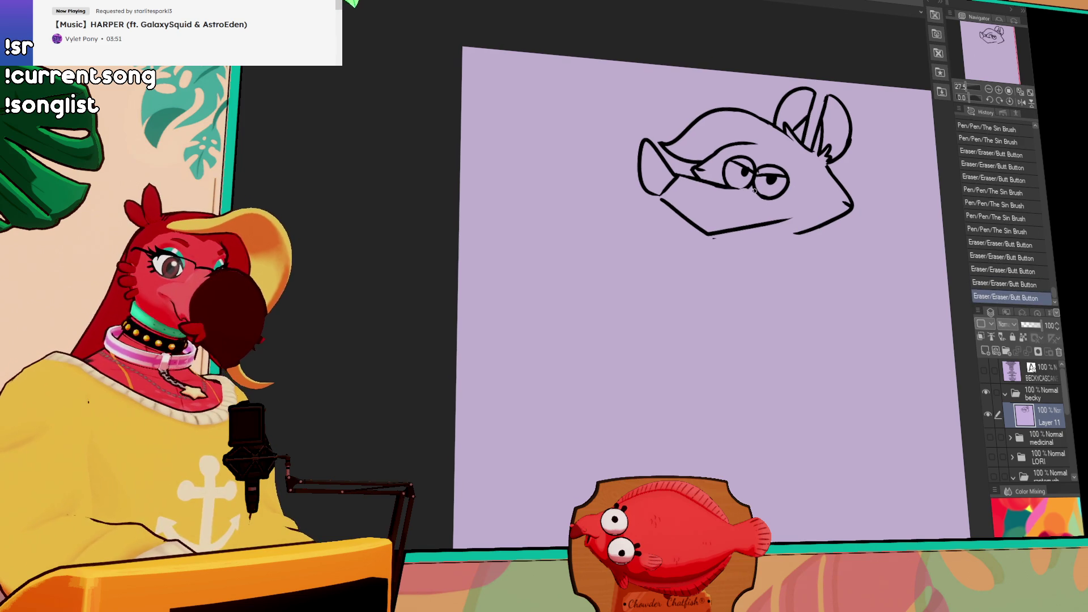
{"action": "left_click_drag", "start_coordinate": [802, 166], "coordinate": [790, 181]}
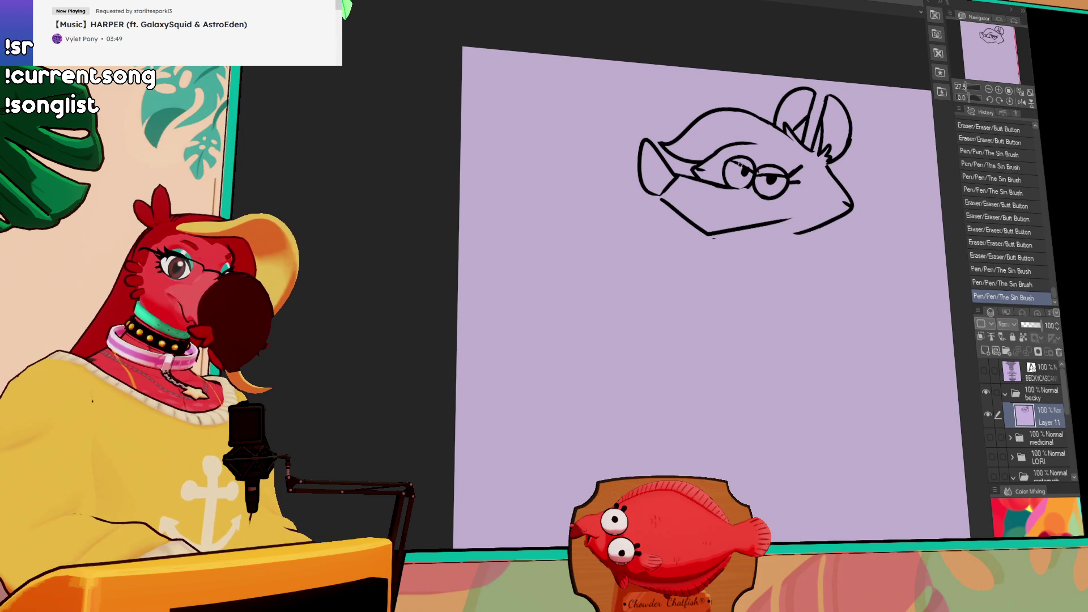
{"action": "mouse_move", "coordinate": [810, 248]}
{"action": "left_mouse_down"}
{"action": "mouse_move", "coordinate": [828, 246]}
{"action": "mouse_move", "coordinate": [815, 240]}
{"action": "mouse_move", "coordinate": [818, 195]}
{"action": "left_mouse_up"}
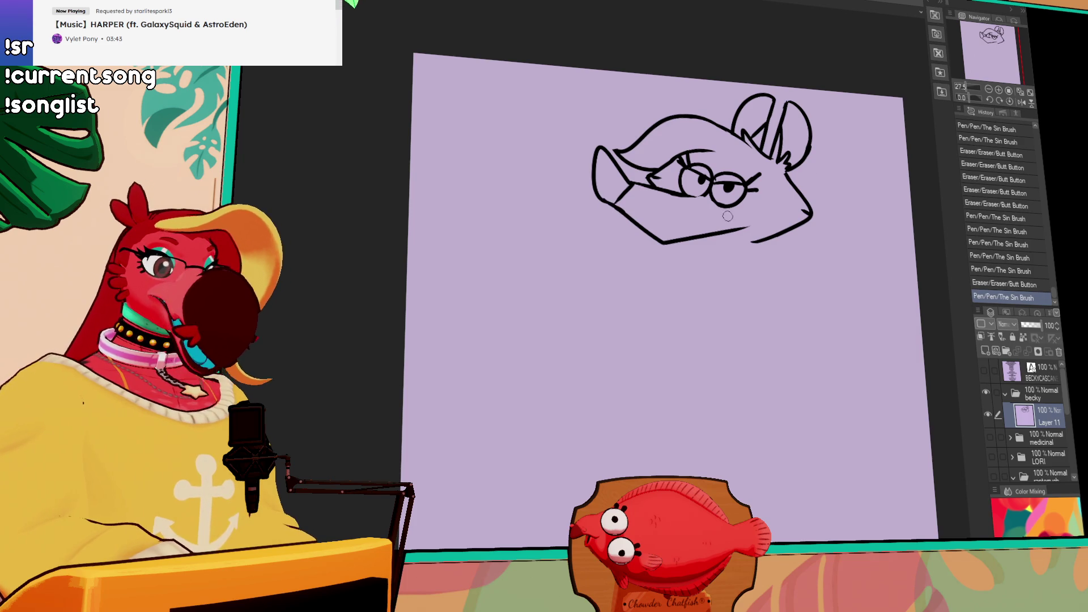
{"action": "left_click_drag", "start_coordinate": [789, 170], "coordinate": [800, 187]}
Lengthen the jaw line and try a V-shaped lower jaw below the beak
{"action": "scroll", "coordinate": [797, 173], "scroll_direction": "down", "scroll_amount": 1}
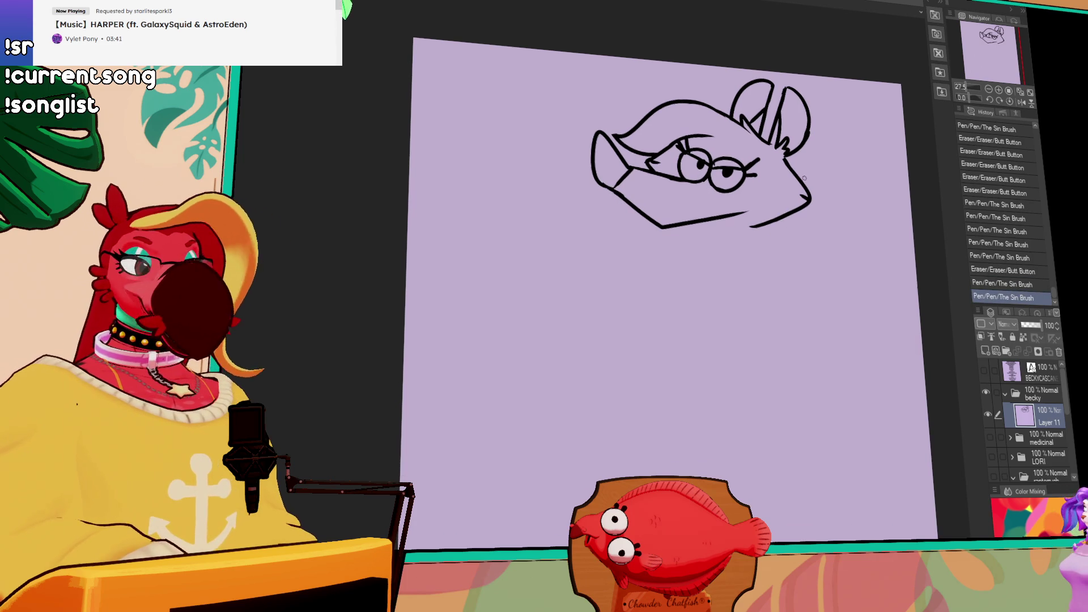
{"action": "left_click_drag", "start_coordinate": [736, 214], "coordinate": [749, 210]}
{"action": "left_click_drag", "start_coordinate": [731, 215], "coordinate": [766, 206]}
{"action": "key", "text": "ctrl+z"}
{"action": "key", "text": "ctrl+z"}
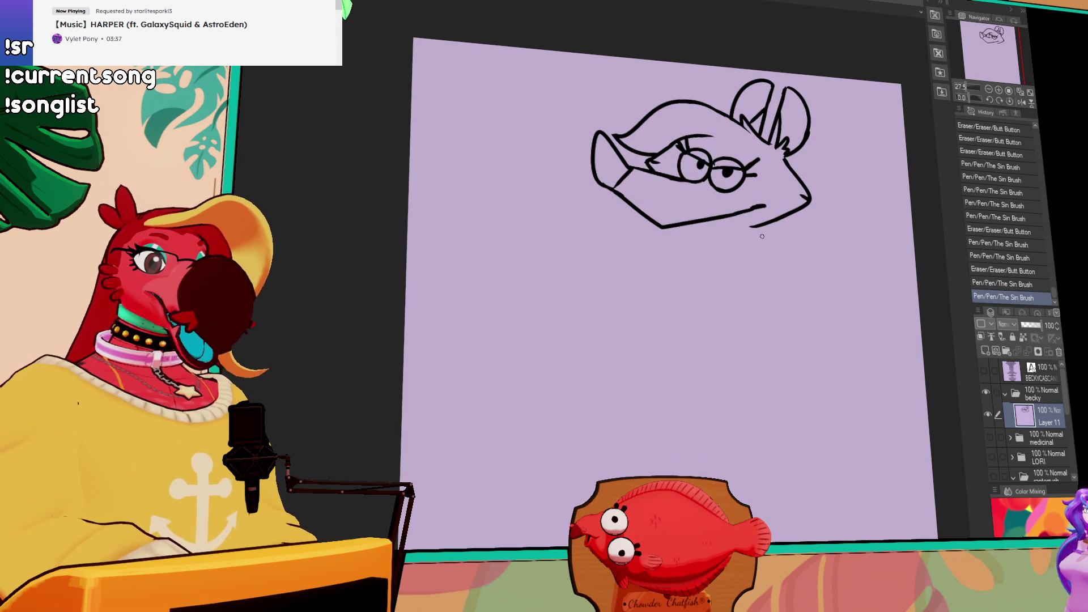
{"action": "mouse_move", "coordinate": [698, 227]}
{"action": "left_mouse_down"}
{"action": "mouse_move", "coordinate": [747, 208]}
{"action": "mouse_move", "coordinate": [699, 223]}
{"action": "left_mouse_up"}
{"action": "key", "text": "ctrl+z"}
{"action": "key", "text": "ctrl+z"}
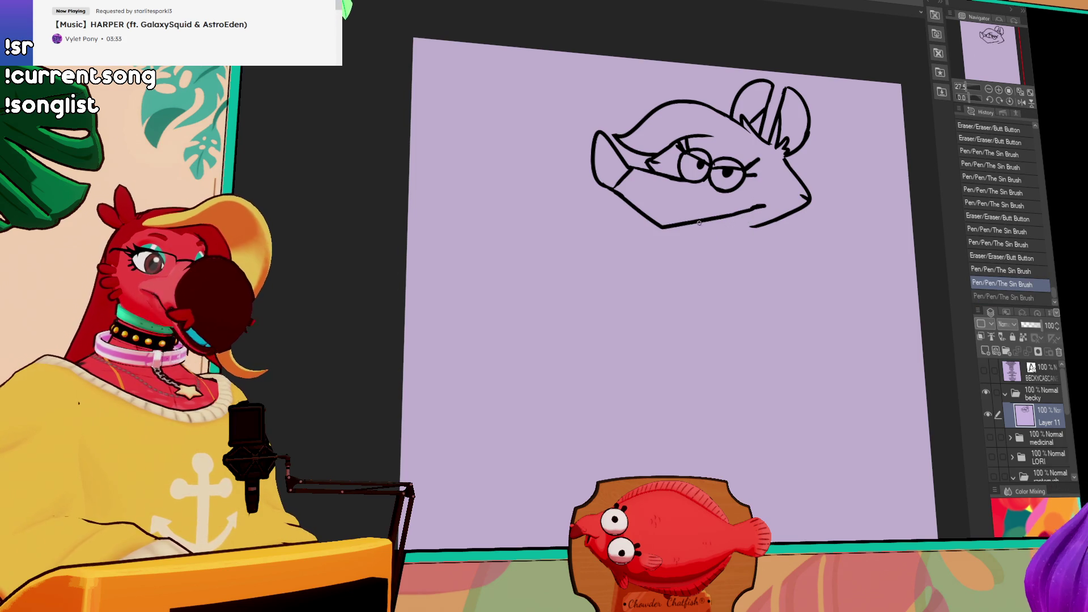
{"action": "mouse_move", "coordinate": [735, 215]}
{"action": "left_mouse_down"}
{"action": "mouse_move", "coordinate": [714, 227]}
{"action": "mouse_move", "coordinate": [762, 204]}
{"action": "mouse_move", "coordinate": [733, 217]}
{"action": "left_mouse_up"}
{"action": "key", "text": "ctrl+z"}
Rework the mouth line and redraw the lower jaw downward to open the mouth
{"action": "mouse_move", "coordinate": [731, 221]}
{"action": "left_mouse_down"}
{"action": "mouse_move", "coordinate": [761, 195]}
{"action": "mouse_move", "coordinate": [728, 223]}
{"action": "mouse_move", "coordinate": [805, 207]}
{"action": "left_mouse_up"}
{"action": "left_click_drag", "start_coordinate": [829, 262], "coordinate": [832, 255]}
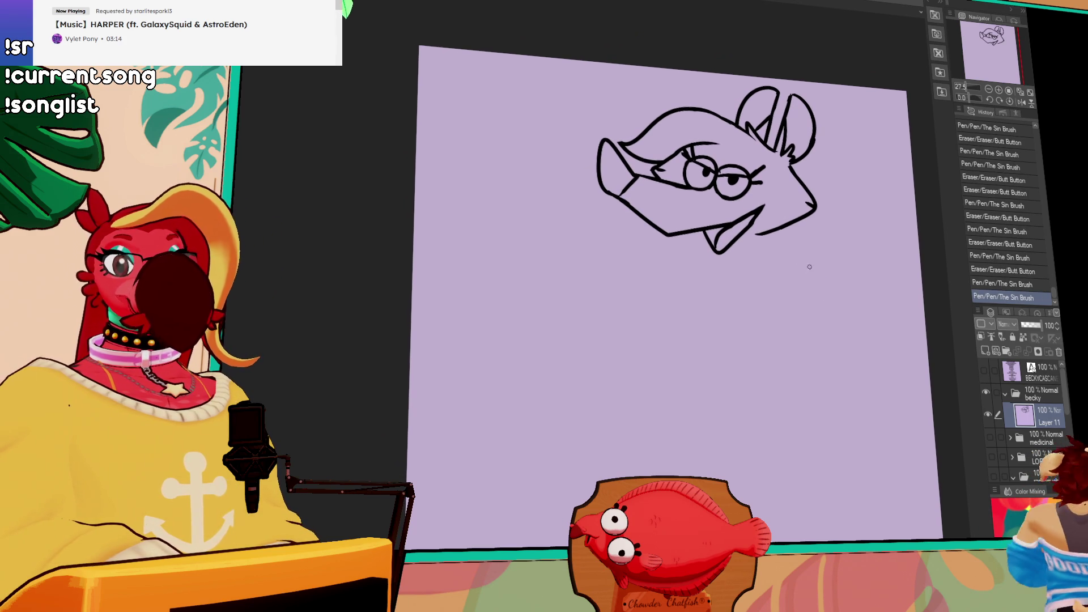
{"action": "left_click_drag", "start_coordinate": [762, 219], "coordinate": [724, 253]}
{"action": "mouse_move", "coordinate": [772, 208]}
{"action": "left_mouse_down"}
{"action": "mouse_move", "coordinate": [749, 234]}
{"action": "mouse_move", "coordinate": [782, 285]}
{"action": "left_mouse_up"}
Settle the right neck line below the jaw and start the neck's left side
{"action": "key", "text": "ctrl+z"}
{"action": "left_click_drag", "start_coordinate": [791, 227], "coordinate": [760, 313]}
{"action": "left_click_drag", "start_coordinate": [685, 239], "coordinate": [669, 298]}
{"action": "key", "text": "ctrl+z"}
{"action": "key", "text": "ctrl+z"}
{"action": "left_click_drag", "start_coordinate": [811, 221], "coordinate": [781, 309]}
{"action": "key", "text": "ctrl+z"}
{"action": "left_click_drag", "start_coordinate": [803, 261], "coordinate": [796, 274]}
{"action": "key", "text": "ctrl+z"}
{"action": "left_click_drag", "start_coordinate": [816, 211], "coordinate": [791, 303]}
{"action": "mouse_move", "coordinate": [674, 240]}
{"action": "left_mouse_down"}
{"action": "mouse_move", "coordinate": [657, 295]}
{"action": "mouse_move", "coordinate": [564, 319]}
{"action": "left_mouse_up"}
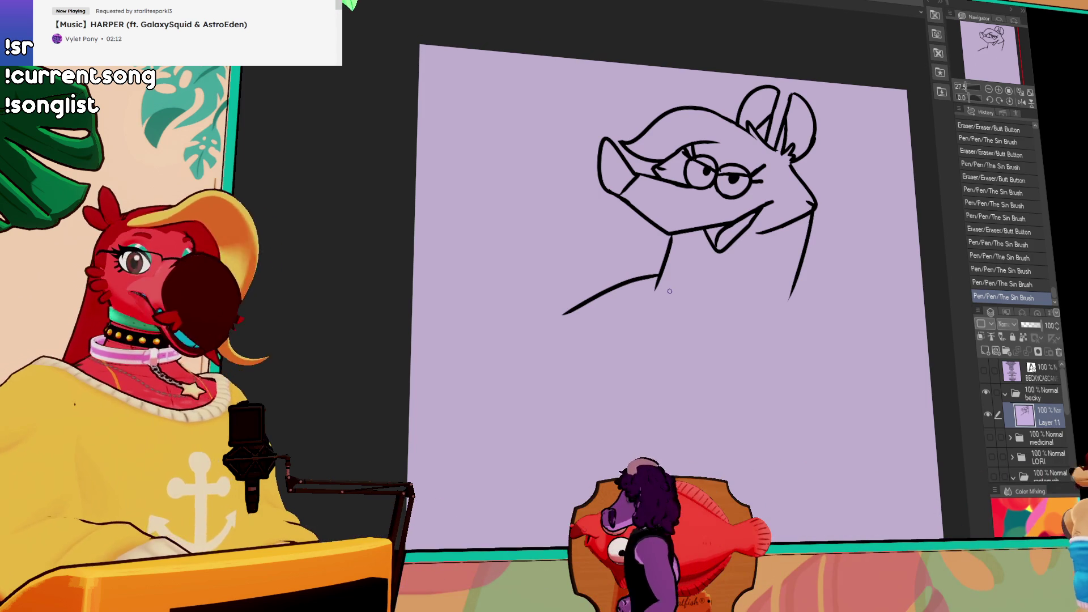
Erase the overshoot where the left shoulder line meets the neck
{"action": "left_click_drag", "start_coordinate": [664, 290], "coordinate": [590, 301]}
Trim the left tip of the neck line, comparing it with and without the extension
{"action": "left_click_drag", "start_coordinate": [673, 269], "coordinate": [592, 300]}
{"action": "key", "text": "ctrl+z"}
{"action": "key", "text": "ctrl+y"}
{"action": "key", "text": "ctrl+z"}
{"action": "key", "text": "ctrl+y"}
{"action": "key", "text": "ctrl+z"}
{"action": "key", "text": "ctrl+y"}
{"action": "key", "text": "ctrl+z"}
Redraw the neck line more smoothly and trim its tip at the joint
{"action": "mouse_move", "coordinate": [589, 309]}
{"action": "left_mouse_down"}
{"action": "mouse_move", "coordinate": [700, 270]}
{"action": "mouse_move", "coordinate": [676, 271]}
{"action": "left_mouse_up"}
{"action": "left_click_drag", "start_coordinate": [686, 233], "coordinate": [678, 247]}
{"action": "key", "text": "ctrl+z"}
{"action": "key", "text": "ctrl+y"}
{"action": "key", "text": "ctrl+z"}
{"action": "key", "text": "ctrl+y"}
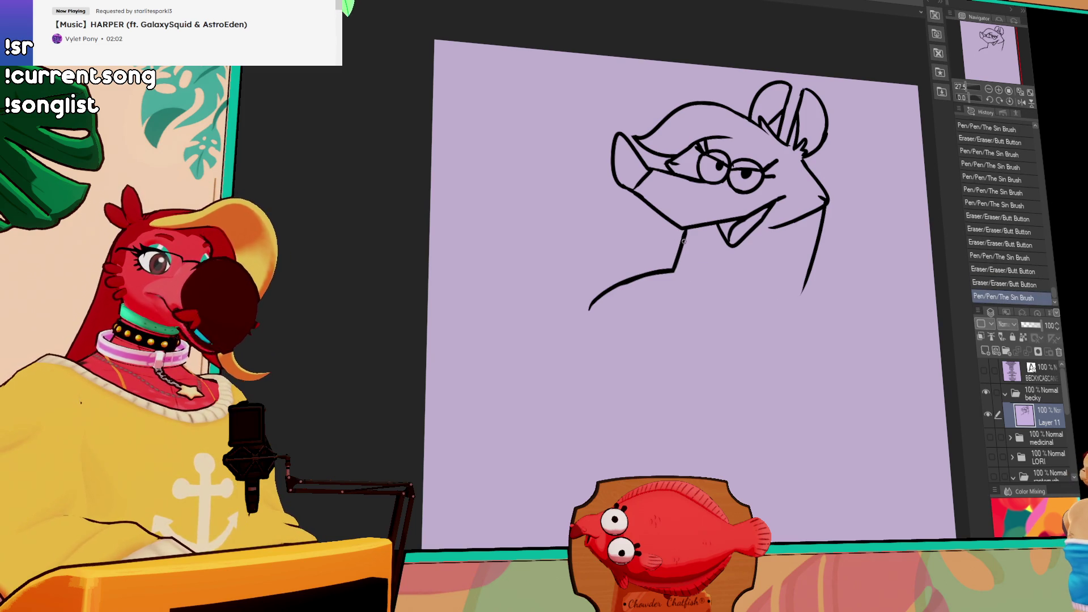
{"action": "key", "text": "ctrl+z"}
{"action": "key", "text": "ctrl+y"}
{"action": "key", "text": "ctrl+z"}
{"action": "key", "text": "ctrl+y"}
Clean up the jaw and nose lines, extend the jaw line, and add a stroke below it
{"action": "mouse_move", "coordinate": [766, 227]}
{"action": "left_mouse_down"}
{"action": "mouse_move", "coordinate": [801, 202]}
{"action": "mouse_move", "coordinate": [813, 209]}
{"action": "mouse_move", "coordinate": [788, 224]}
{"action": "left_mouse_up"}
{"action": "key", "text": "ctrl+z"}
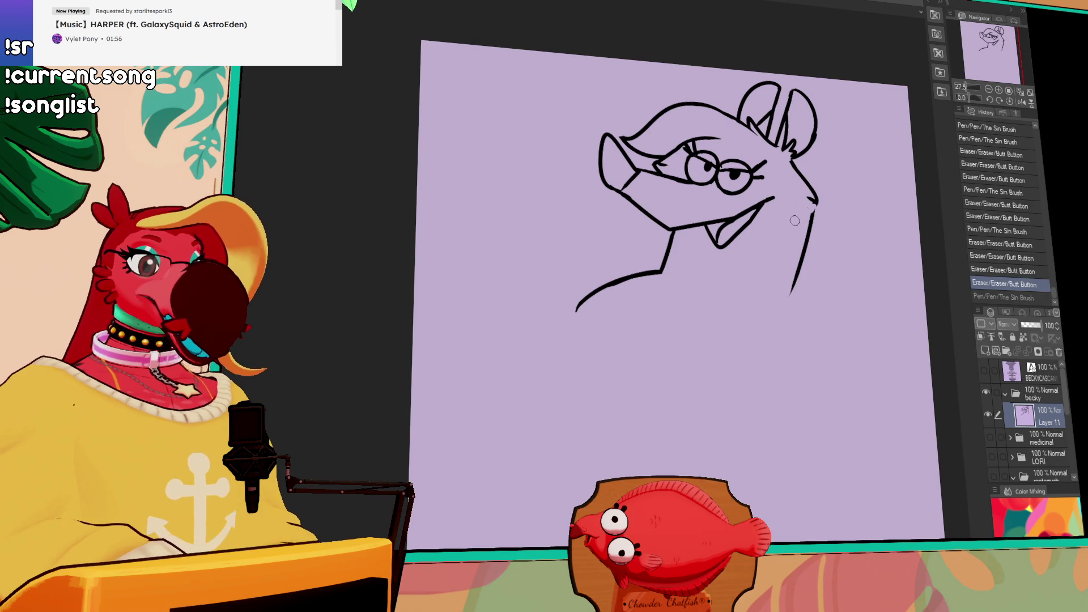
{"action": "left_click_drag", "start_coordinate": [815, 216], "coordinate": [768, 234]}
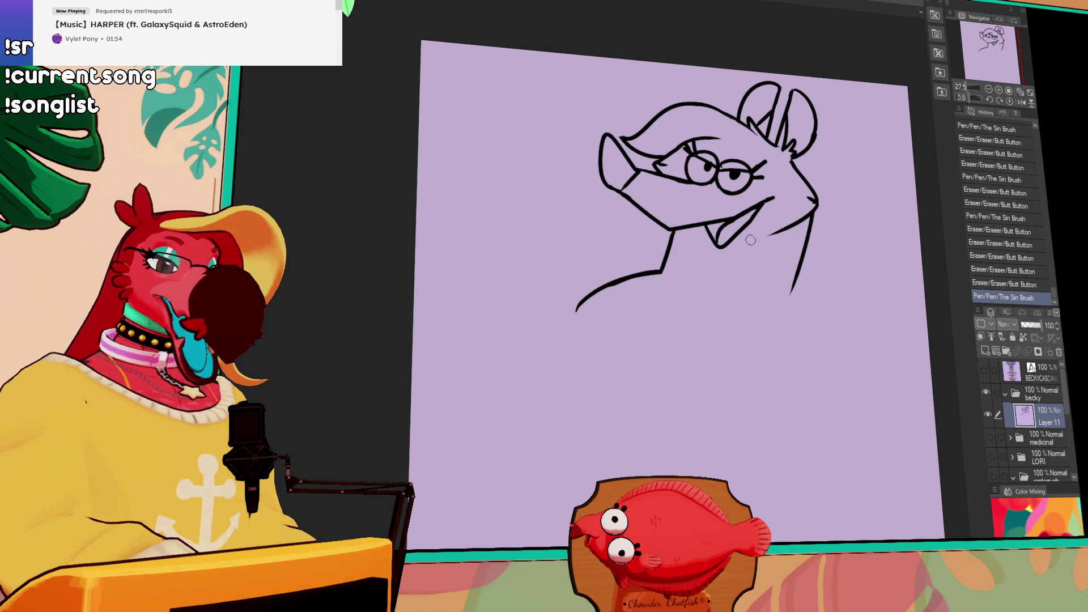
{"action": "left_click_drag", "start_coordinate": [701, 245], "coordinate": [712, 258]}
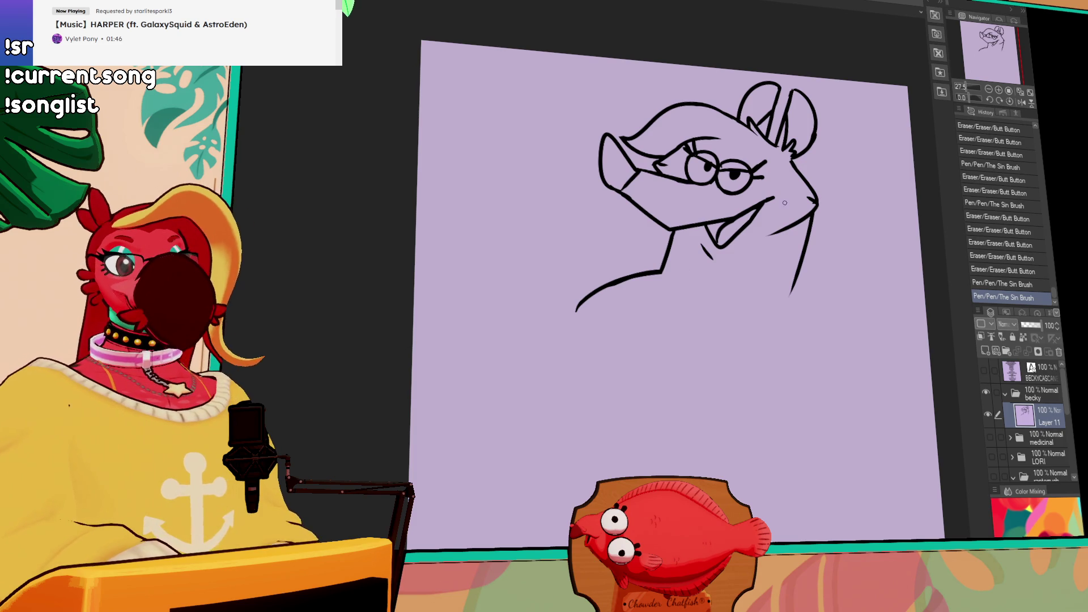
{"action": "left_click_drag", "start_coordinate": [784, 316], "coordinate": [774, 301]}
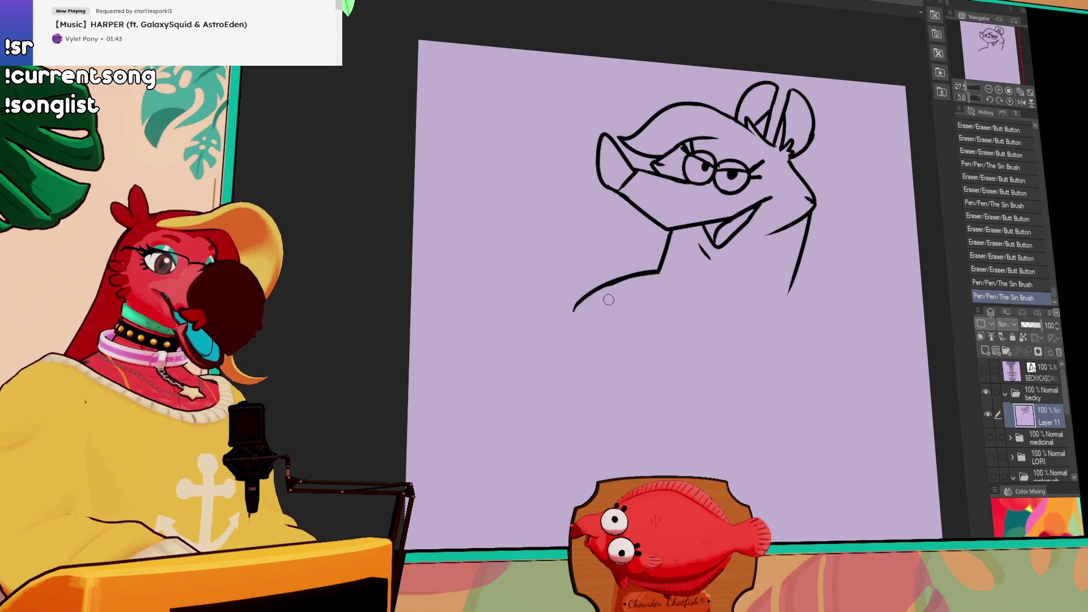
Erase the lower-left neck line and draw a curved right shoulder line
{"action": "left_click_drag", "start_coordinate": [573, 311], "coordinate": [617, 294]}
{"action": "left_click_drag", "start_coordinate": [569, 310], "coordinate": [660, 272]}
{"action": "key", "text": "ctrl+z"}
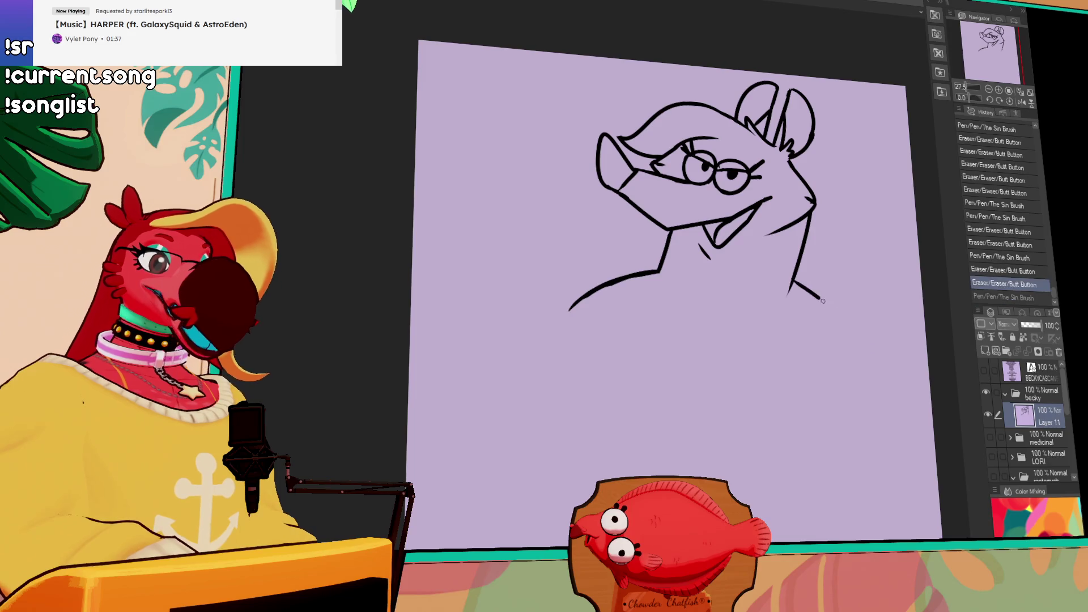
{"action": "left_click_drag", "start_coordinate": [781, 270], "coordinate": [857, 363]}
{"action": "key", "text": "ctrl+z"}
{"action": "mouse_move", "coordinate": [782, 271]}
{"action": "left_mouse_down"}
{"action": "mouse_move", "coordinate": [867, 352]}
{"action": "mouse_move", "coordinate": [791, 287]}
{"action": "mouse_move", "coordinate": [800, 274]}
{"action": "left_mouse_up"}
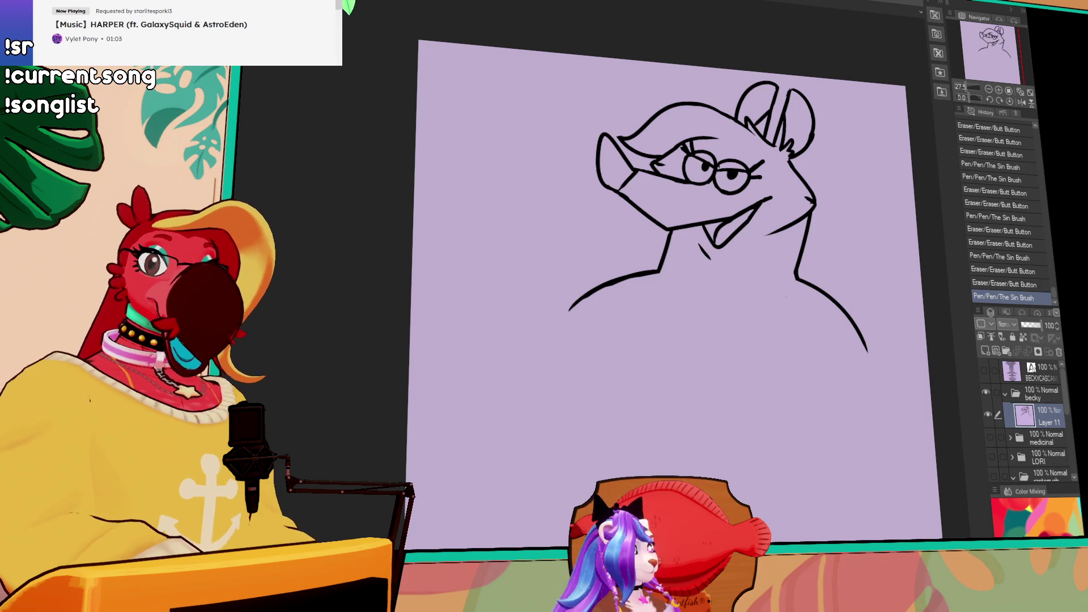
Remove stray marks and shift the whole drawing further left with the Move tool
{"action": "left_click", "coordinate": [830, 386]}
{"action": "mouse_move", "coordinate": [842, 382]}
{"action": "left_mouse_down"}
{"action": "mouse_move", "coordinate": [835, 391]}
{"action": "mouse_move", "coordinate": [847, 374]}
{"action": "mouse_move", "coordinate": [831, 360]}
{"action": "left_mouse_up"}
{"action": "key", "text": "ctrl+z"}
{"action": "key", "text": "ctrl+z"}
{"action": "key", "text": "k"}
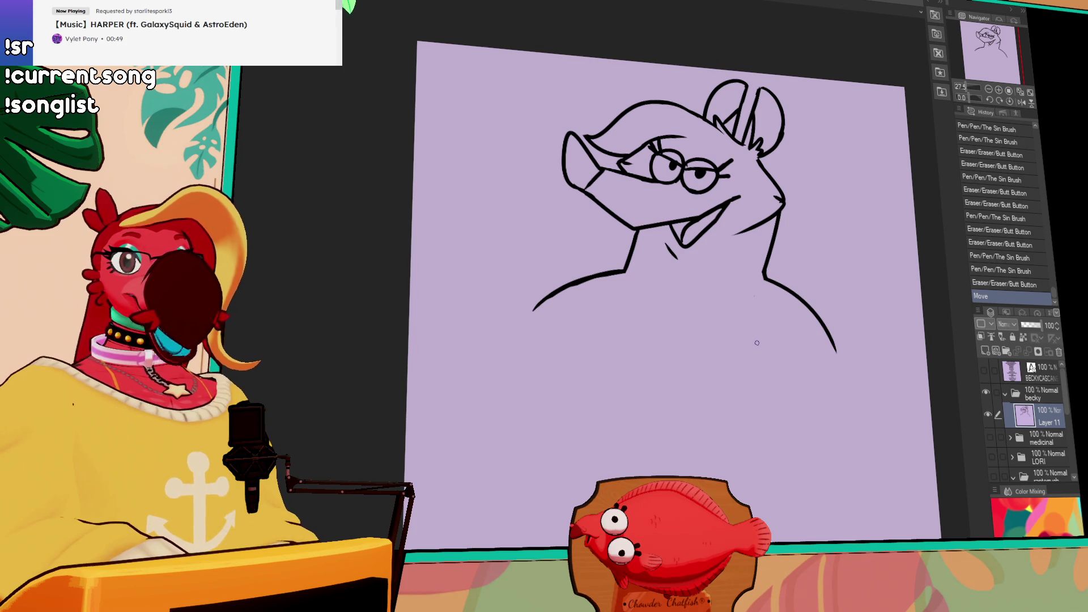
Tidy the left shoulder line and extend the right shoulder line down
{"action": "mouse_move", "coordinate": [566, 304]}
{"action": "left_mouse_down"}
{"action": "mouse_move", "coordinate": [557, 293]}
{"action": "mouse_move", "coordinate": [623, 267]}
{"action": "left_mouse_up"}
{"action": "key", "text": "ctrl+z"}
{"action": "left_click_drag", "start_coordinate": [540, 315], "coordinate": [543, 312]}
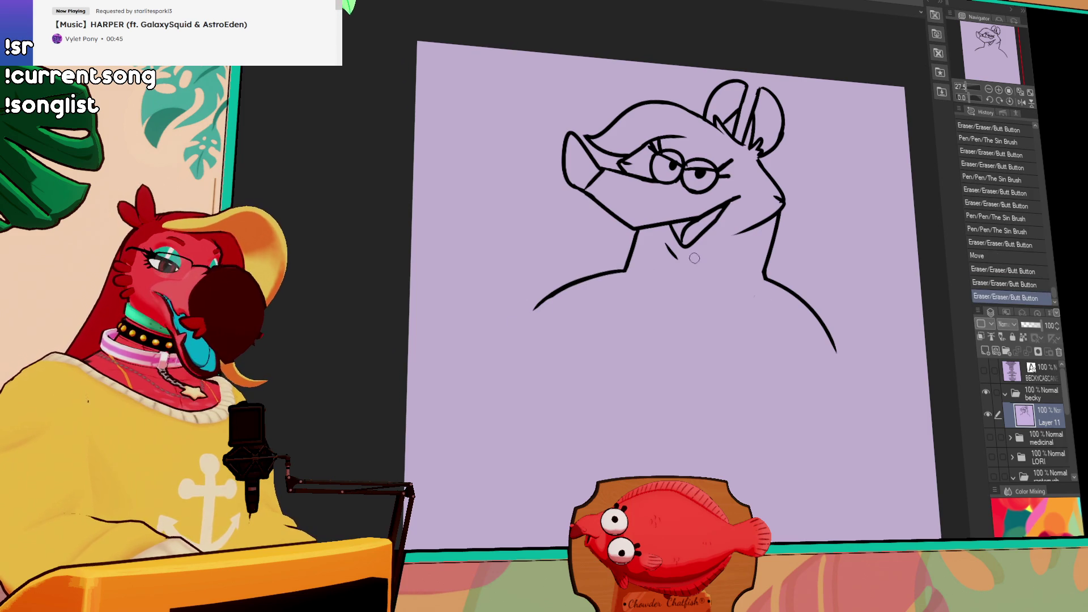
{"action": "left_click_drag", "start_coordinate": [793, 291], "coordinate": [853, 360]}
{"action": "key", "text": "ctrl+z"}
{"action": "key", "text": "ctrl+z"}
{"action": "mouse_move", "coordinate": [773, 227]}
{"action": "left_mouse_down"}
{"action": "mouse_move", "coordinate": [764, 277]}
{"action": "mouse_move", "coordinate": [775, 247]}
{"action": "mouse_move", "coordinate": [767, 280]}
{"action": "mouse_move", "coordinate": [770, 266]}
{"action": "mouse_move", "coordinate": [781, 303]}
{"action": "mouse_move", "coordinate": [766, 287]}
{"action": "left_mouse_up"}
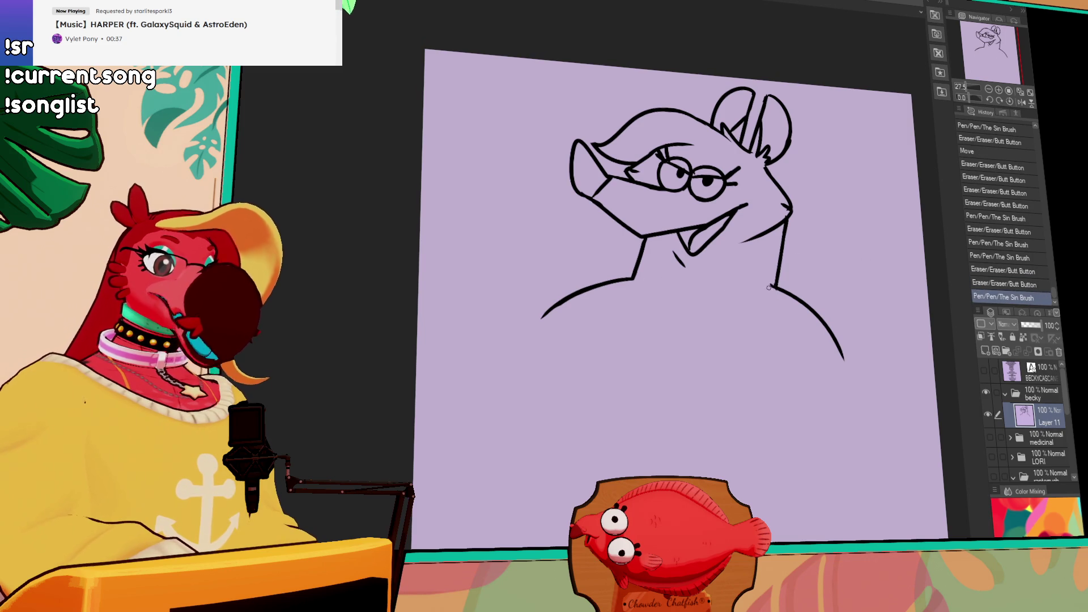
Add small marks at the left neck joint and erase the stray mark at the right joint
{"action": "left_click_drag", "start_coordinate": [629, 280], "coordinate": [639, 279]}
{"action": "left_click_drag", "start_coordinate": [638, 279], "coordinate": [646, 278]}
{"action": "mouse_move", "coordinate": [784, 290]}
{"action": "left_mouse_down"}
{"action": "mouse_move", "coordinate": [794, 278]}
{"action": "mouse_move", "coordinate": [774, 277]}
{"action": "left_mouse_up"}
{"action": "key", "text": "e"}
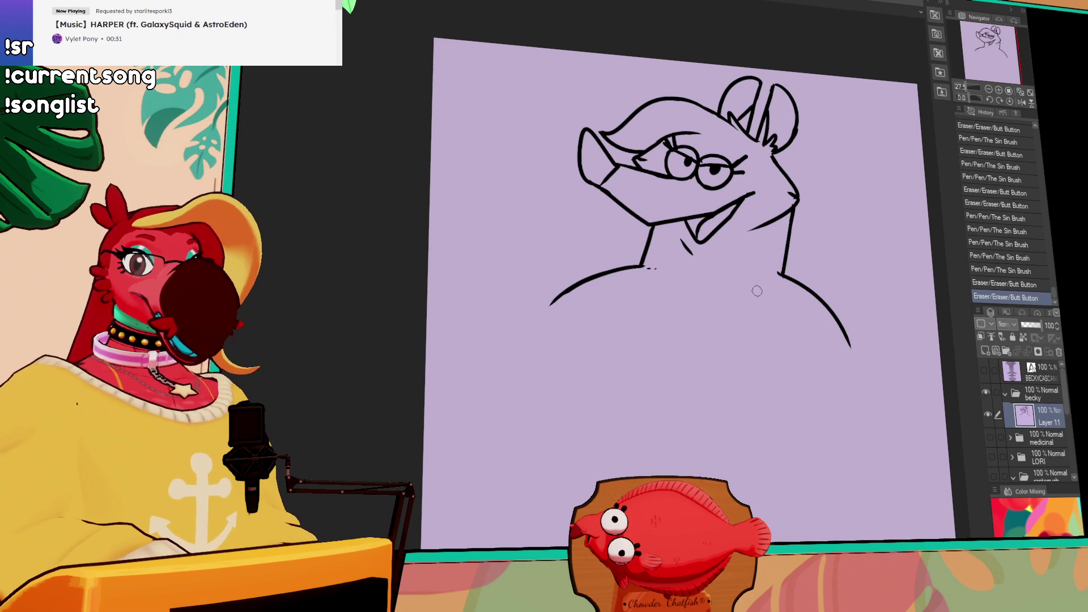
{"action": "left_click_drag", "start_coordinate": [649, 277], "coordinate": [652, 268]}
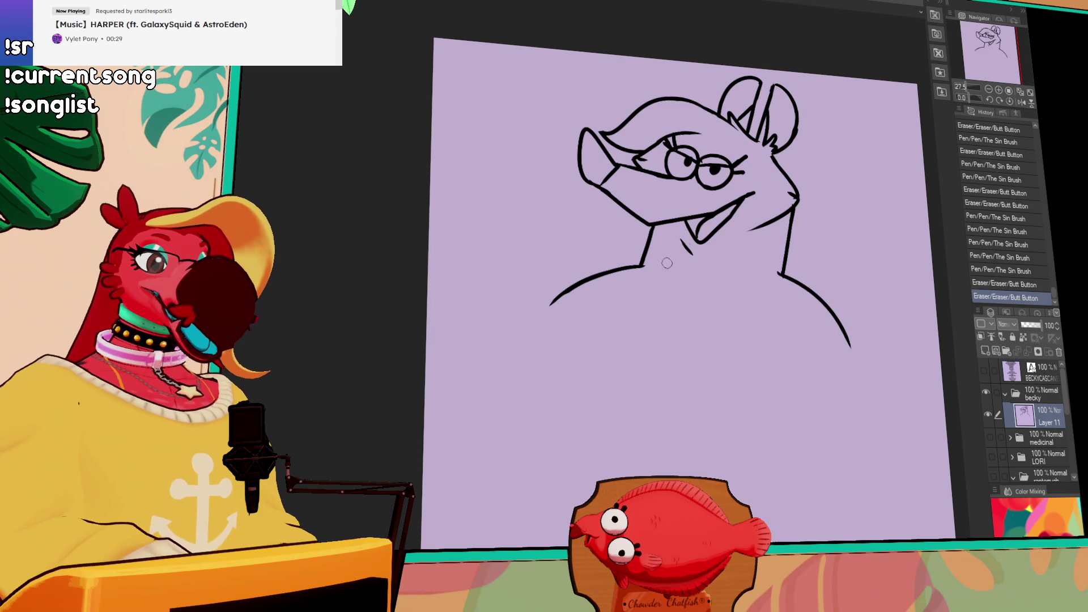
{"action": "key", "text": "p"}
Draw a long curve down from the right shoulder and touch up the neck-shoulder junction
{"action": "mouse_move", "coordinate": [844, 327]}
{"action": "left_mouse_down"}
{"action": "mouse_move", "coordinate": [935, 448]}
{"action": "mouse_move", "coordinate": [884, 510]}
{"action": "left_mouse_up"}
{"action": "key", "text": "ctrl+z"}
{"action": "mouse_move", "coordinate": [845, 334]}
{"action": "left_mouse_down"}
{"action": "mouse_move", "coordinate": [815, 331]}
{"action": "mouse_move", "coordinate": [827, 329]}
{"action": "mouse_move", "coordinate": [834, 275]}
{"action": "mouse_move", "coordinate": [842, 294]}
{"action": "left_mouse_up"}
{"action": "left_click", "coordinate": [849, 345]}
{"action": "key", "text": "e"}
{"action": "key", "text": "ctrl+z"}
{"action": "left_click_drag", "start_coordinate": [851, 354], "coordinate": [857, 381]}
Draw the large rounded body curve down the right, partly erase it, and move the drawing down slightly
{"action": "left_click_drag", "start_coordinate": [906, 422], "coordinate": [895, 407]}
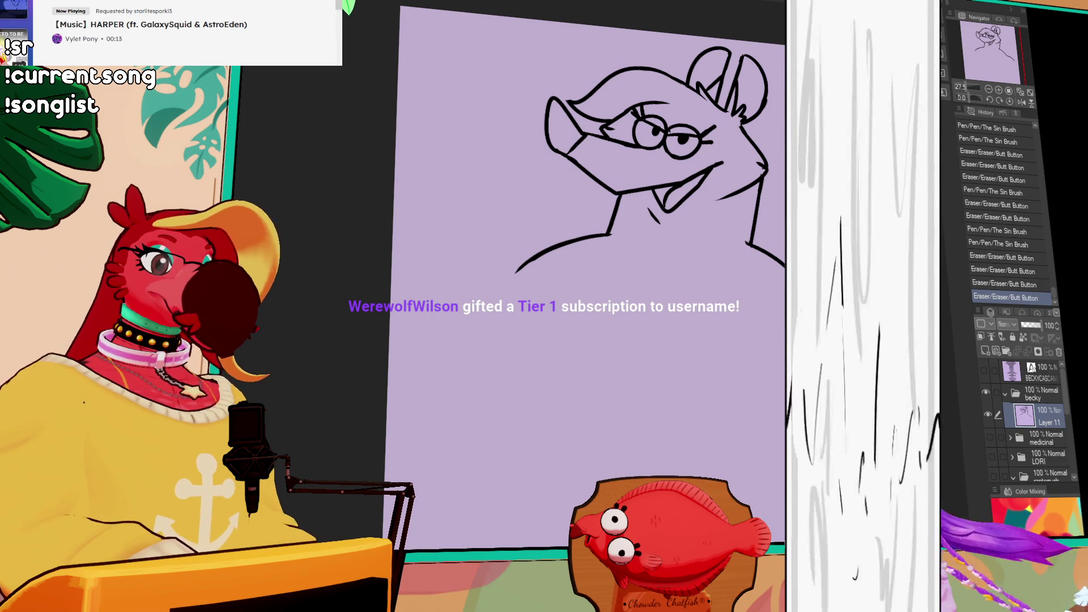
{"action": "left_click_drag", "start_coordinate": [764, 250], "coordinate": [872, 447]}
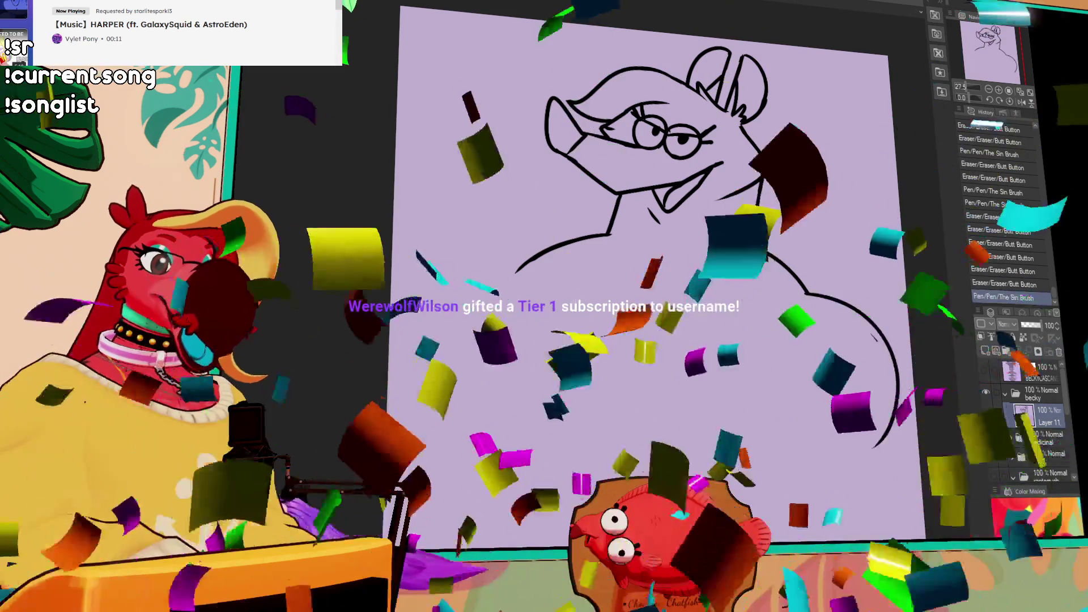
{"action": "left_click_drag", "start_coordinate": [892, 385], "coordinate": [887, 352]}
{"action": "mouse_move", "coordinate": [898, 397]}
{"action": "left_mouse_down"}
{"action": "mouse_move", "coordinate": [882, 343]}
{"action": "mouse_move", "coordinate": [827, 492]}
{"action": "left_mouse_up"}
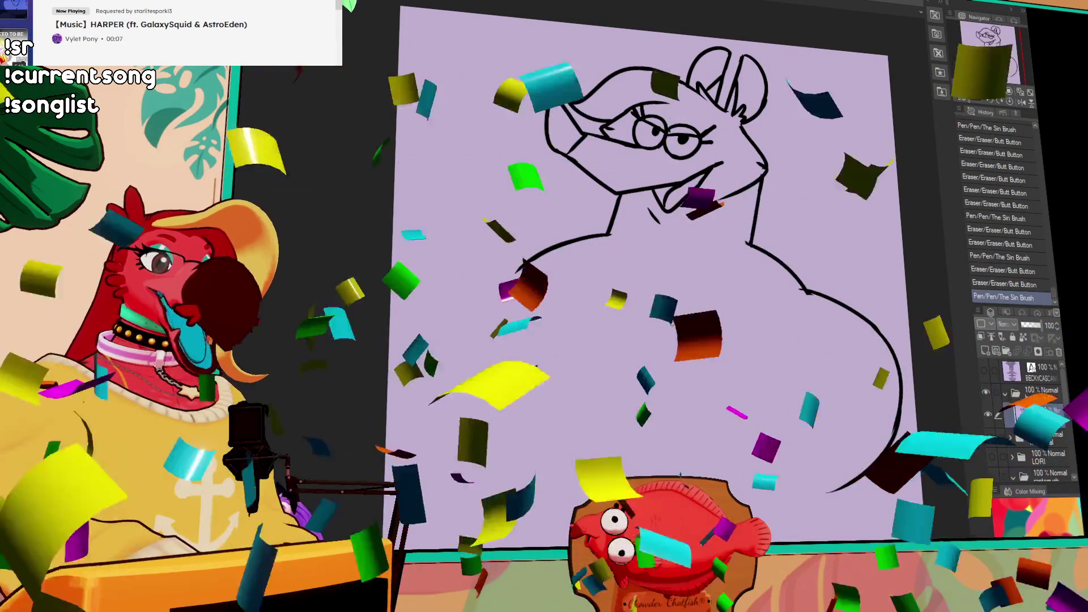
{"action": "left_click_drag", "start_coordinate": [516, 272], "coordinate": [607, 254]}
{"action": "key", "text": "ctrl+z"}
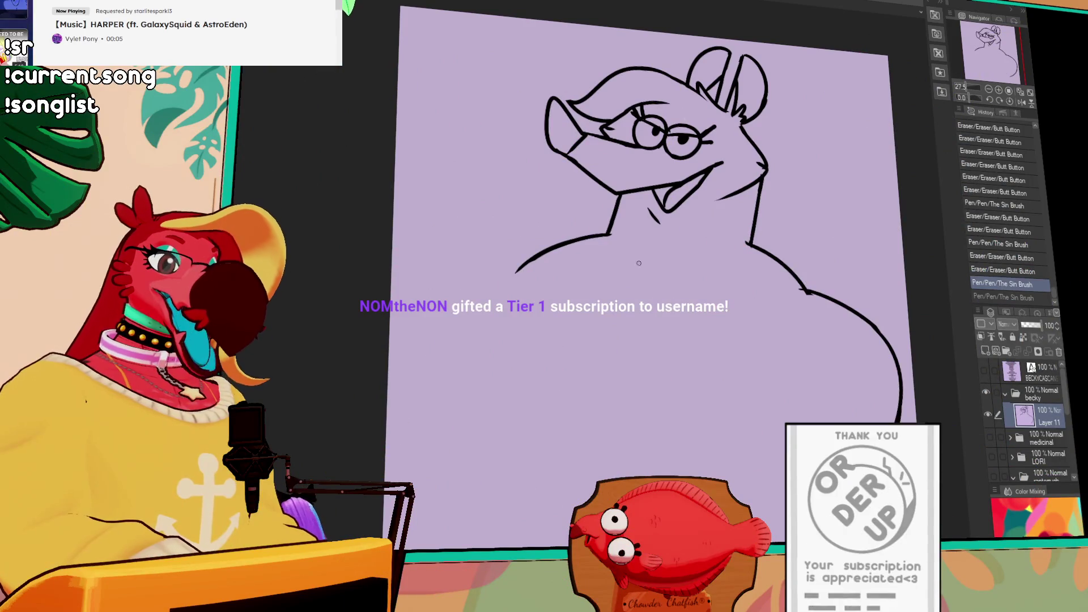
{"action": "left_click_drag", "start_coordinate": [694, 206], "coordinate": [699, 226]}
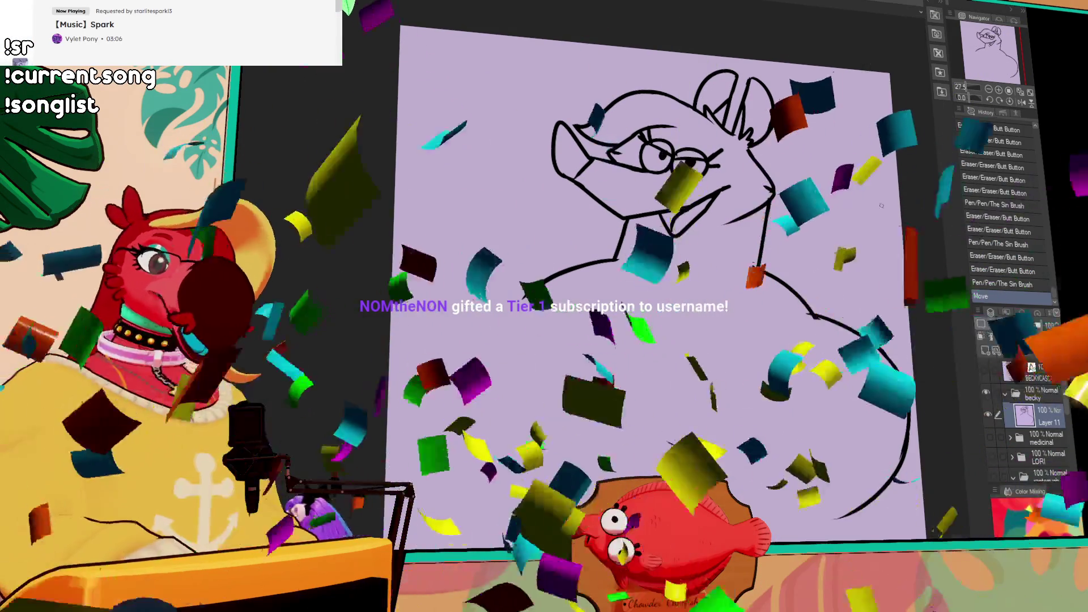
Add two more subscriber names to the text list, commit it, and step through History
{"action": "key", "text": "ctrl+v"}
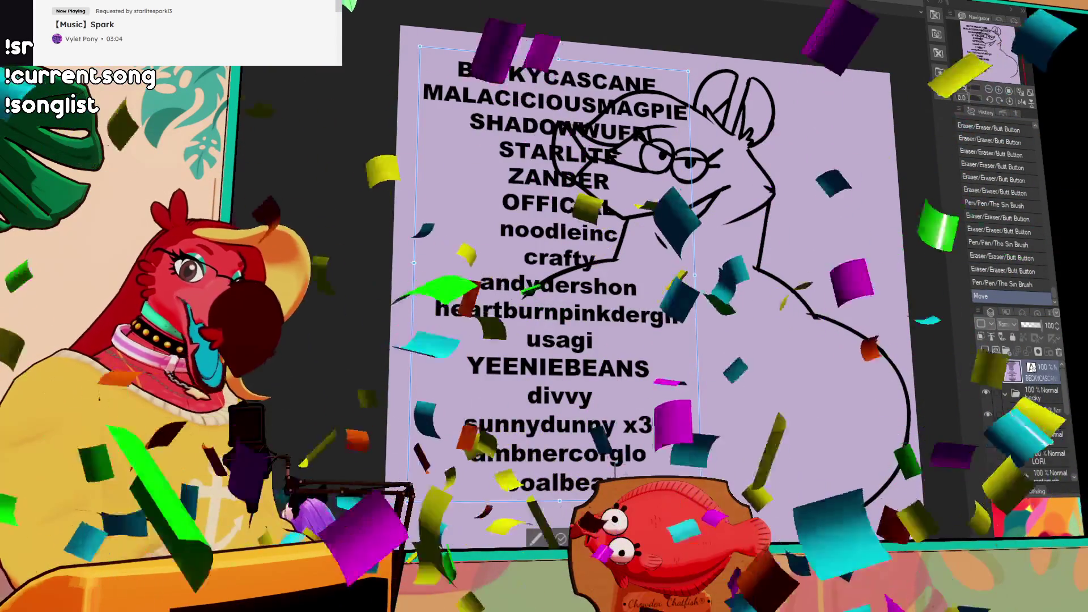
{"action": "key", "text": "Return"}
{"action": "type", "text": "wils"}
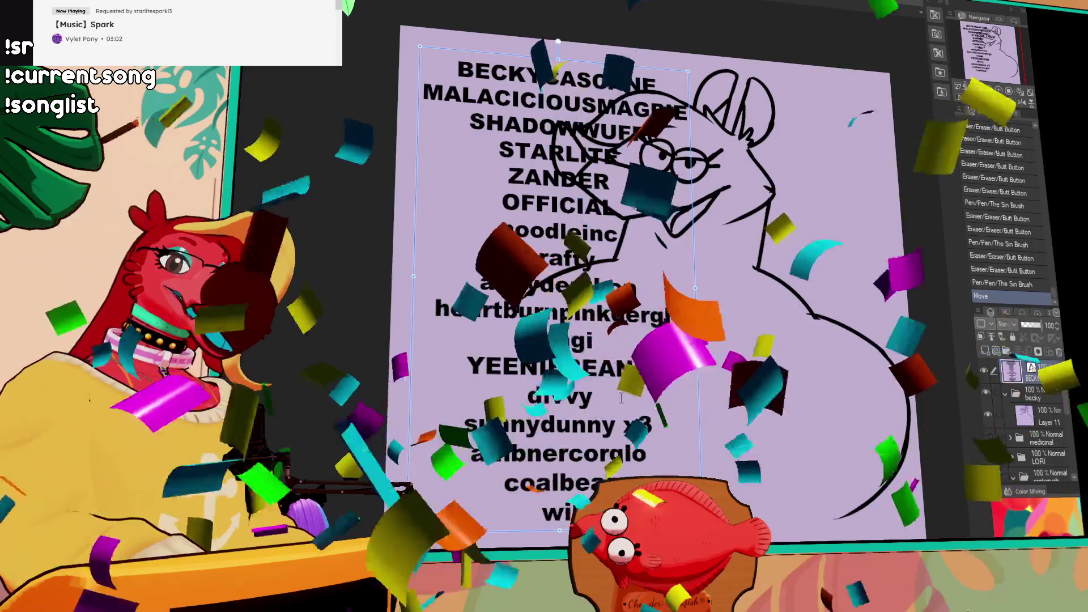
{"action": "key", "text": "Return"}
{"action": "type", "text": "nomth"}
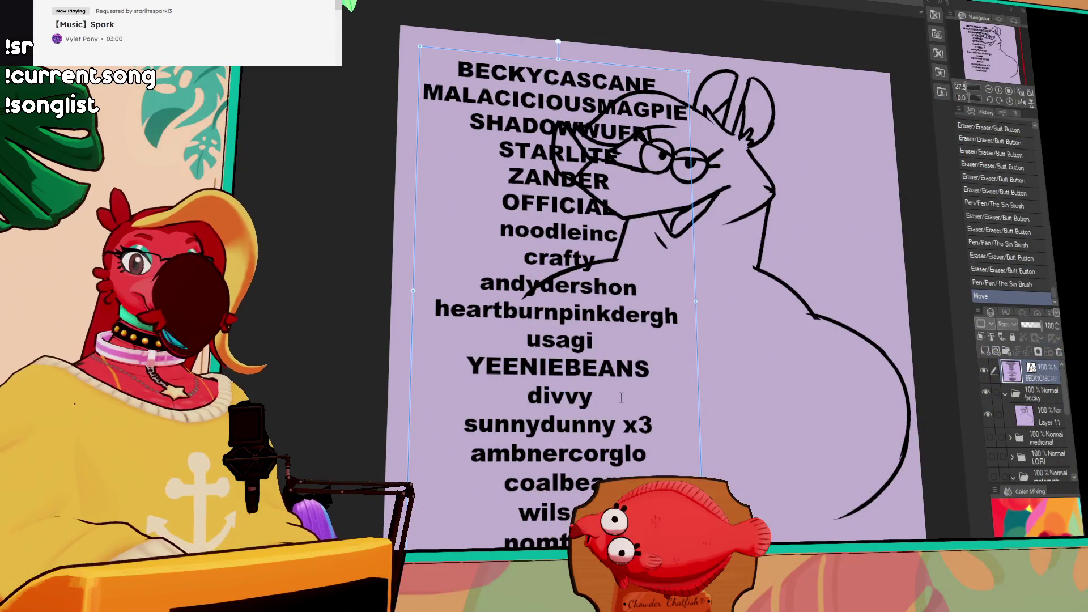
{"action": "left_click", "coordinate": [993, 371]}
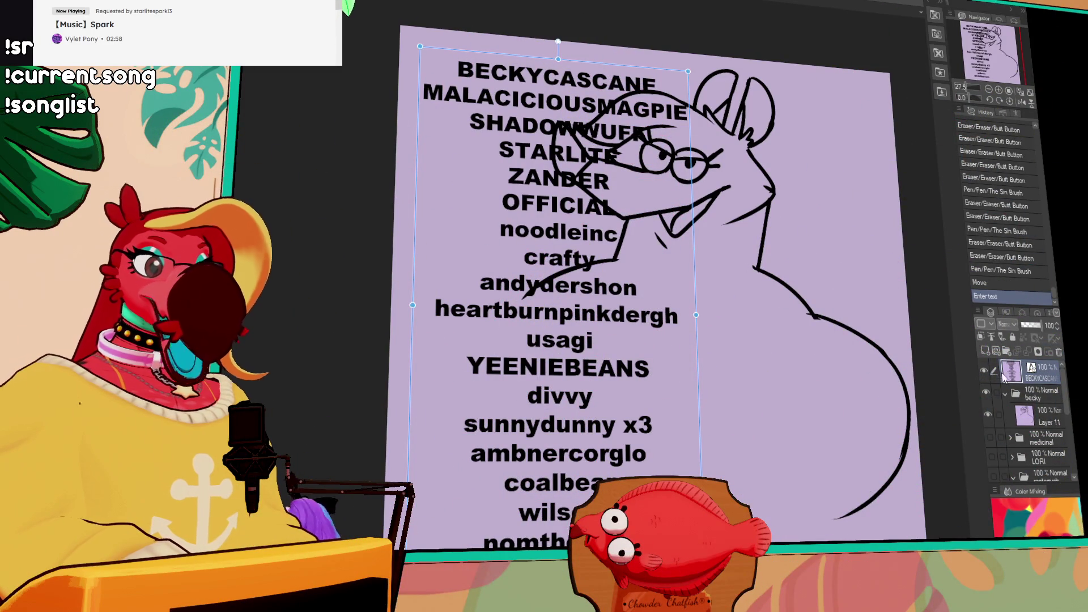
{"action": "left_click", "coordinate": [984, 283]}
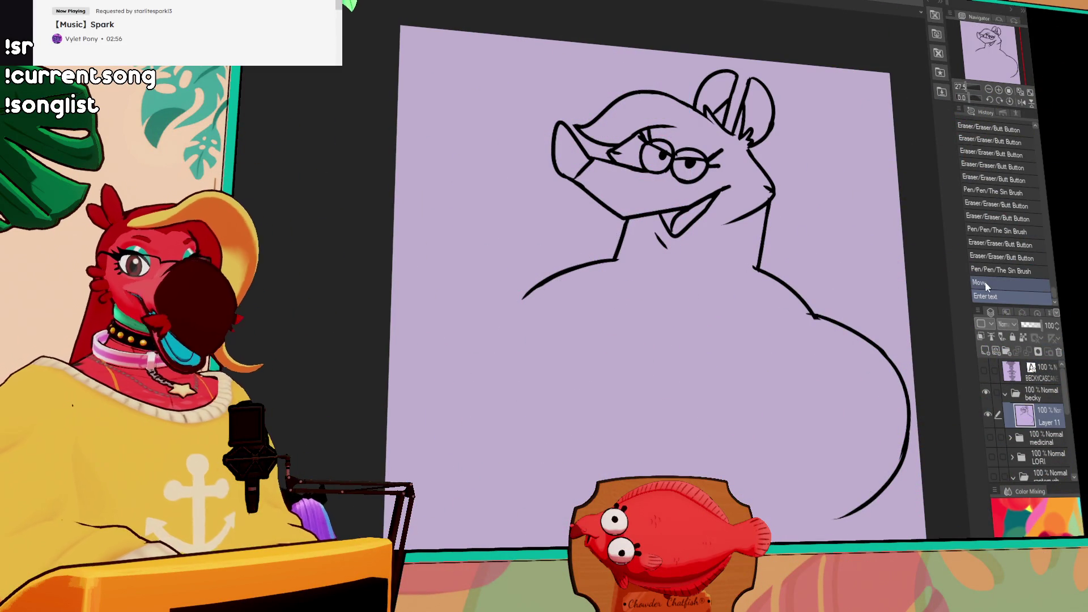
{"action": "left_click", "coordinate": [986, 296]}
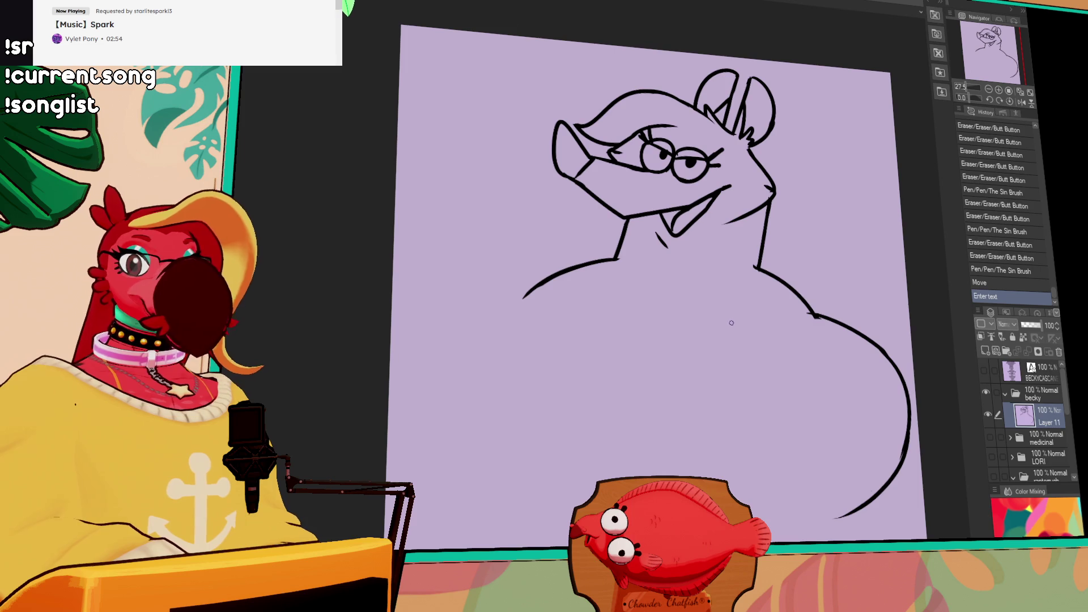
Draw the sweeping left body curve, retrying it and extending its tail further down
{"action": "left_click_drag", "start_coordinate": [729, 318], "coordinate": [744, 311]}
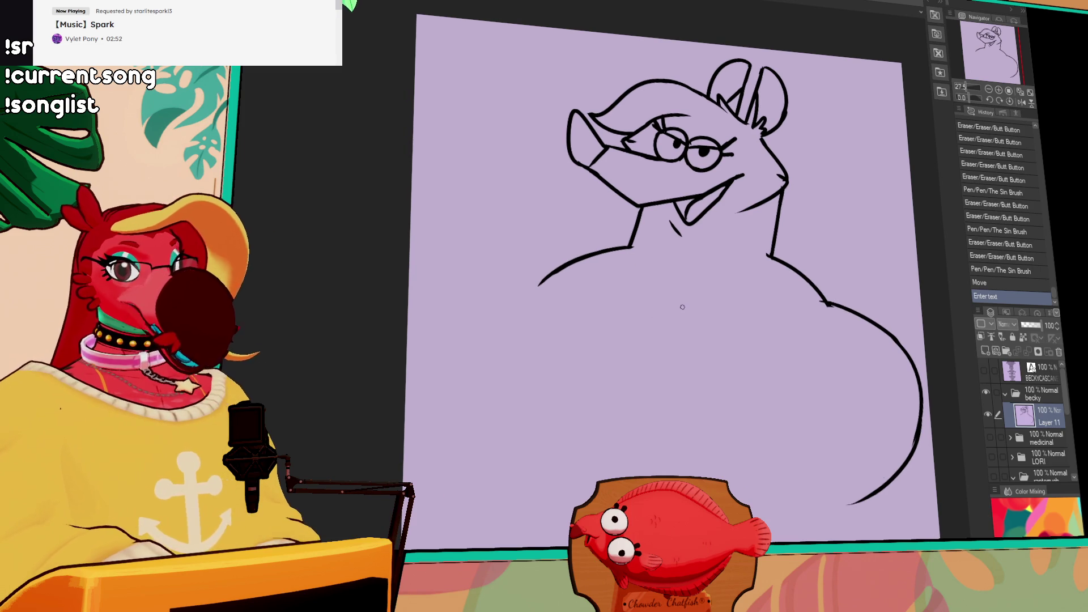
{"action": "left_click_drag", "start_coordinate": [650, 318], "coordinate": [698, 313]}
{"action": "mouse_move", "coordinate": [612, 257]}
{"action": "left_mouse_down"}
{"action": "mouse_move", "coordinate": [475, 357]}
{"action": "mouse_move", "coordinate": [589, 243]}
{"action": "mouse_move", "coordinate": [679, 254]}
{"action": "left_mouse_up"}
{"action": "key", "text": "ctrl+z"}
{"action": "left_click_drag", "start_coordinate": [720, 302], "coordinate": [721, 307]}
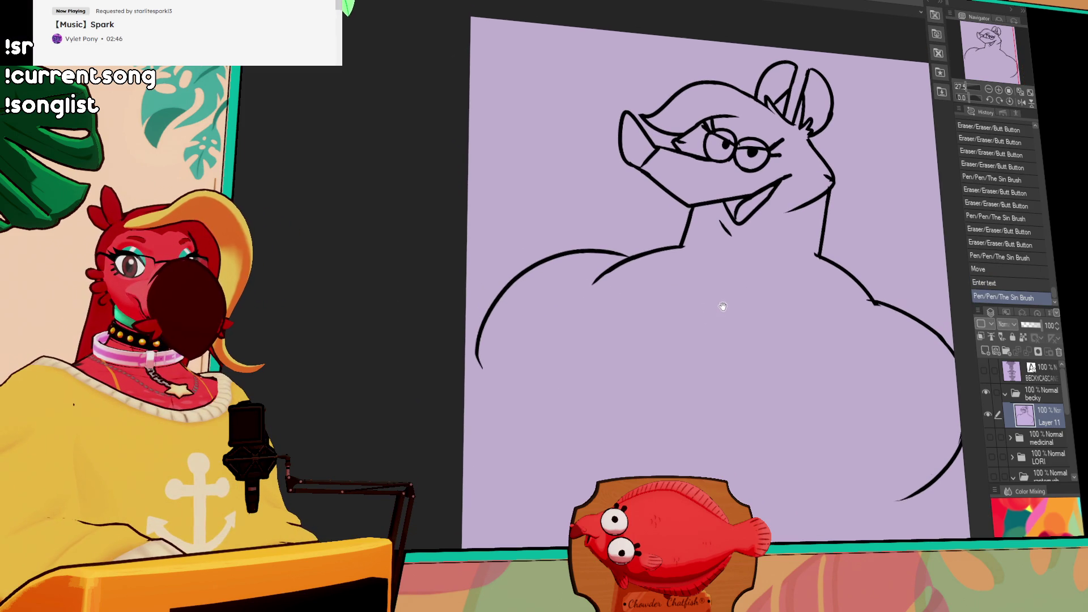
{"action": "left_click_drag", "start_coordinate": [475, 374], "coordinate": [476, 362]}
{"action": "left_click_drag", "start_coordinate": [475, 348], "coordinate": [486, 420]}
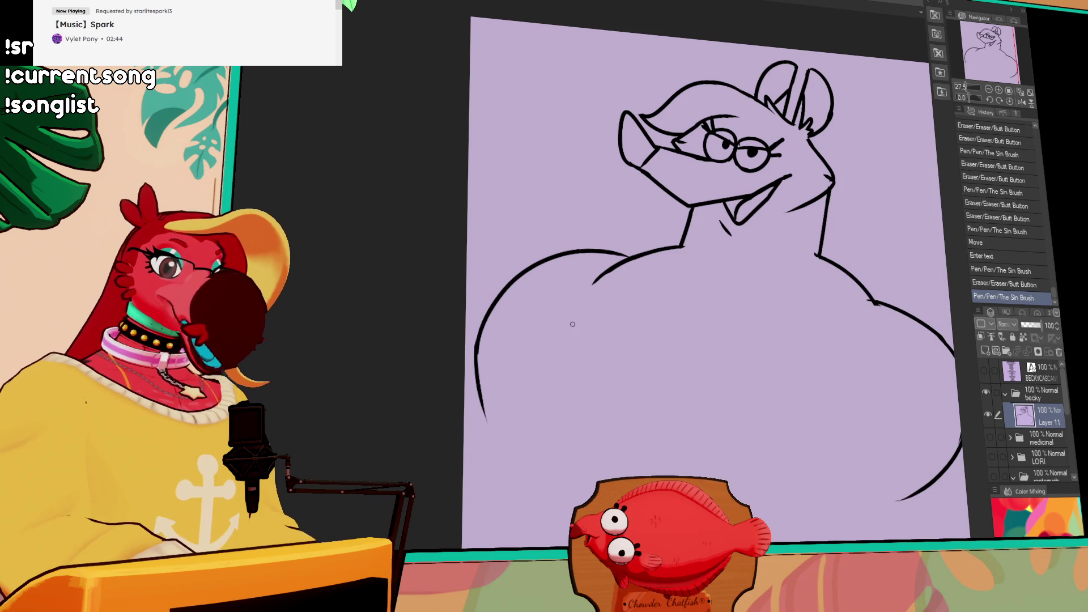
{"action": "mouse_move", "coordinate": [588, 274]}
{"action": "left_mouse_down"}
{"action": "mouse_move", "coordinate": [623, 265]}
{"action": "mouse_move", "coordinate": [487, 391]}
{"action": "left_mouse_up"}
{"action": "key", "text": "ctrl+z"}
{"action": "mouse_move", "coordinate": [677, 284]}
{"action": "left_mouse_down"}
{"action": "mouse_move", "coordinate": [509, 391]}
{"action": "mouse_move", "coordinate": [515, 436]}
{"action": "left_mouse_up"}
{"action": "key", "text": "ctrl+z"}
{"action": "left_click_drag", "start_coordinate": [504, 367], "coordinate": [515, 439]}
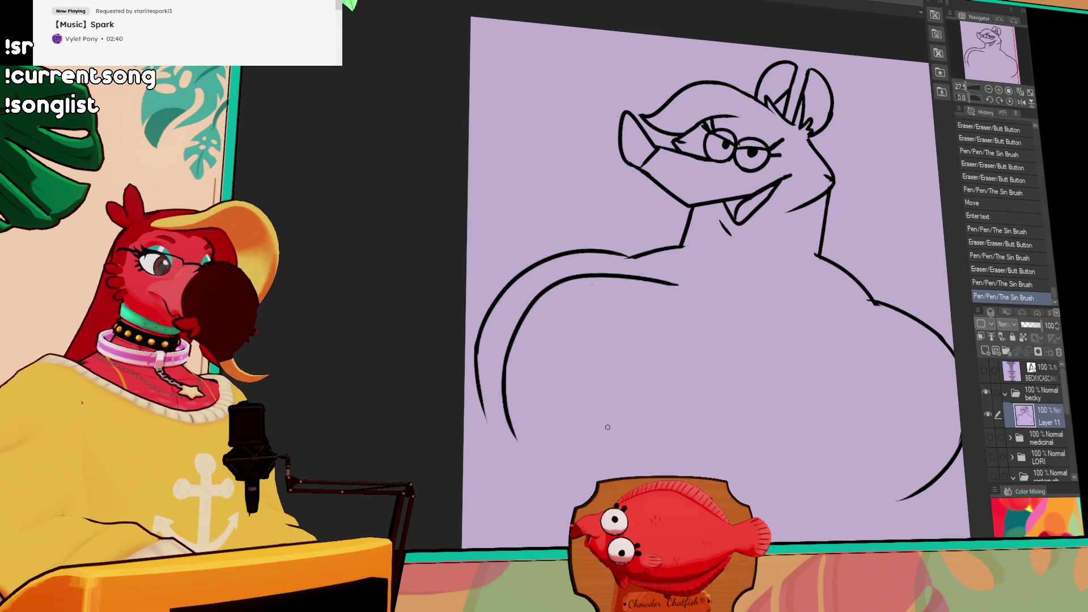
Erase junction marks on the body curves and add short connecting strokes
{"action": "left_click_drag", "start_coordinate": [668, 278], "coordinate": [663, 286]}
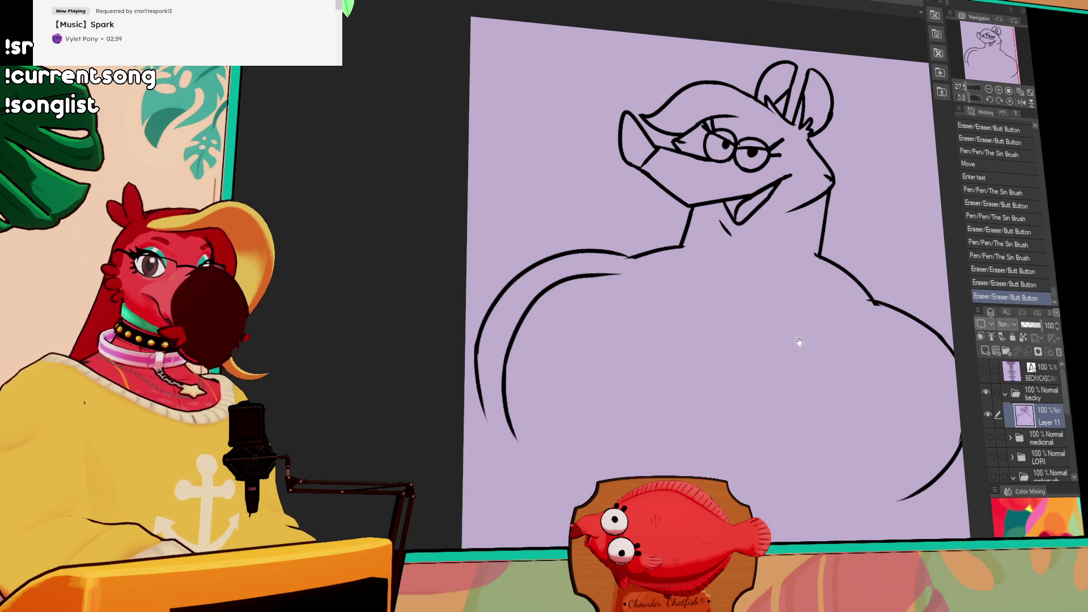
{"action": "scroll", "coordinate": [705, 311], "scroll_direction": "down", "scroll_amount": 1}
{"action": "mouse_move", "coordinate": [814, 297]}
{"action": "left_mouse_down"}
{"action": "mouse_move", "coordinate": [757, 286]}
{"action": "mouse_move", "coordinate": [693, 324]}
{"action": "left_mouse_up"}
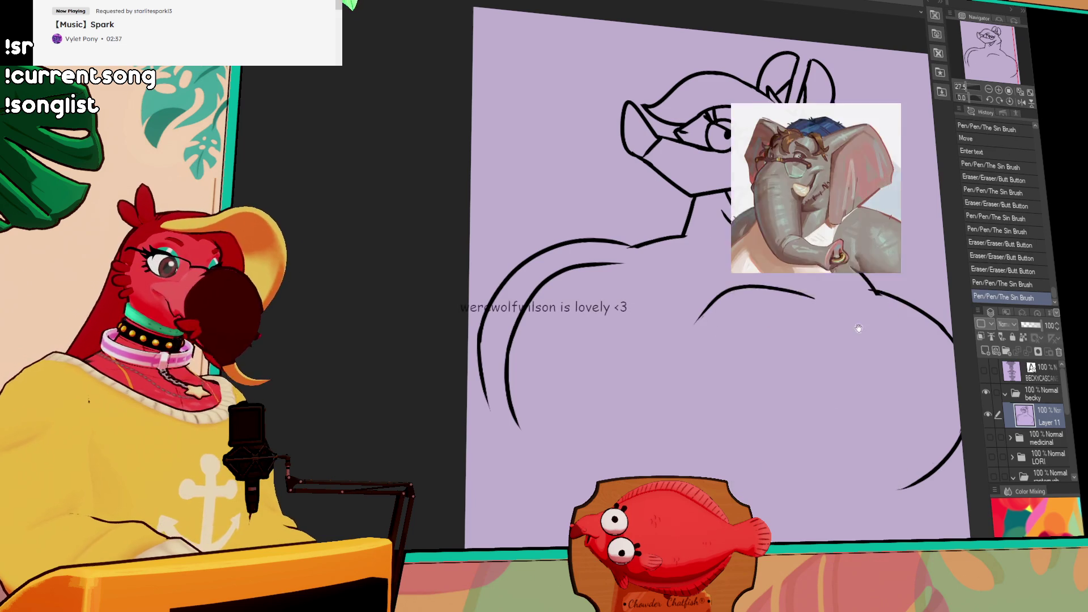
{"action": "left_click_drag", "start_coordinate": [867, 290], "coordinate": [860, 295]}
{"action": "left_click_drag", "start_coordinate": [847, 252], "coordinate": [811, 247]}
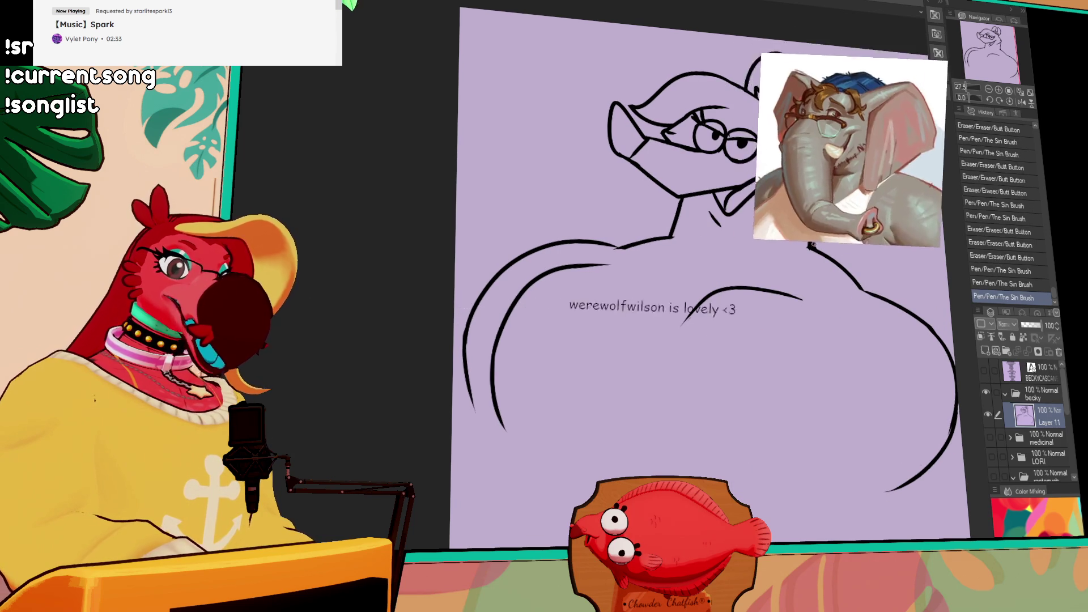
{"action": "left_click_drag", "start_coordinate": [707, 241], "coordinate": [702, 238]}
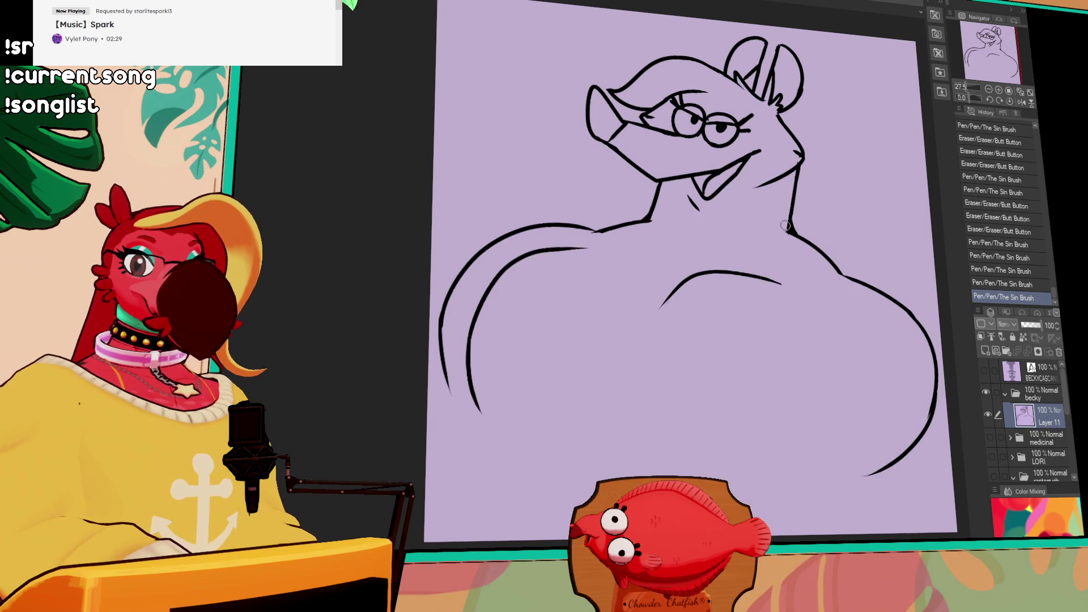
Draw the short chest crease stroke, retrying it and erasing small bits of line
{"action": "left_click_drag", "start_coordinate": [799, 270], "coordinate": [803, 277]}
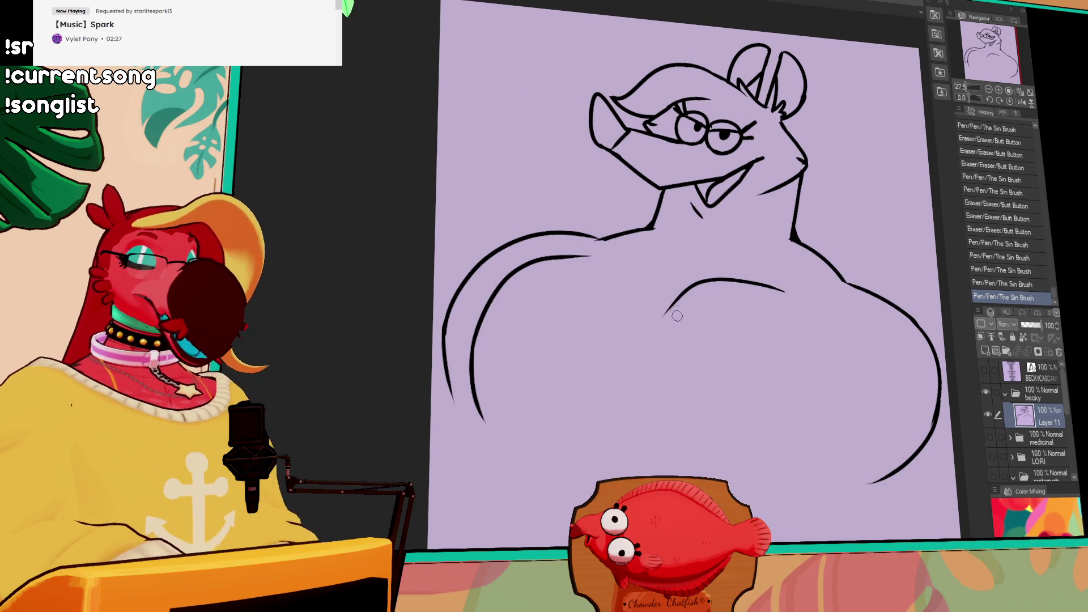
{"action": "left_click_drag", "start_coordinate": [669, 276], "coordinate": [678, 285]}
{"action": "key", "text": "ctrl+z"}
{"action": "key", "text": "ctrl+z"}
{"action": "left_click_drag", "start_coordinate": [834, 294], "coordinate": [830, 292]}
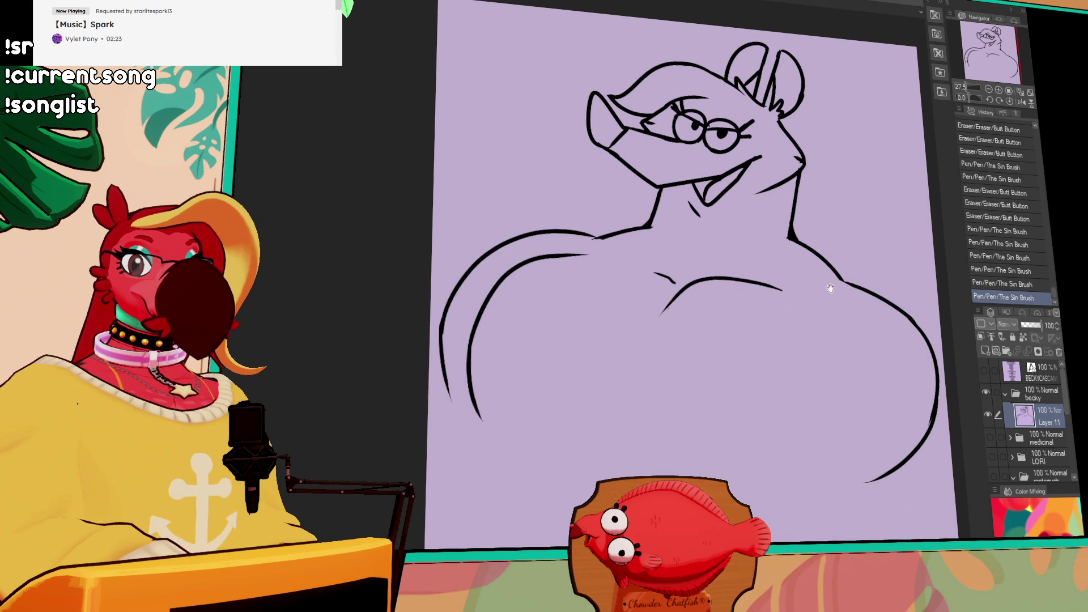
{"action": "scroll", "coordinate": [670, 308], "scroll_direction": "down", "scroll_amount": 1}
{"action": "mouse_move", "coordinate": [669, 270]}
{"action": "left_mouse_down"}
{"action": "mouse_move", "coordinate": [660, 264]}
{"action": "mouse_move", "coordinate": [680, 275]}
{"action": "left_mouse_up"}
{"action": "key", "text": "ctrl+z"}
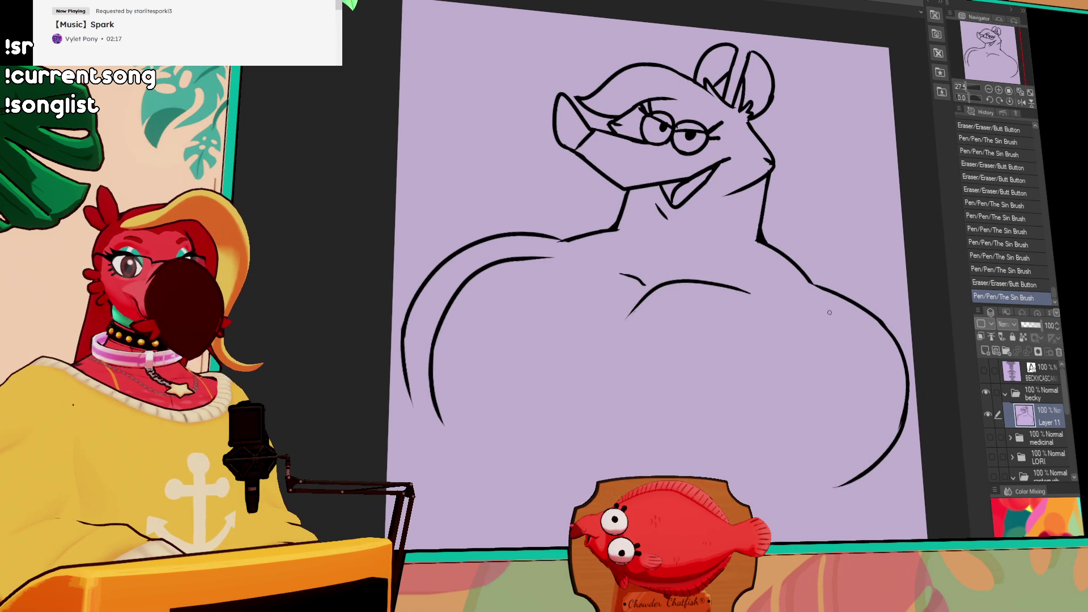
{"action": "scroll", "coordinate": [821, 323], "scroll_direction": "down", "scroll_amount": 2}
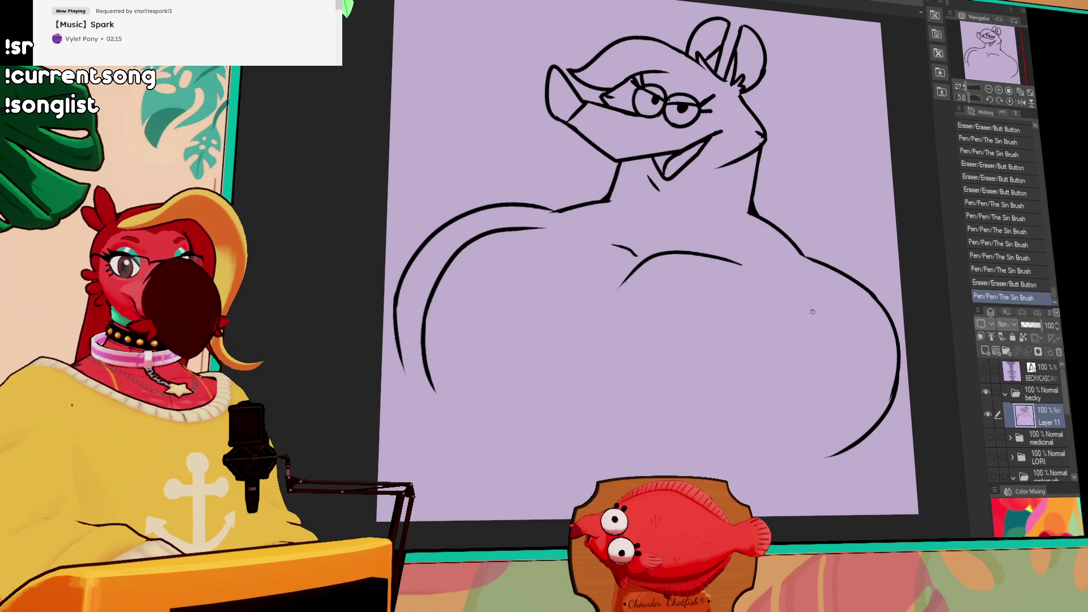
Try drawing a curve across the right belly, undoing each attempt
{"action": "key", "text": "ctrl+z"}
{"action": "mouse_move", "coordinate": [827, 351]}
{"action": "left_mouse_down"}
{"action": "mouse_move", "coordinate": [779, 413]}
{"action": "mouse_move", "coordinate": [727, 417]}
{"action": "left_mouse_up"}
{"action": "key", "text": "ctrl+z"}
{"action": "key", "text": "ctrl+z"}
{"action": "mouse_move", "coordinate": [819, 331]}
{"action": "left_mouse_down"}
{"action": "mouse_move", "coordinate": [793, 380]}
{"action": "mouse_move", "coordinate": [725, 420]}
{"action": "left_mouse_up"}
{"action": "key", "text": "ctrl+z"}
{"action": "key", "text": "ctrl+z"}
{"action": "key", "text": "ctrl+z"}
Erase the stray mark near the neck and redraw the left shoulder line
{"action": "key", "text": "e"}
{"action": "left_click_drag", "start_coordinate": [617, 291], "coordinate": [620, 287]}
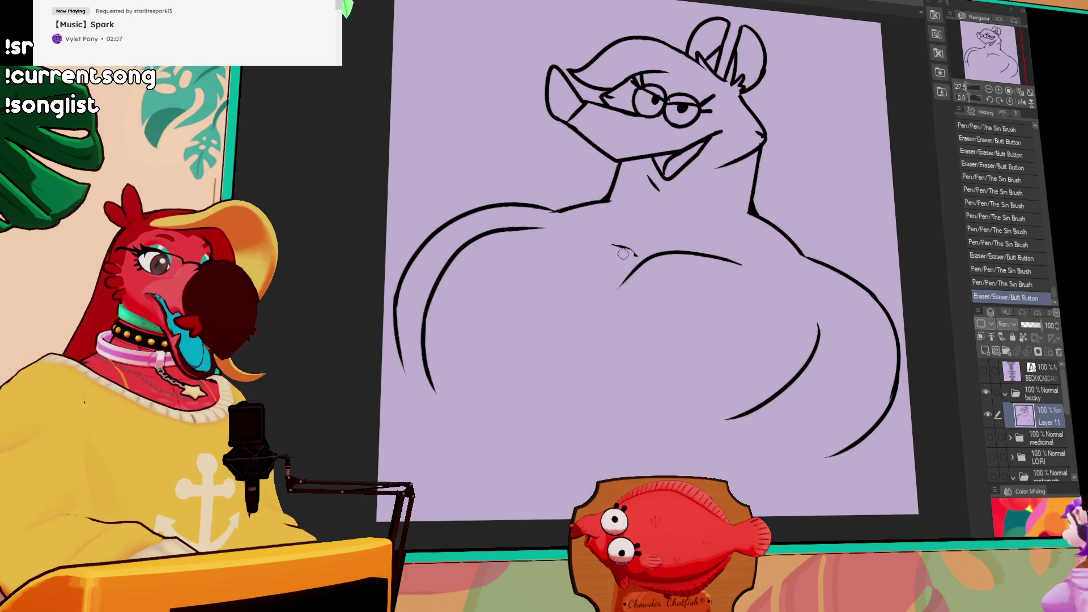
{"action": "left_click_drag", "start_coordinate": [612, 245], "coordinate": [634, 255]}
{"action": "mouse_move", "coordinate": [550, 218]}
{"action": "left_mouse_down"}
{"action": "mouse_move", "coordinate": [580, 205]}
{"action": "mouse_move", "coordinate": [582, 225]}
{"action": "left_mouse_up"}
{"action": "key", "text": "p"}
{"action": "key", "text": "e"}
Redraw the chest curve, clean its junction, and trim and extend the right stroke toward the shoulder
{"action": "left_click_drag", "start_coordinate": [841, 282], "coordinate": [849, 274]}
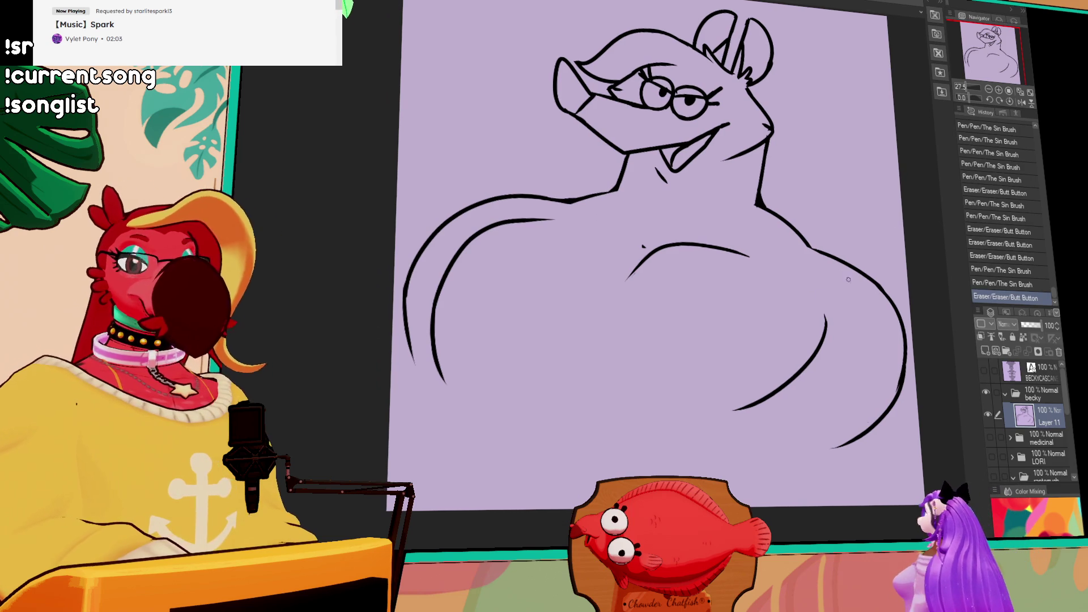
{"action": "mouse_move", "coordinate": [646, 242]}
{"action": "left_mouse_down"}
{"action": "mouse_move", "coordinate": [592, 228]}
{"action": "mouse_move", "coordinate": [644, 241]}
{"action": "left_mouse_up"}
{"action": "key", "text": "p"}
{"action": "key", "text": "ctrl+z"}
{"action": "key", "text": "ctrl+z"}
{"action": "key", "text": "ctrl+z"}
{"action": "left_click_drag", "start_coordinate": [642, 241], "coordinate": [647, 246]}
{"action": "left_click_drag", "start_coordinate": [643, 244], "coordinate": [651, 249]}
{"action": "left_click_drag", "start_coordinate": [654, 248], "coordinate": [670, 247]}
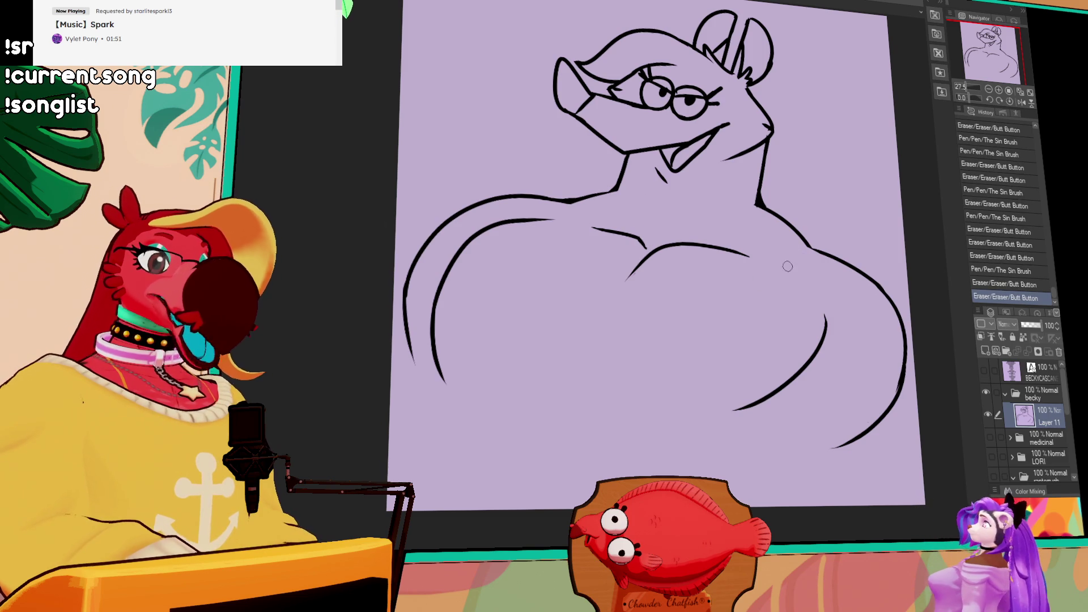
{"action": "left_click_drag", "start_coordinate": [732, 409], "coordinate": [744, 405]}
{"action": "left_click_drag", "start_coordinate": [828, 313], "coordinate": [824, 333]}
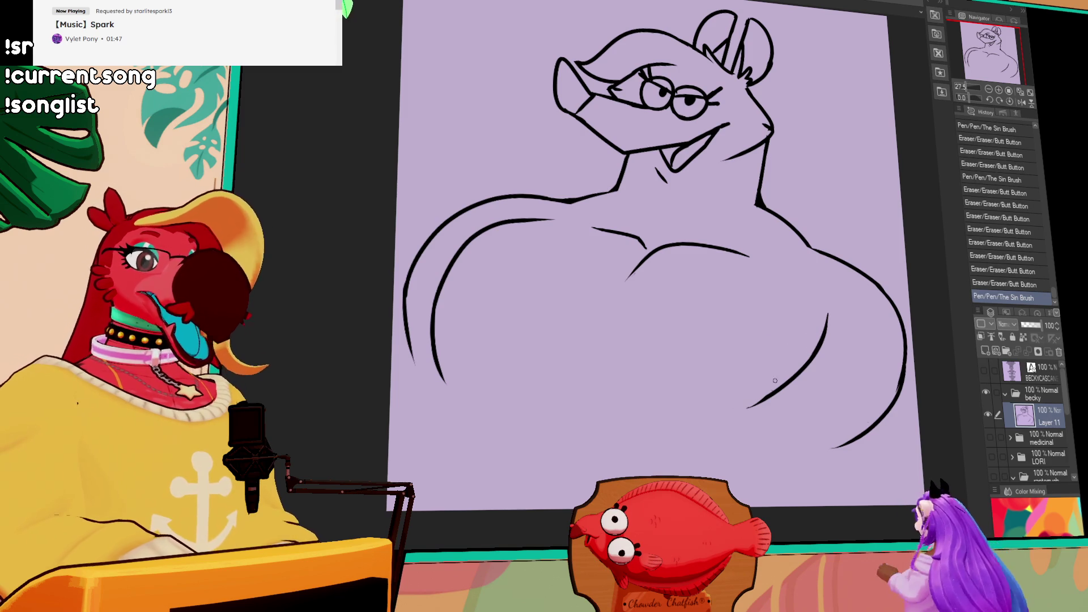
{"action": "left_click_drag", "start_coordinate": [648, 247], "coordinate": [652, 251]}
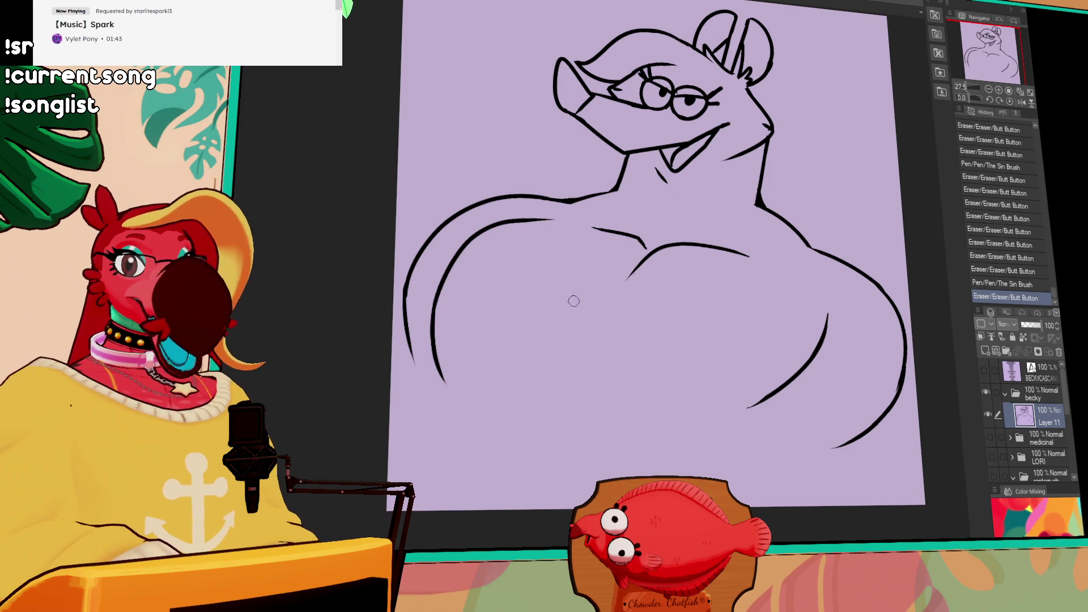
Redraw the left arm line longer and trim both ends of the lower-right stroke
{"action": "left_click_drag", "start_coordinate": [703, 326], "coordinate": [702, 343]}
{"action": "left_click_drag", "start_coordinate": [455, 339], "coordinate": [440, 377]}
{"action": "left_click_drag", "start_coordinate": [434, 313], "coordinate": [468, 402]}
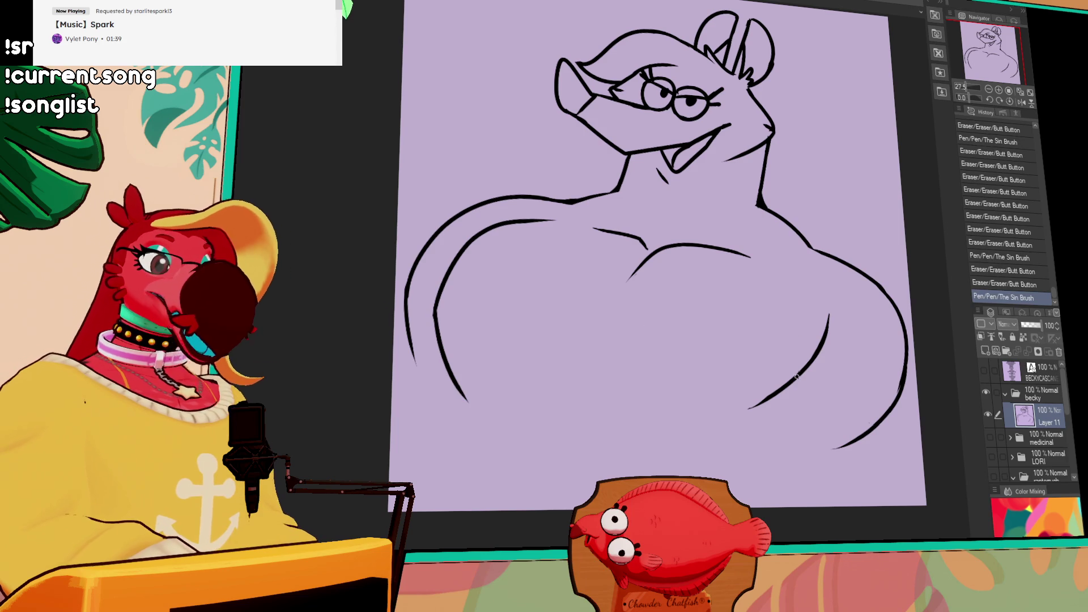
{"action": "left_click_drag", "start_coordinate": [835, 309], "coordinate": [804, 335]}
{"action": "left_click_drag", "start_coordinate": [754, 405], "coordinate": [772, 364]}
Extend the lower-right arm line, nudge the line art slightly right, and add a stroke beside the ear
{"action": "left_click_drag", "start_coordinate": [855, 373], "coordinate": [877, 385]}
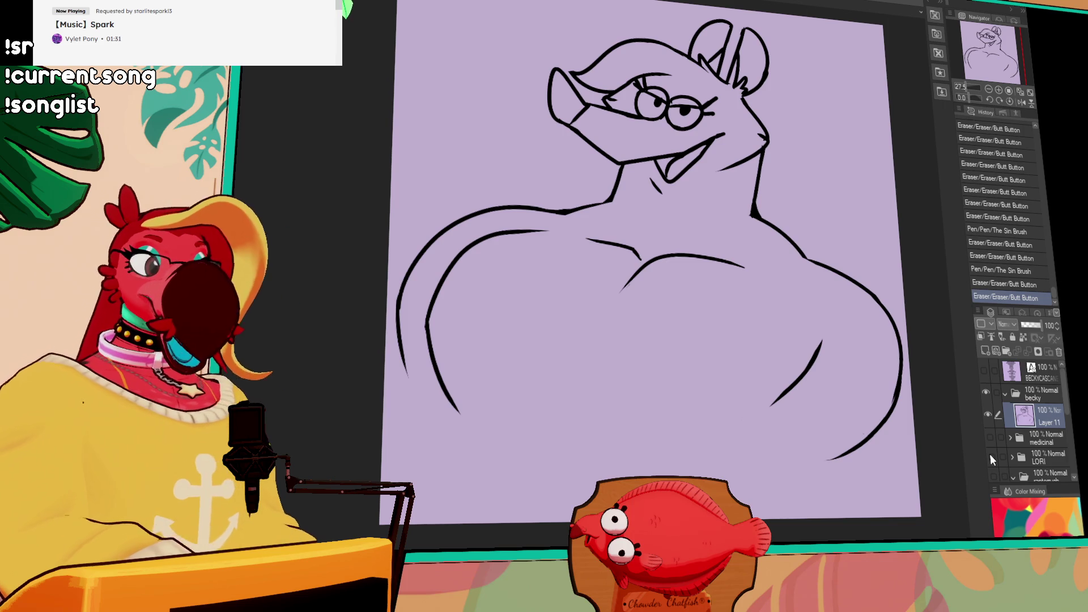
{"action": "mouse_move", "coordinate": [810, 363]}
{"action": "left_mouse_down"}
{"action": "mouse_move", "coordinate": [824, 328]}
{"action": "mouse_move", "coordinate": [834, 359]}
{"action": "mouse_move", "coordinate": [803, 349]}
{"action": "mouse_move", "coordinate": [756, 405]}
{"action": "left_mouse_up"}
{"action": "left_click_drag", "start_coordinate": [711, 309], "coordinate": [713, 337]}
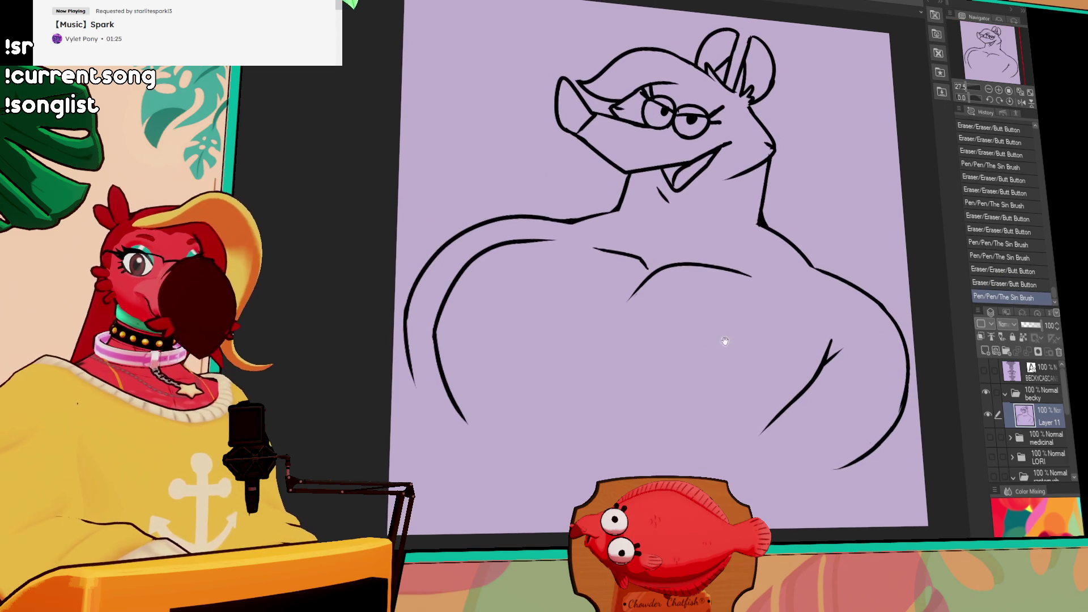
{"action": "left_click_drag", "start_coordinate": [833, 374], "coordinate": [845, 385]}
{"action": "left_click_drag", "start_coordinate": [932, 382], "coordinate": [935, 383]}
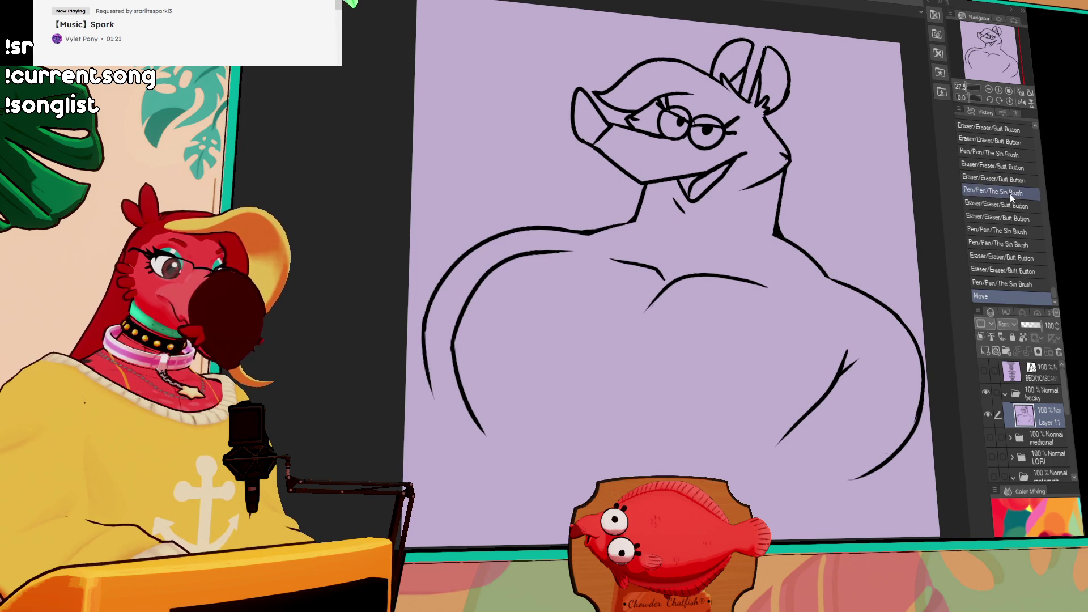
{"action": "left_click_drag", "start_coordinate": [843, 197], "coordinate": [809, 224]}
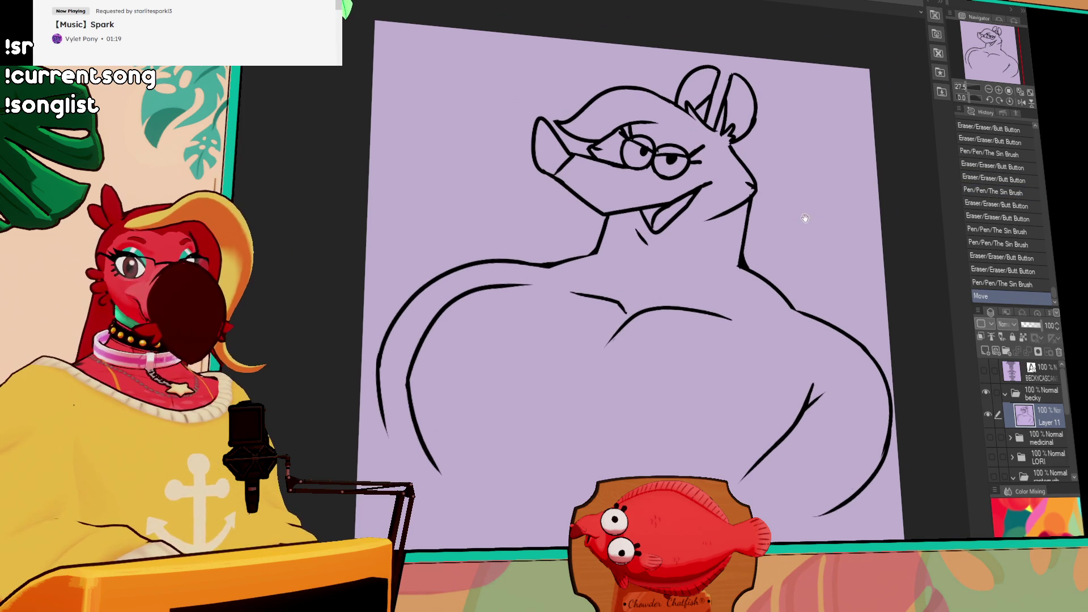
{"action": "mouse_move", "coordinate": [705, 109]}
{"action": "left_mouse_down"}
{"action": "mouse_move", "coordinate": [782, 131]}
{"action": "mouse_move", "coordinate": [818, 211]}
{"action": "left_mouse_up"}
Draw a hair curve looping down from the ear with a curl below it
{"action": "key", "text": "ctrl+z"}
{"action": "mouse_move", "coordinate": [784, 154]}
{"action": "left_mouse_down"}
{"action": "mouse_move", "coordinate": [811, 238]}
{"action": "mouse_move", "coordinate": [787, 246]}
{"action": "left_mouse_up"}
{"action": "key", "text": "ctrl+z"}
{"action": "key", "text": "ctrl+z"}
{"action": "mouse_move", "coordinate": [789, 152]}
{"action": "left_mouse_down"}
{"action": "mouse_move", "coordinate": [819, 210]}
{"action": "mouse_move", "coordinate": [849, 227]}
{"action": "mouse_move", "coordinate": [787, 233]}
{"action": "mouse_move", "coordinate": [805, 273]}
{"action": "left_mouse_up"}
{"action": "key", "text": "ctrl+z"}
{"action": "key", "text": "ctrl+z"}
{"action": "key", "text": "ctrl+z"}
{"action": "key", "text": "ctrl+z"}
{"action": "mouse_move", "coordinate": [785, 235]}
{"action": "left_mouse_down"}
{"action": "mouse_move", "coordinate": [813, 286]}
{"action": "mouse_move", "coordinate": [816, 275]}
{"action": "mouse_move", "coordinate": [796, 289]}
{"action": "left_mouse_up"}
{"action": "key", "text": "ctrl+y"}
{"action": "key", "text": "ctrl+z"}
{"action": "key", "text": "ctrl+z"}
{"action": "key", "text": "ctrl+z"}
Erase part of the hair curl and redraw the lower curl
{"action": "left_click_drag", "start_coordinate": [810, 284], "coordinate": [794, 290]}
{"action": "left_click_drag", "start_coordinate": [816, 277], "coordinate": [815, 266]}
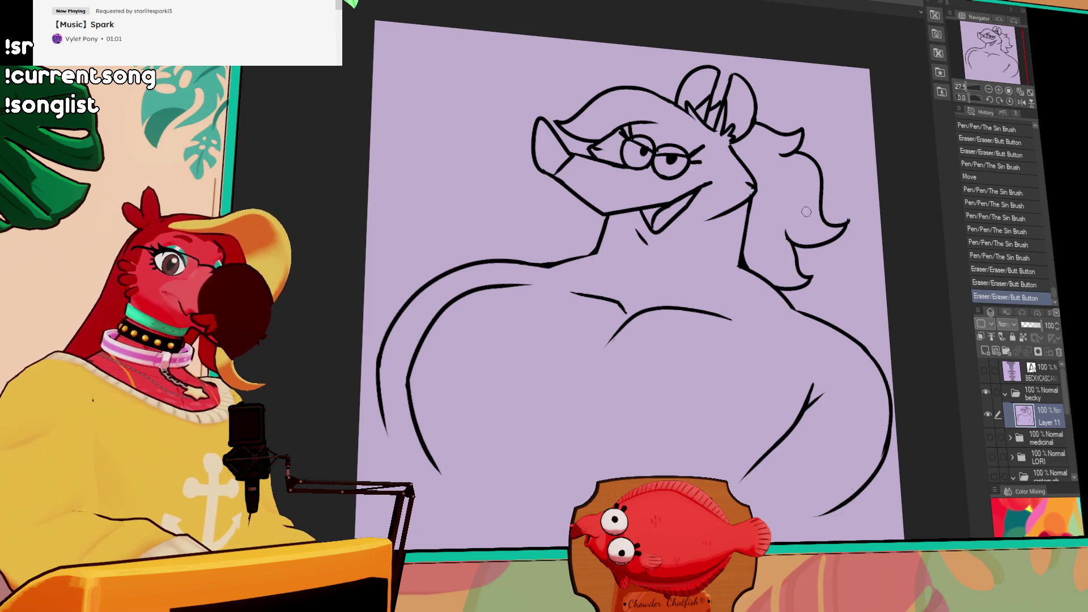
{"action": "mouse_move", "coordinate": [767, 179]}
{"action": "left_mouse_down"}
{"action": "mouse_move", "coordinate": [801, 220]}
{"action": "mouse_move", "coordinate": [772, 218]}
{"action": "mouse_move", "coordinate": [777, 233]}
{"action": "mouse_move", "coordinate": [779, 207]}
{"action": "mouse_move", "coordinate": [783, 221]}
{"action": "mouse_move", "coordinate": [811, 227]}
{"action": "mouse_move", "coordinate": [759, 242]}
{"action": "mouse_move", "coordinate": [793, 238]}
{"action": "left_mouse_up"}
{"action": "key", "text": "ctrl+z"}
{"action": "key", "text": "ctrl+z"}
{"action": "key", "text": "ctrl+z"}
{"action": "key", "text": "ctrl+z"}
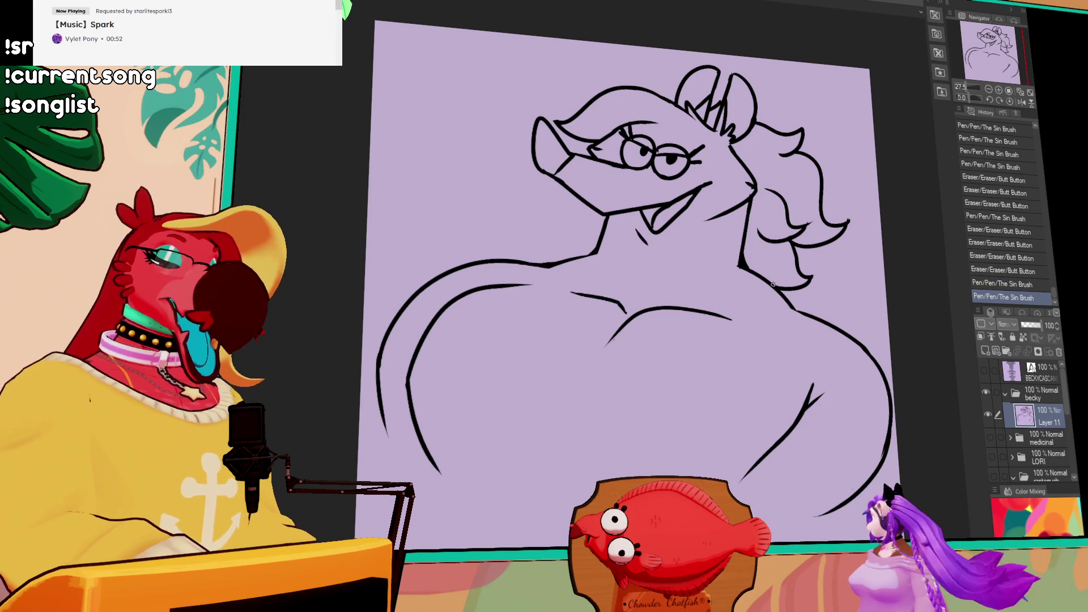
{"action": "left_click_drag", "start_coordinate": [762, 224], "coordinate": [758, 249]}
Undo and redo the newest hair-curl stroke to compare, keeping it in the end
{"action": "key", "text": "ctrl+z"}
{"action": "key", "text": "ctrl+y"}
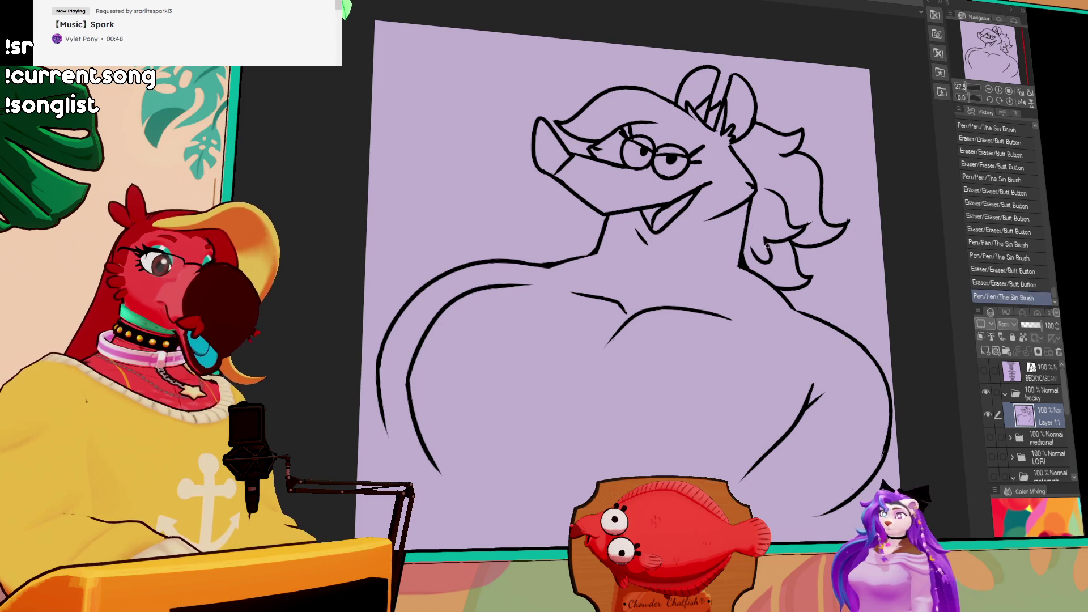
{"action": "key", "text": "ctrl+z"}
{"action": "key", "text": "ctrl+y"}
{"action": "key", "text": "ctrl+z"}
{"action": "key", "text": "ctrl+y"}
{"action": "key", "text": "ctrl+z"}
{"action": "key", "text": "ctrl+y"}
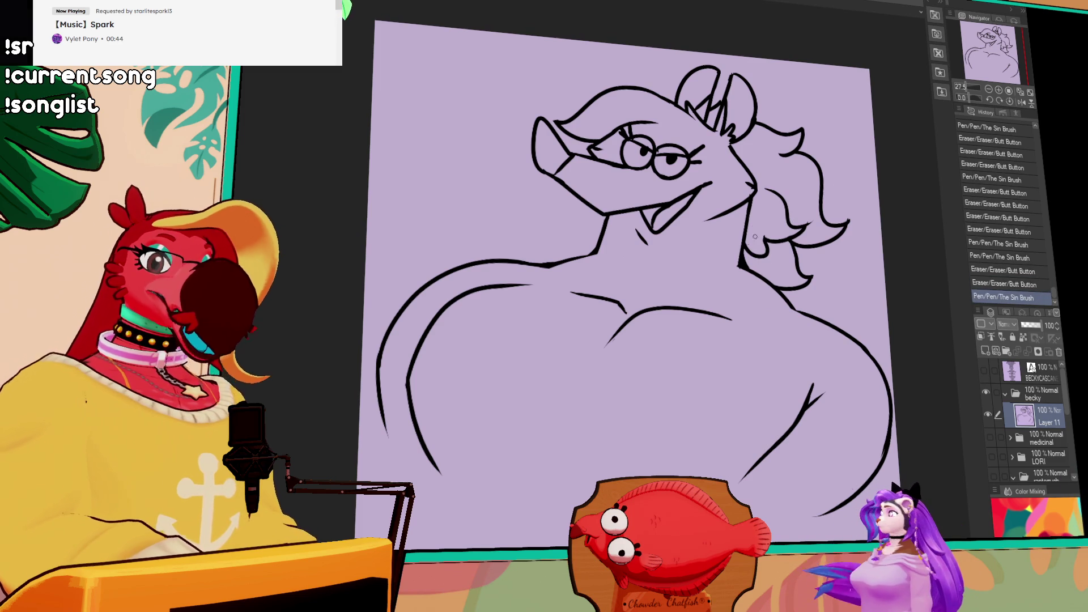
Erase the old lower-left body lines and redraw the bottom curve up to the right side
{"action": "scroll", "coordinate": [763, 238], "scroll_direction": "up", "scroll_amount": 2}
{"action": "mouse_move", "coordinate": [827, 326]}
{"action": "left_mouse_down"}
{"action": "mouse_move", "coordinate": [856, 322]}
{"action": "mouse_move", "coordinate": [841, 321]}
{"action": "mouse_move", "coordinate": [846, 314]}
{"action": "left_mouse_up"}
{"action": "left_click_drag", "start_coordinate": [457, 383], "coordinate": [437, 388]}
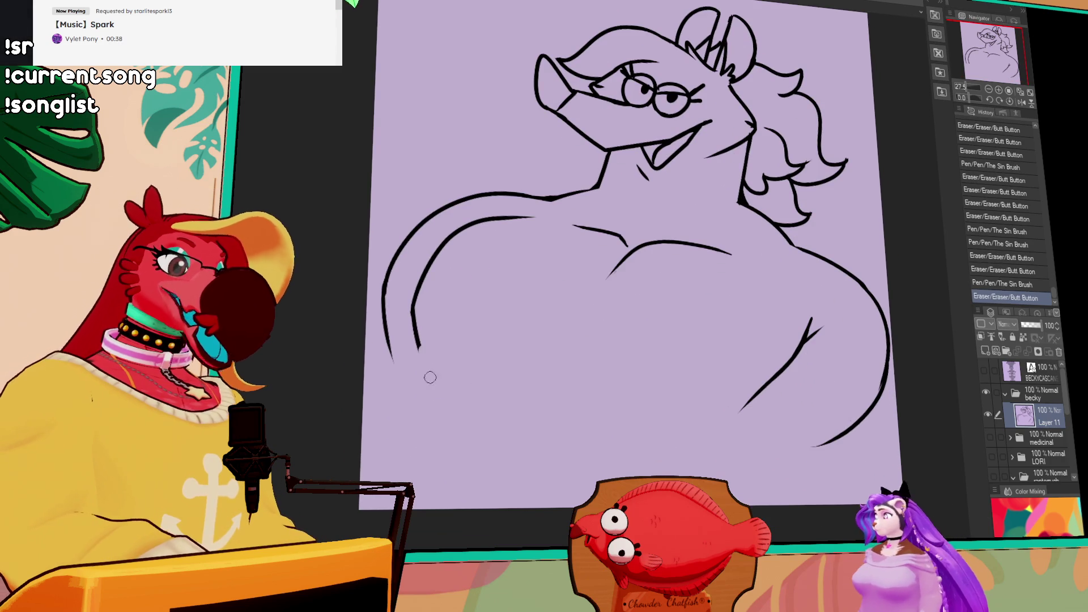
{"action": "left_click_drag", "start_coordinate": [422, 332], "coordinate": [417, 361]}
{"action": "mouse_move", "coordinate": [415, 300]}
{"action": "left_mouse_down"}
{"action": "mouse_move", "coordinate": [384, 371]}
{"action": "mouse_move", "coordinate": [404, 417]}
{"action": "mouse_move", "coordinate": [434, 436]}
{"action": "left_mouse_up"}
{"action": "key", "text": "ctrl+z"}
{"action": "left_click_drag", "start_coordinate": [417, 428], "coordinate": [512, 453]}
{"action": "key", "text": "ctrl+z"}
{"action": "mouse_move", "coordinate": [416, 429]}
{"action": "left_mouse_down"}
{"action": "mouse_move", "coordinate": [667, 464]}
{"action": "mouse_move", "coordinate": [727, 436]}
{"action": "left_mouse_up"}
{"action": "key", "text": "ctrl+z"}
{"action": "mouse_move", "coordinate": [668, 465]}
{"action": "left_mouse_down"}
{"action": "mouse_move", "coordinate": [741, 410]}
{"action": "mouse_move", "coordinate": [778, 360]}
{"action": "mouse_move", "coordinate": [742, 416]}
{"action": "mouse_move", "coordinate": [751, 407]}
{"action": "left_mouse_up"}
{"action": "left_click_drag", "start_coordinate": [777, 374], "coordinate": [739, 424]}
Draw a line across the chest reaching the body's right side
{"action": "mouse_move", "coordinate": [417, 303]}
{"action": "left_mouse_down"}
{"action": "mouse_move", "coordinate": [414, 326]}
{"action": "mouse_move", "coordinate": [532, 357]}
{"action": "left_mouse_up"}
{"action": "key", "text": "ctrl+z"}
{"action": "mouse_move", "coordinate": [419, 299]}
{"action": "left_mouse_down"}
{"action": "mouse_move", "coordinate": [617, 375]}
{"action": "mouse_move", "coordinate": [458, 316]}
{"action": "mouse_move", "coordinate": [674, 354]}
{"action": "mouse_move", "coordinate": [794, 347]}
{"action": "left_mouse_up"}
{"action": "key", "text": "ctrl+z"}
{"action": "key", "text": "ctrl+z"}
{"action": "mouse_move", "coordinate": [623, 344]}
{"action": "left_mouse_down"}
{"action": "mouse_move", "coordinate": [797, 345]}
{"action": "mouse_move", "coordinate": [719, 350]}
{"action": "mouse_move", "coordinate": [790, 354]}
{"action": "left_mouse_up"}
{"action": "key", "text": "ctrl+z"}
{"action": "key", "text": "ctrl+z"}
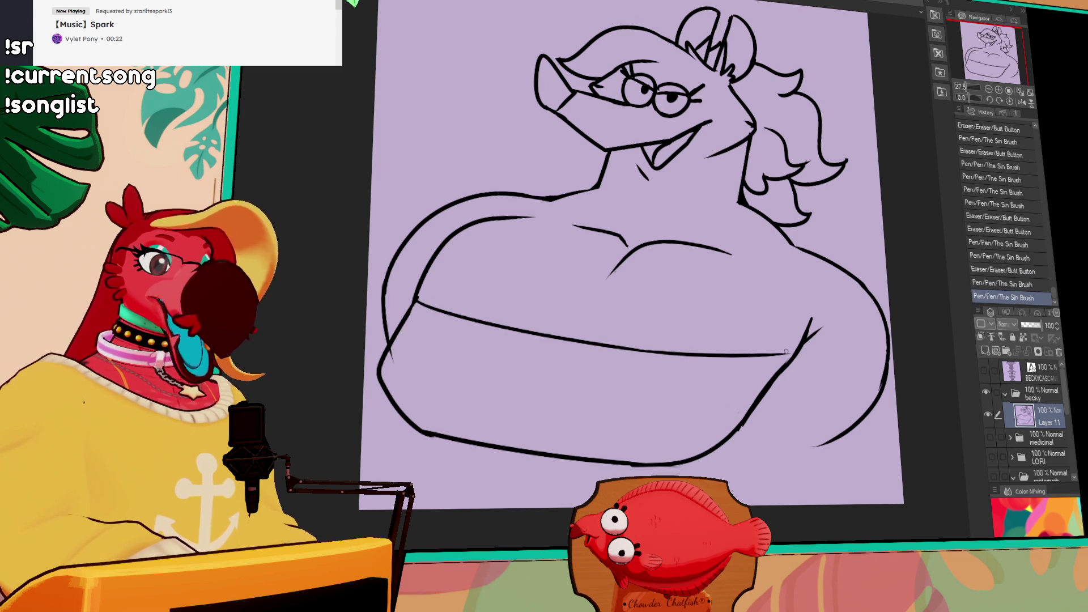
Extend the curved cleavage line from the chest dip down to the lower chest line
{"action": "left_click_drag", "start_coordinate": [733, 254], "coordinate": [757, 270]}
{"action": "mouse_move", "coordinate": [622, 288]}
{"action": "left_mouse_down"}
{"action": "mouse_move", "coordinate": [638, 306]}
{"action": "mouse_move", "coordinate": [626, 333]}
{"action": "left_mouse_up"}
{"action": "key", "text": "ctrl+z"}
{"action": "key", "text": "ctrl+z"}
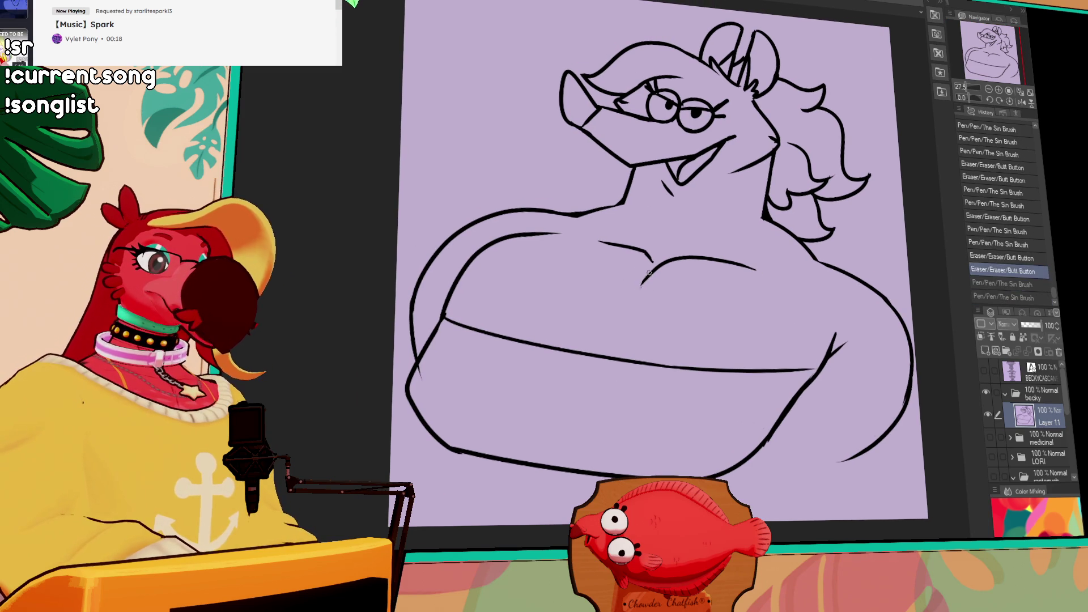
{"action": "left_click_drag", "start_coordinate": [646, 278], "coordinate": [615, 354]}
{"action": "key", "text": "ctrl+z"}
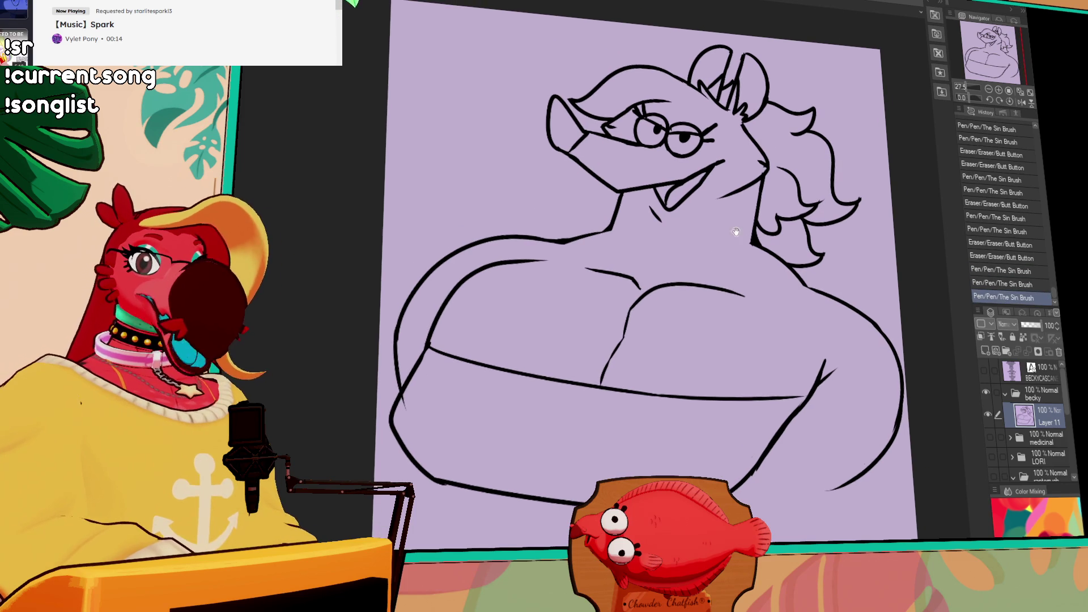
{"action": "left_click_drag", "start_coordinate": [623, 334], "coordinate": [607, 369]}
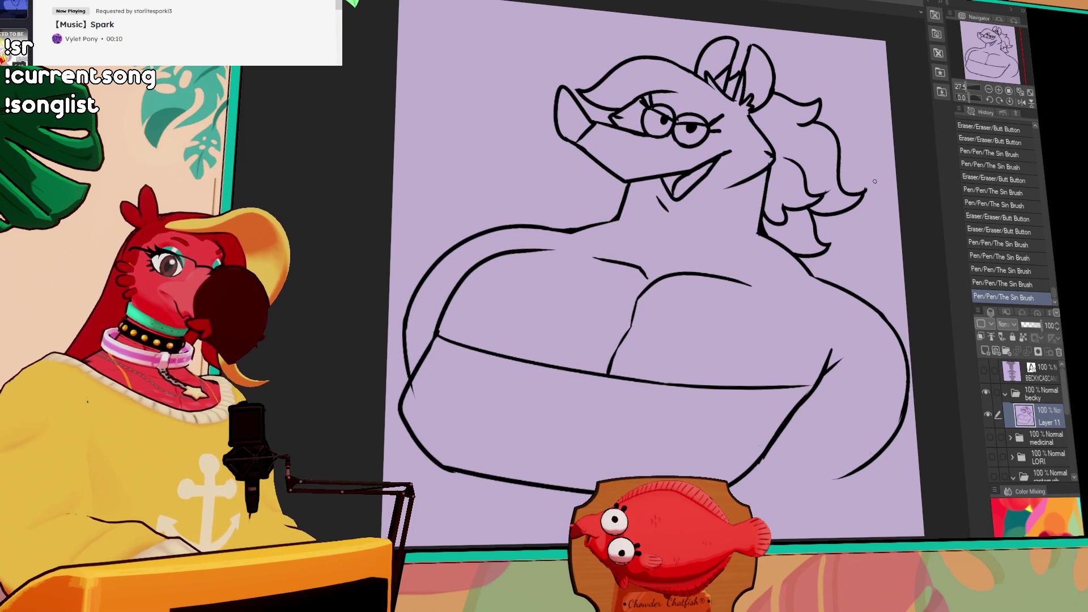
{"action": "scroll", "coordinate": [862, 159], "scroll_direction": "down", "scroll_amount": 2}
{"action": "left_click", "coordinate": [870, 379]}
{"action": "key", "text": "ctrl+d"}
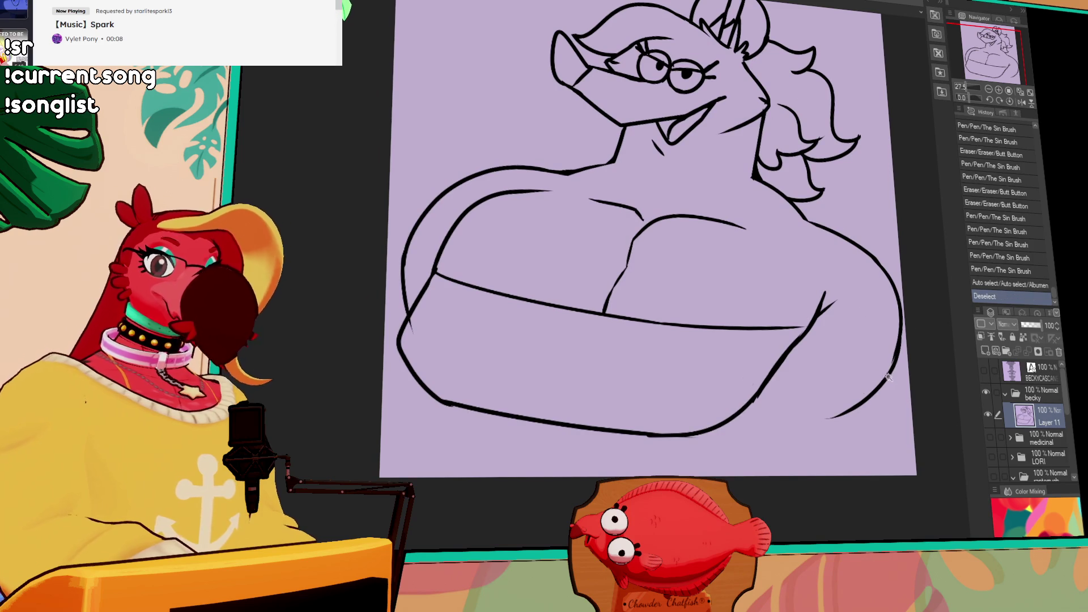
Erase stray marks at the lower right and redraw the lower-right body curve more steeply
{"action": "mouse_move", "coordinate": [870, 379]}
{"action": "left_mouse_down"}
{"action": "mouse_move", "coordinate": [806, 400]}
{"action": "mouse_move", "coordinate": [774, 439]}
{"action": "mouse_move", "coordinate": [784, 403]}
{"action": "left_mouse_up"}
{"action": "left_click_drag", "start_coordinate": [808, 342], "coordinate": [774, 295]}
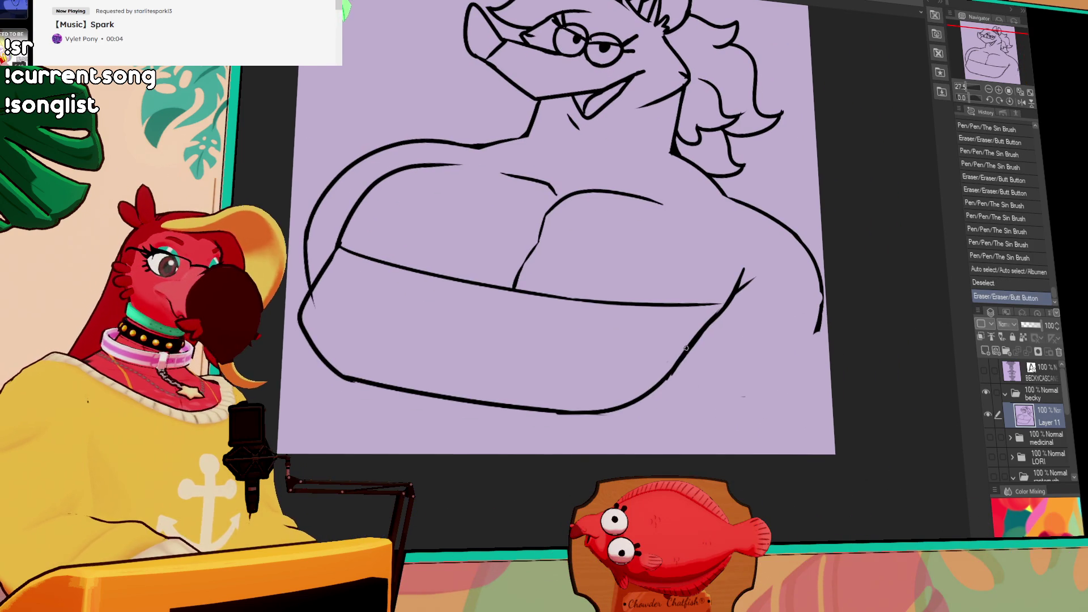
{"action": "left_click_drag", "start_coordinate": [673, 368], "coordinate": [721, 451]}
{"action": "key", "text": "ctrl+z"}
{"action": "left_click_drag", "start_coordinate": [670, 372], "coordinate": [689, 453]}
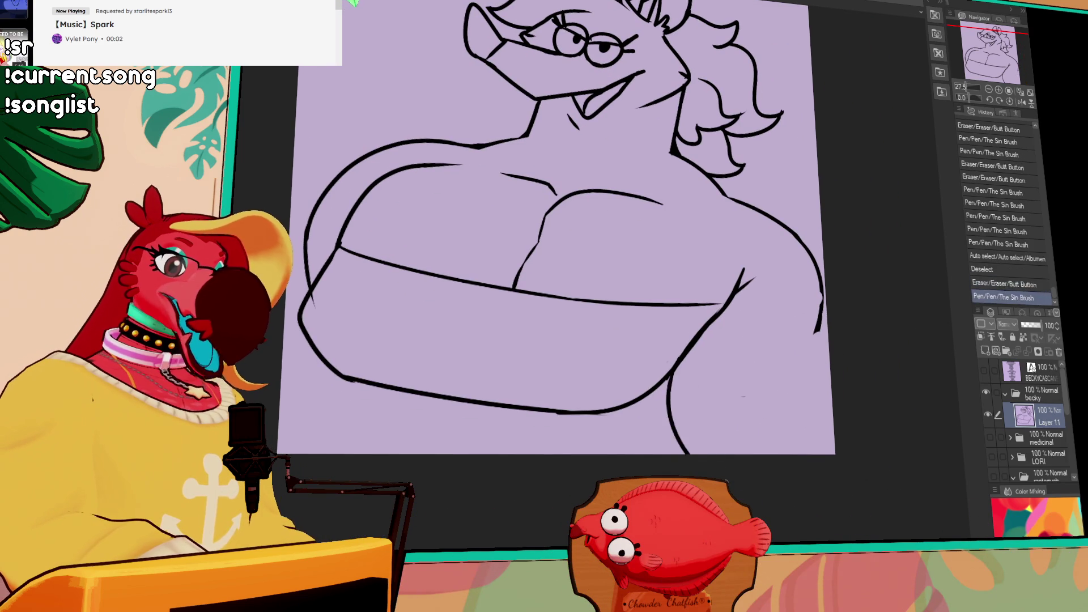
Erase parts of the right shoulder outline and tidy small line bits along the left edge
{"action": "mouse_move", "coordinate": [815, 307]}
{"action": "left_mouse_down"}
{"action": "mouse_move", "coordinate": [820, 283]}
{"action": "mouse_move", "coordinate": [824, 298]}
{"action": "left_mouse_up"}
{"action": "mouse_move", "coordinate": [814, 249]}
{"action": "left_mouse_down"}
{"action": "mouse_move", "coordinate": [819, 262]}
{"action": "mouse_move", "coordinate": [727, 195]}
{"action": "left_mouse_up"}
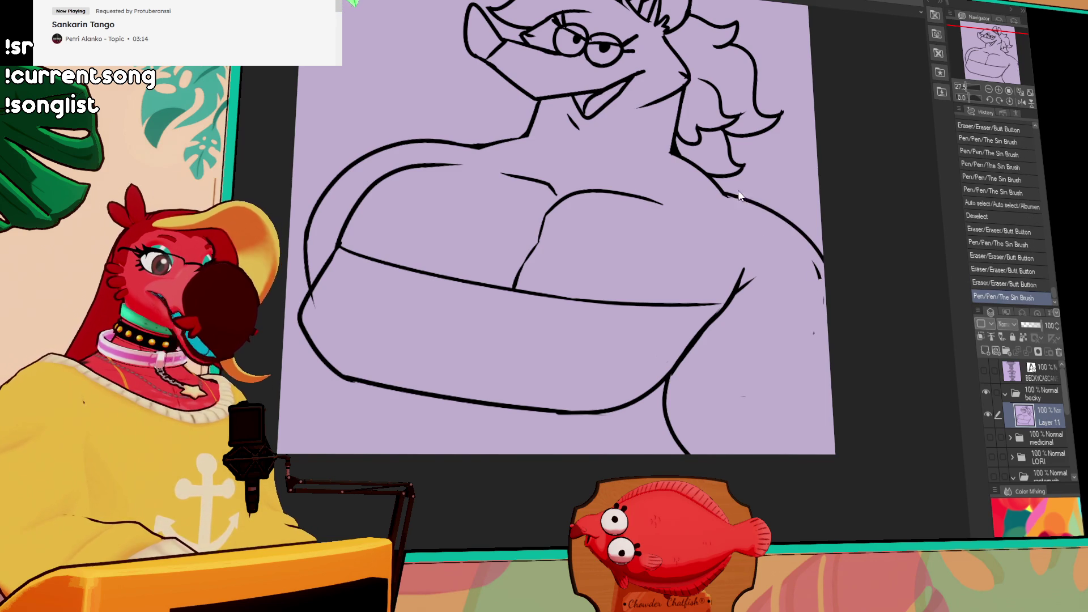
{"action": "left_click_drag", "start_coordinate": [819, 295], "coordinate": [822, 286]}
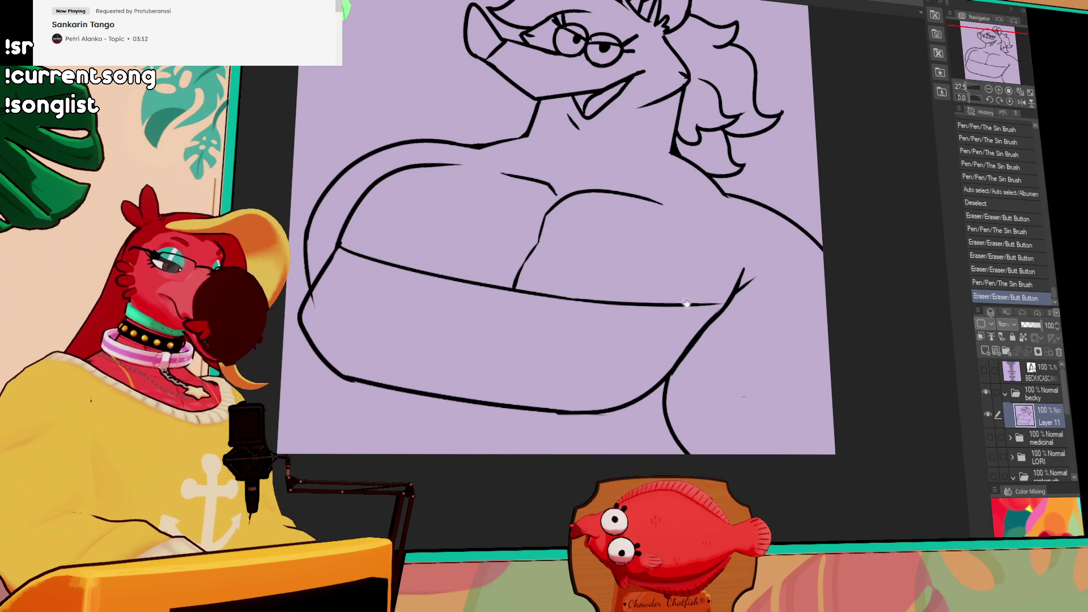
{"action": "left_click_drag", "start_coordinate": [694, 433], "coordinate": [682, 443]}
{"action": "mouse_move", "coordinate": [324, 348]}
{"action": "left_mouse_down"}
{"action": "mouse_move", "coordinate": [334, 447]}
{"action": "mouse_move", "coordinate": [379, 498]}
{"action": "mouse_move", "coordinate": [371, 532]}
{"action": "left_mouse_up"}
{"action": "key", "text": "ctrl+z"}
{"action": "key", "text": "ctrl+z"}
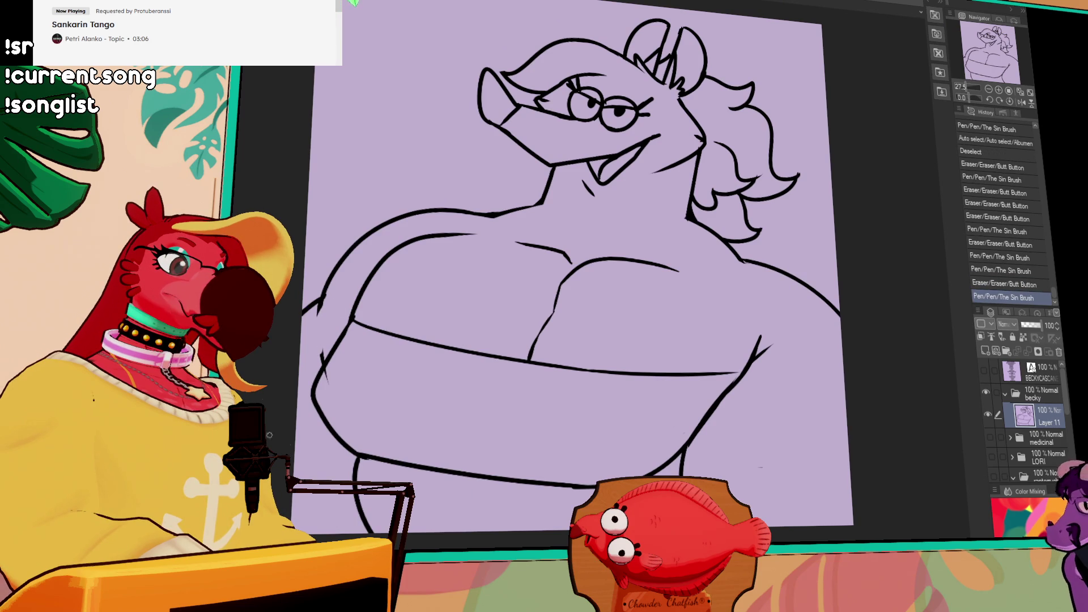
{"action": "left_click_drag", "start_coordinate": [397, 357], "coordinate": [411, 353]}
{"action": "mouse_move", "coordinate": [316, 357]}
{"action": "left_mouse_down"}
{"action": "mouse_move", "coordinate": [320, 389]}
{"action": "mouse_move", "coordinate": [352, 345]}
{"action": "mouse_move", "coordinate": [346, 359]}
{"action": "left_mouse_up"}
{"action": "left_click_drag", "start_coordinate": [346, 267], "coordinate": [352, 277]}
Remove the short line tail near the chest and draw a small tuft at the chest centre
{"action": "scroll", "coordinate": [652, 215], "scroll_direction": "up", "scroll_amount": 1}
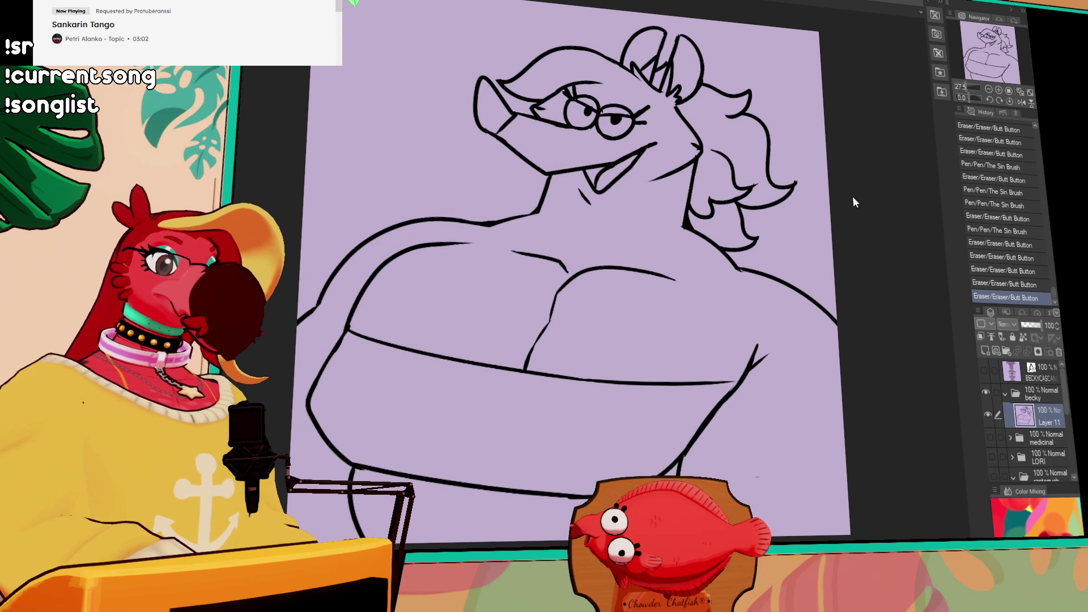
{"action": "left_click_drag", "start_coordinate": [562, 271], "coordinate": [561, 259]}
{"action": "left_click_drag", "start_coordinate": [562, 261], "coordinate": [538, 293]}
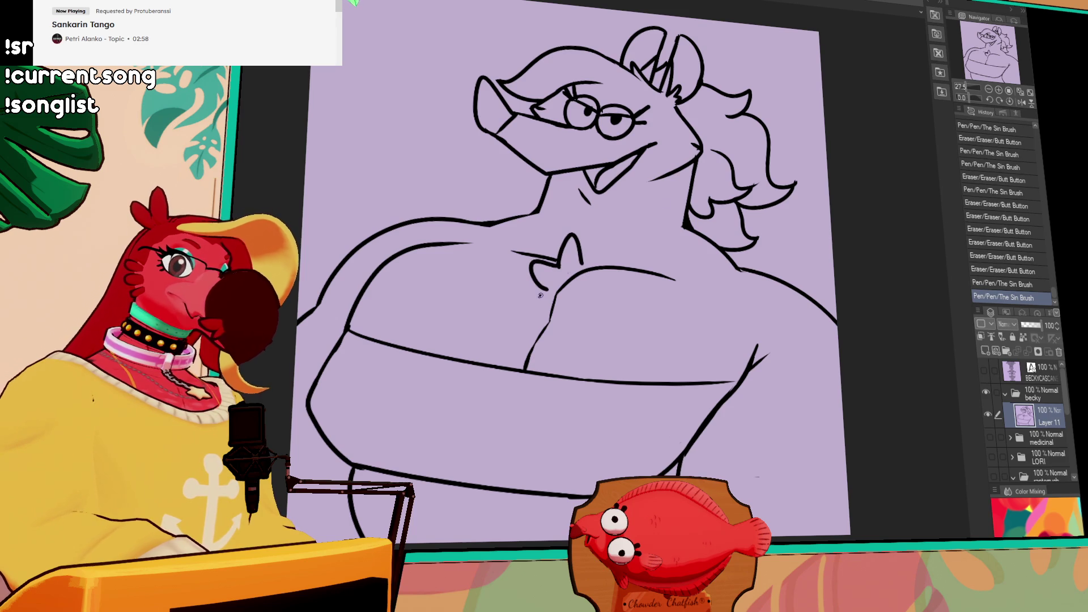
{"action": "scroll", "coordinate": [860, 248], "scroll_direction": "up", "scroll_amount": 2}
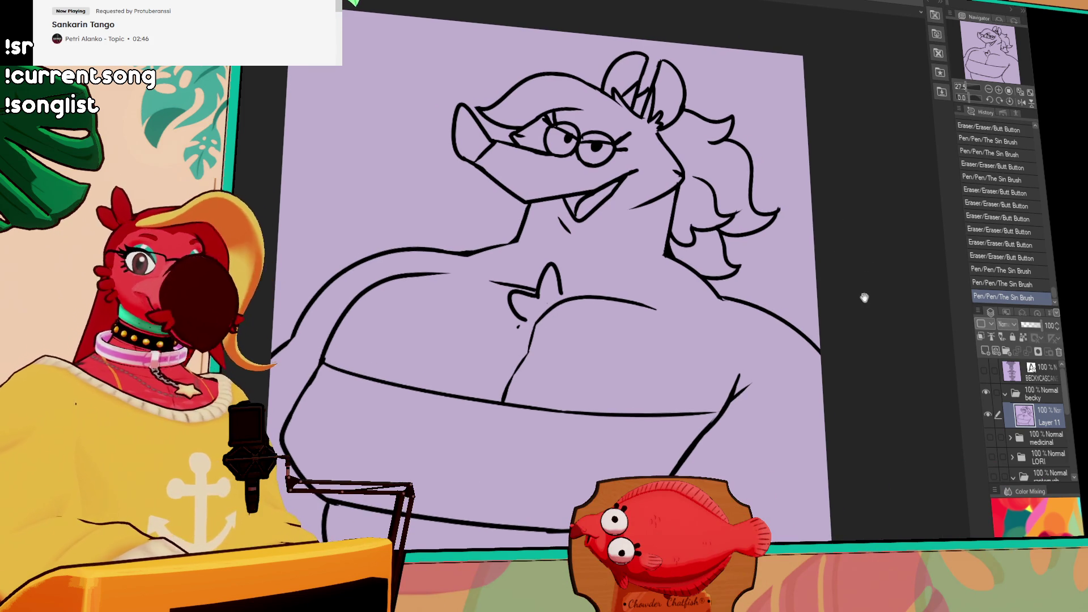
{"action": "scroll", "coordinate": [772, 287], "scroll_direction": "down", "scroll_amount": 3}
{"action": "key", "text": "w"}
{"action": "left_click", "coordinate": [453, 442]}
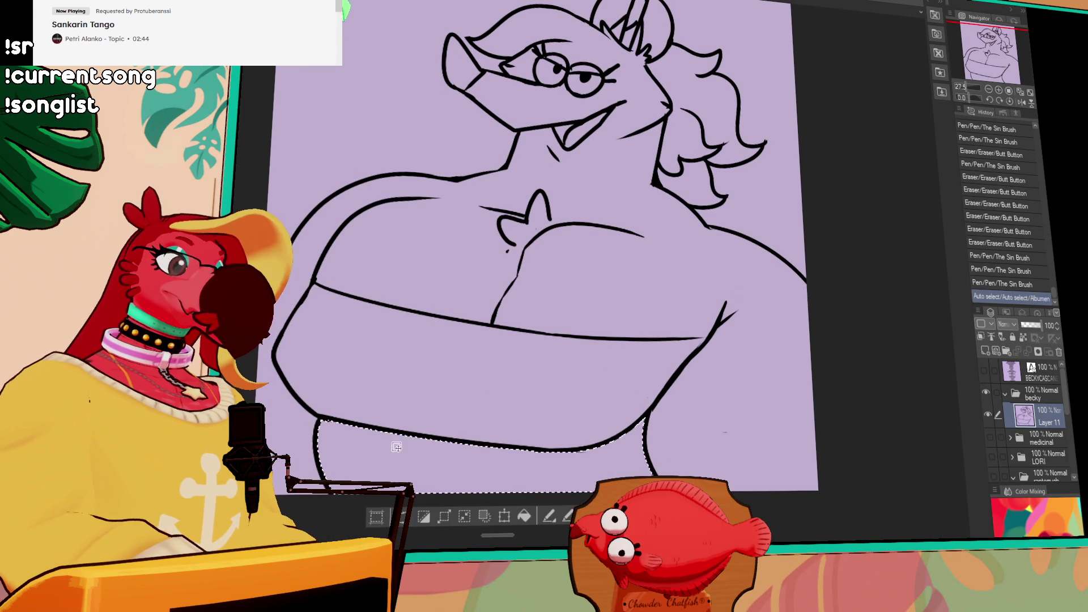
Deselect, thin the thick ink along the band line, and draw a short tongue line inside the mouth
{"action": "key", "text": "ctrl+d"}
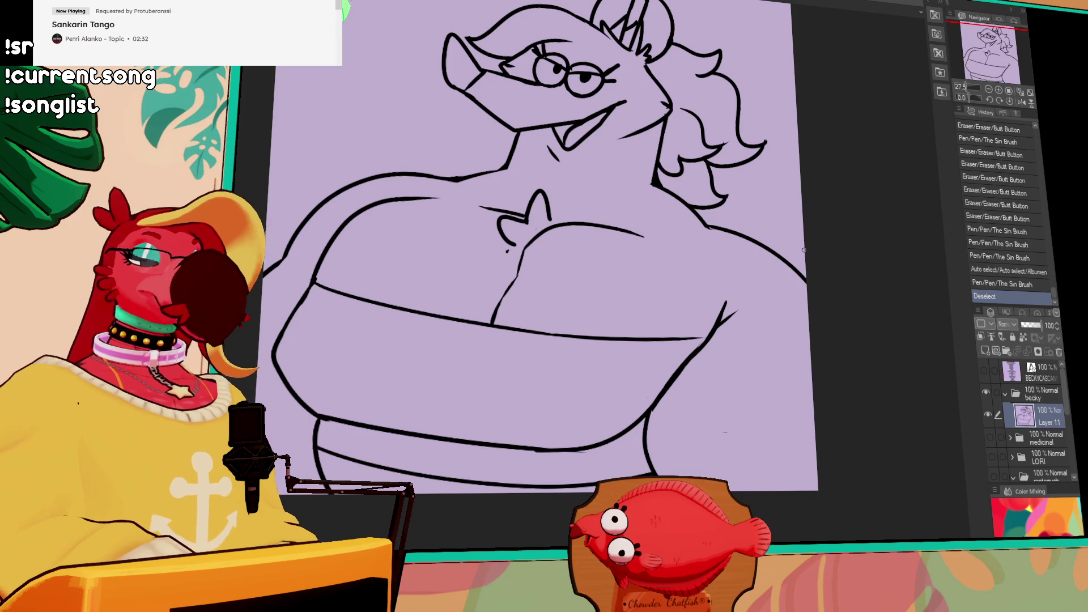
{"action": "mouse_move", "coordinate": [729, 345]}
{"action": "left_mouse_down"}
{"action": "mouse_move", "coordinate": [698, 342]}
{"action": "mouse_move", "coordinate": [687, 355]}
{"action": "mouse_move", "coordinate": [694, 345]}
{"action": "left_mouse_up"}
{"action": "key", "text": "ctrl+z"}
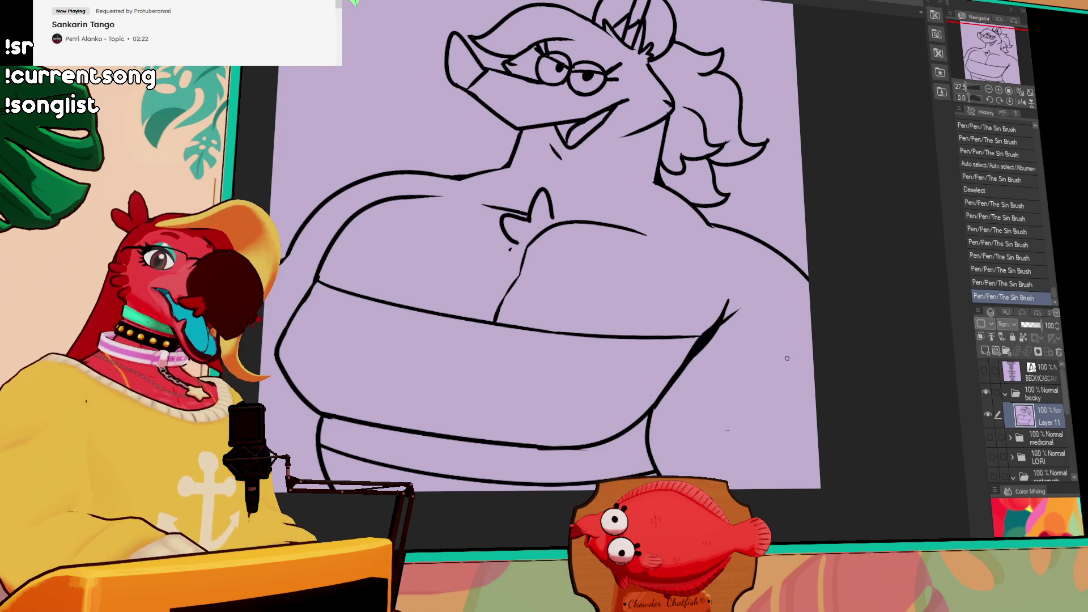
{"action": "left_click_drag", "start_coordinate": [839, 354], "coordinate": [841, 346]}
{"action": "mouse_move", "coordinate": [728, 311]}
{"action": "left_mouse_down"}
{"action": "mouse_move", "coordinate": [691, 362]}
{"action": "mouse_move", "coordinate": [702, 348]}
{"action": "left_mouse_up"}
{"action": "key", "text": "ctrl+z"}
{"action": "key", "text": "ctrl+z"}
{"action": "left_click_drag", "start_coordinate": [812, 362], "coordinate": [818, 396]}
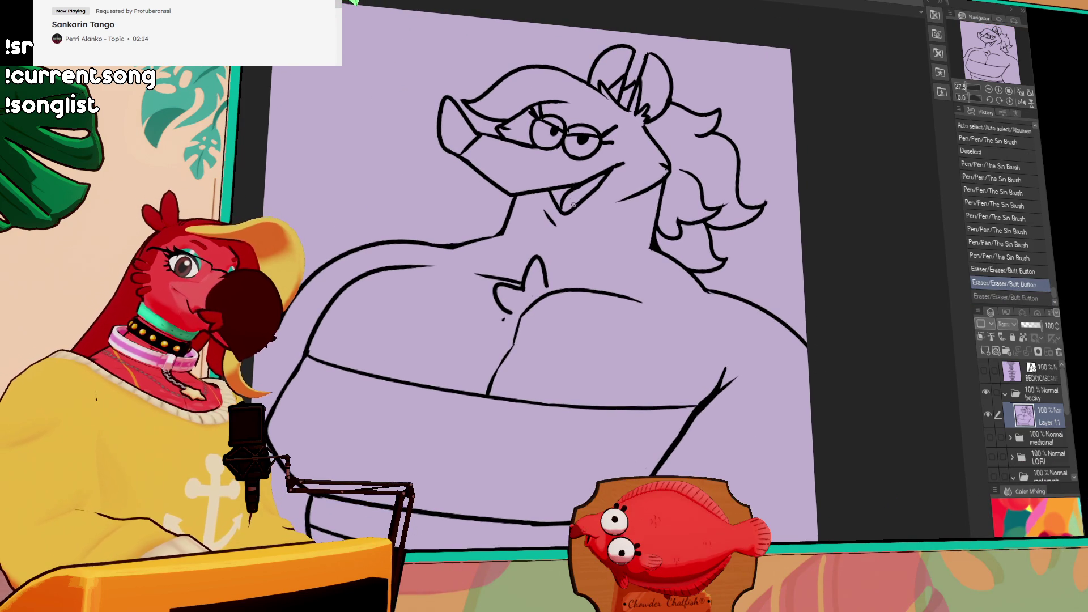
{"action": "left_click_drag", "start_coordinate": [575, 201], "coordinate": [586, 191]}
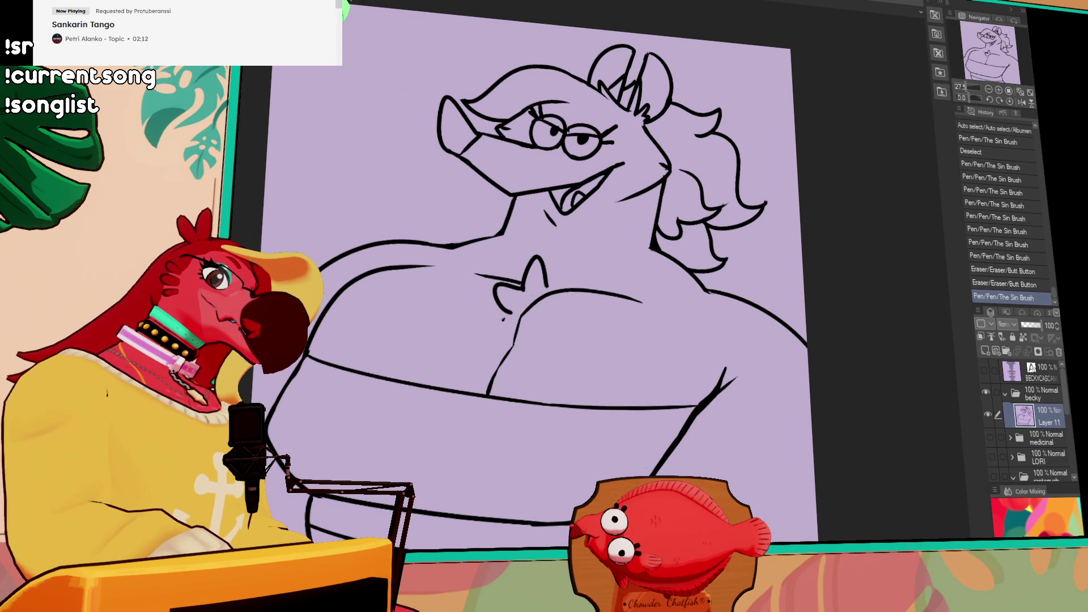
Add a layer below the line art, set the line art as reference, and fill the tongue pink and body orange
{"action": "left_click", "coordinate": [984, 351]}
{"action": "left_click_drag", "start_coordinate": [1048, 445], "coordinate": [1049, 412]}
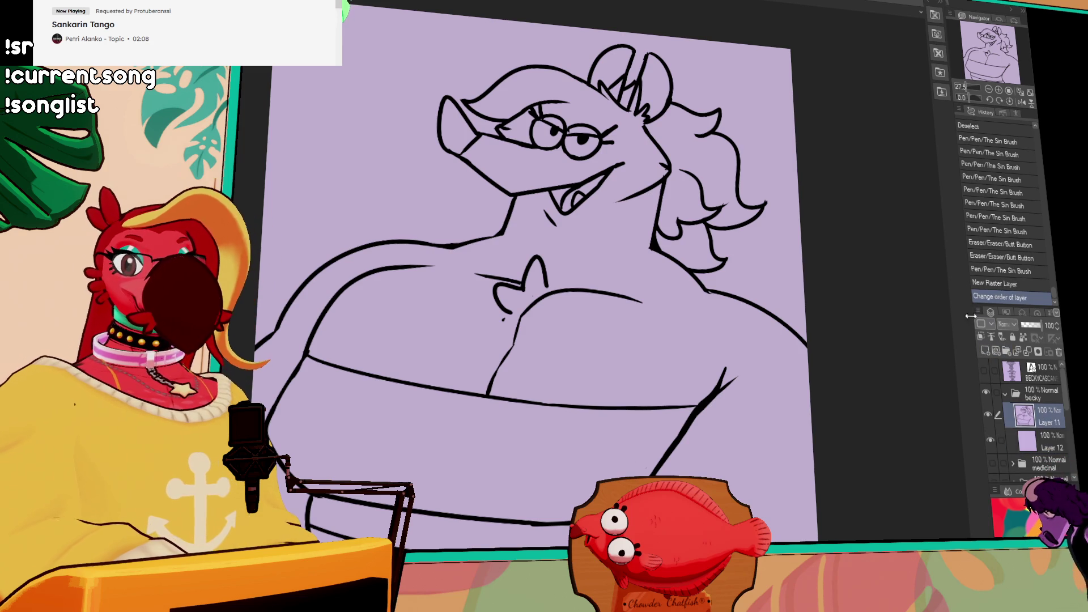
{"action": "left_click", "coordinate": [990, 336]}
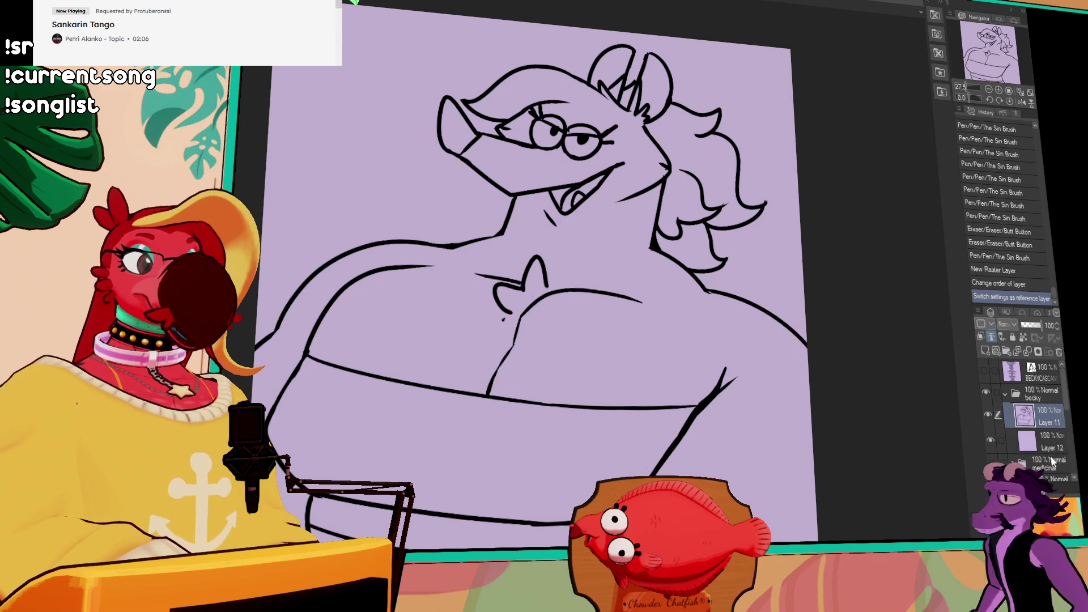
{"action": "left_click", "coordinate": [1048, 442]}
{"action": "left_click", "coordinate": [572, 195]}
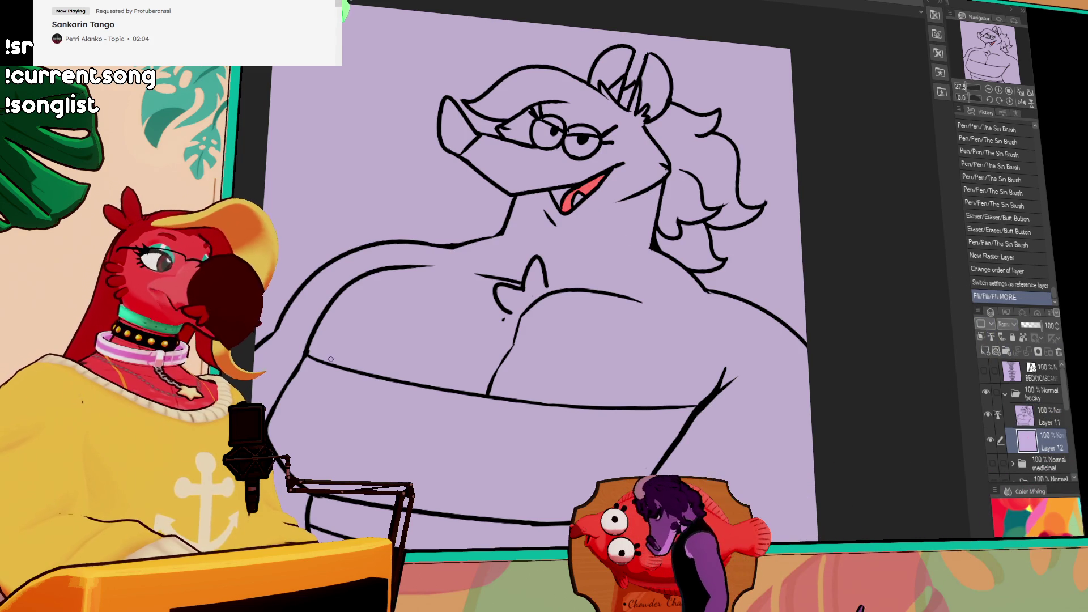
{"action": "left_click", "coordinate": [537, 190]}
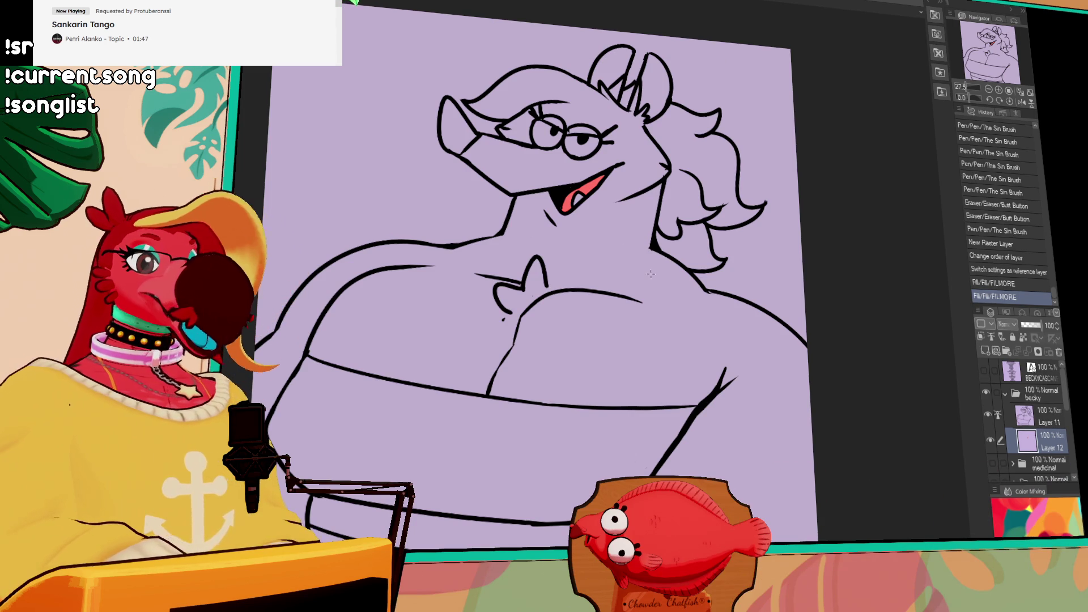
{"action": "left_click", "coordinate": [762, 359]}
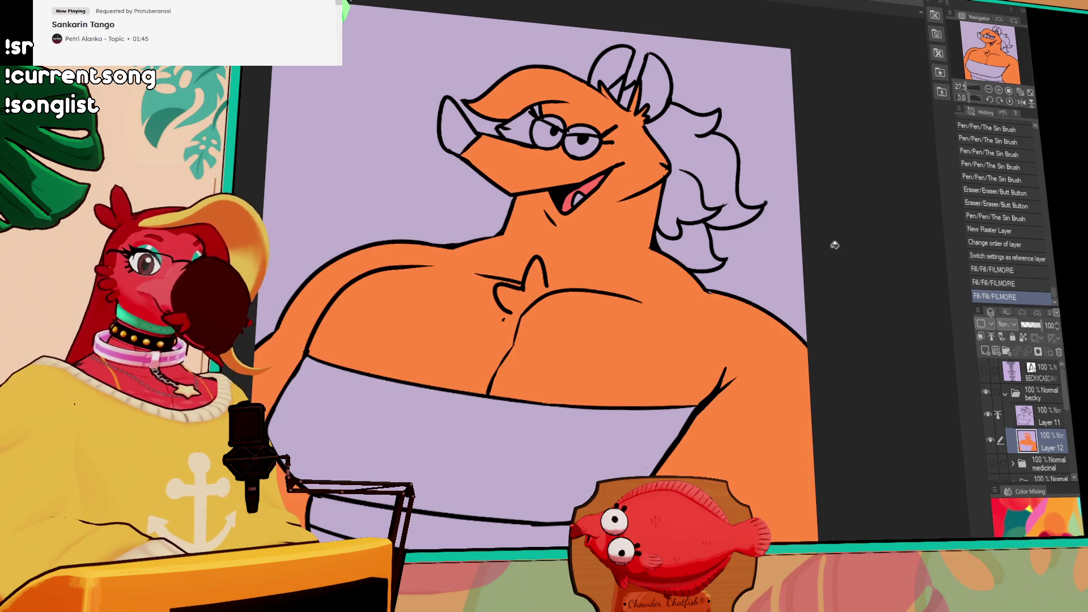
{"action": "scroll", "coordinate": [816, 301], "scroll_direction": "up", "scroll_amount": 3}
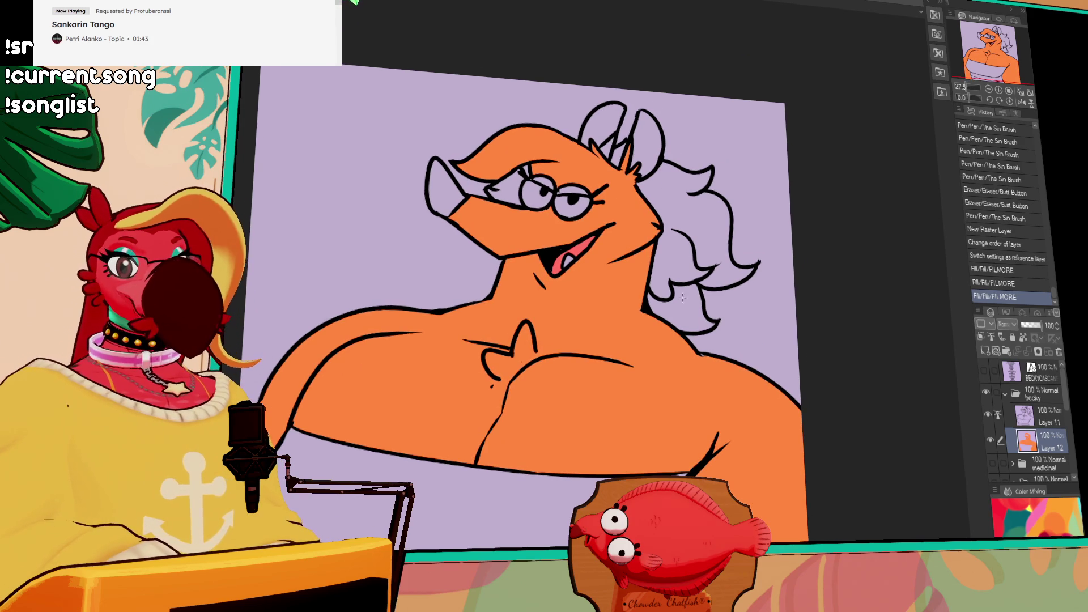
{"action": "left_click_drag", "start_coordinate": [663, 401], "coordinate": [723, 438]}
{"action": "left_click", "coordinate": [575, 225]}
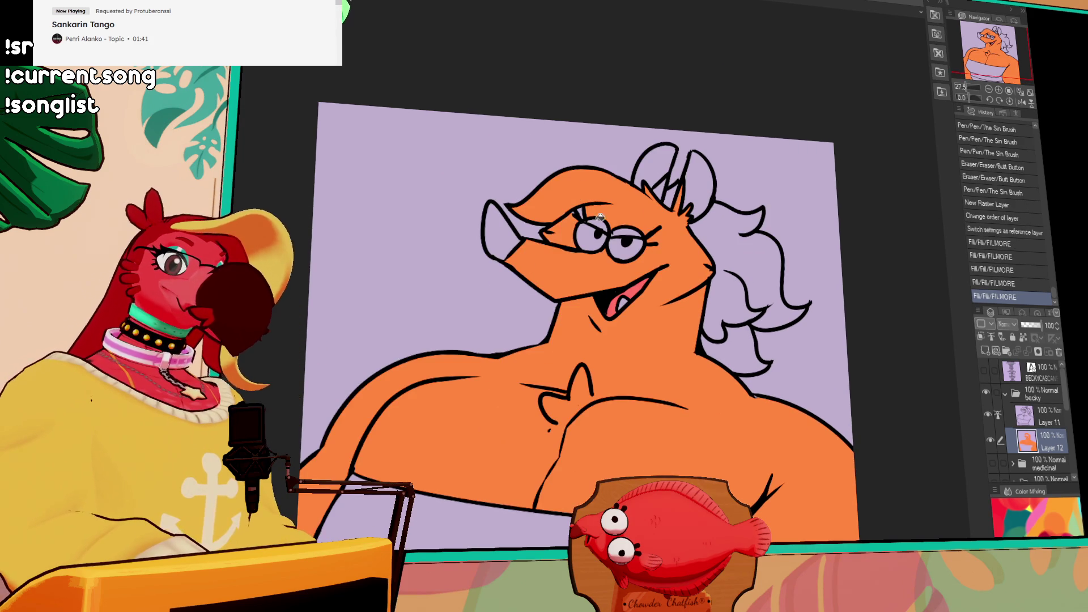
{"action": "left_click_drag", "start_coordinate": [575, 224], "coordinate": [578, 231]}
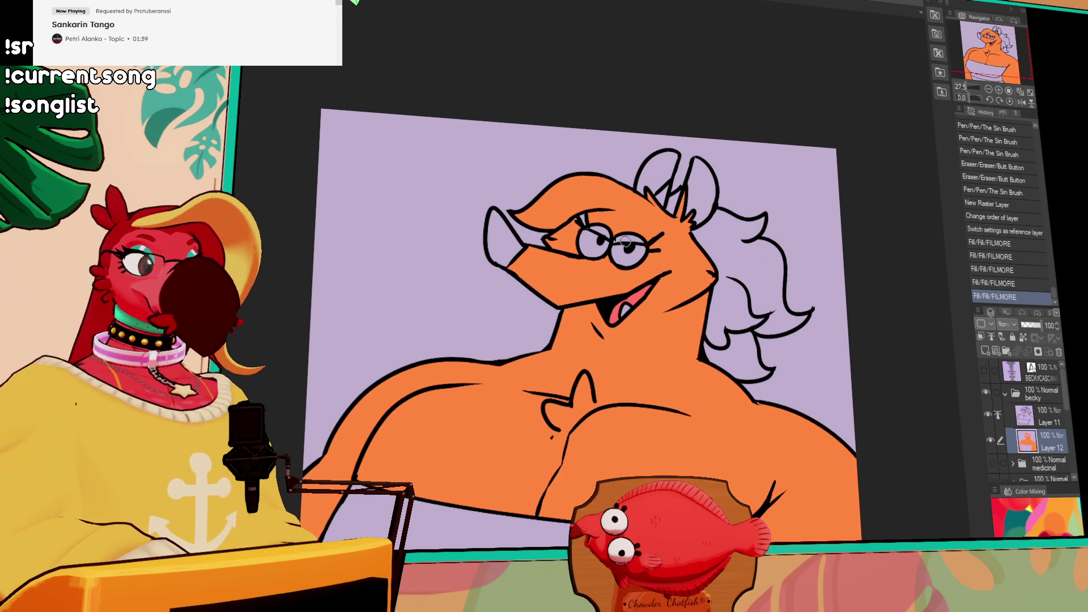
{"action": "left_click_drag", "start_coordinate": [592, 212], "coordinate": [596, 216]}
{"action": "scroll", "coordinate": [798, 274], "scroll_direction": "down", "scroll_amount": 2}
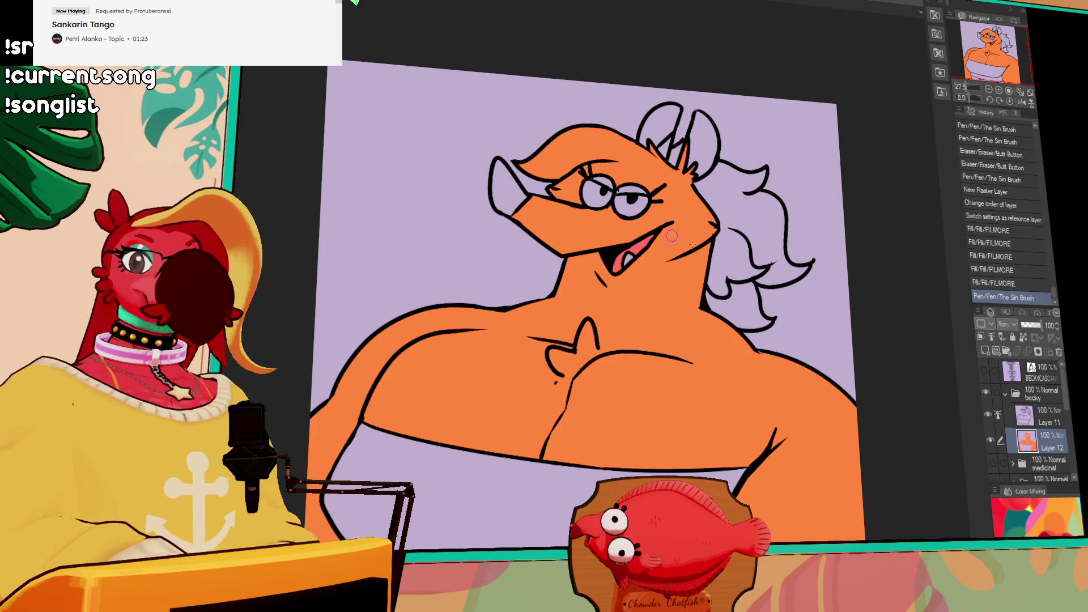
{"action": "left_click", "coordinate": [510, 187]}
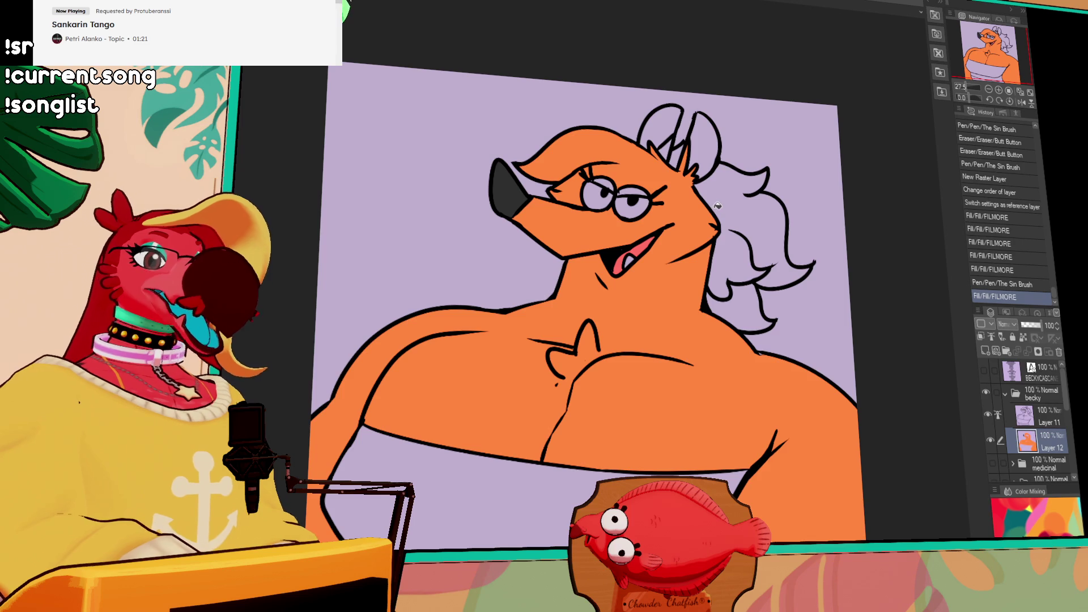
{"action": "scroll", "coordinate": [717, 207], "scroll_direction": "up", "scroll_amount": 2}
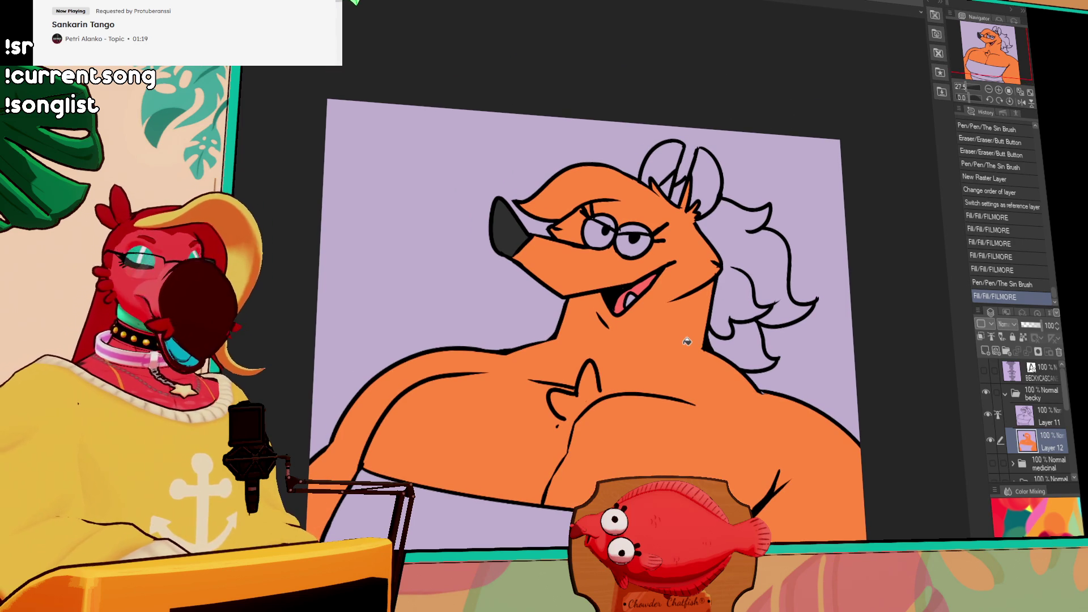
{"action": "left_click_drag", "start_coordinate": [686, 298], "coordinate": [725, 282]}
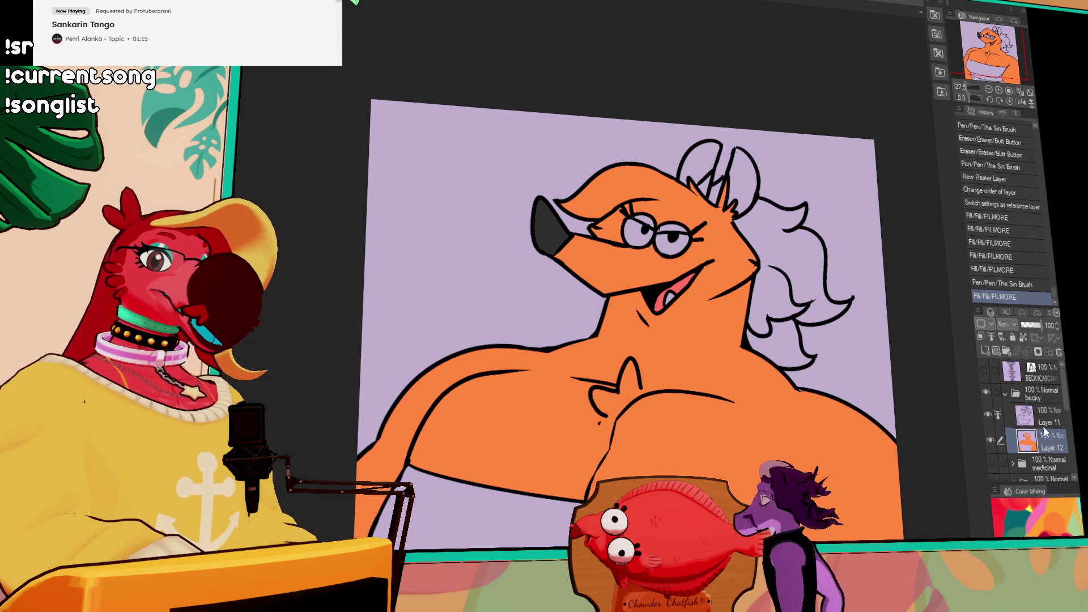
{"action": "key", "text": "alt+bracketright"}
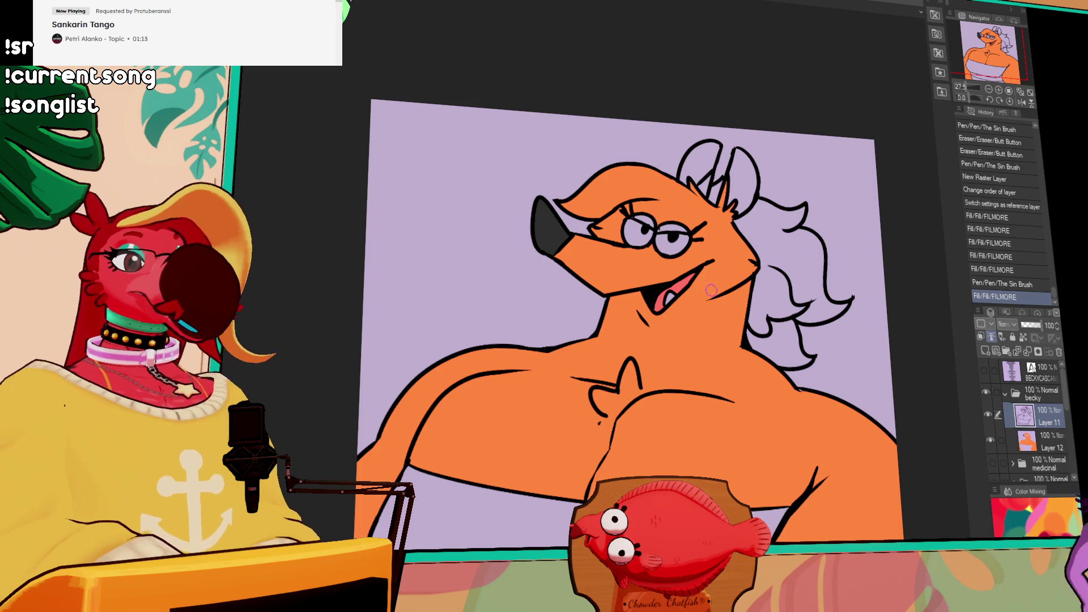
{"action": "left_click_drag", "start_coordinate": [676, 324], "coordinate": [654, 319]}
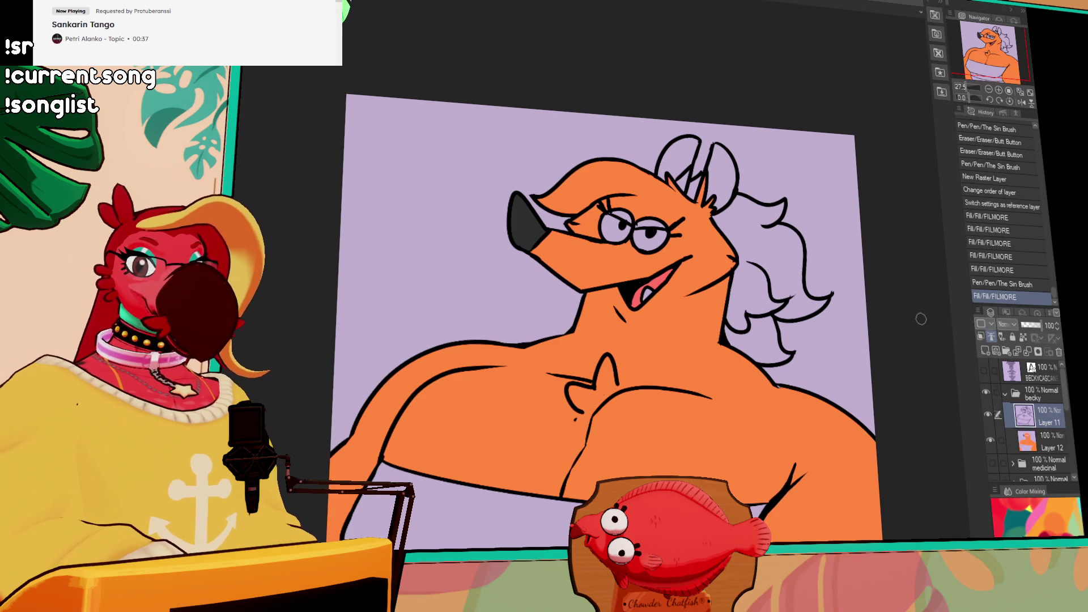
{"action": "left_click_drag", "start_coordinate": [1046, 308], "coordinate": [835, 278]}
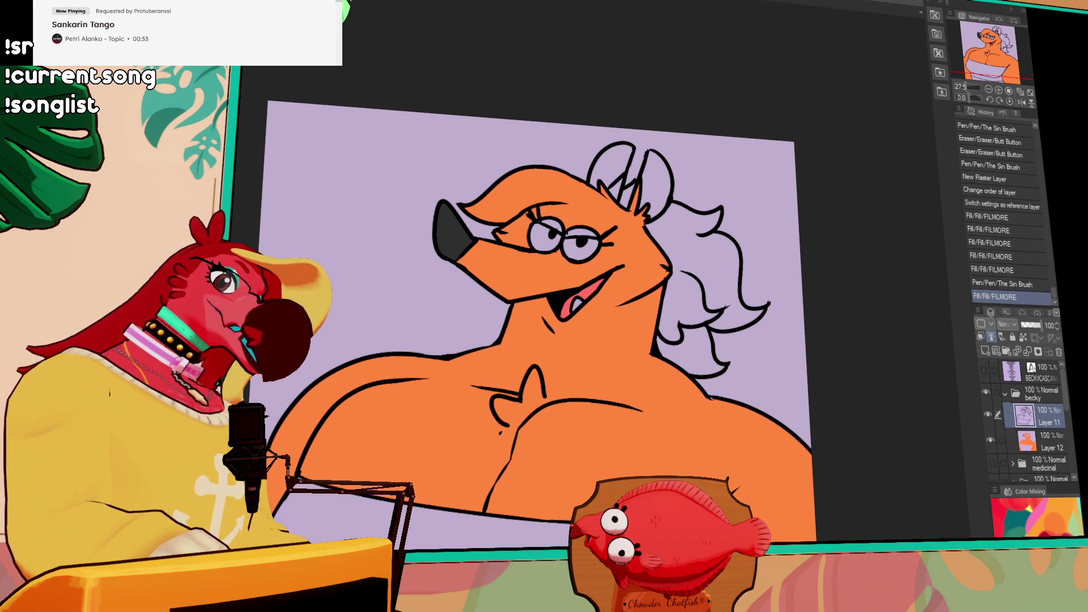
{"action": "left_click_drag", "start_coordinate": [739, 293], "coordinate": [775, 270]}
{"action": "left_click_drag", "start_coordinate": [649, 297], "coordinate": [617, 394]}
Paint cream highlight streaks down the neck and along the chest on Layer 12
{"action": "key", "text": "ctrl+z"}
{"action": "left_click", "coordinate": [1026, 441]}
{"action": "key", "text": "ctrl+z"}
{"action": "mouse_move", "coordinate": [669, 274]}
{"action": "left_mouse_down"}
{"action": "mouse_move", "coordinate": [632, 393]}
{"action": "mouse_move", "coordinate": [747, 465]}
{"action": "left_mouse_up"}
{"action": "key", "text": "ctrl+z"}
{"action": "key", "text": "ctrl+z"}
{"action": "left_click_drag", "start_coordinate": [628, 378], "coordinate": [751, 467]}
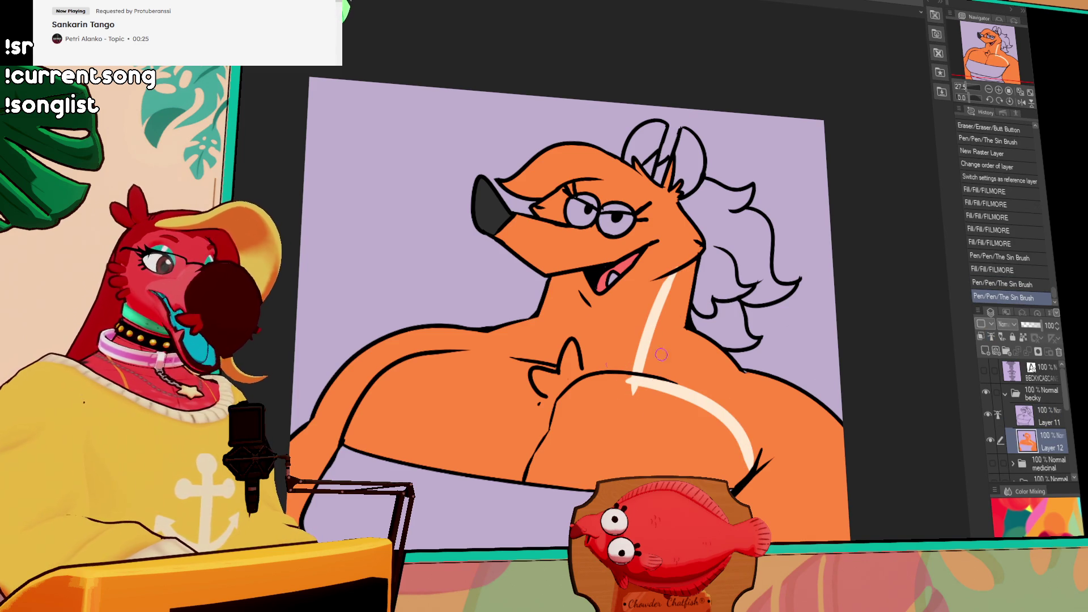
{"action": "left_click_drag", "start_coordinate": [407, 362], "coordinate": [573, 405]}
{"action": "key", "text": "ctrl+z"}
{"action": "mouse_move", "coordinate": [510, 357]}
{"action": "left_mouse_down"}
{"action": "mouse_move", "coordinate": [569, 303]}
{"action": "mouse_move", "coordinate": [534, 359]}
{"action": "mouse_move", "coordinate": [473, 368]}
{"action": "mouse_move", "coordinate": [509, 391]}
{"action": "left_mouse_up"}
{"action": "key", "text": "ctrl+z"}
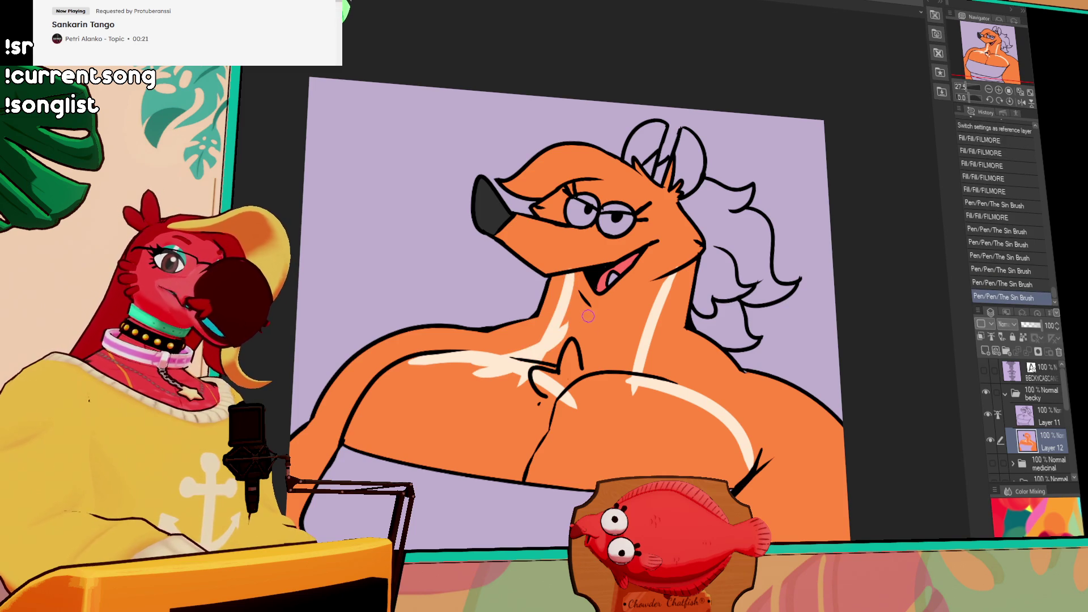
{"action": "mouse_move", "coordinate": [646, 313]}
{"action": "left_mouse_down"}
{"action": "mouse_move", "coordinate": [668, 381]}
{"action": "mouse_move", "coordinate": [623, 400]}
{"action": "left_mouse_up"}
{"action": "key", "text": "ctrl+z"}
Fill the left and right breasts cream
{"action": "key", "text": "g"}
{"action": "left_click", "coordinate": [430, 430]}
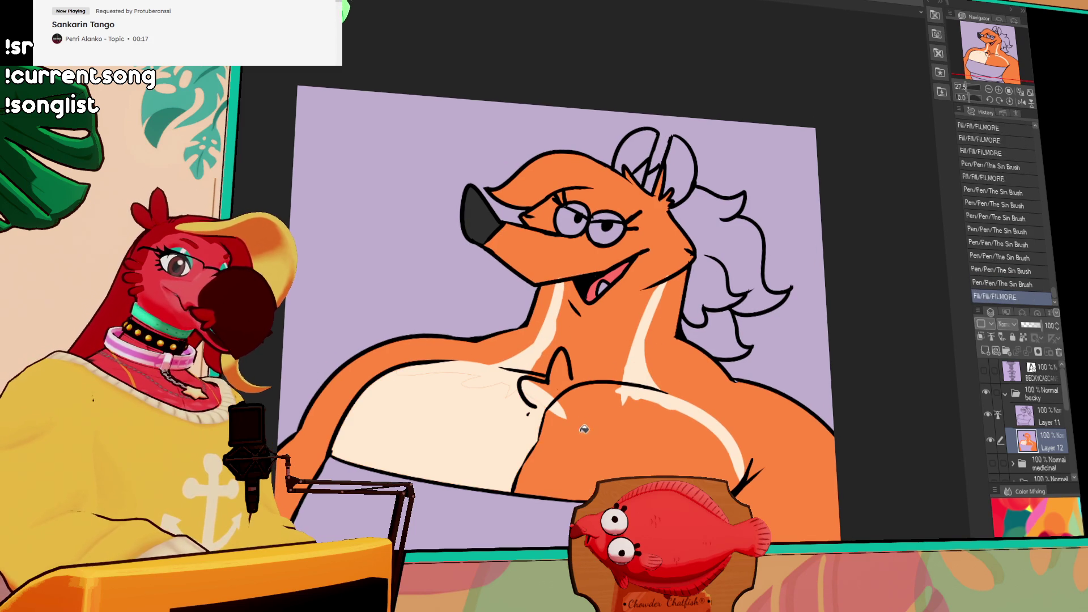
{"action": "left_click", "coordinate": [582, 424]}
{"action": "left_click", "coordinate": [591, 326]}
{"action": "left_click", "coordinate": [591, 325]}
{"action": "key", "text": "ctrl+z"}
{"action": "key", "text": "ctrl+z"}
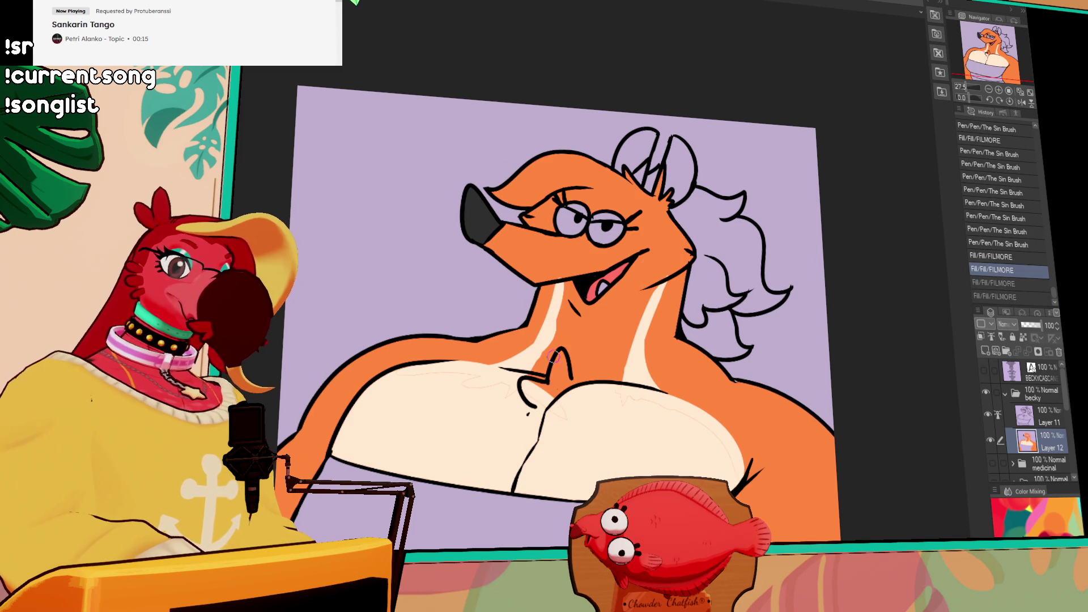
Fill the lower face and neck cream and touch up the chest and cheek with cream strokes
{"action": "mouse_move", "coordinate": [529, 368]}
{"action": "left_mouse_down"}
{"action": "mouse_move", "coordinate": [519, 382]}
{"action": "mouse_move", "coordinate": [448, 396]}
{"action": "left_mouse_up"}
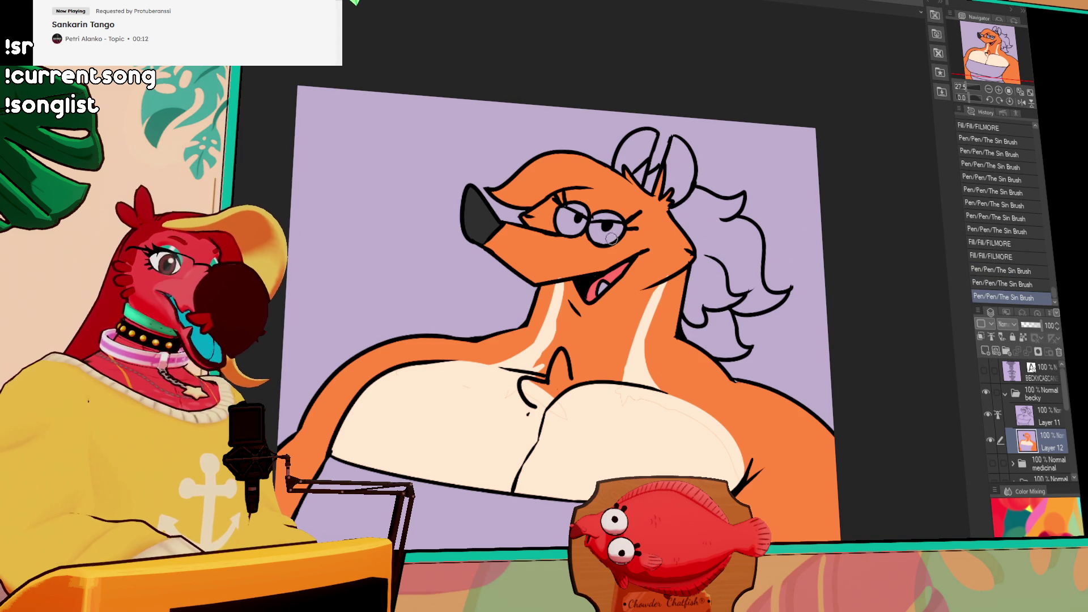
{"action": "left_click_drag", "start_coordinate": [624, 239], "coordinate": [689, 252]}
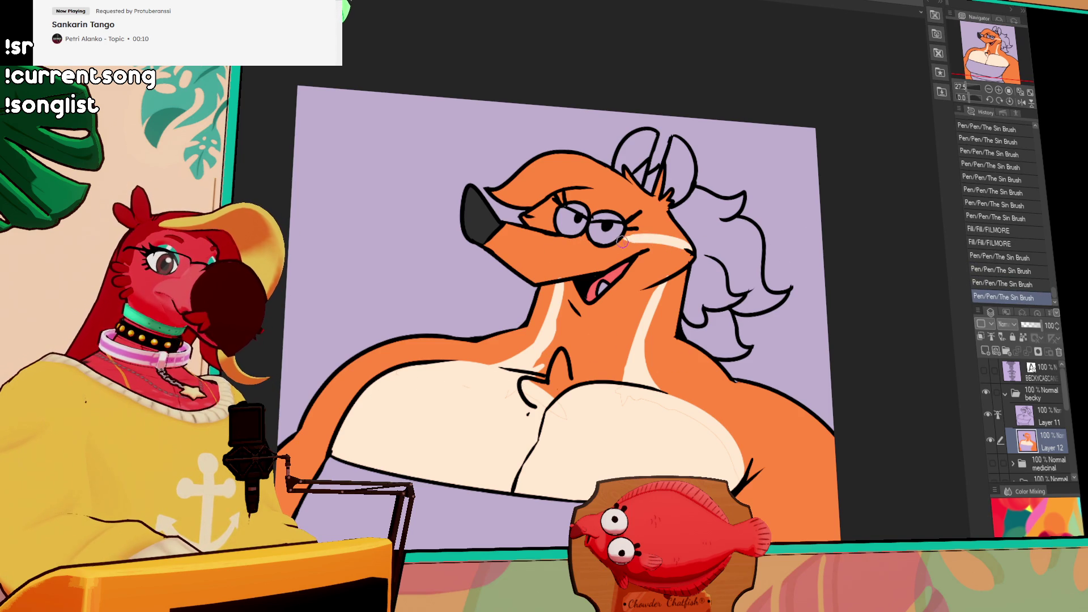
{"action": "left_click", "coordinate": [662, 272]}
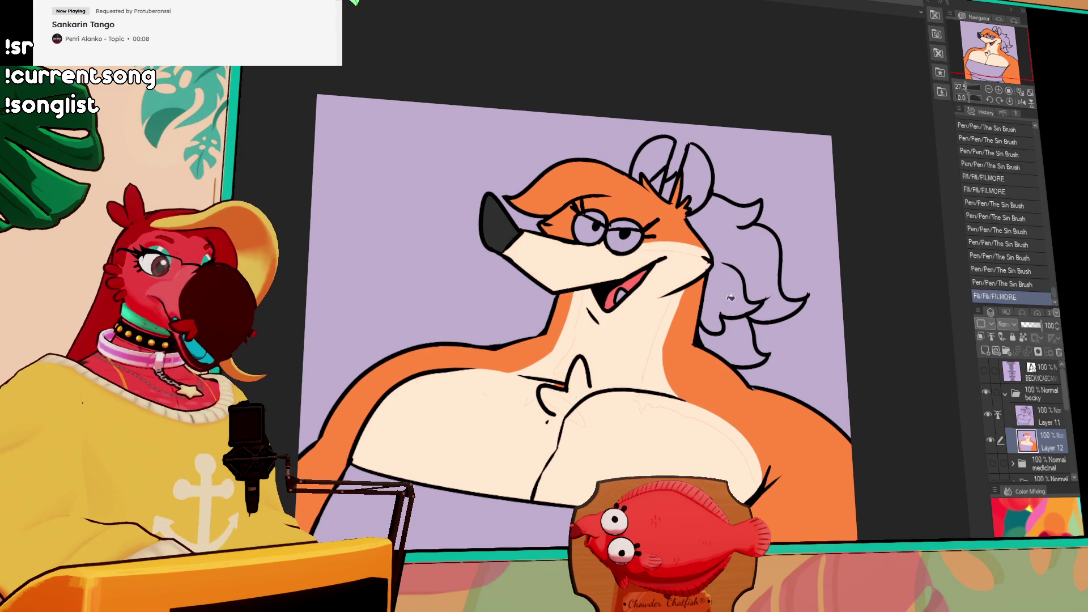
{"action": "left_click", "coordinate": [646, 370]}
{"action": "left_click_drag", "start_coordinate": [639, 369], "coordinate": [642, 402]}
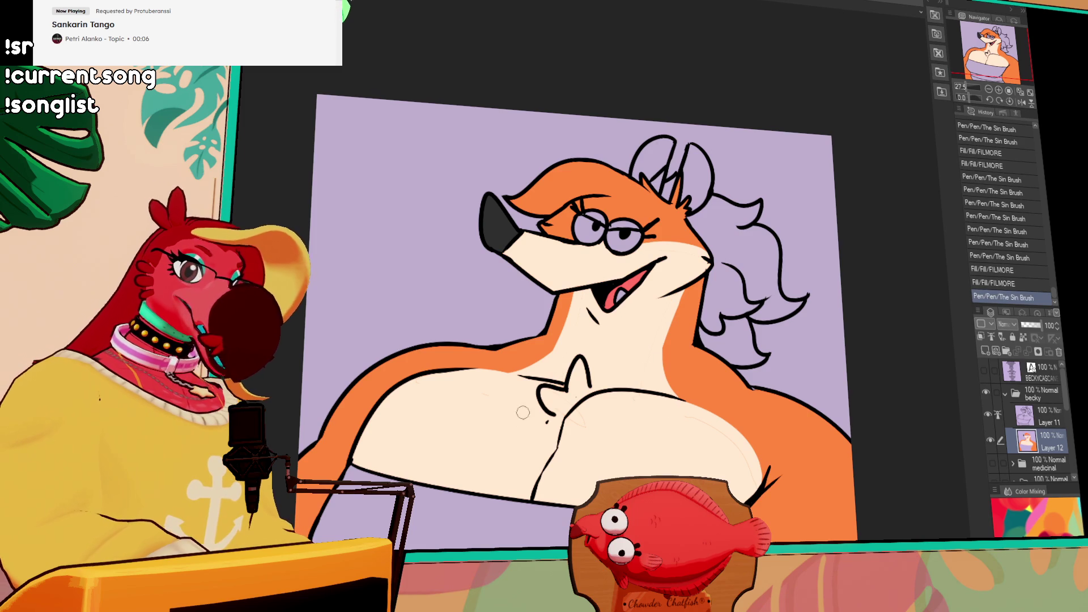
{"action": "left_click_drag", "start_coordinate": [532, 400], "coordinate": [565, 435]}
{"action": "mouse_move", "coordinate": [657, 429]}
{"action": "left_mouse_down"}
{"action": "mouse_move", "coordinate": [715, 444]}
{"action": "mouse_move", "coordinate": [739, 474]}
{"action": "left_mouse_up"}
{"action": "left_click_drag", "start_coordinate": [672, 416], "coordinate": [686, 425]}
{"action": "left_click_drag", "start_coordinate": [646, 196], "coordinate": [651, 205]}
{"action": "left_click_drag", "start_coordinate": [635, 257], "coordinate": [629, 292]}
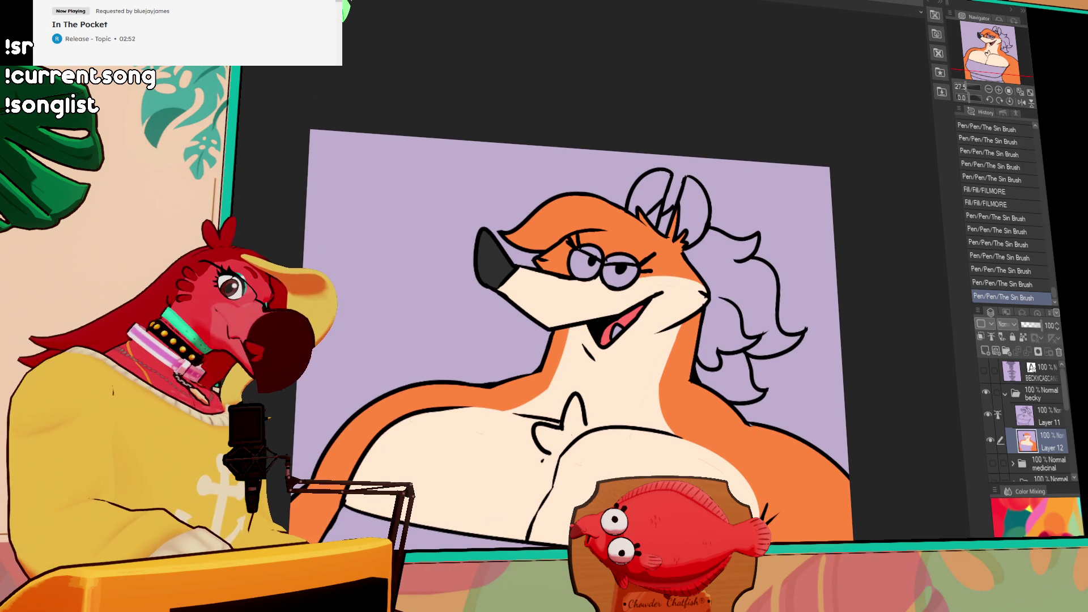
{"action": "left_click", "coordinate": [613, 243]}
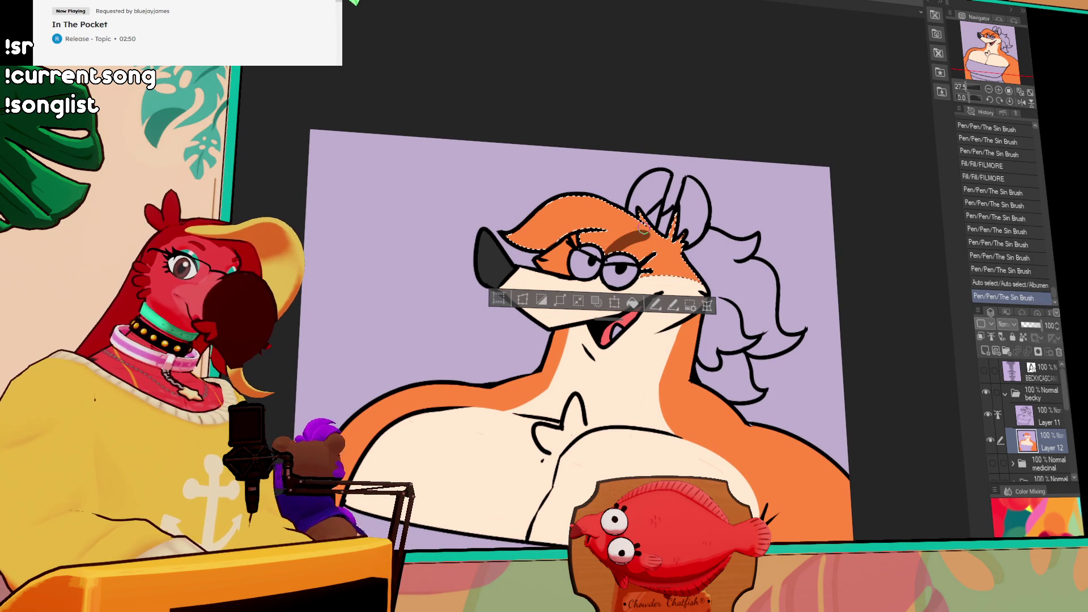
Fill the selected top-of-head fur red, then clear the selection
{"action": "left_click_drag", "start_coordinate": [615, 236], "coordinate": [646, 238]}
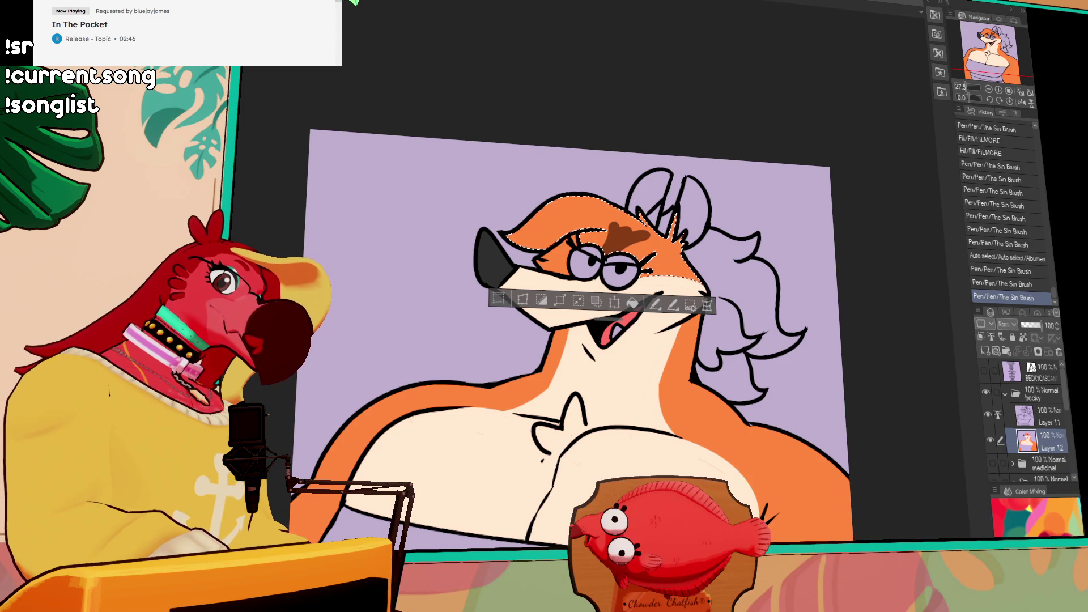
{"action": "mouse_move", "coordinate": [614, 232]}
{"action": "left_mouse_down"}
{"action": "mouse_move", "coordinate": [669, 213]}
{"action": "mouse_move", "coordinate": [606, 234]}
{"action": "left_mouse_up"}
{"action": "key", "text": "g"}
{"action": "left_click", "coordinate": [593, 209]}
{"action": "left_click", "coordinate": [593, 208]}
{"action": "key", "text": "p"}
{"action": "key", "text": "ctrl+d"}
Paint brown shading around the eyebrow and fill the small gaps beside it
{"action": "left_click_drag", "start_coordinate": [707, 213], "coordinate": [704, 230]}
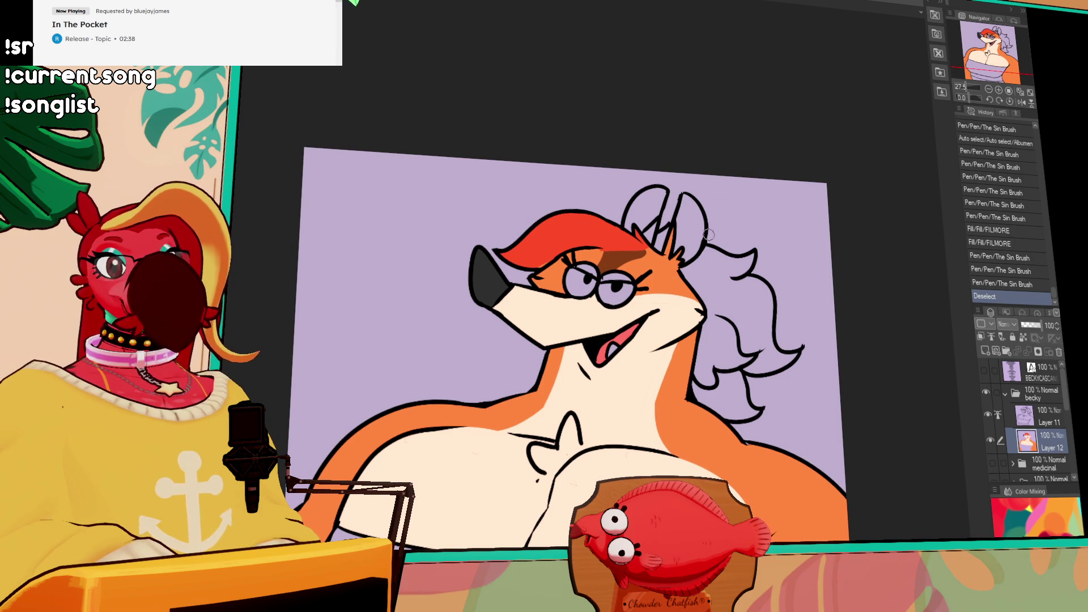
{"action": "left_click_drag", "start_coordinate": [724, 282], "coordinate": [730, 273]}
{"action": "left_click", "coordinate": [654, 236]}
{"action": "left_click_drag", "start_coordinate": [643, 248], "coordinate": [661, 253]}
{"action": "mouse_move", "coordinate": [675, 247]}
{"action": "left_mouse_down"}
{"action": "mouse_move", "coordinate": [695, 256]}
{"action": "mouse_move", "coordinate": [664, 260]}
{"action": "left_mouse_up"}
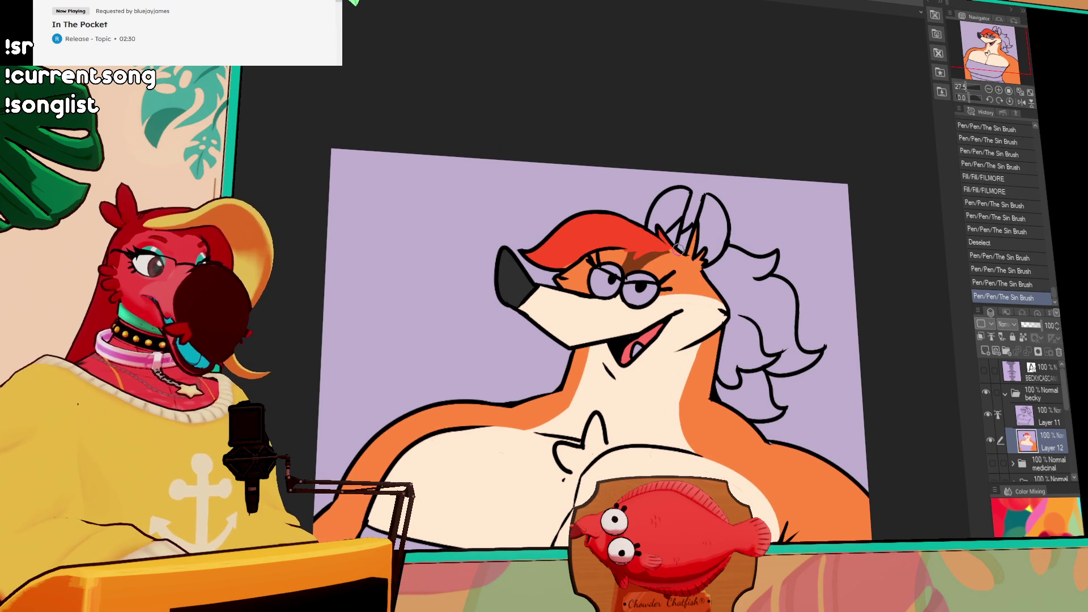
{"action": "left_click_drag", "start_coordinate": [736, 253], "coordinate": [756, 248]}
{"action": "mouse_move", "coordinate": [647, 257]}
{"action": "left_mouse_down"}
{"action": "mouse_move", "coordinate": [666, 253]}
{"action": "mouse_move", "coordinate": [664, 264]}
{"action": "left_mouse_up"}
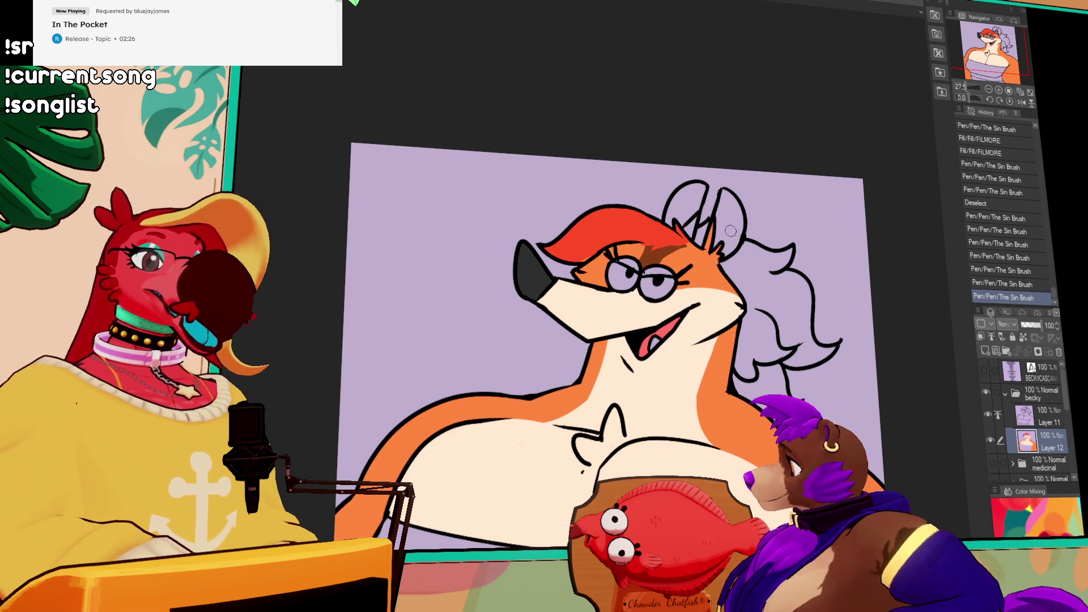
{"action": "key", "text": "ctrl+z"}
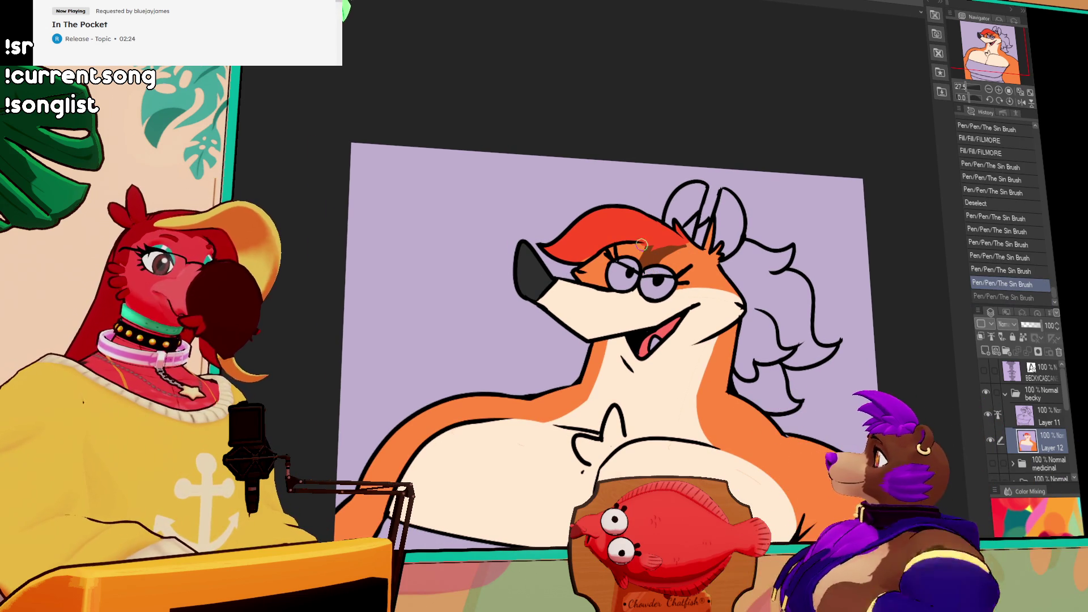
{"action": "key", "text": "g"}
{"action": "left_click", "coordinate": [629, 261]}
{"action": "left_click", "coordinate": [634, 262]}
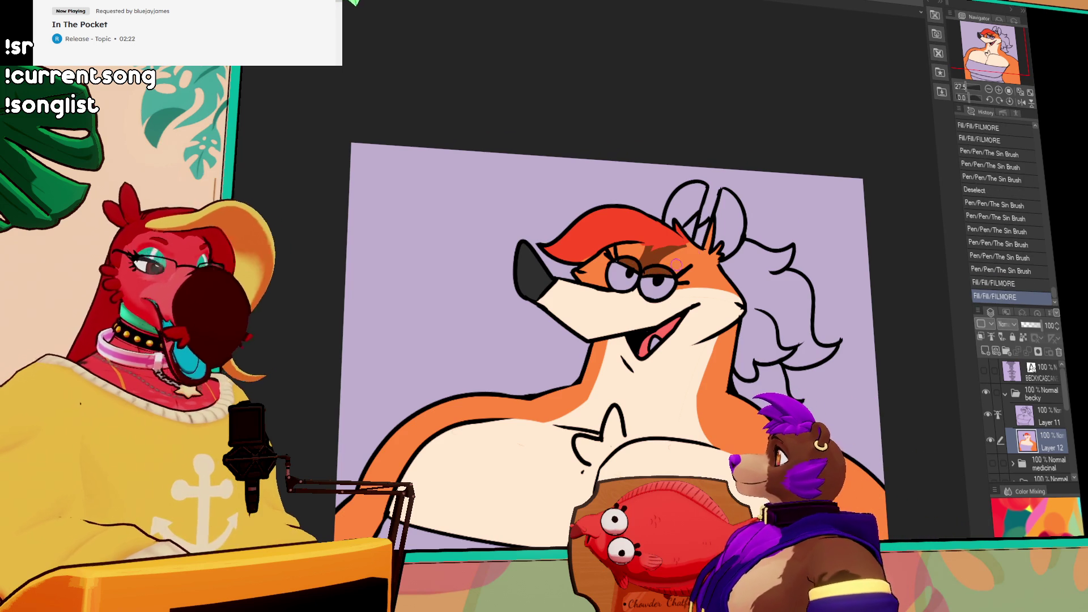
{"action": "left_click_drag", "start_coordinate": [776, 229], "coordinate": [767, 188]}
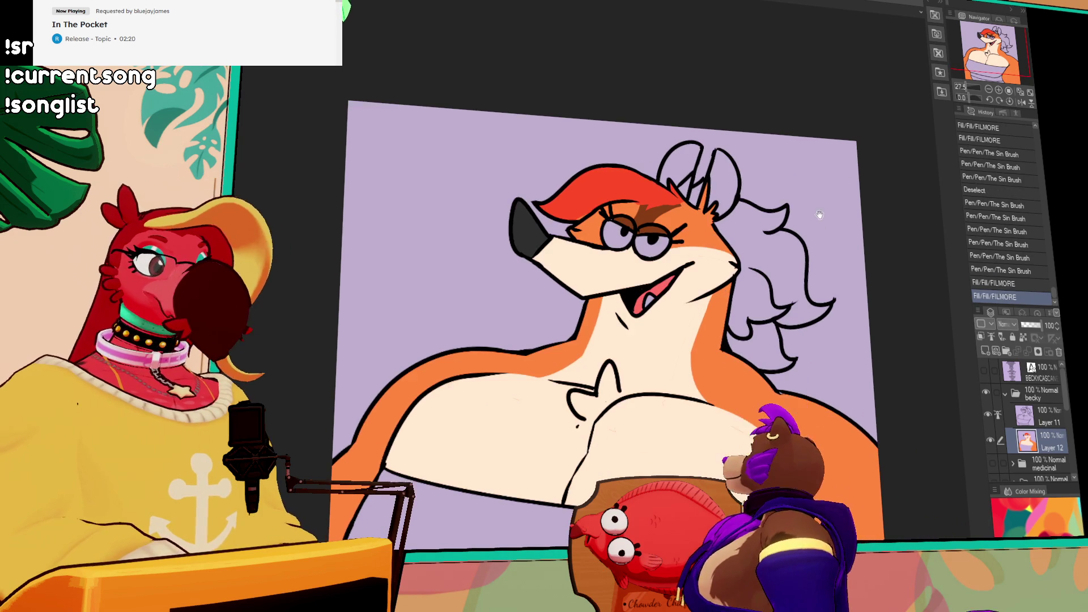
Fill the curly back hair and lower-right hair strands red, plus the gaps near the ear
{"action": "left_click", "coordinate": [745, 231]}
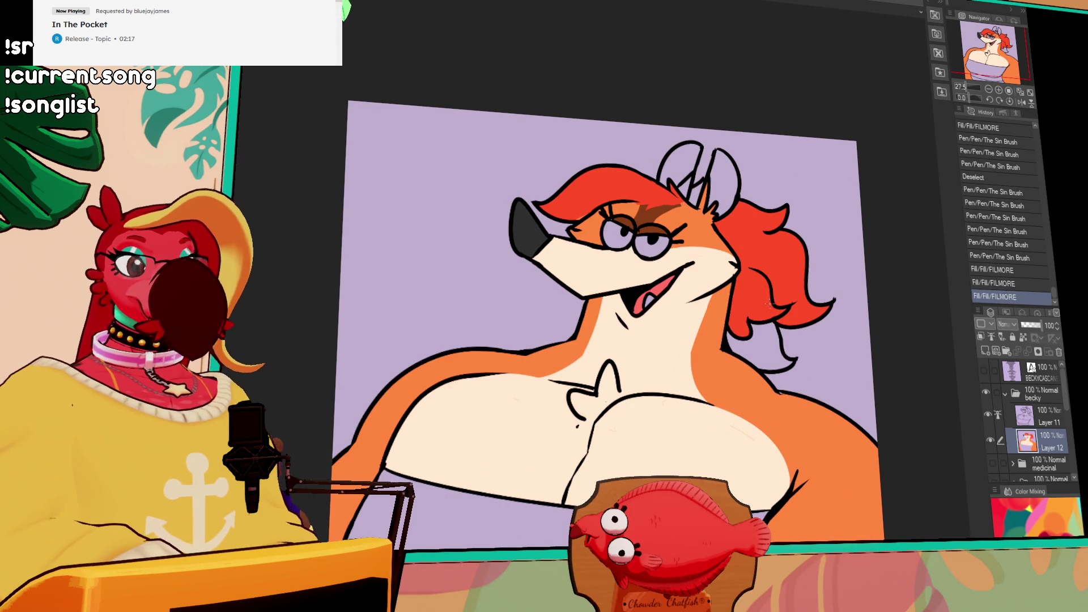
{"action": "left_click", "coordinate": [762, 334]}
{"action": "left_click", "coordinate": [767, 337]}
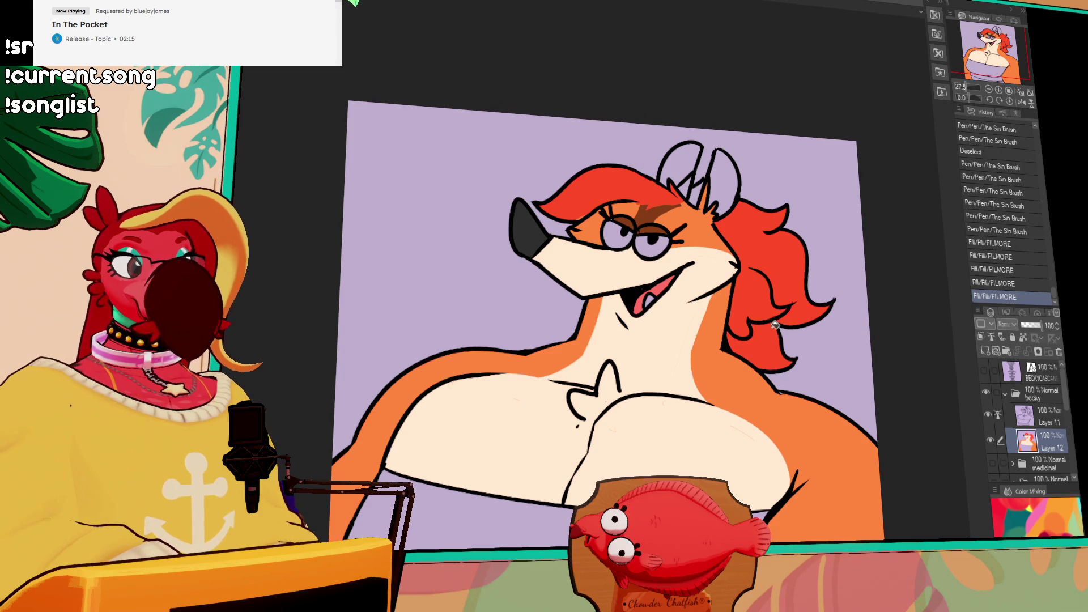
{"action": "scroll", "coordinate": [708, 255], "scroll_direction": "up", "scroll_amount": 1}
{"action": "left_click", "coordinate": [689, 211]}
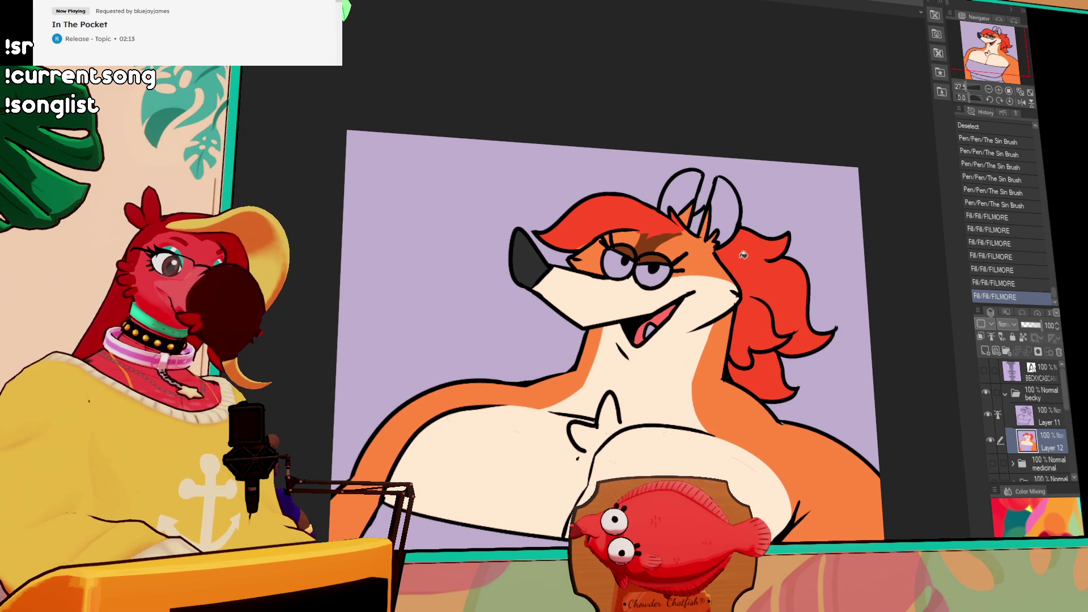
{"action": "left_click", "coordinate": [698, 224]}
{"action": "left_click", "coordinate": [728, 202]}
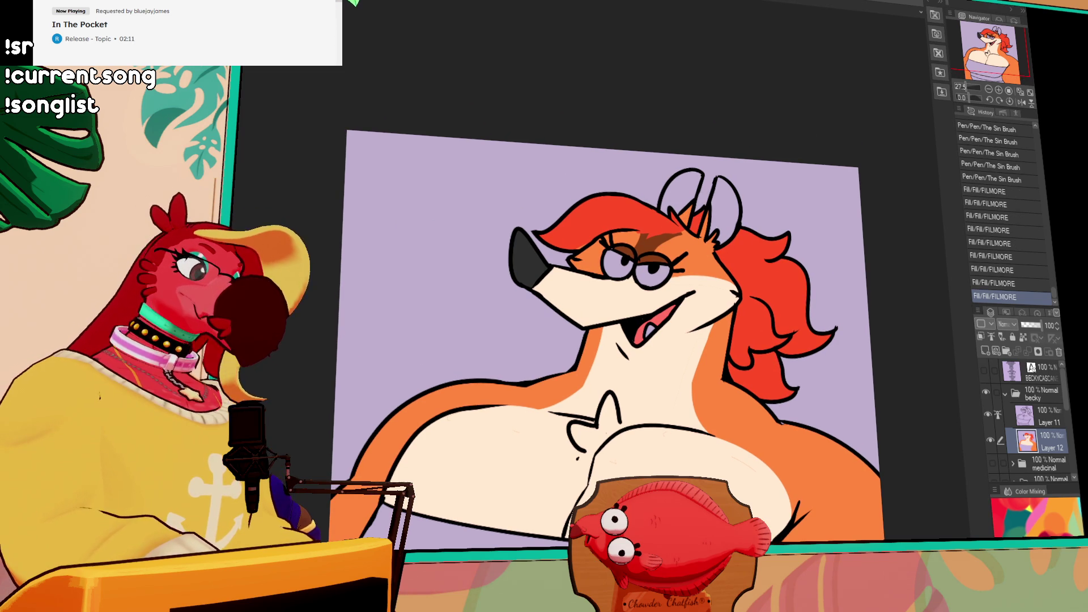
Fill the eyes and teeth white, redraw the eyebrow strokes, and fill both ears white
{"action": "left_click", "coordinate": [626, 286]}
{"action": "left_click", "coordinate": [659, 292]}
{"action": "left_click", "coordinate": [671, 333]}
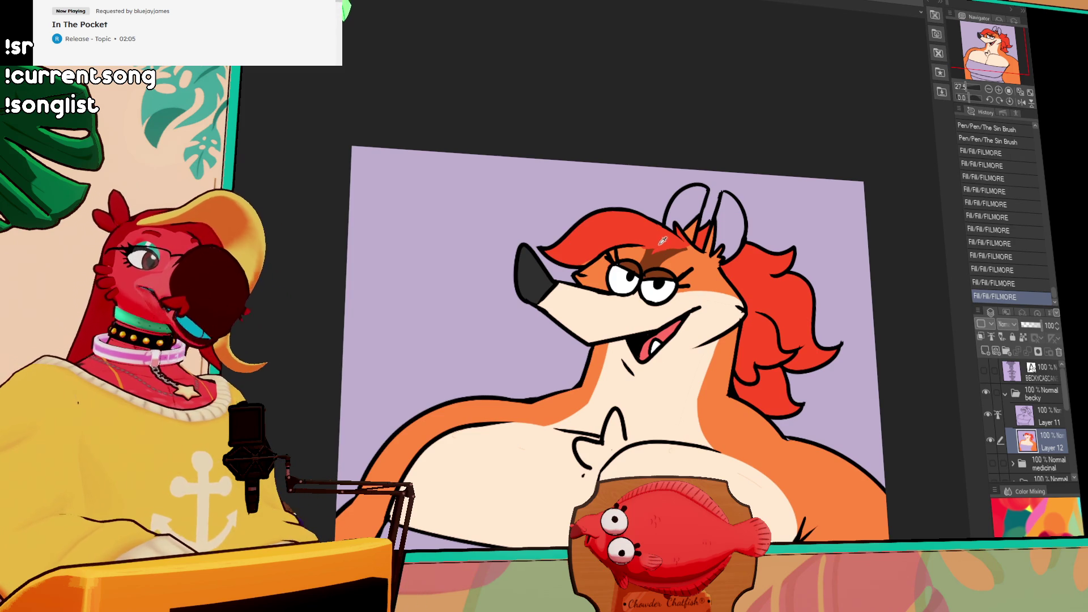
{"action": "left_click_drag", "start_coordinate": [649, 247], "coordinate": [696, 253]}
{"action": "key", "text": "ctrl+z"}
{"action": "key", "text": "ctrl+z"}
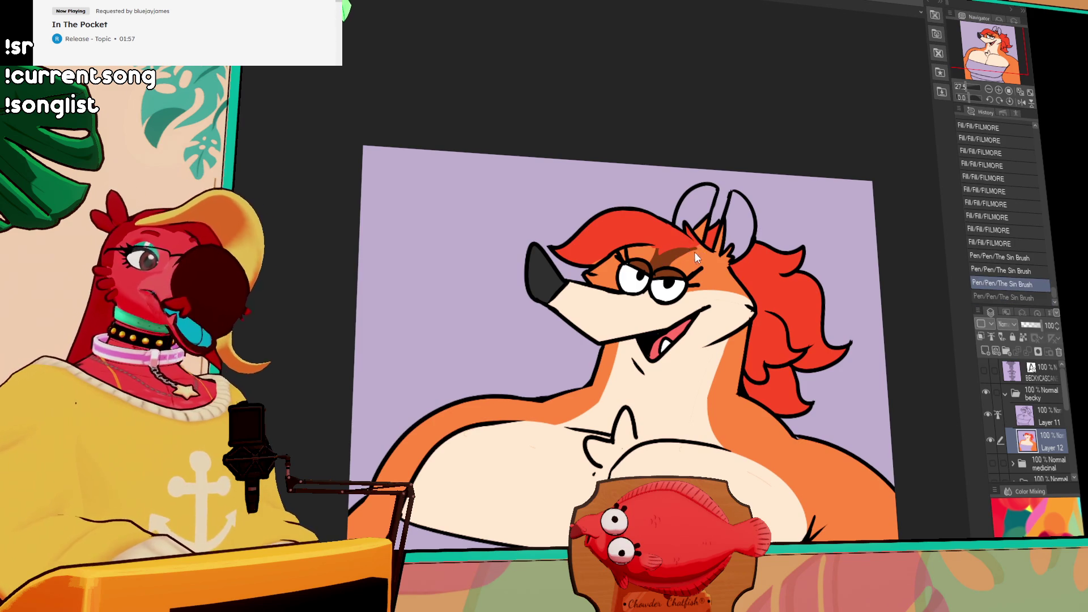
{"action": "key", "text": "ctrl+y"}
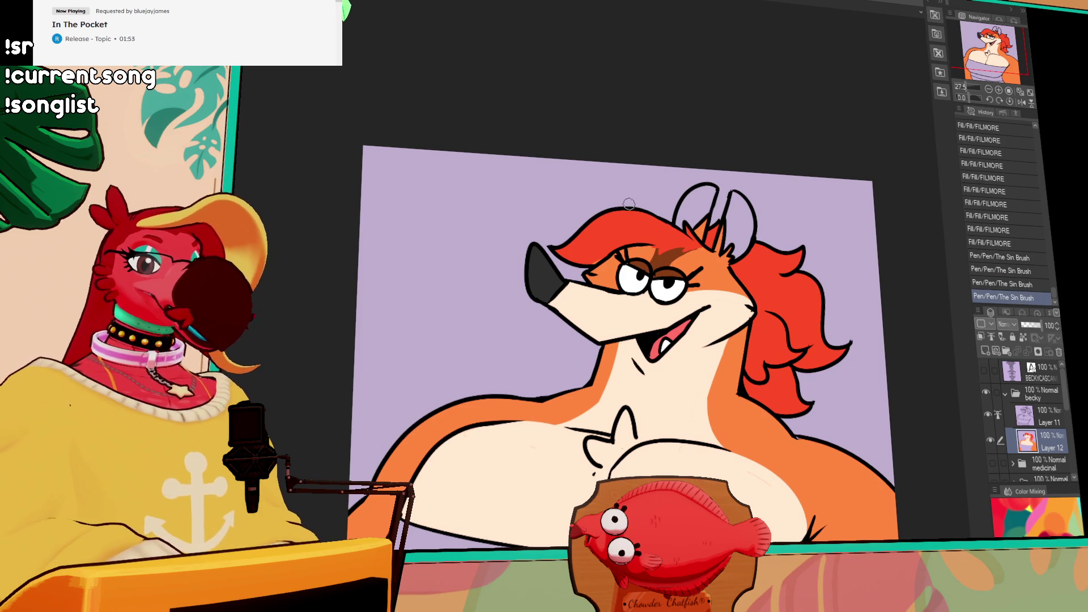
{"action": "left_click", "coordinate": [697, 210]}
{"action": "left_click", "coordinate": [741, 218]}
Paint the strip below the top cream, covering the orange leftovers, then deselect
{"action": "scroll", "coordinate": [724, 323], "scroll_direction": "down", "scroll_amount": 3}
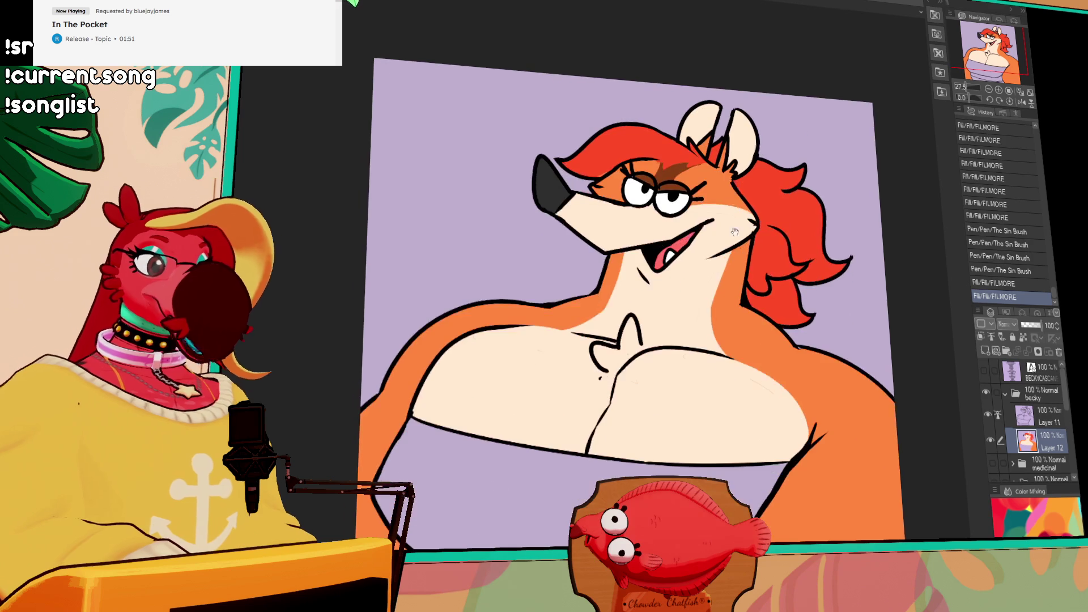
{"action": "scroll", "coordinate": [622, 320], "scroll_direction": "down", "scroll_amount": 3}
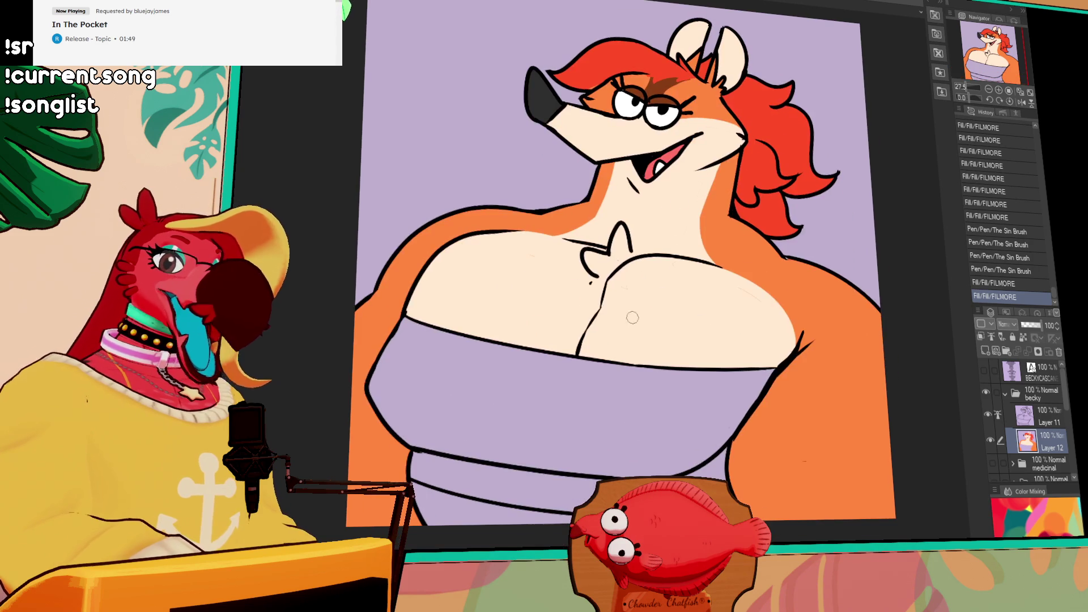
{"action": "left_click", "coordinate": [493, 502]}
{"action": "scroll", "coordinate": [666, 472], "scroll_direction": "down", "scroll_amount": 2}
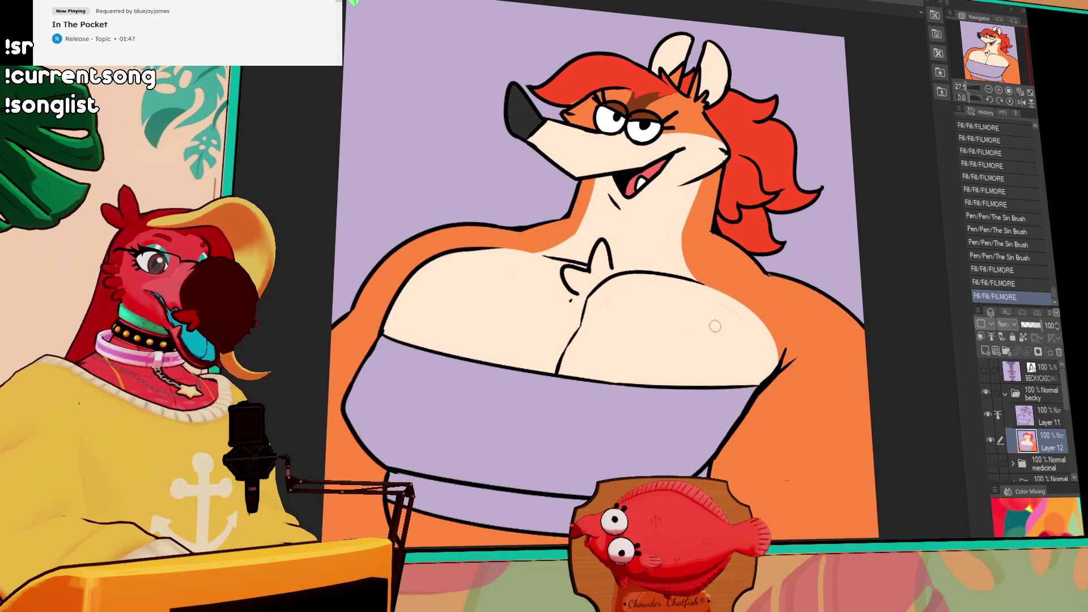
{"action": "left_click", "coordinate": [640, 471]}
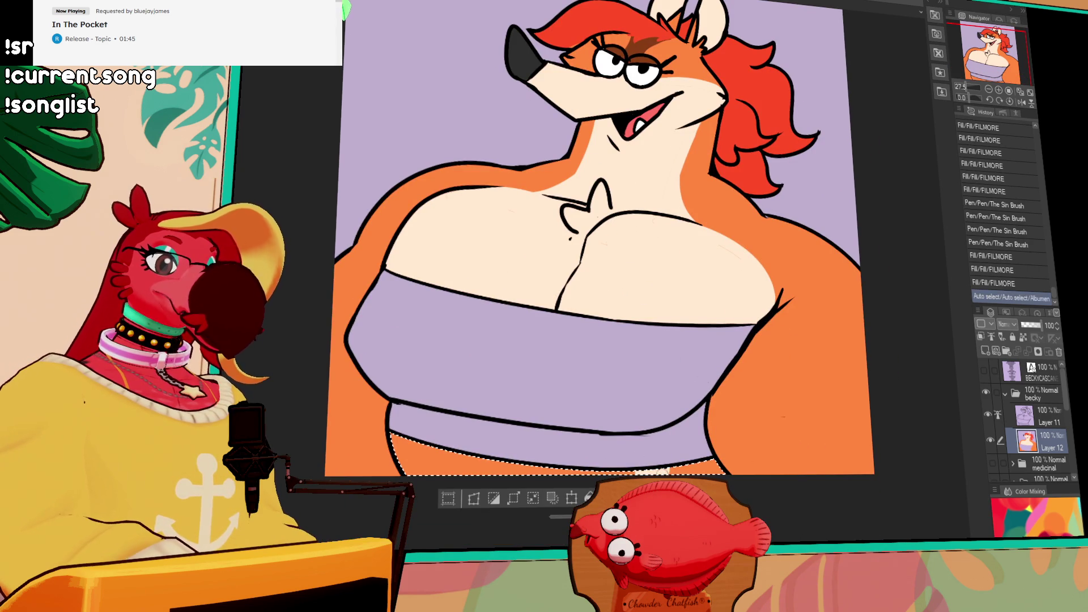
{"action": "left_click_drag", "start_coordinate": [662, 466], "coordinate": [634, 470]}
{"action": "left_click_drag", "start_coordinate": [391, 422], "coordinate": [405, 473]}
{"action": "left_click", "coordinate": [510, 453]}
{"action": "key", "text": "p"}
{"action": "left_click_drag", "start_coordinate": [668, 465], "coordinate": [688, 471]}
{"action": "left_click_drag", "start_coordinate": [677, 461], "coordinate": [692, 469]}
{"action": "key", "text": "ctrl+d"}
Paint cream along the neck's right edge, then undo the last neck stroke
{"action": "scroll", "coordinate": [759, 366], "scroll_direction": "up", "scroll_amount": 1}
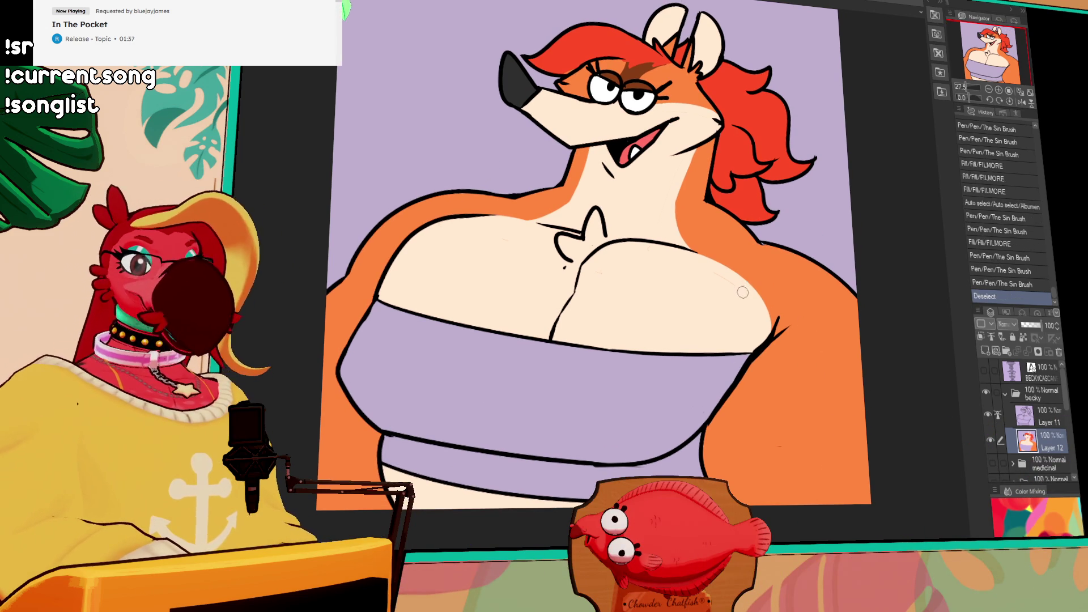
{"action": "scroll", "coordinate": [748, 288], "scroll_direction": "up", "scroll_amount": 1}
{"action": "mouse_move", "coordinate": [684, 215]}
{"action": "left_mouse_down"}
{"action": "mouse_move", "coordinate": [682, 266]}
{"action": "mouse_move", "coordinate": [680, 238]}
{"action": "left_mouse_up"}
{"action": "mouse_move", "coordinate": [680, 244]}
{"action": "left_mouse_down"}
{"action": "mouse_move", "coordinate": [689, 272]}
{"action": "mouse_move", "coordinate": [694, 187]}
{"action": "mouse_move", "coordinate": [694, 272]}
{"action": "left_mouse_up"}
{"action": "key", "text": "ctrl+z"}
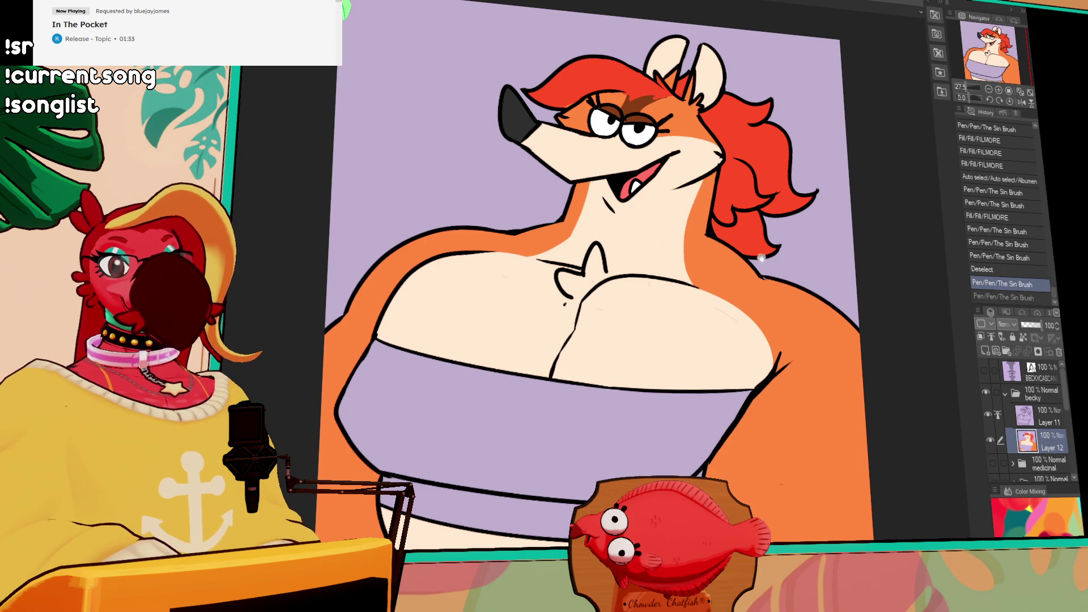
Fill all four parts of the strapless top blue
{"action": "scroll", "coordinate": [782, 207], "scroll_direction": "up", "scroll_amount": 1}
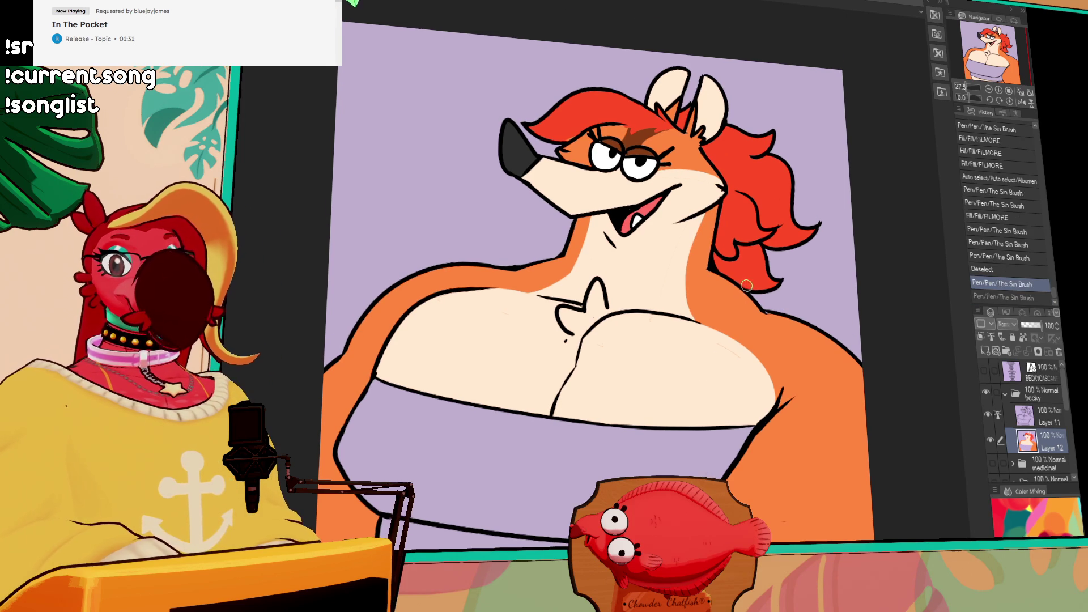
{"action": "left_click_drag", "start_coordinate": [746, 311], "coordinate": [747, 304]}
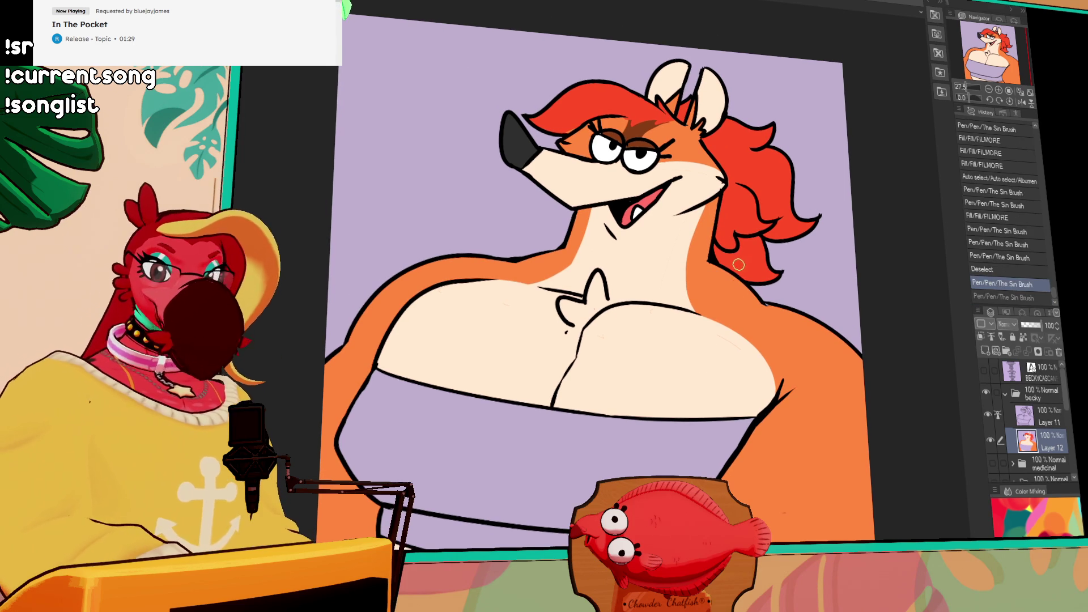
{"action": "scroll", "coordinate": [753, 244], "scroll_direction": "up", "scroll_amount": 1}
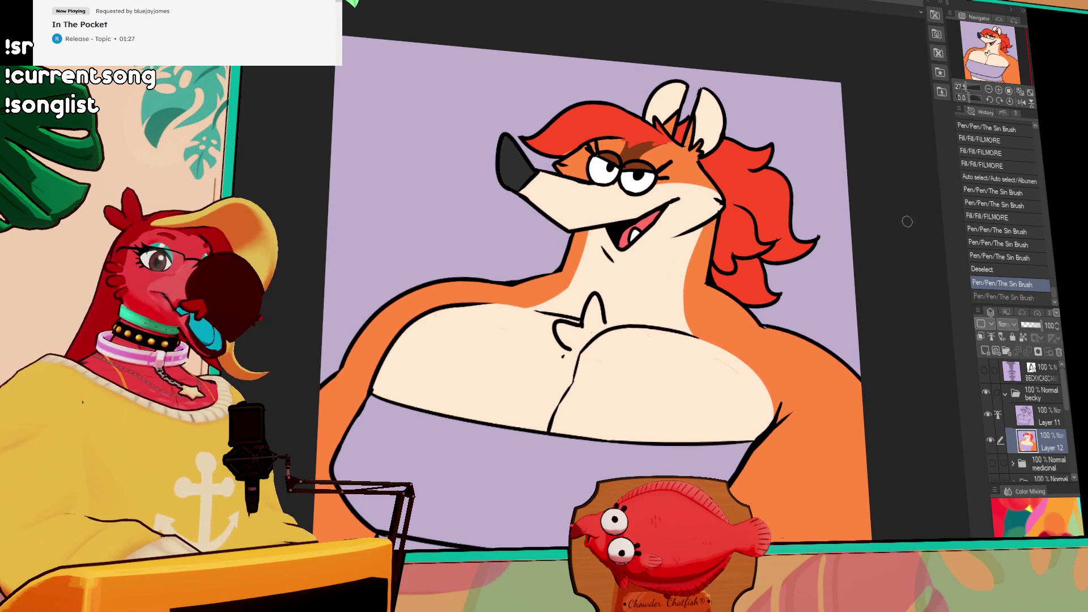
{"action": "scroll", "coordinate": [897, 300], "scroll_direction": "down", "scroll_amount": 1}
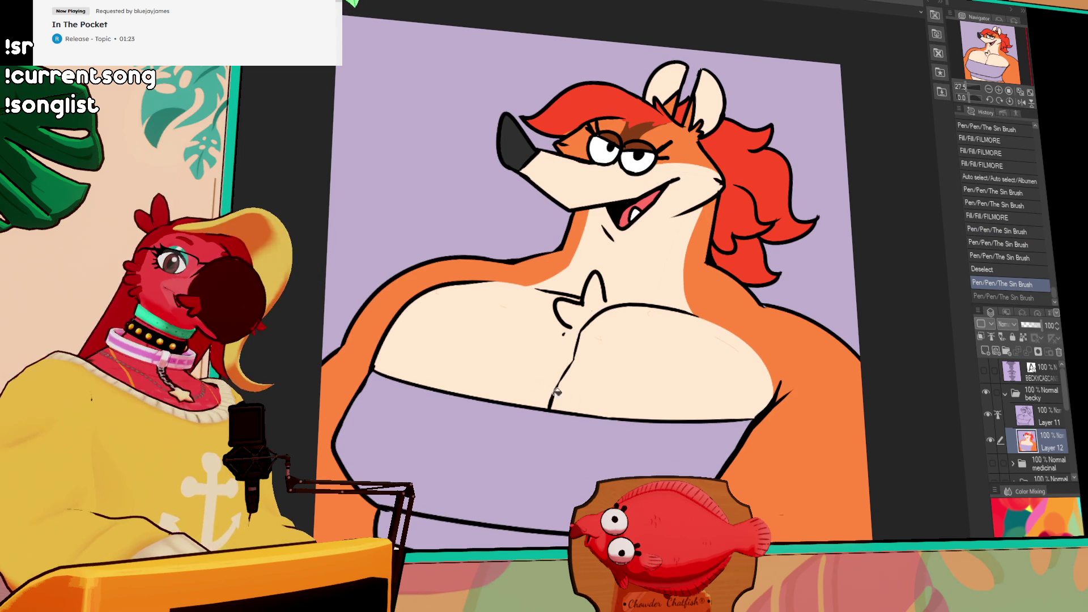
{"action": "left_click", "coordinate": [609, 461]}
{"action": "left_click", "coordinate": [668, 471]}
{"action": "left_click", "coordinate": [708, 430]}
{"action": "left_click", "coordinate": [742, 399]}
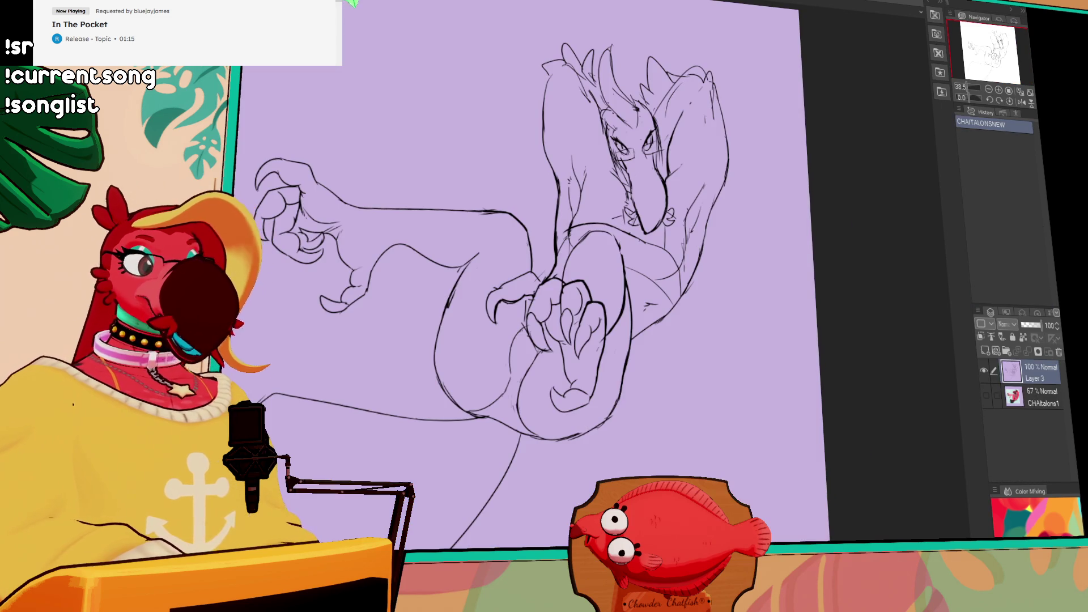
Zoom and pan around the clawed-creature sketch, then return to the fox painting
{"action": "scroll", "coordinate": [623, 154], "scroll_direction": "up", "scroll_amount": 5}
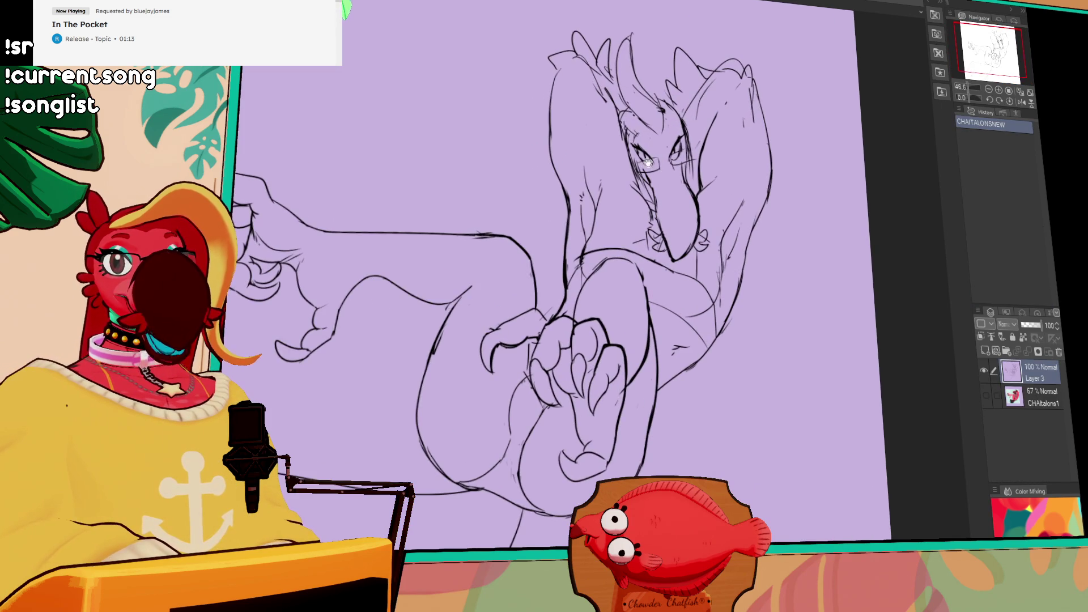
{"action": "left_click_drag", "start_coordinate": [713, 151], "coordinate": [697, 134]}
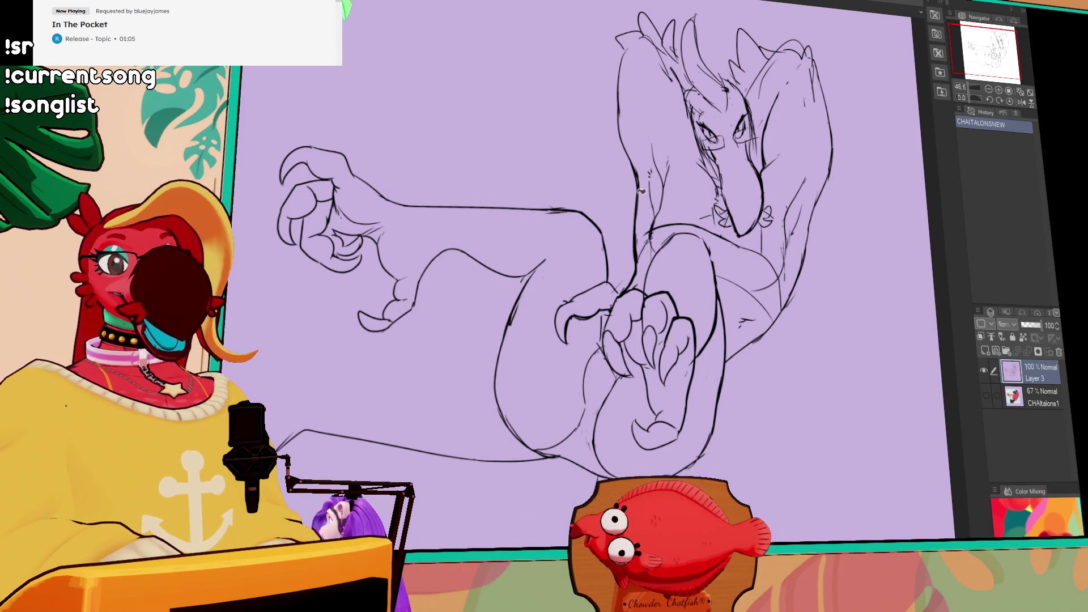
{"action": "left_click_drag", "start_coordinate": [711, 260], "coordinate": [711, 275]}
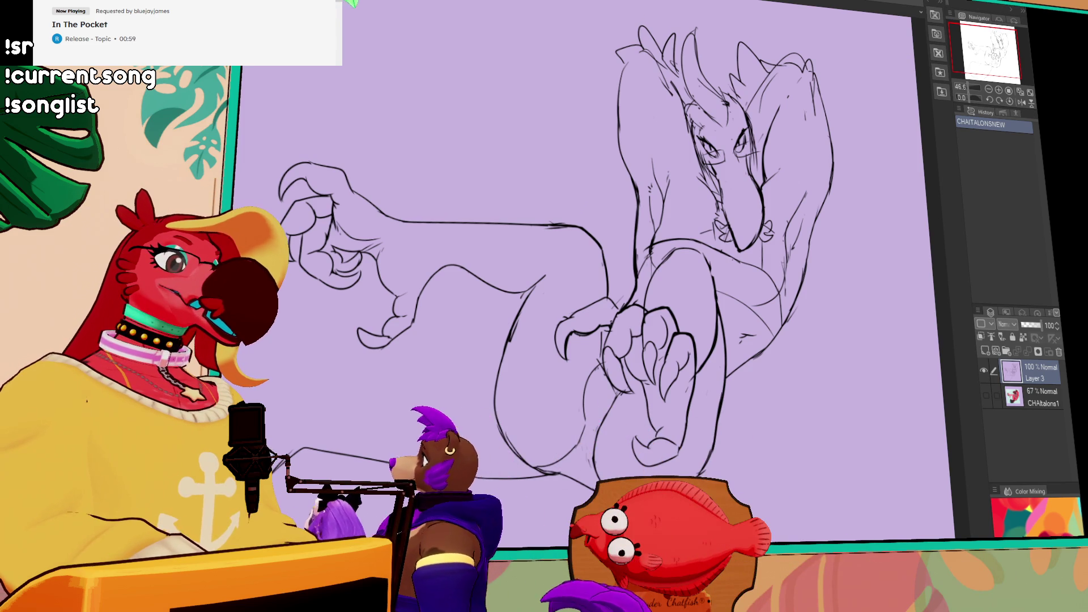
{"action": "key", "text": "ctrl+Tab"}
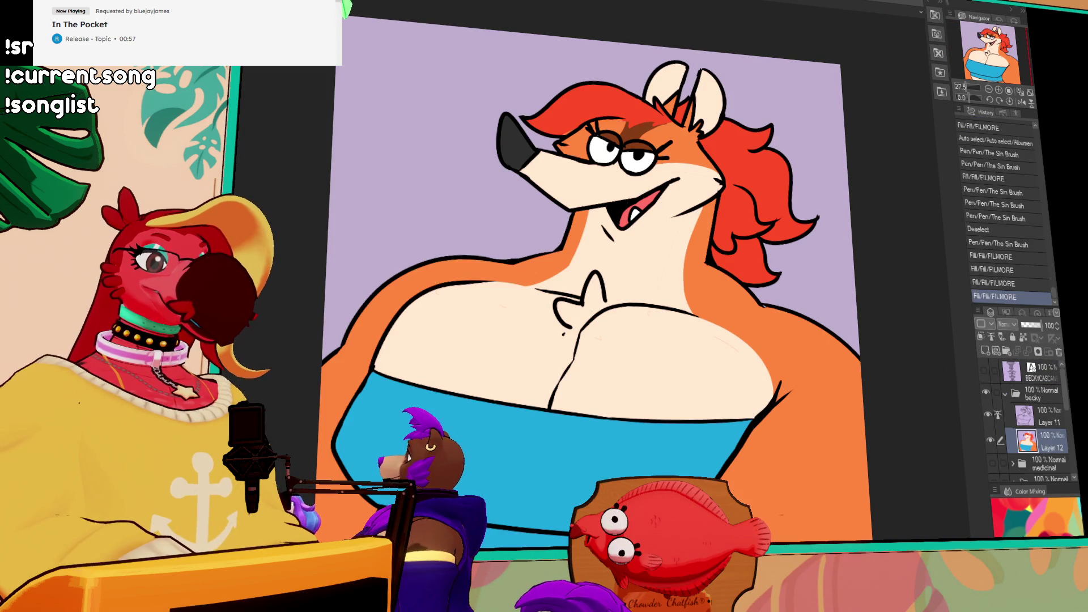
Select all and merge Layer 11 down into Layer 12
{"action": "left_click", "coordinate": [1049, 421]}
{"action": "key", "text": "ctrl+a"}
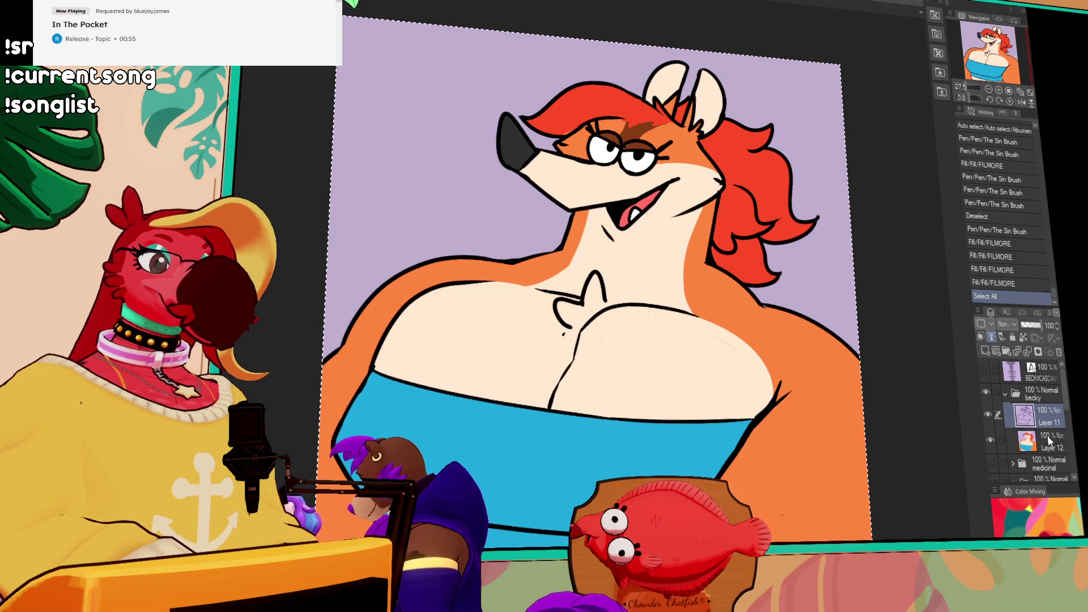
{"action": "key", "text": "ctrl+e"}
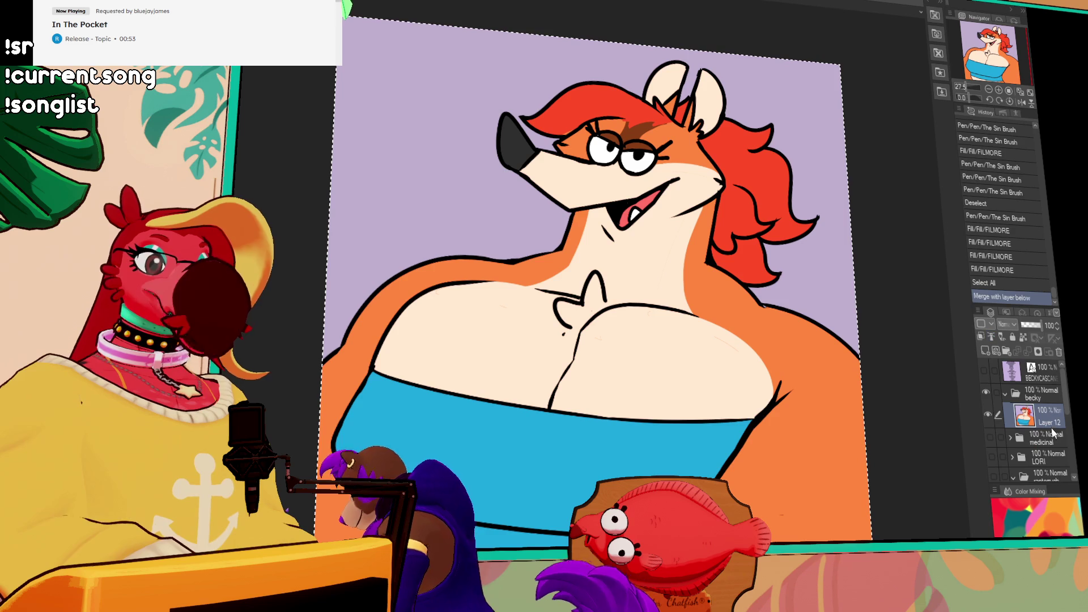
Paste the copied content, show the name-list text layer and hide the character folder
{"action": "key", "text": "ctrl+Tab"}
{"action": "key", "text": "ctrl+Tab"}
{"action": "key", "text": "ctrl+v"}
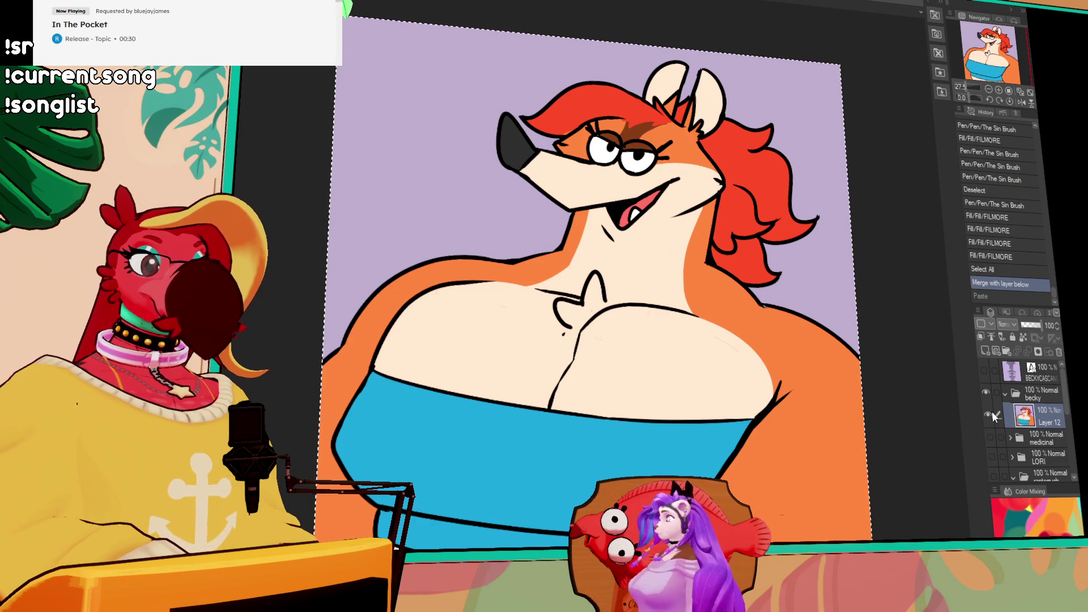
{"action": "left_click", "coordinate": [986, 373]}
{"action": "left_click", "coordinate": [987, 397]}
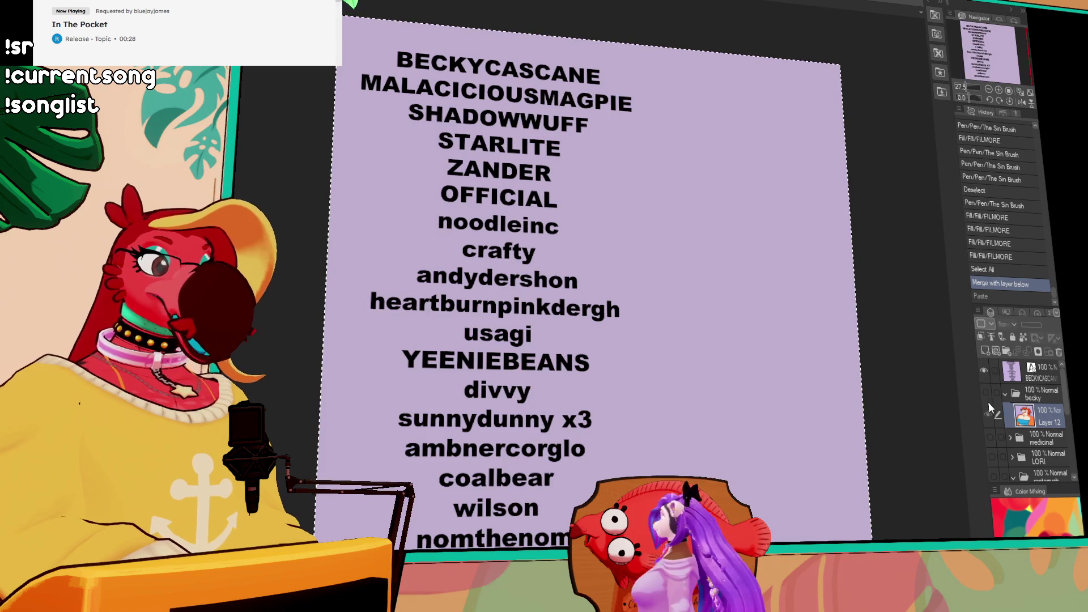
Delete the first name from the text list and add QUOTE as the last line
{"action": "key", "text": "ctrl+t"}
{"action": "left_click", "coordinate": [364, 53]}
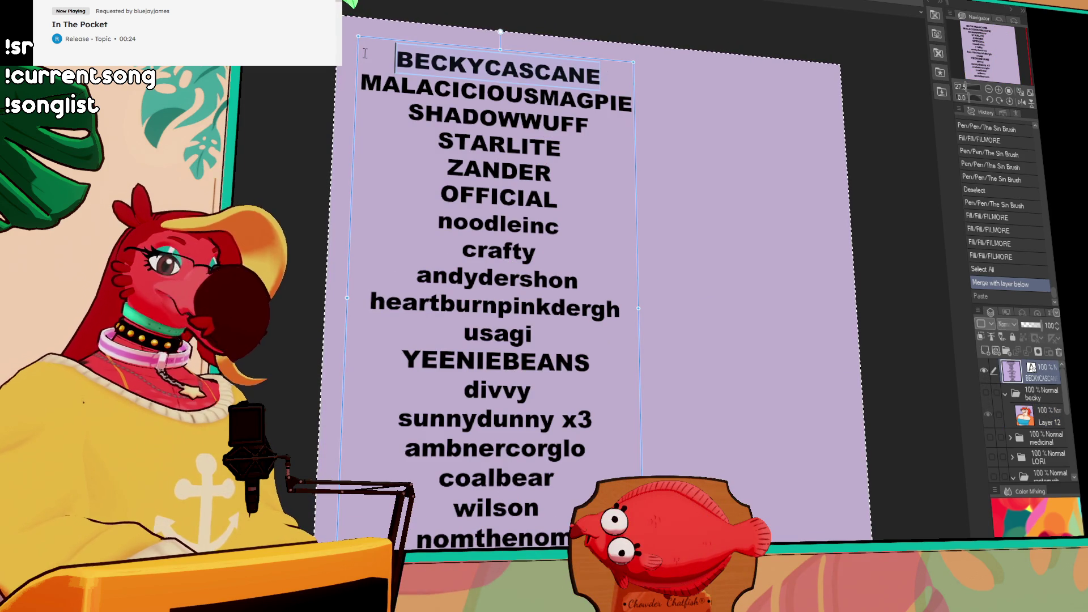
{"action": "key", "text": "shift+End"}
{"action": "key", "text": "Delete"}
{"action": "key", "text": "Delete"}
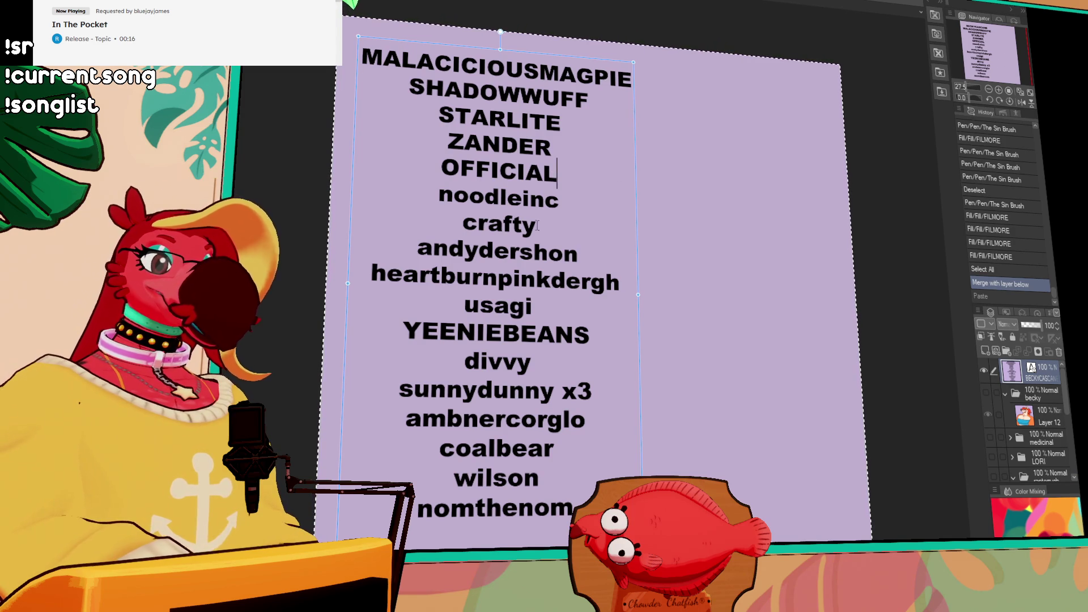
{"action": "left_click", "coordinate": [1041, 382]}
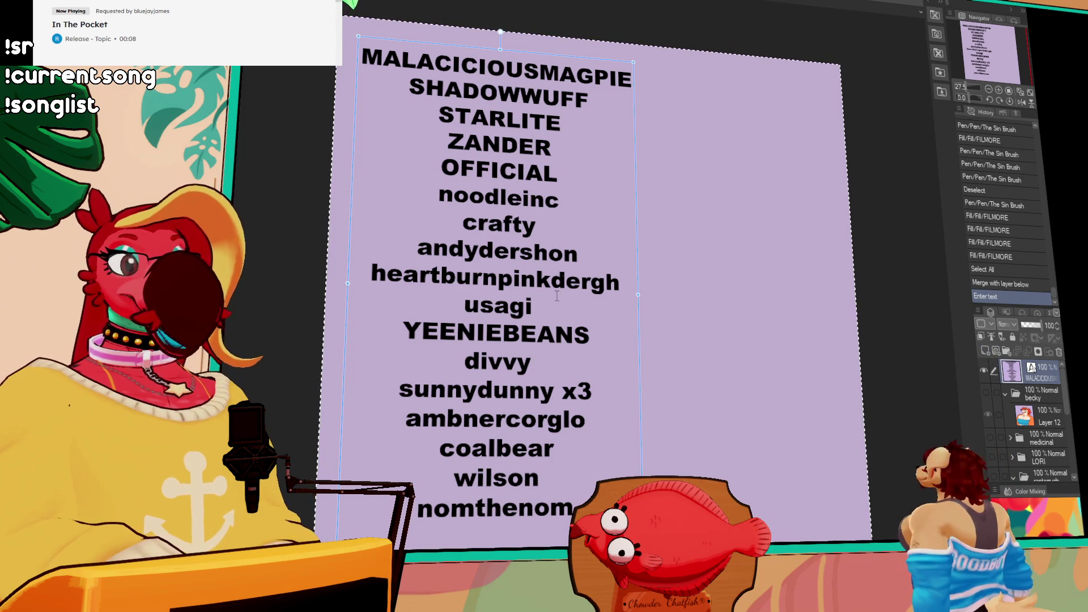
{"action": "type", "text": "QUOTE"}
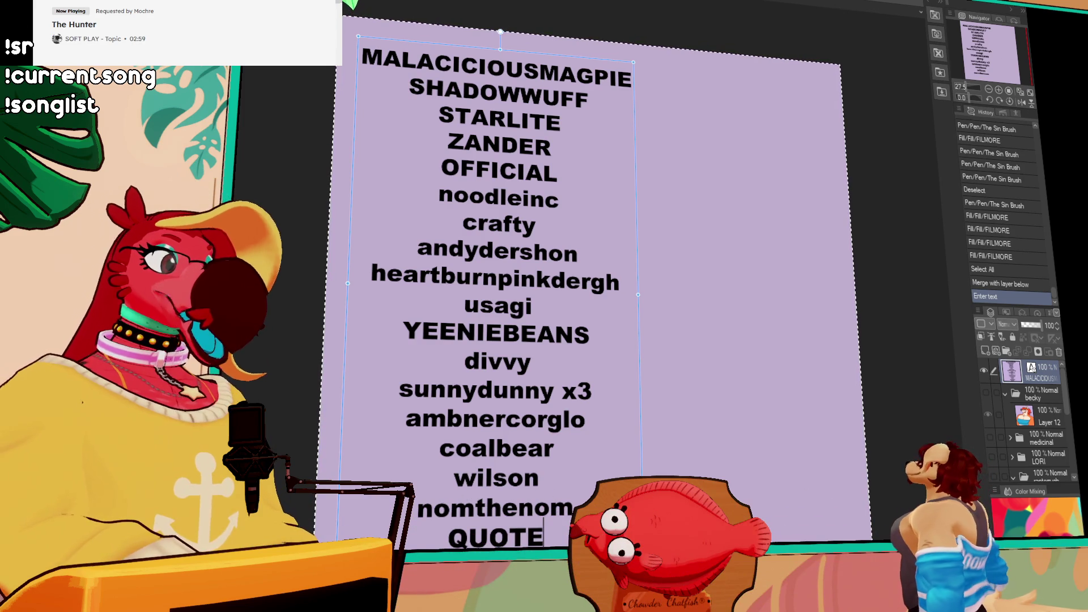
Collapse the character folder and hide the name-list text layer
{"action": "key", "text": "ctrl+Tab"}
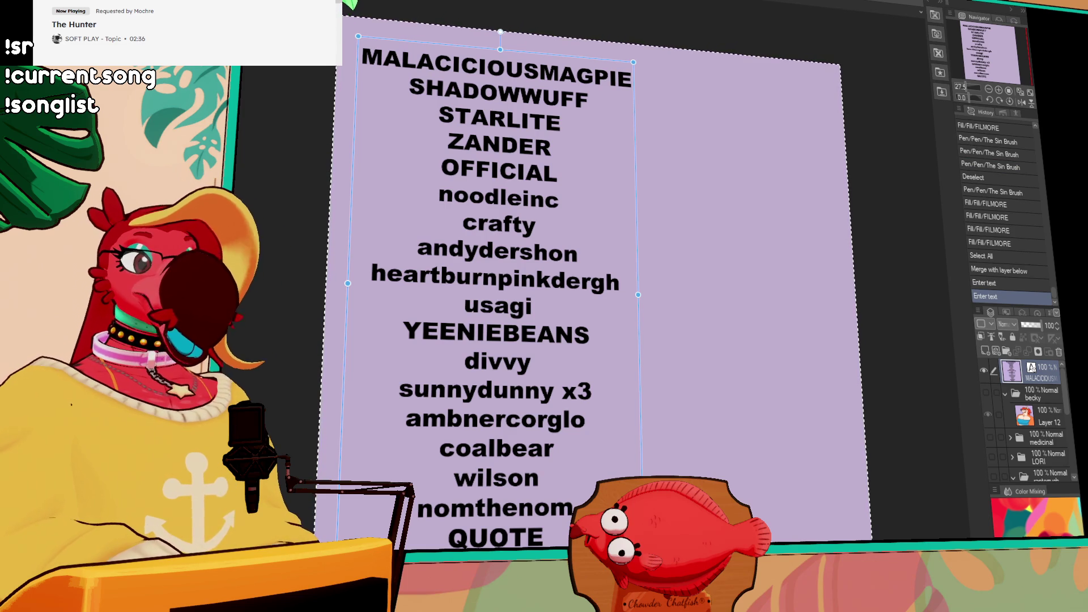
{"action": "left_click", "coordinate": [1005, 394]}
{"action": "left_click", "coordinate": [983, 371]}
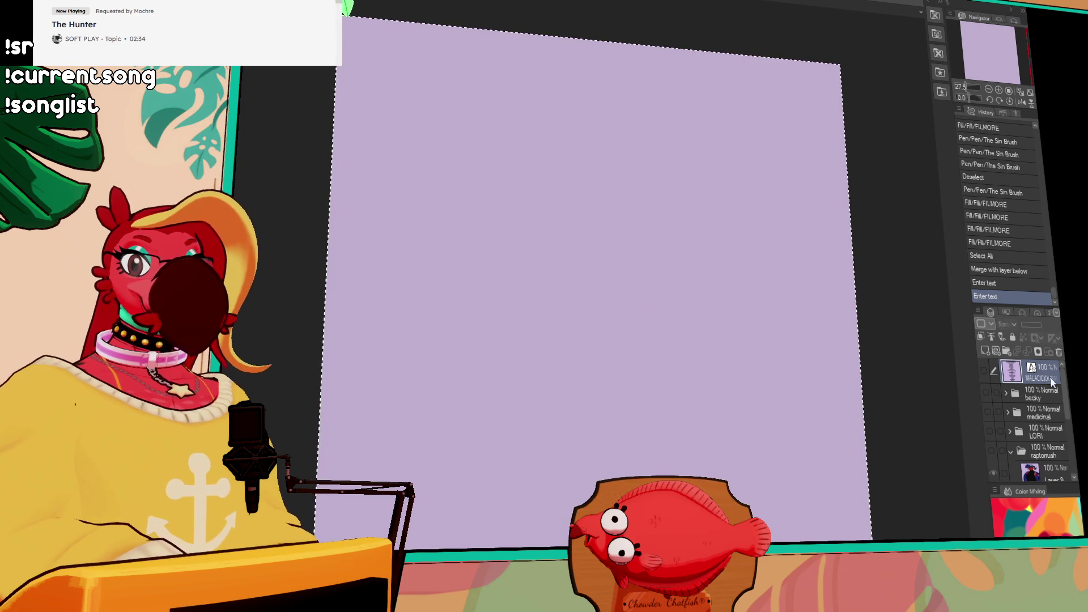
Add a new empty layer folder, Folder 1, from the character folder
{"action": "left_click", "coordinate": [1045, 394]}
{"action": "left_click", "coordinate": [1006, 352]}
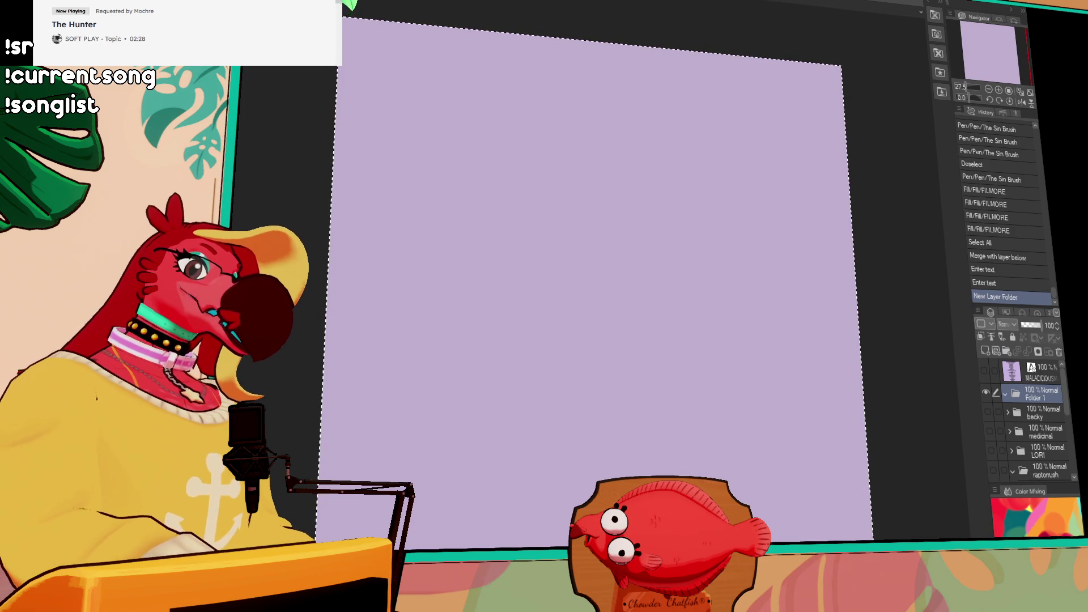
{"action": "left_click", "coordinate": [986, 351]}
{"action": "left_click_drag", "start_coordinate": [730, 243], "coordinate": [667, 377]}
{"action": "key", "text": "ctrl+z"}
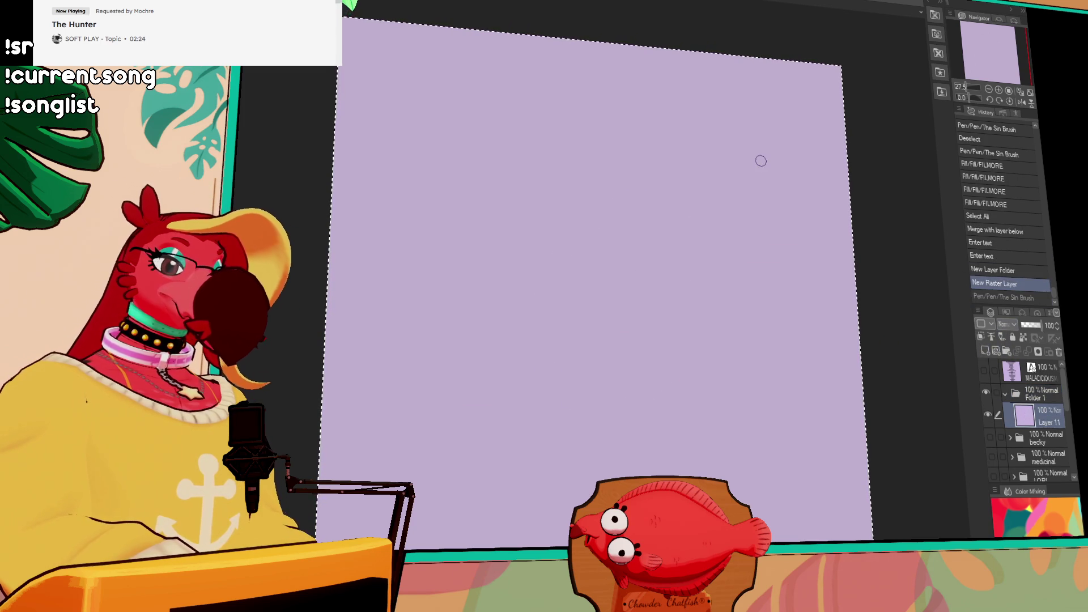
{"action": "left_click_drag", "start_coordinate": [735, 214], "coordinate": [709, 249]}
{"action": "key", "text": "ctrl+z"}
{"action": "left_click_drag", "start_coordinate": [745, 194], "coordinate": [675, 352]}
{"action": "key", "text": "ctrl+z"}
{"action": "mouse_move", "coordinate": [806, 236]}
{"action": "left_mouse_down"}
{"action": "mouse_move", "coordinate": [740, 308]}
{"action": "mouse_move", "coordinate": [760, 279]}
{"action": "left_mouse_up"}
{"action": "key", "text": "ctrl+z"}
{"action": "key", "text": "ctrl+z"}
{"action": "left_click_drag", "start_coordinate": [819, 250], "coordinate": [712, 410]}
{"action": "key", "text": "ctrl+z"}
{"action": "mouse_move", "coordinate": [753, 236]}
{"action": "left_mouse_down"}
{"action": "mouse_move", "coordinate": [743, 369]}
{"action": "mouse_move", "coordinate": [775, 326]}
{"action": "mouse_move", "coordinate": [738, 363]}
{"action": "left_mouse_up"}
{"action": "key", "text": "ctrl+z"}
{"action": "key", "text": "ctrl+z"}
{"action": "mouse_move", "coordinate": [744, 230]}
{"action": "left_mouse_down"}
{"action": "mouse_move", "coordinate": [806, 263]}
{"action": "mouse_move", "coordinate": [735, 365]}
{"action": "left_mouse_up"}
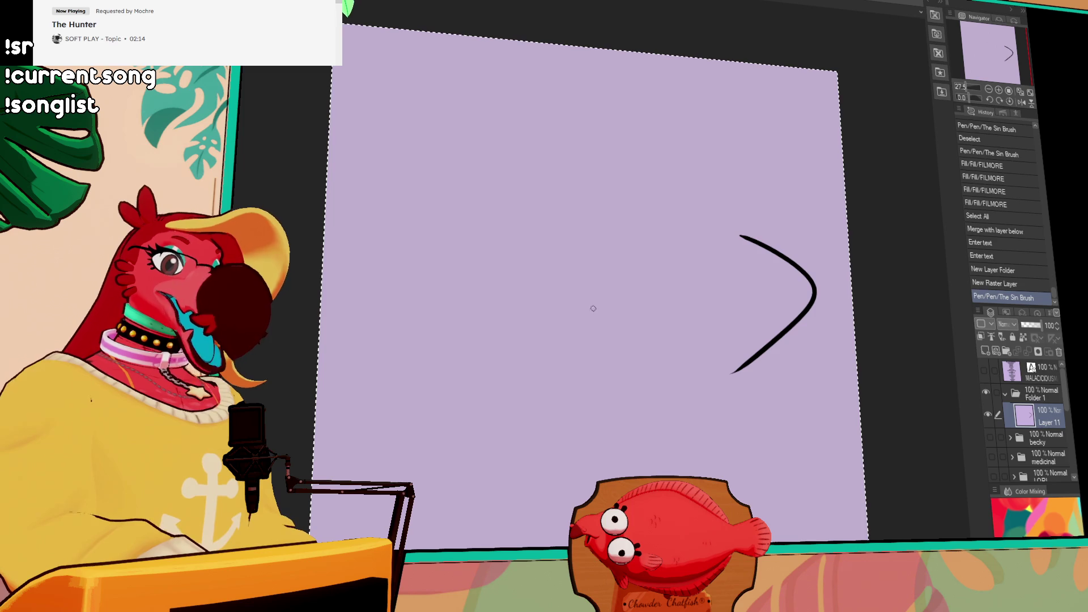
{"action": "key", "text": "ctrl+z"}
{"action": "mouse_move", "coordinate": [424, 389]}
{"action": "left_mouse_down"}
{"action": "mouse_move", "coordinate": [614, 224]}
{"action": "mouse_move", "coordinate": [442, 390]}
{"action": "left_mouse_up"}
{"action": "left_click", "coordinate": [584, 210]}
{"action": "key", "text": "ctrl+z"}
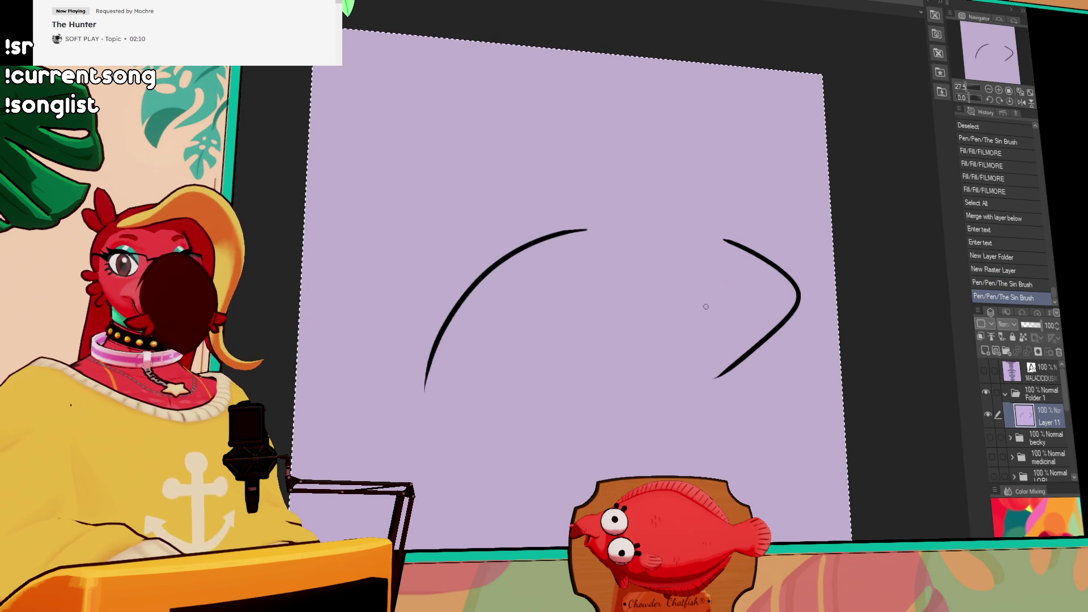
{"action": "key", "text": "ctrl+z"}
{"action": "key", "text": "ctrl+z"}
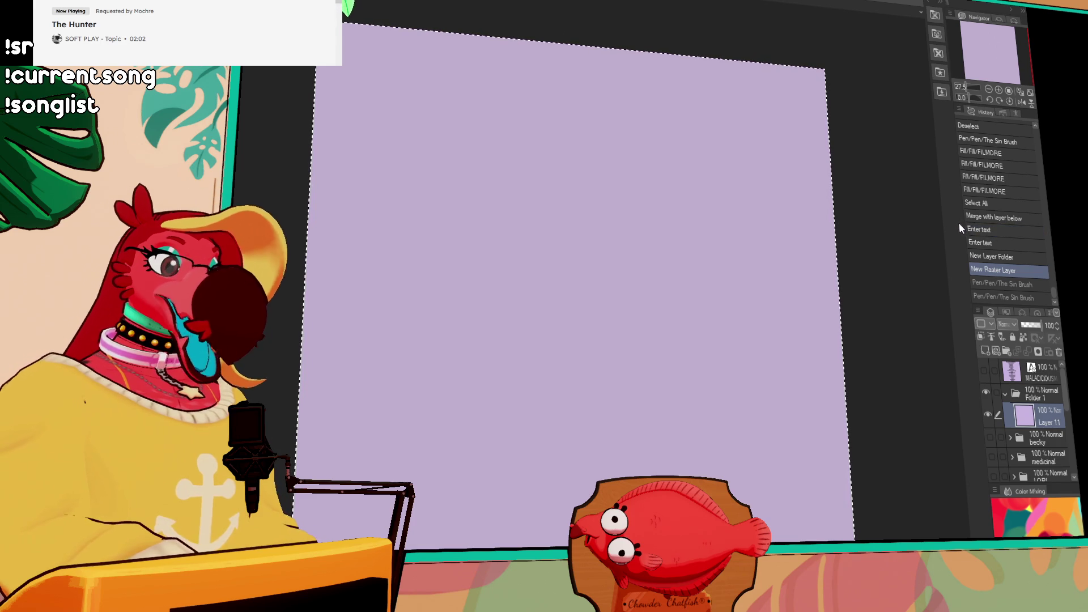
{"action": "mouse_move", "coordinate": [639, 210]}
{"action": "left_mouse_down"}
{"action": "mouse_move", "coordinate": [687, 222]}
{"action": "mouse_move", "coordinate": [688, 237]}
{"action": "left_mouse_up"}
Draw the beak with a rounded upper arc and wavy lower line, shifted down-left
{"action": "key", "text": "ctrl+z"}
{"action": "key", "text": "ctrl+z"}
{"action": "mouse_move", "coordinate": [545, 243]}
{"action": "left_mouse_down"}
{"action": "mouse_move", "coordinate": [643, 225]}
{"action": "mouse_move", "coordinate": [730, 253]}
{"action": "left_mouse_up"}
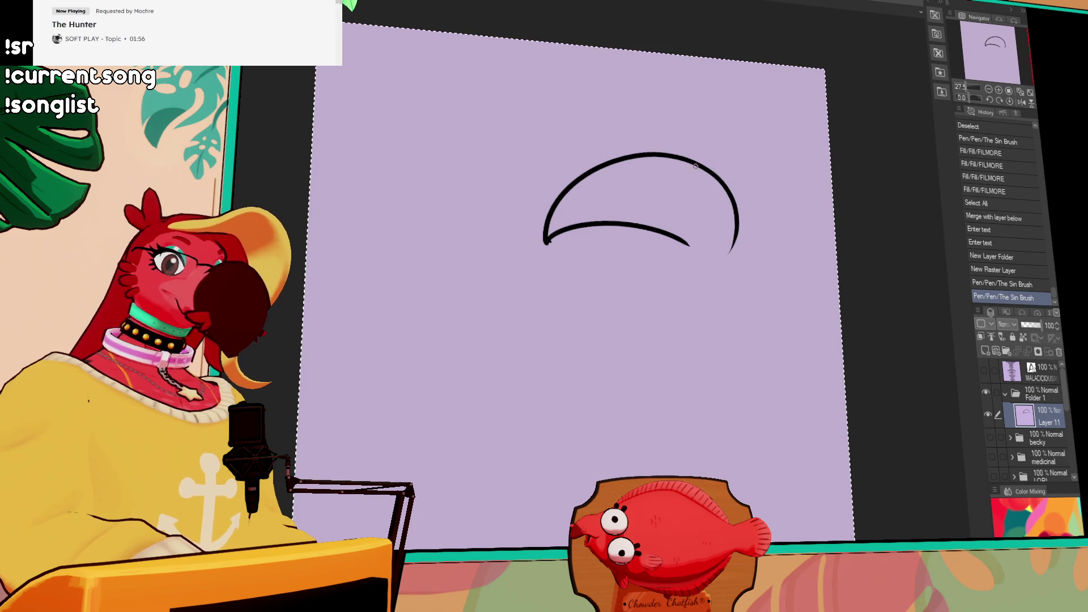
{"action": "left_click_drag", "start_coordinate": [675, 175], "coordinate": [713, 174]}
{"action": "key", "text": "ctrl+z"}
{"action": "key", "text": "ctrl+y"}
{"action": "key", "text": "ctrl+z"}
{"action": "key", "text": "ctrl+z"}
{"action": "key", "text": "ctrl+z"}
{"action": "mouse_move", "coordinate": [538, 250]}
{"action": "left_mouse_down"}
{"action": "mouse_move", "coordinate": [671, 215]}
{"action": "mouse_move", "coordinate": [736, 182]}
{"action": "mouse_move", "coordinate": [723, 311]}
{"action": "left_mouse_up"}
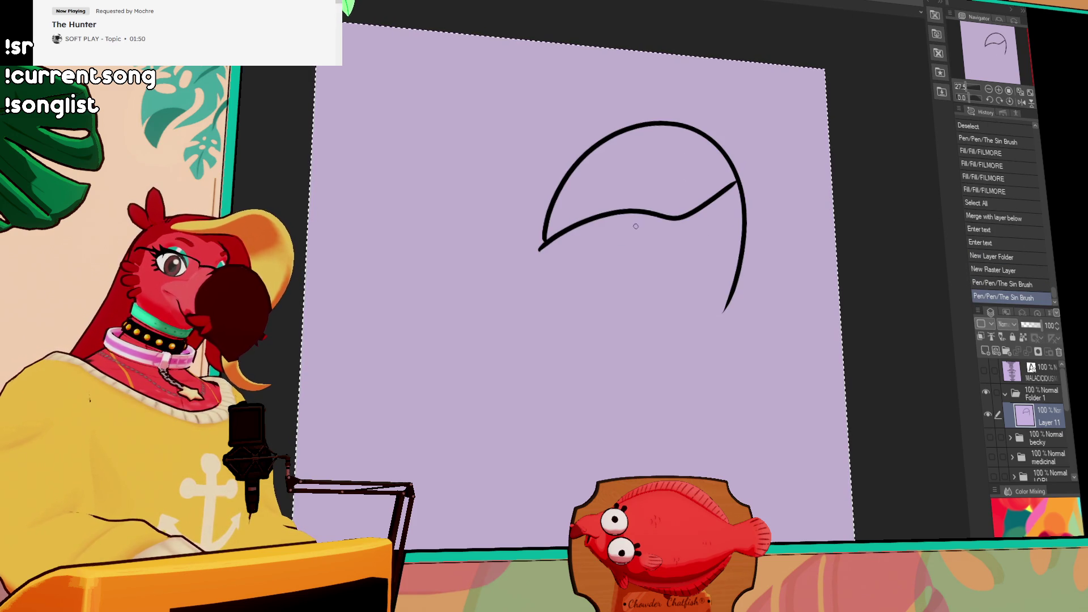
{"action": "left_click_drag", "start_coordinate": [734, 265], "coordinate": [675, 317]}
{"action": "key", "text": "ctrl+d"}
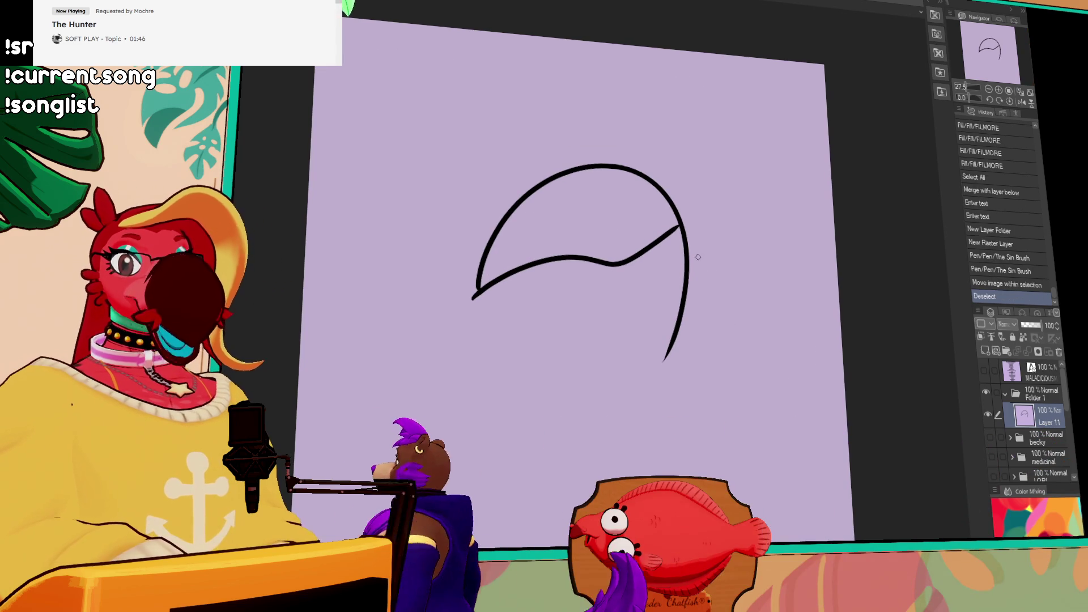
Touch up the beak joint, trim its lower-left tail and draw the big head curve
{"action": "left_click_drag", "start_coordinate": [673, 227], "coordinate": [679, 221]}
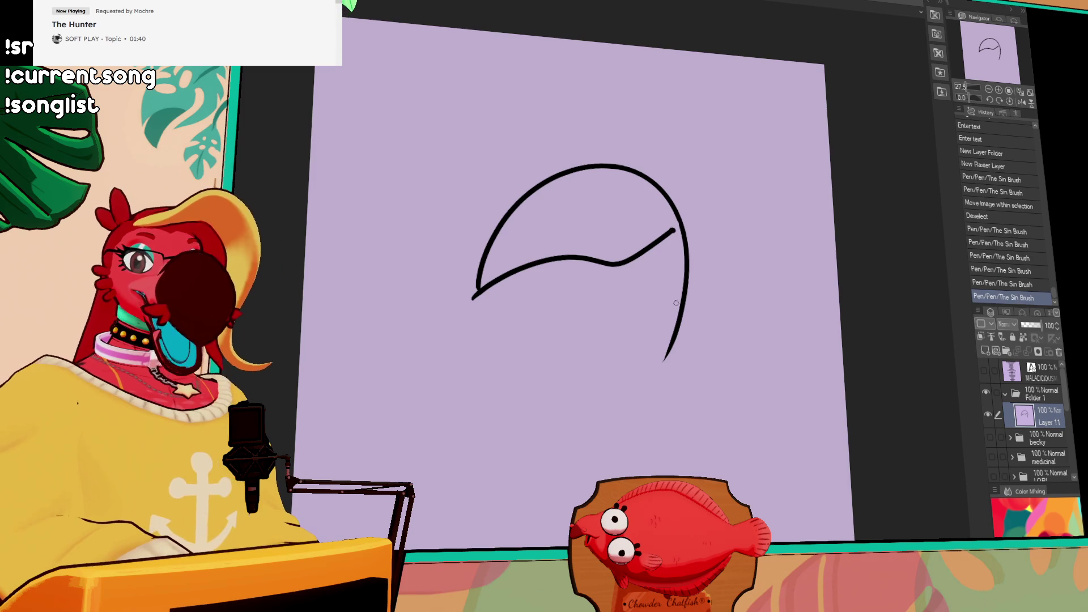
{"action": "left_click_drag", "start_coordinate": [674, 226], "coordinate": [673, 221]}
{"action": "key", "text": "ctrl+z"}
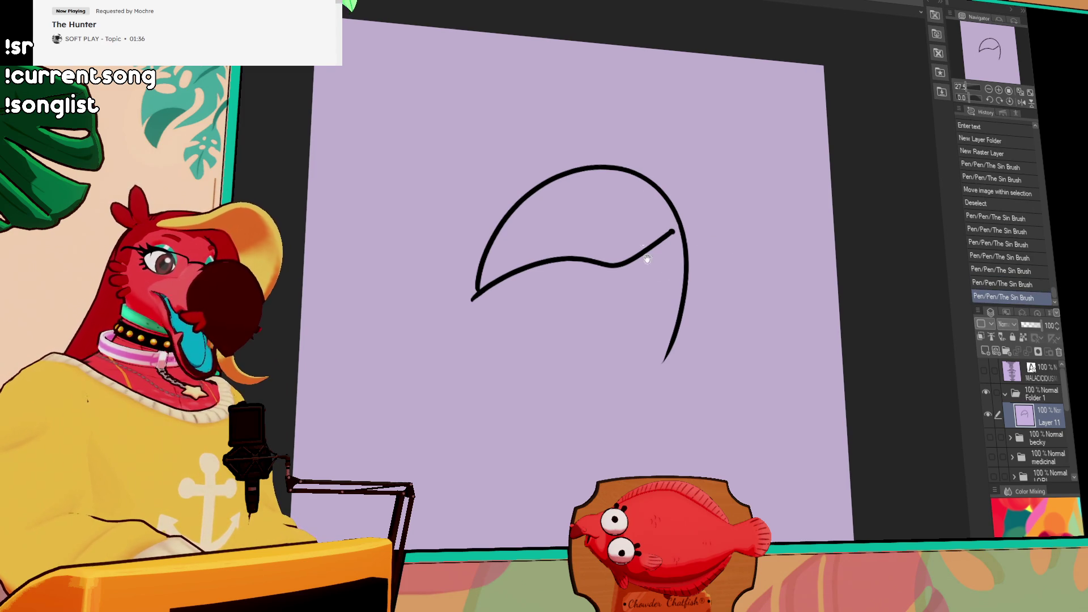
{"action": "left_click_drag", "start_coordinate": [461, 280], "coordinate": [474, 297]}
{"action": "left_click_drag", "start_coordinate": [472, 294], "coordinate": [476, 300]}
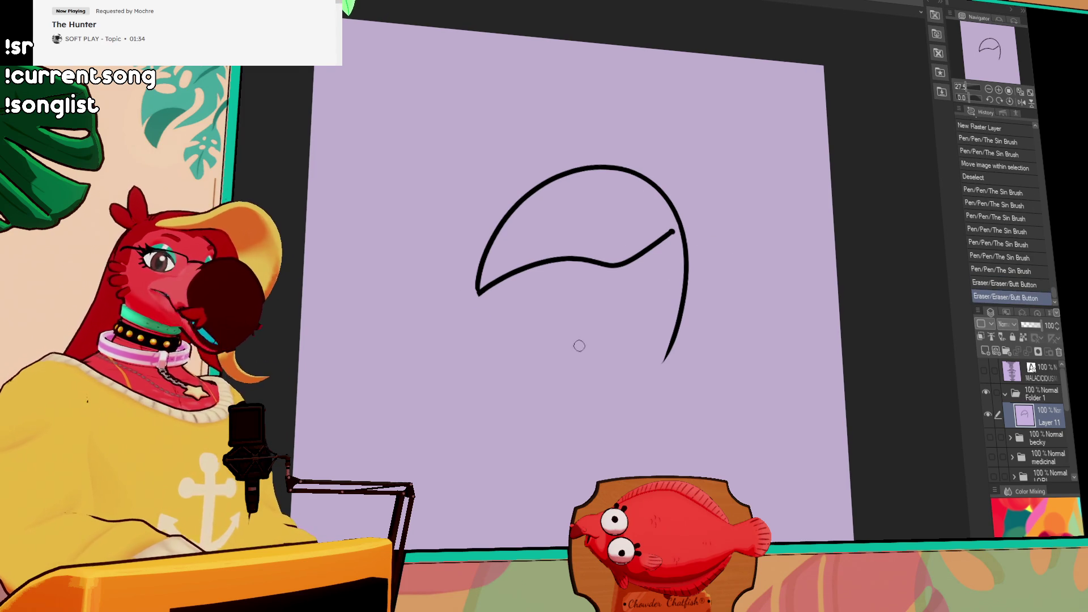
{"action": "left_click_drag", "start_coordinate": [681, 219], "coordinate": [675, 229]}
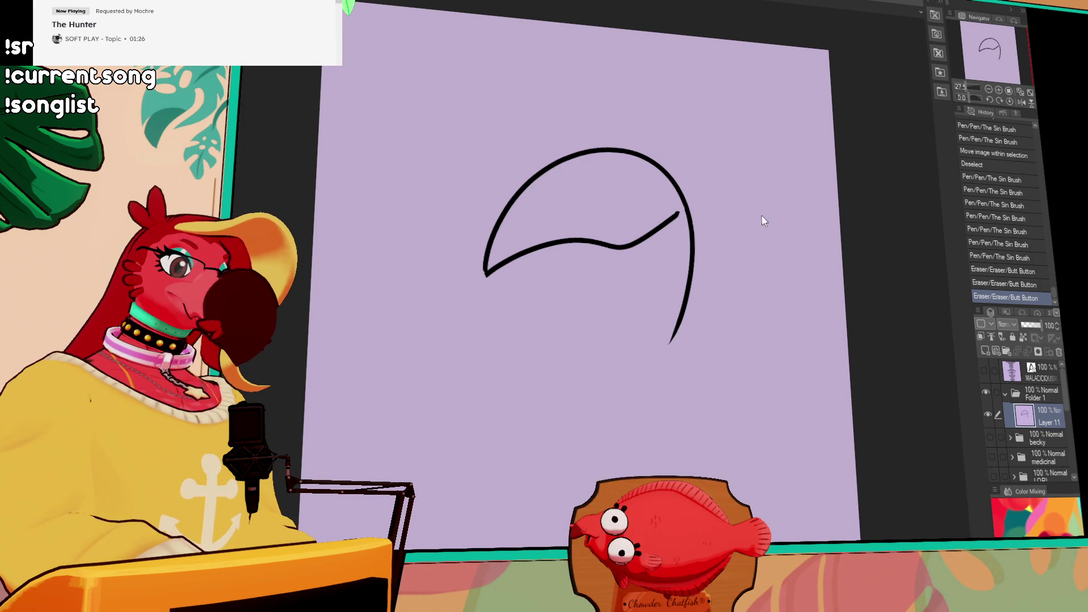
{"action": "mouse_move", "coordinate": [596, 147]}
{"action": "left_mouse_down"}
{"action": "mouse_move", "coordinate": [815, 260]}
{"action": "mouse_move", "coordinate": [671, 433]}
{"action": "left_mouse_up"}
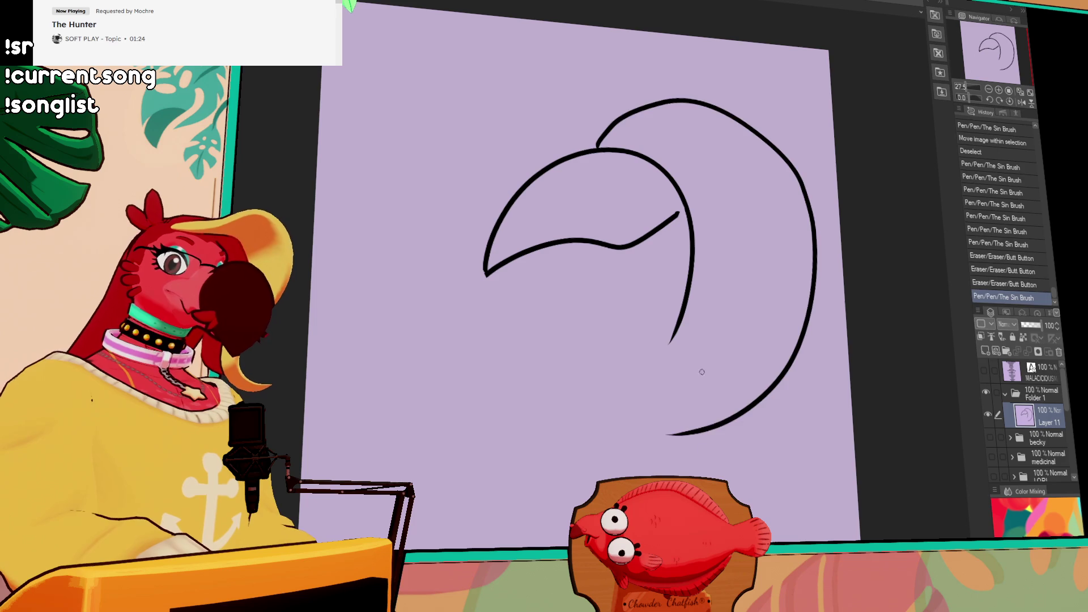
Redraw the large back-of-head curve and sketch the droopy eyes
{"action": "key", "text": "ctrl+z"}
{"action": "left_click_drag", "start_coordinate": [594, 146], "coordinate": [652, 374]}
{"action": "mouse_move", "coordinate": [585, 175]}
{"action": "left_mouse_down"}
{"action": "mouse_move", "coordinate": [591, 166]}
{"action": "mouse_move", "coordinate": [648, 208]}
{"action": "mouse_move", "coordinate": [624, 198]}
{"action": "mouse_move", "coordinate": [634, 181]}
{"action": "mouse_move", "coordinate": [628, 188]}
{"action": "mouse_move", "coordinate": [664, 205]}
{"action": "mouse_move", "coordinate": [612, 183]}
{"action": "mouse_move", "coordinate": [669, 208]}
{"action": "left_mouse_up"}
{"action": "key", "text": "ctrl+z"}
{"action": "key", "text": "ctrl+z"}
Erase the stray tail near the right eye and draw the tongue below the beak
{"action": "key", "text": "e"}
{"action": "left_click_drag", "start_coordinate": [666, 204], "coordinate": [670, 207]}
{"action": "mouse_move", "coordinate": [787, 289]}
{"action": "left_mouse_down"}
{"action": "mouse_move", "coordinate": [788, 277]}
{"action": "mouse_move", "coordinate": [785, 356]}
{"action": "left_mouse_up"}
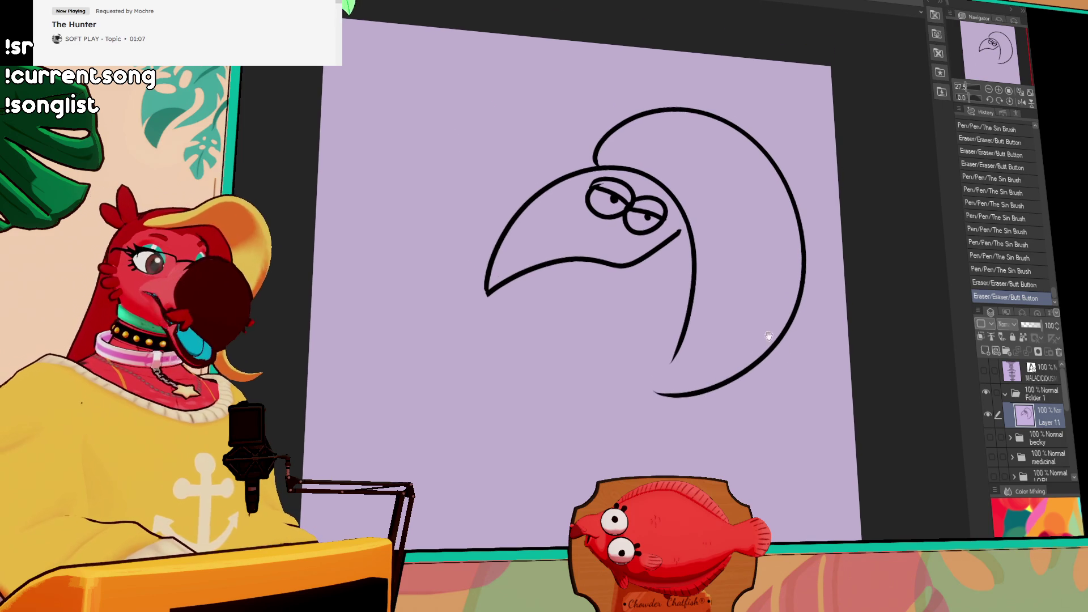
{"action": "left_click_drag", "start_coordinate": [692, 272], "coordinate": [724, 300]}
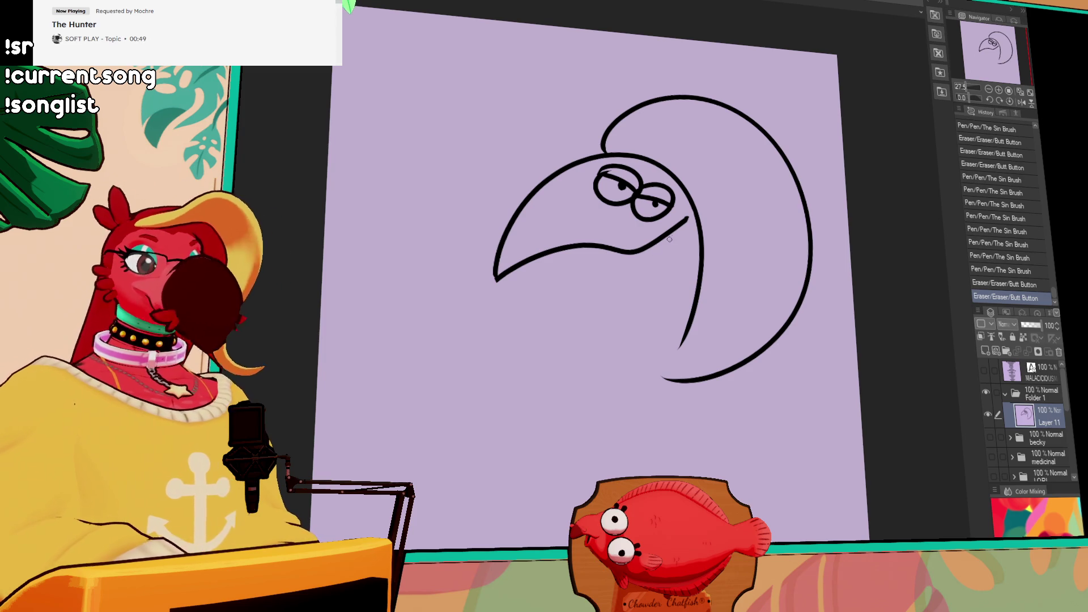
{"action": "left_click_drag", "start_coordinate": [622, 254], "coordinate": [641, 253]}
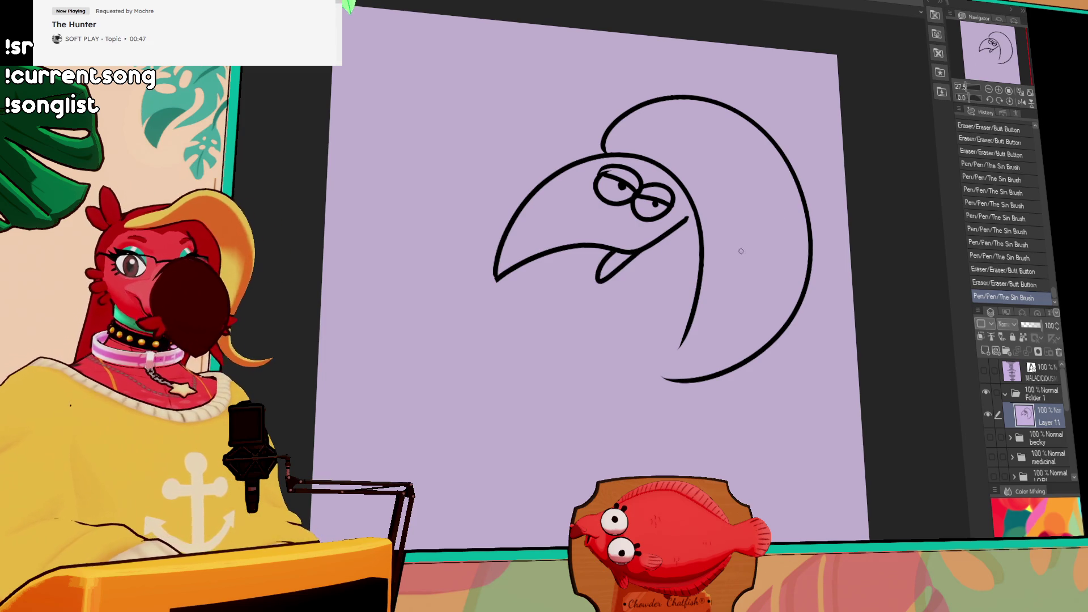
{"action": "scroll", "coordinate": [759, 272], "scroll_direction": "down", "scroll_amount": 1}
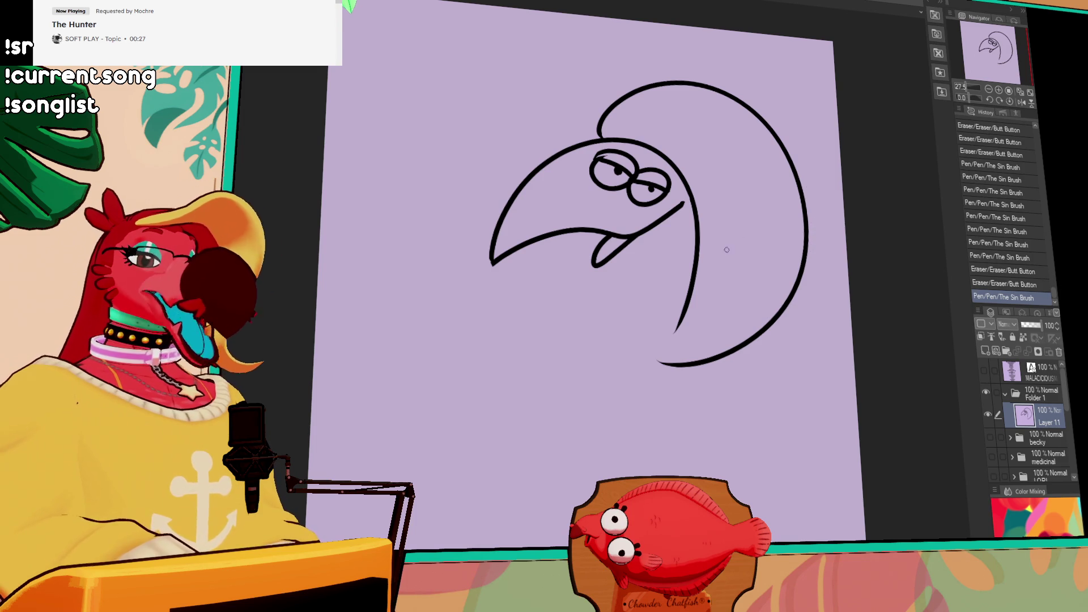
Draw the neck line running down beneath the tongue
{"action": "left_click_drag", "start_coordinate": [594, 265], "coordinate": [596, 327]}
{"action": "key", "text": "ctrl+z"}
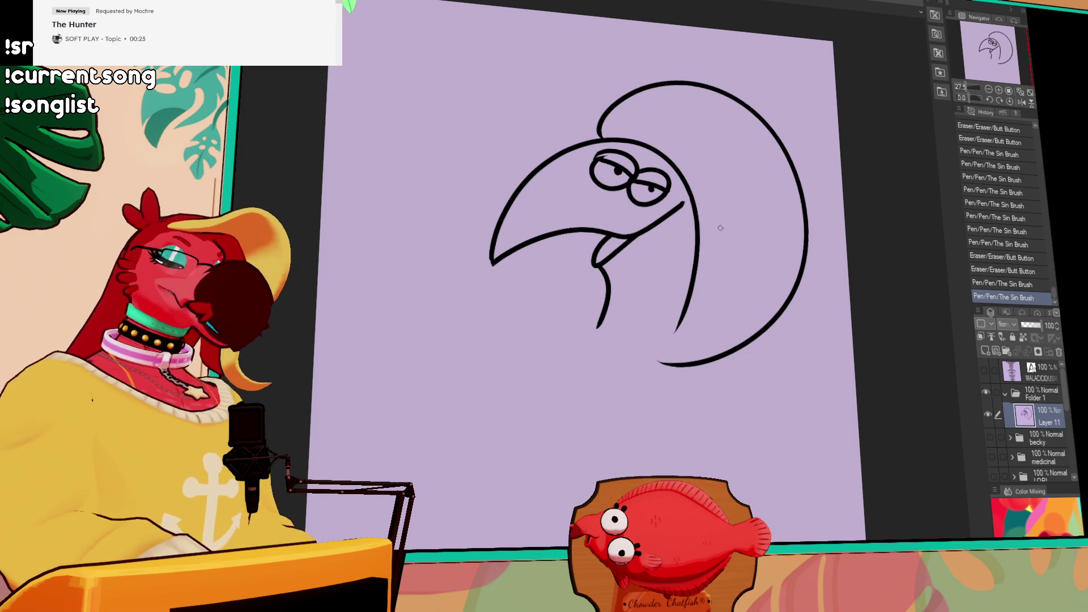
{"action": "key", "text": "ctrl+z"}
{"action": "mouse_move", "coordinate": [594, 263]}
{"action": "left_mouse_down"}
{"action": "mouse_move", "coordinate": [612, 281]}
{"action": "mouse_move", "coordinate": [599, 325]}
{"action": "left_mouse_up"}
{"action": "key", "text": "ctrl+z"}
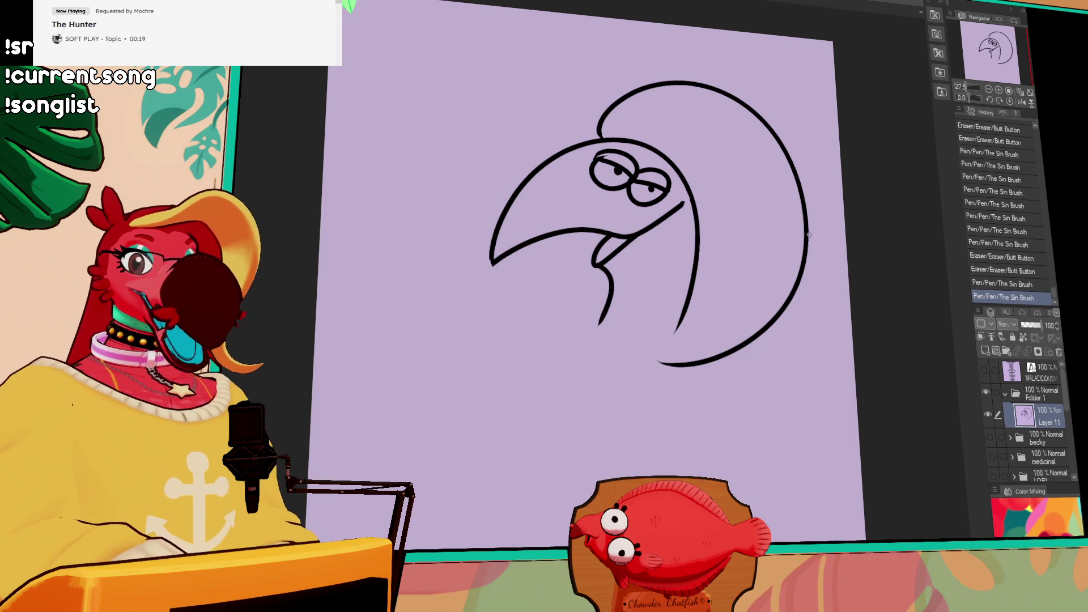
Erase the bottom of the big back curve to leave it open
{"action": "left_click_drag", "start_coordinate": [796, 284], "coordinate": [795, 279]}
{"action": "key", "text": "e"}
{"action": "mouse_move", "coordinate": [658, 359]}
{"action": "left_mouse_down"}
{"action": "mouse_move", "coordinate": [712, 340]}
{"action": "mouse_move", "coordinate": [682, 308]}
{"action": "mouse_move", "coordinate": [750, 331]}
{"action": "left_mouse_up"}
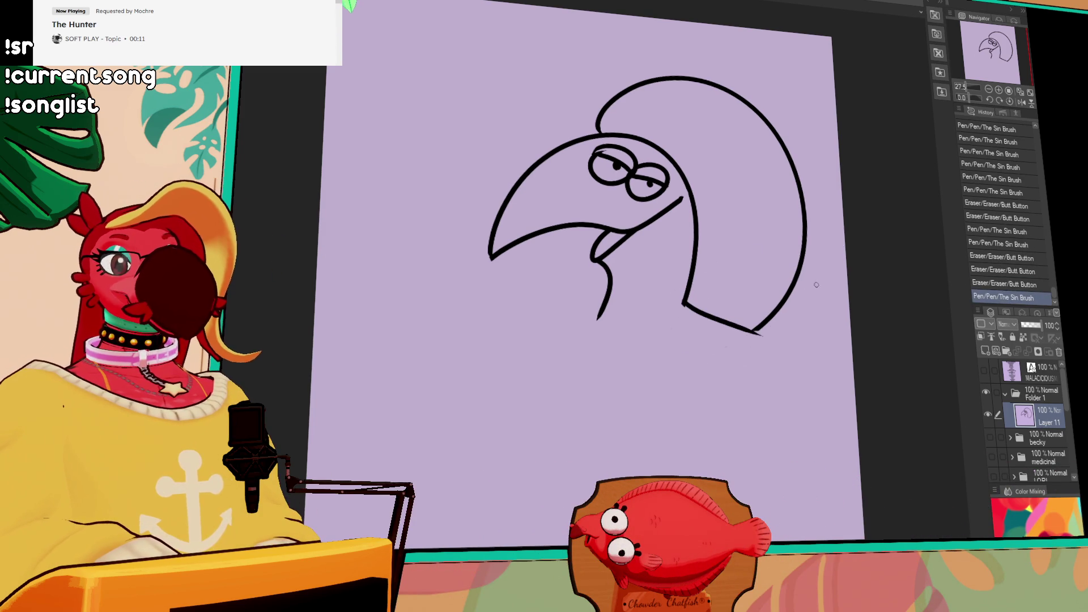
{"action": "key", "text": "ctrl+z"}
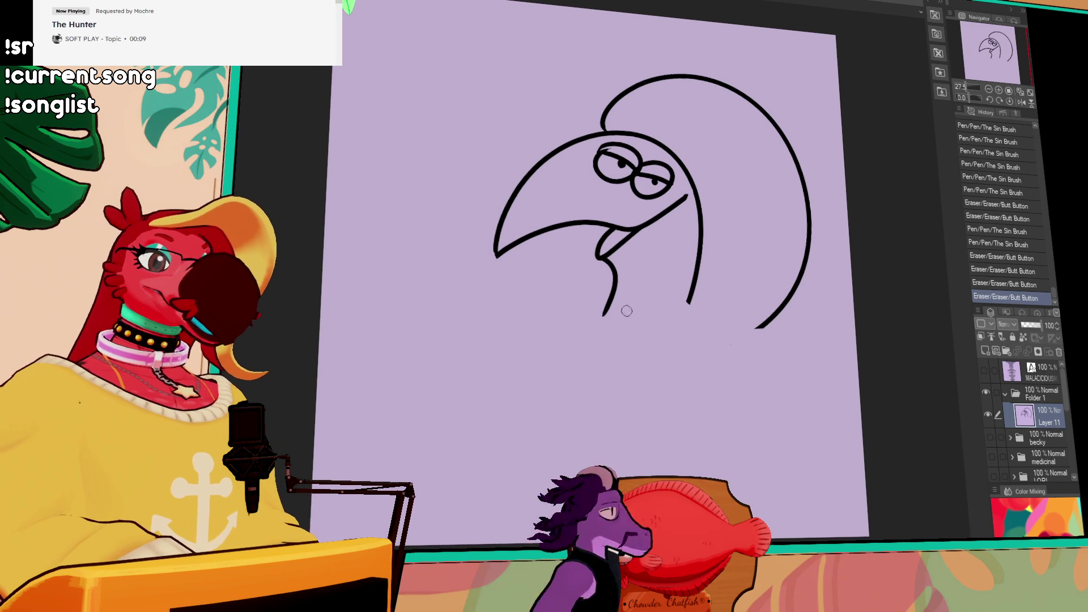
Move the whole drawing left and close the gap in the head outline
{"action": "left_click_drag", "start_coordinate": [619, 316], "coordinate": [775, 327]}
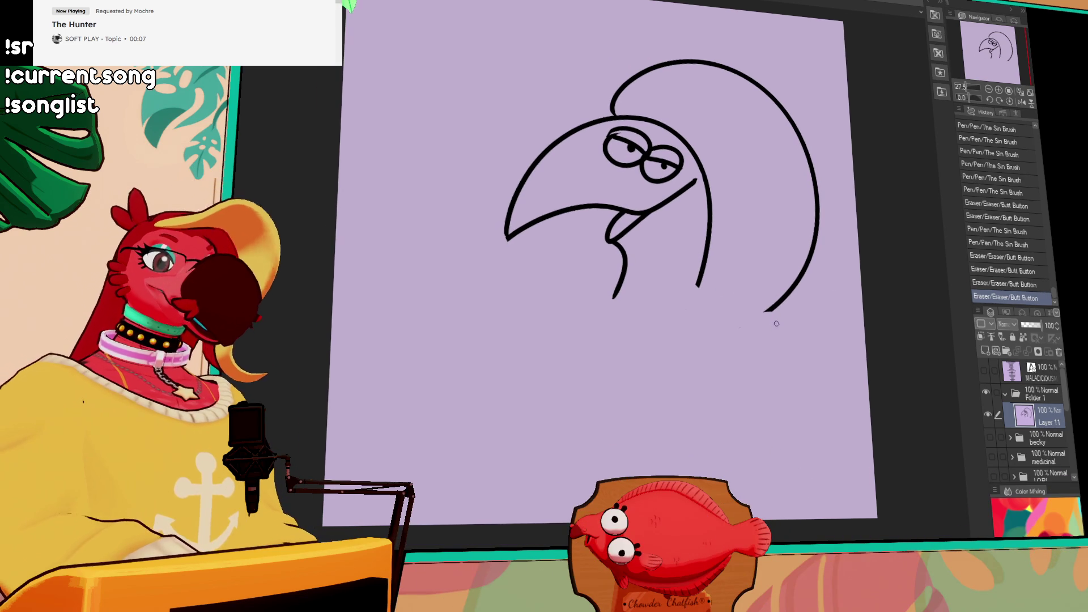
{"action": "left_click_drag", "start_coordinate": [717, 253], "coordinate": [668, 269]}
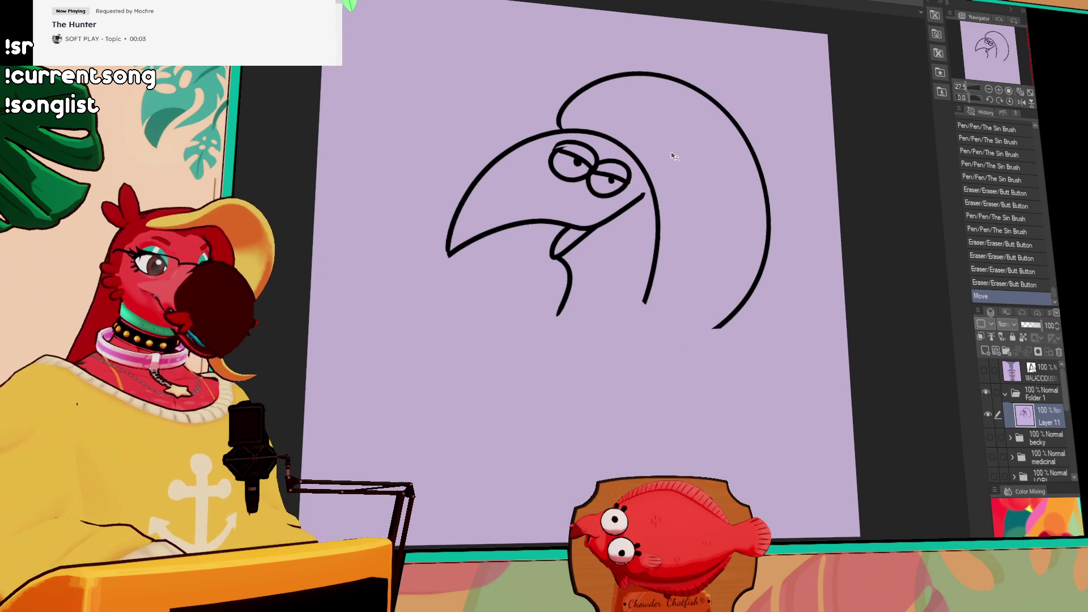
{"action": "left_click_drag", "start_coordinate": [557, 115], "coordinate": [559, 123]}
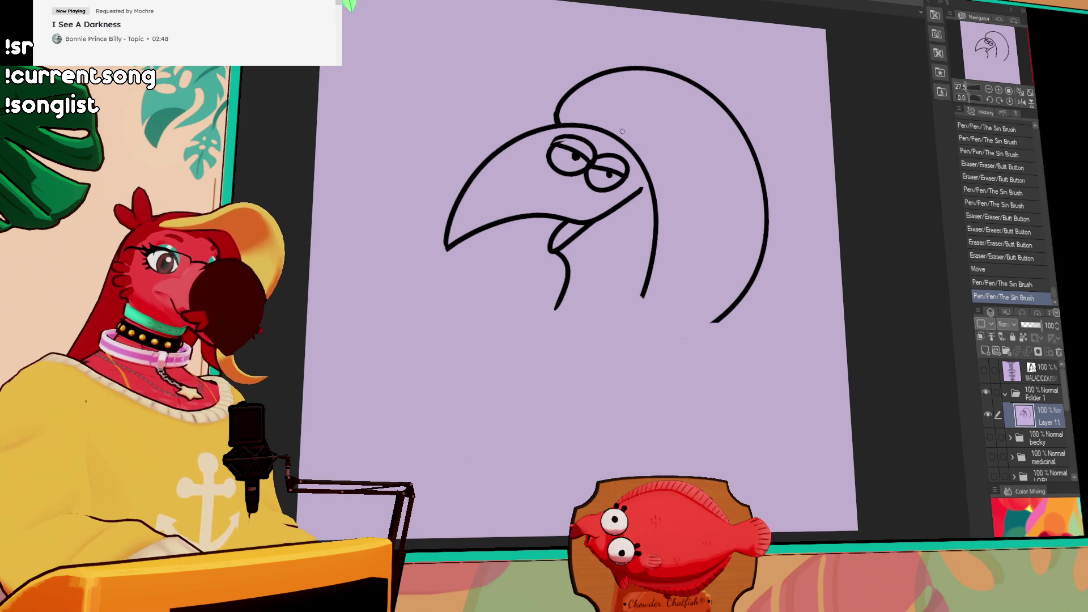
Draw the cap curve along the head and rework the curve beside it
{"action": "mouse_move", "coordinate": [595, 125]}
{"action": "left_mouse_down"}
{"action": "mouse_move", "coordinate": [632, 120]}
{"action": "mouse_move", "coordinate": [669, 196]}
{"action": "mouse_move", "coordinate": [657, 199]}
{"action": "left_mouse_up"}
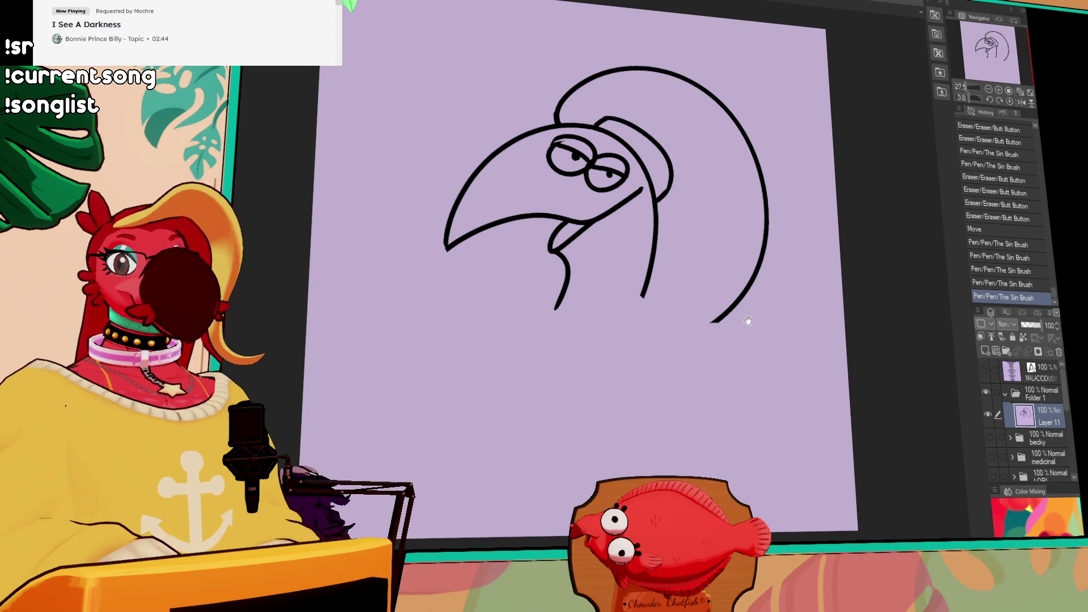
{"action": "scroll", "coordinate": [753, 251], "scroll_direction": "down", "scroll_amount": 1}
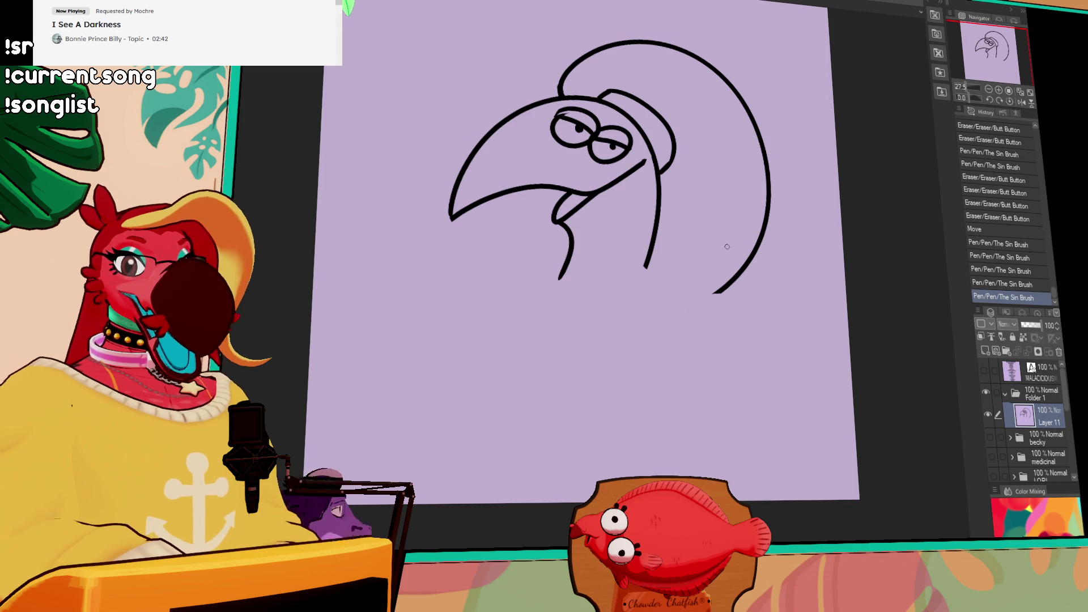
{"action": "mouse_move", "coordinate": [670, 168]}
{"action": "left_mouse_down"}
{"action": "mouse_move", "coordinate": [683, 152]}
{"action": "mouse_move", "coordinate": [677, 164]}
{"action": "left_mouse_up"}
{"action": "left_click_drag", "start_coordinate": [669, 113], "coordinate": [682, 161]}
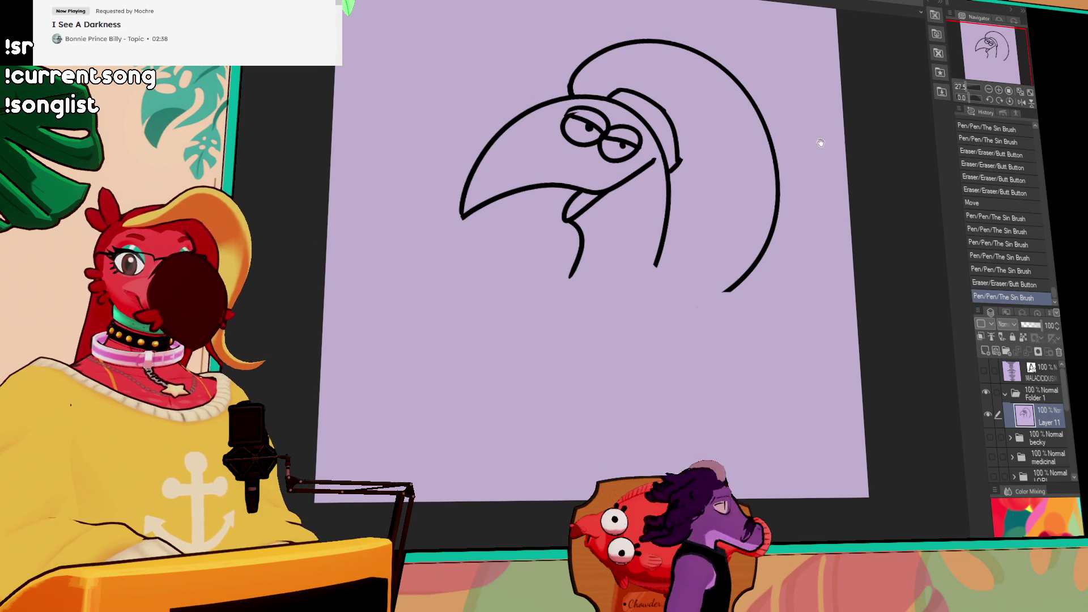
{"action": "scroll", "coordinate": [806, 236], "scroll_direction": "up", "scroll_amount": 1}
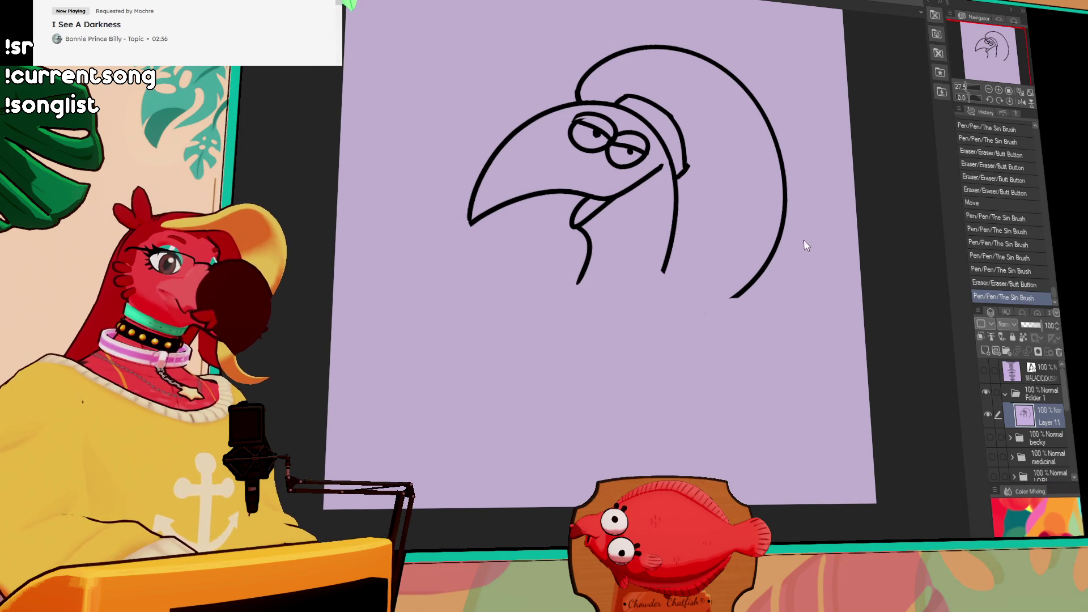
Add brow strokes over the eyes and touch up the head edge and beak line
{"action": "left_click_drag", "start_coordinate": [616, 111], "coordinate": [652, 137]}
{"action": "scroll", "coordinate": [737, 227], "scroll_direction": "up", "scroll_amount": 1}
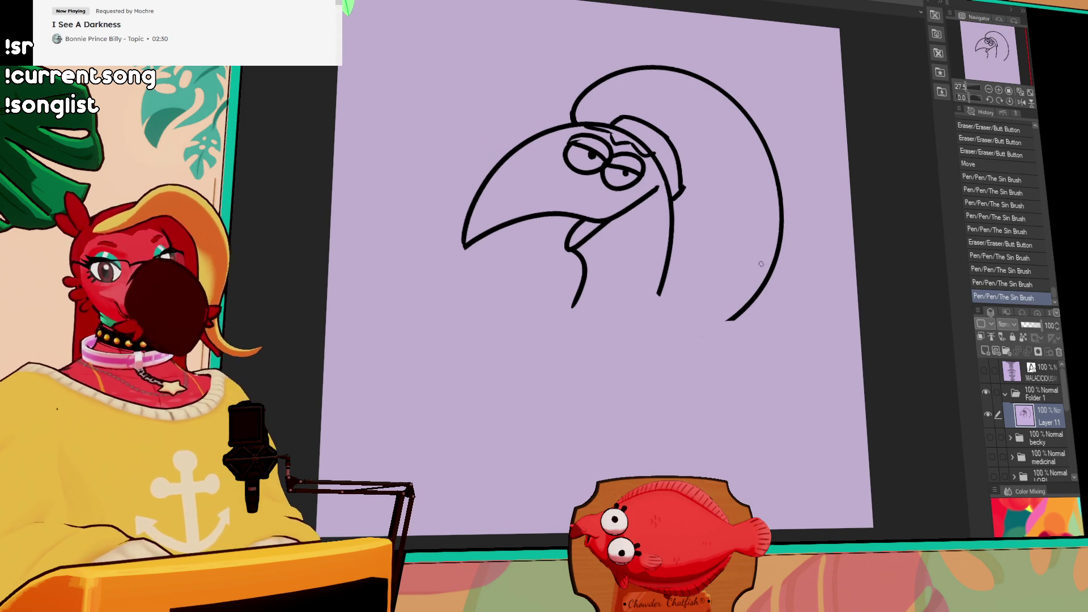
{"action": "mouse_move", "coordinate": [657, 154]}
{"action": "left_mouse_down"}
{"action": "mouse_move", "coordinate": [680, 178]}
{"action": "mouse_move", "coordinate": [674, 188]}
{"action": "left_mouse_up"}
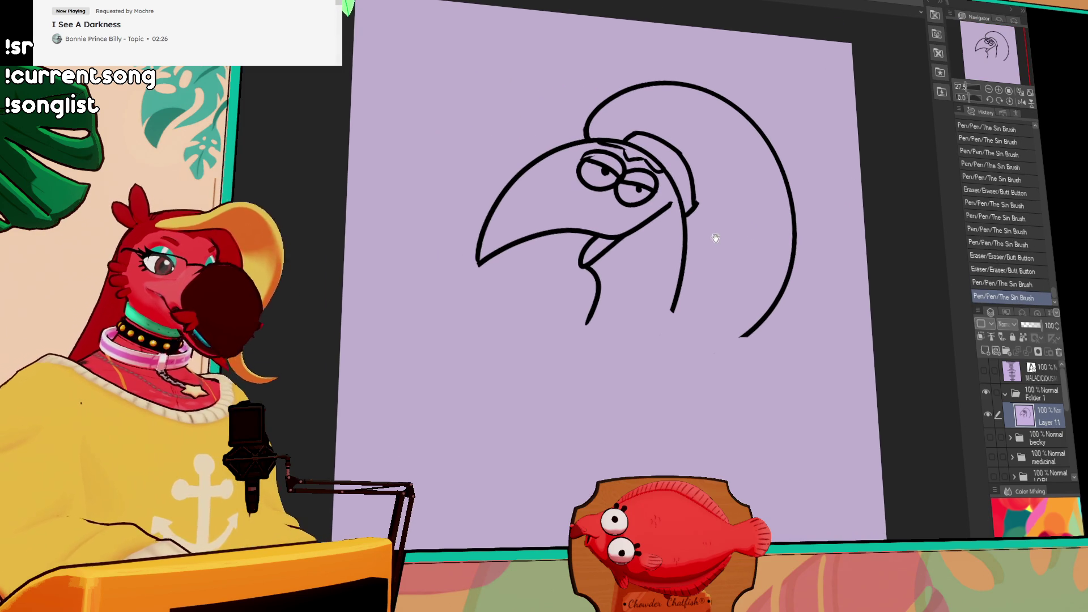
{"action": "scroll", "coordinate": [674, 188], "scroll_direction": "up", "scroll_amount": 1}
{"action": "left_click_drag", "start_coordinate": [713, 230], "coordinate": [719, 238]}
{"action": "mouse_move", "coordinate": [718, 247]}
{"action": "left_mouse_down"}
{"action": "mouse_move", "coordinate": [763, 247]}
{"action": "mouse_move", "coordinate": [765, 273]}
{"action": "left_mouse_up"}
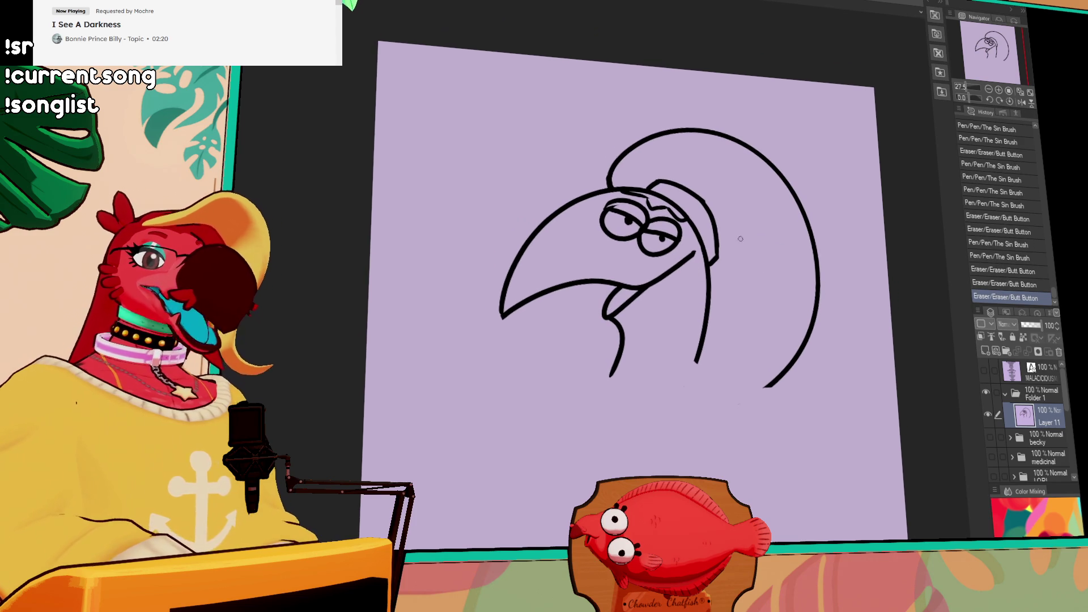
{"action": "mouse_move", "coordinate": [696, 252]}
{"action": "left_mouse_down"}
{"action": "mouse_move", "coordinate": [683, 267]}
{"action": "mouse_move", "coordinate": [691, 253]}
{"action": "left_mouse_up"}
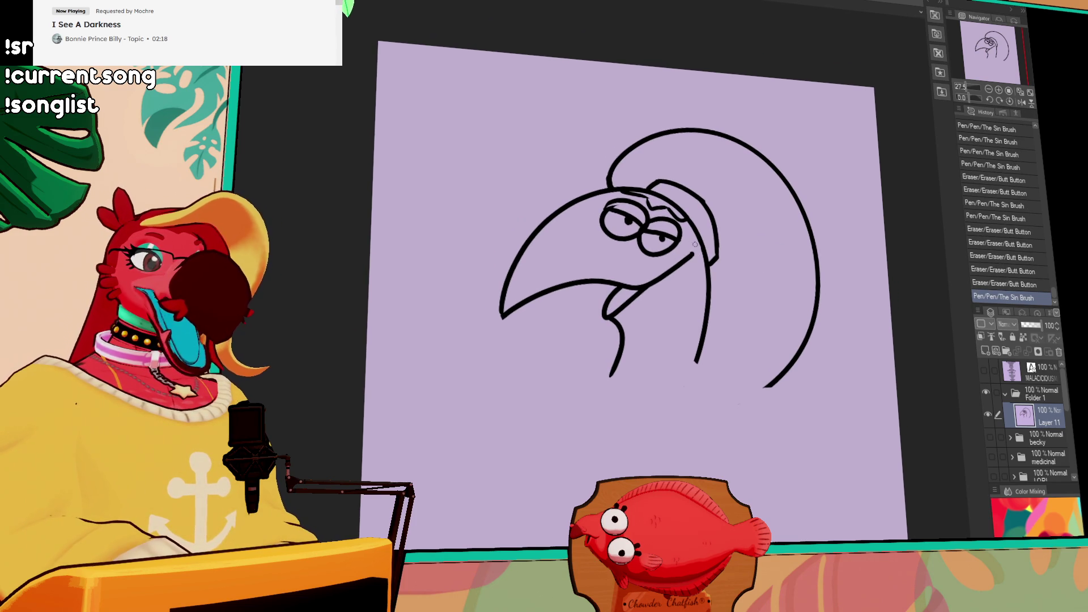
{"action": "mouse_move", "coordinate": [603, 207]}
{"action": "left_mouse_down"}
{"action": "mouse_move", "coordinate": [617, 194]}
{"action": "mouse_move", "coordinate": [626, 203]}
{"action": "mouse_move", "coordinate": [618, 195]}
{"action": "mouse_move", "coordinate": [670, 194]}
{"action": "left_mouse_up"}
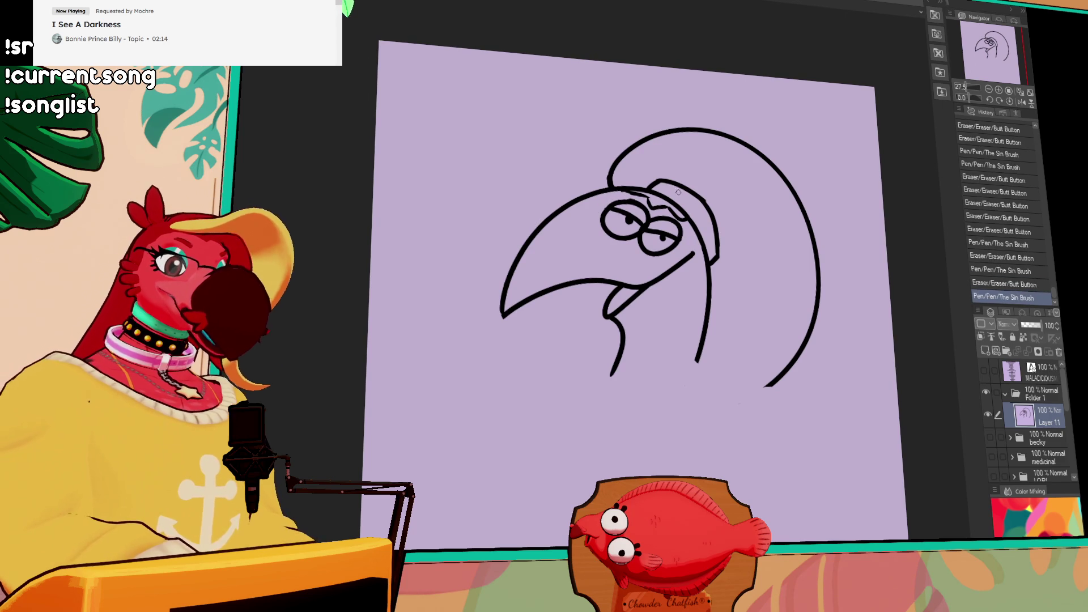
{"action": "scroll", "coordinate": [747, 171], "scroll_direction": "up", "scroll_amount": 1}
Start the body outline below the neck, discarding a stray chin stroke
{"action": "left_click_drag", "start_coordinate": [848, 248], "coordinate": [848, 190]}
{"action": "left_click_drag", "start_coordinate": [607, 315], "coordinate": [578, 336]}
{"action": "key", "text": "ctrl+z"}
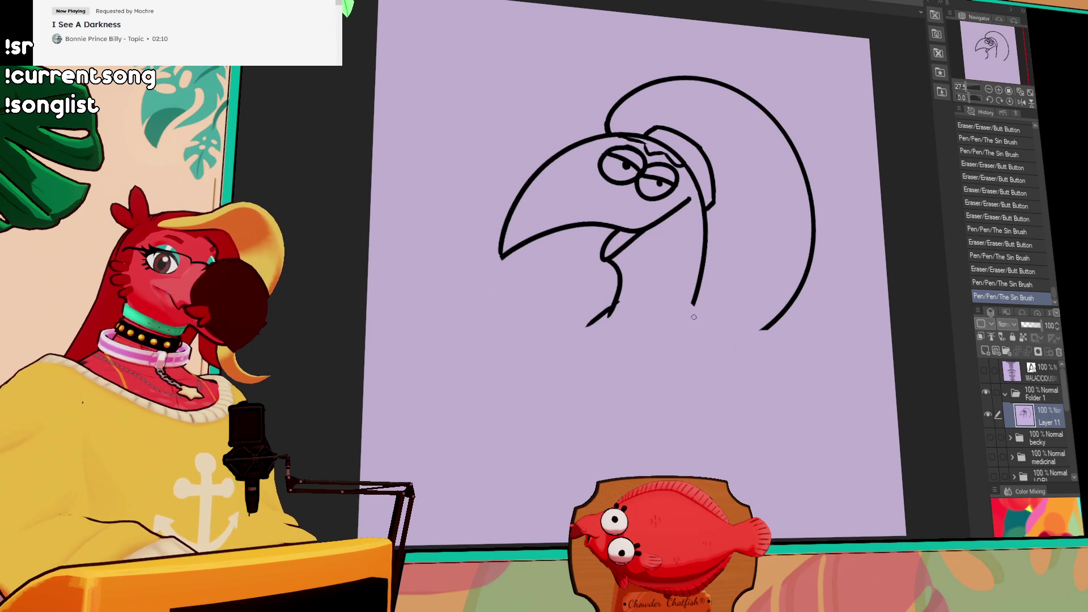
{"action": "left_click_drag", "start_coordinate": [609, 311], "coordinate": [452, 488]}
Draw the right body curve and move the whole drawing to the right
{"action": "mouse_move", "coordinate": [694, 303]}
{"action": "left_mouse_down"}
{"action": "mouse_move", "coordinate": [732, 357]}
{"action": "mouse_move", "coordinate": [741, 491]}
{"action": "left_mouse_up"}
{"action": "mouse_move", "coordinate": [703, 378]}
{"action": "left_mouse_down"}
{"action": "mouse_move", "coordinate": [641, 340]}
{"action": "mouse_move", "coordinate": [721, 316]}
{"action": "left_mouse_up"}
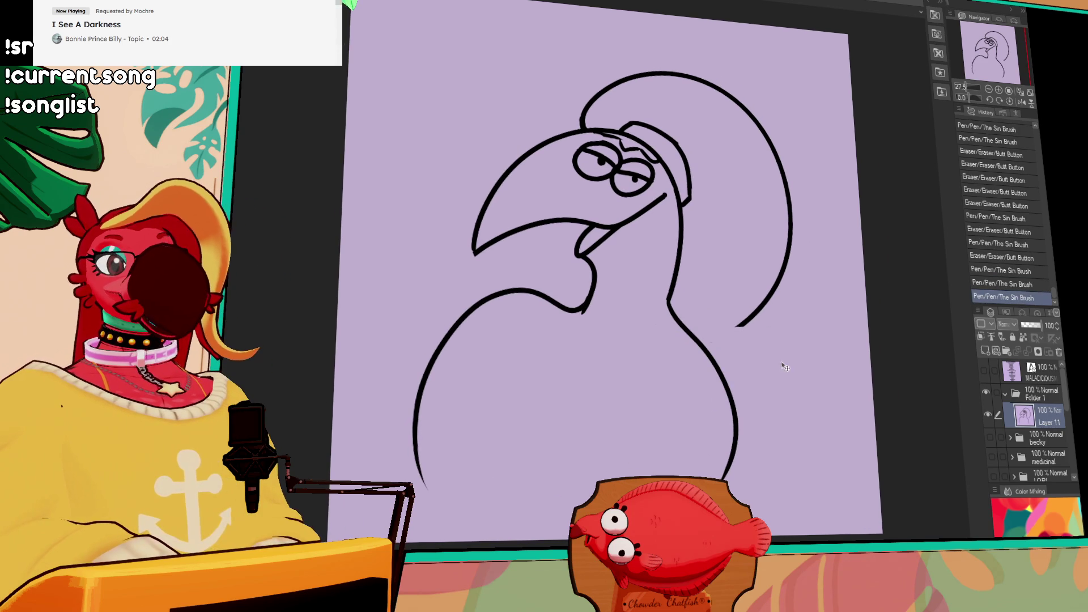
{"action": "left_click_drag", "start_coordinate": [751, 385], "coordinate": [784, 389]}
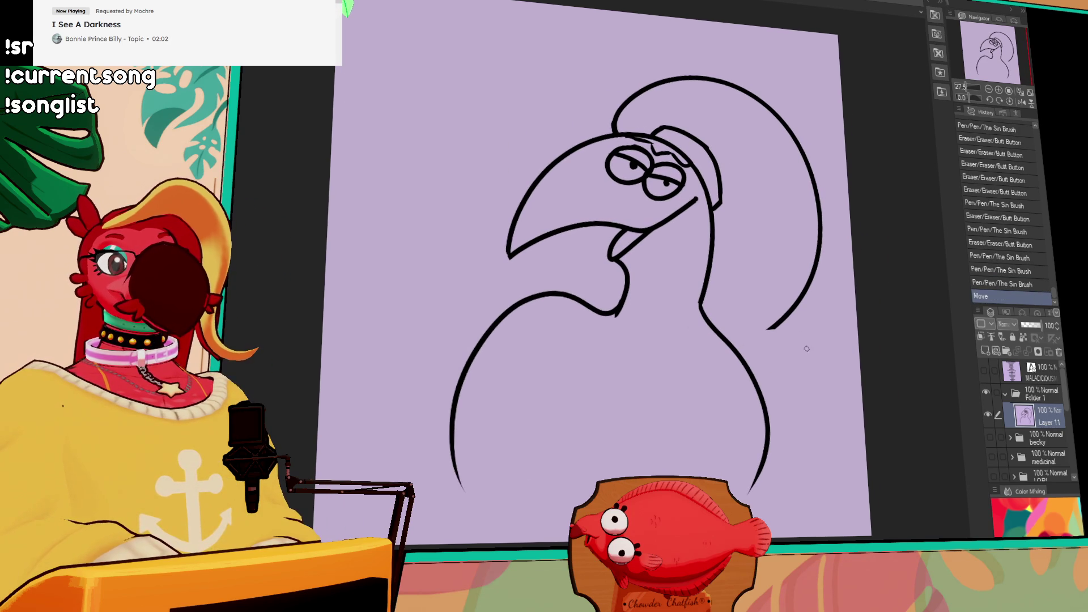
{"action": "left_click_drag", "start_coordinate": [702, 310], "coordinate": [688, 299]}
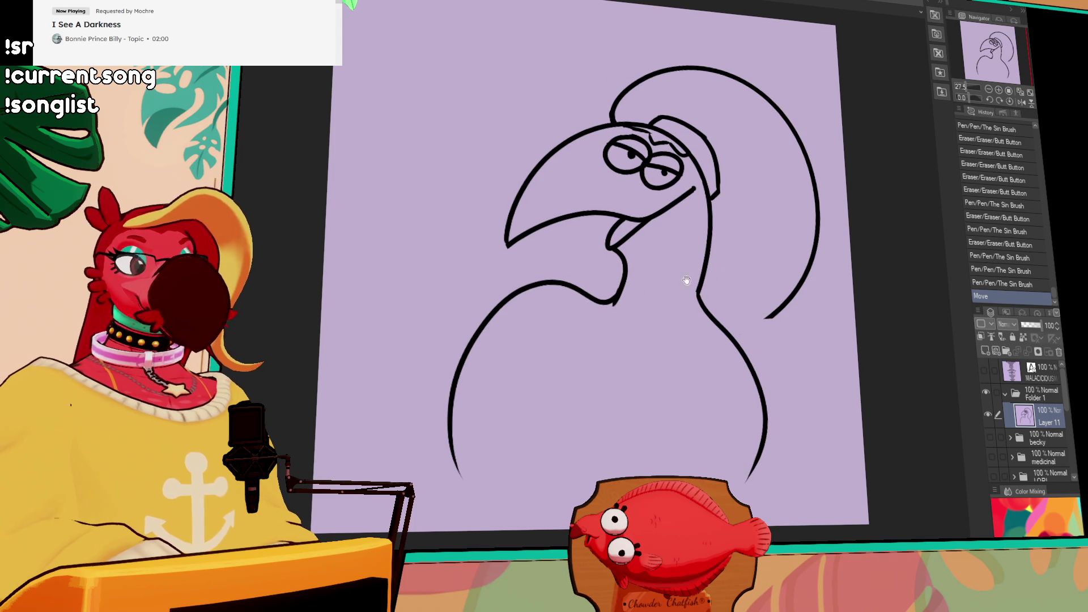
Extend the left body outline to the canvas bottom and erase stray line bits
{"action": "left_click_drag", "start_coordinate": [462, 479], "coordinate": [482, 524]}
{"action": "key", "text": "ctrl+z"}
{"action": "left_click_drag", "start_coordinate": [449, 402], "coordinate": [482, 529]}
{"action": "mouse_move", "coordinate": [568, 436]}
{"action": "left_mouse_down"}
{"action": "mouse_move", "coordinate": [732, 339]}
{"action": "mouse_move", "coordinate": [721, 365]}
{"action": "left_mouse_up"}
{"action": "key", "text": "e"}
{"action": "left_click_drag", "start_coordinate": [462, 482], "coordinate": [453, 459]}
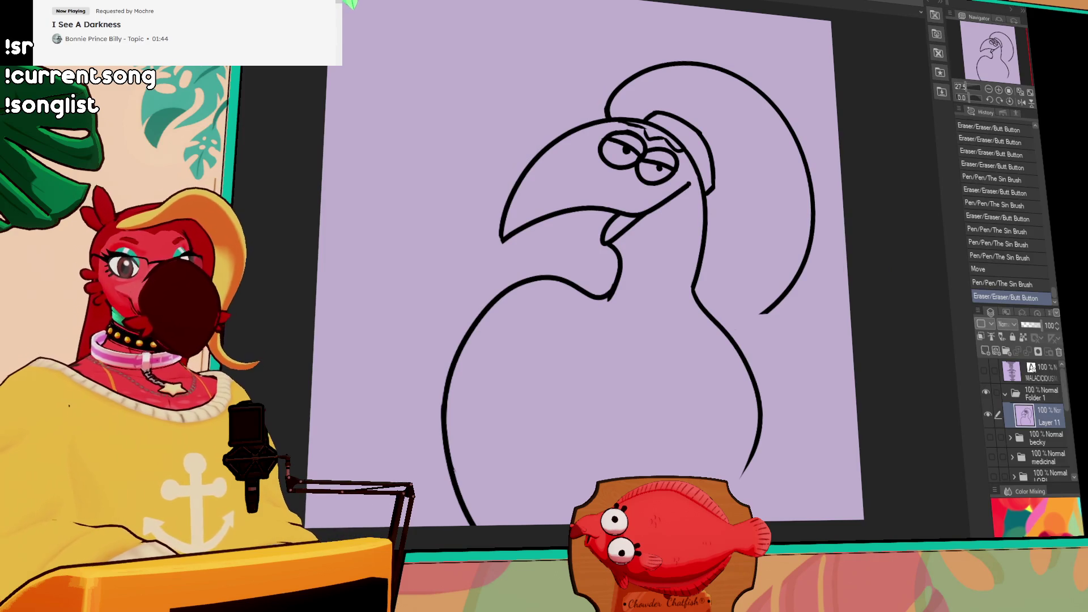
{"action": "left_click_drag", "start_coordinate": [843, 273], "coordinate": [860, 266]}
Erase and redraw the bird's neck line longer, trimming the gap in it
{"action": "left_click_drag", "start_coordinate": [602, 307], "coordinate": [607, 299]}
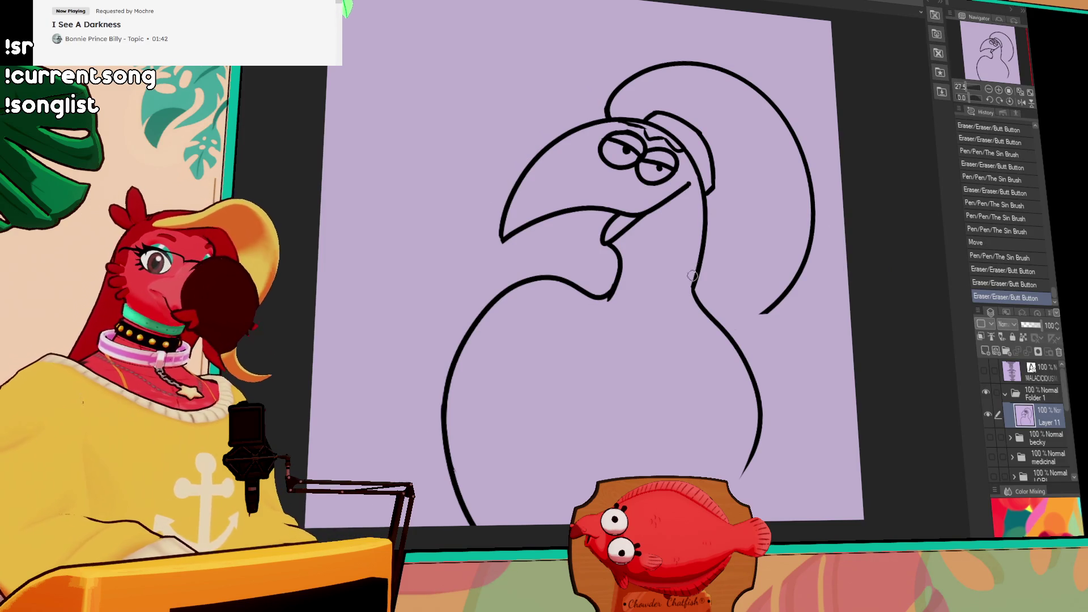
{"action": "scroll", "coordinate": [757, 283], "scroll_direction": "down", "scroll_amount": 1}
{"action": "left_click_drag", "start_coordinate": [697, 205], "coordinate": [692, 283]}
{"action": "mouse_move", "coordinate": [704, 187]}
{"action": "left_mouse_down"}
{"action": "mouse_move", "coordinate": [690, 315]}
{"action": "mouse_move", "coordinate": [679, 296]}
{"action": "mouse_move", "coordinate": [703, 302]}
{"action": "mouse_move", "coordinate": [692, 275]}
{"action": "left_mouse_up"}
{"action": "mouse_move", "coordinate": [718, 312]}
{"action": "left_mouse_down"}
{"action": "mouse_move", "coordinate": [687, 286]}
{"action": "mouse_move", "coordinate": [714, 323]}
{"action": "mouse_move", "coordinate": [689, 264]}
{"action": "mouse_move", "coordinate": [745, 378]}
{"action": "mouse_move", "coordinate": [713, 479]}
{"action": "left_mouse_up"}
{"action": "key", "text": "ctrl+z"}
{"action": "scroll", "coordinate": [737, 298], "scroll_direction": "down", "scroll_amount": 2}
Rework the lower right body line so it extends toward the canvas bottom
{"action": "left_click_drag", "start_coordinate": [737, 408], "coordinate": [728, 436]}
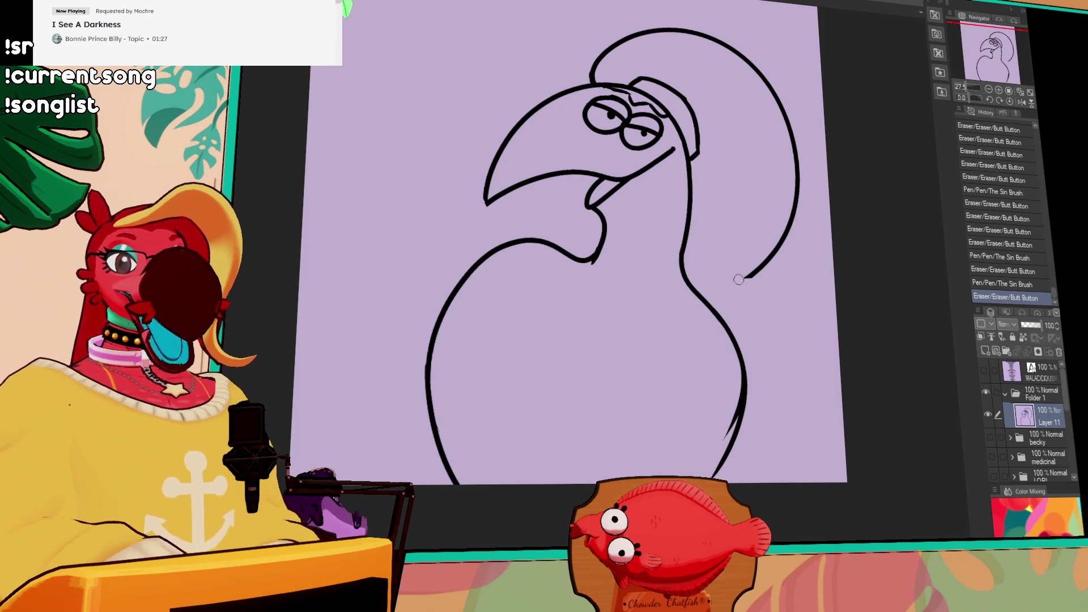
{"action": "scroll", "coordinate": [743, 280], "scroll_direction": "down", "scroll_amount": 1}
{"action": "left_click_drag", "start_coordinate": [739, 391], "coordinate": [717, 453]}
{"action": "left_click_drag", "start_coordinate": [733, 430], "coordinate": [719, 476]}
{"action": "left_click_drag", "start_coordinate": [743, 419], "coordinate": [715, 473]}
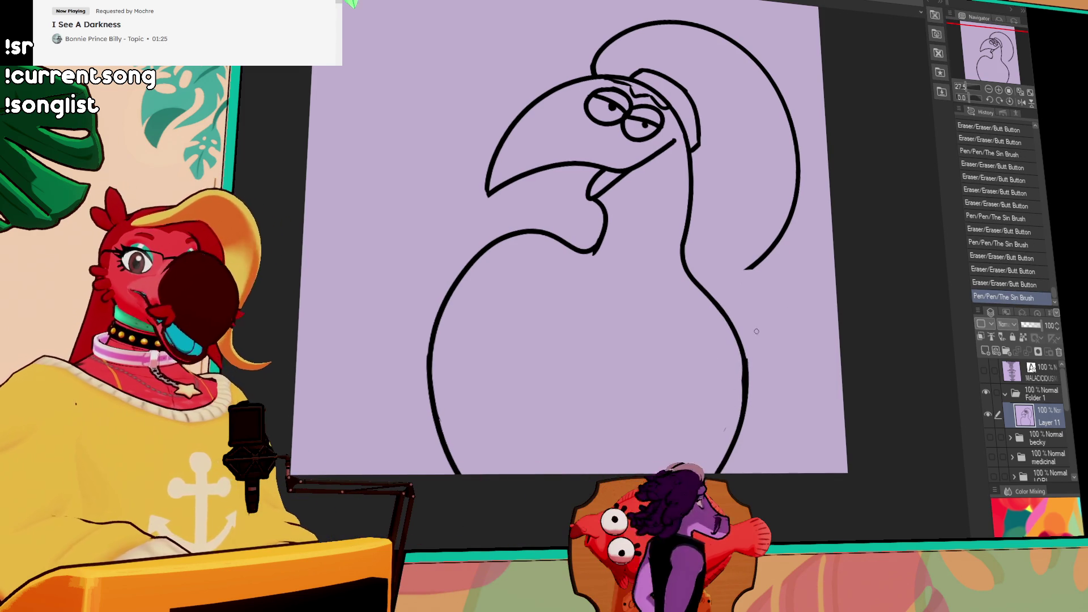
{"action": "left_click_drag", "start_coordinate": [712, 291], "coordinate": [703, 396]}
{"action": "left_click_drag", "start_coordinate": [685, 440], "coordinate": [714, 362]}
{"action": "key", "text": "ctrl+z"}
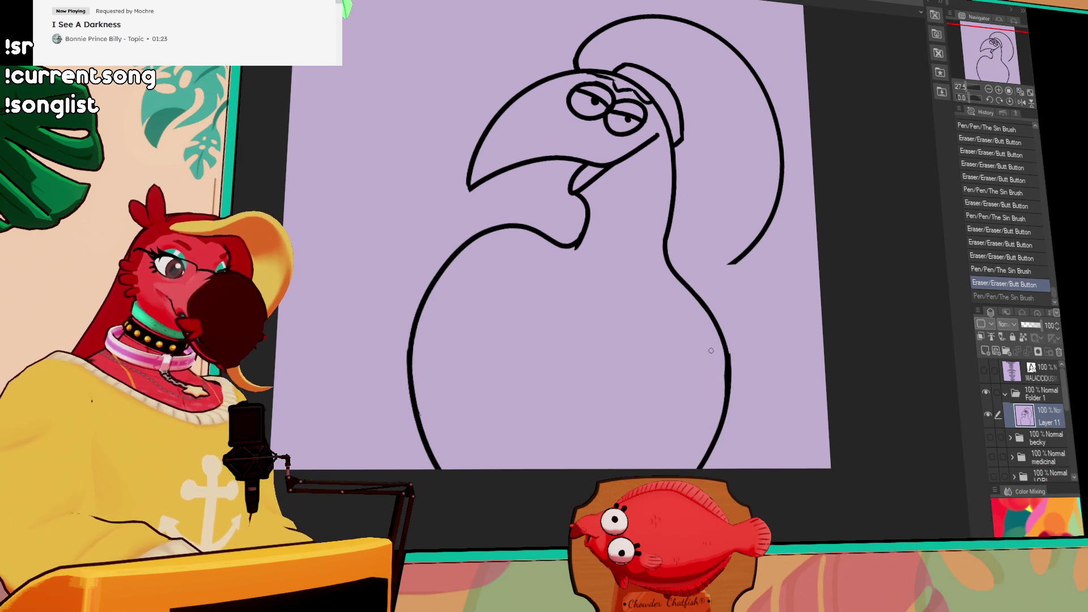
Draw the curved inner belly line toward the lower left and trim its lower part
{"action": "left_click_drag", "start_coordinate": [737, 221], "coordinate": [741, 235]}
{"action": "left_click_drag", "start_coordinate": [699, 306], "coordinate": [728, 276]}
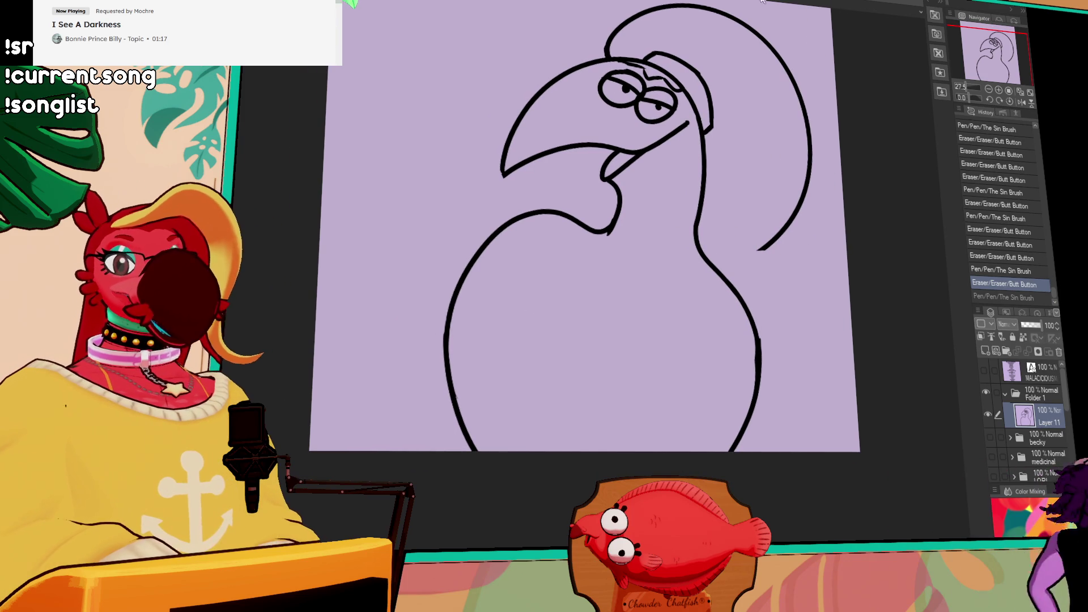
{"action": "left_click_drag", "start_coordinate": [693, 311], "coordinate": [695, 322]}
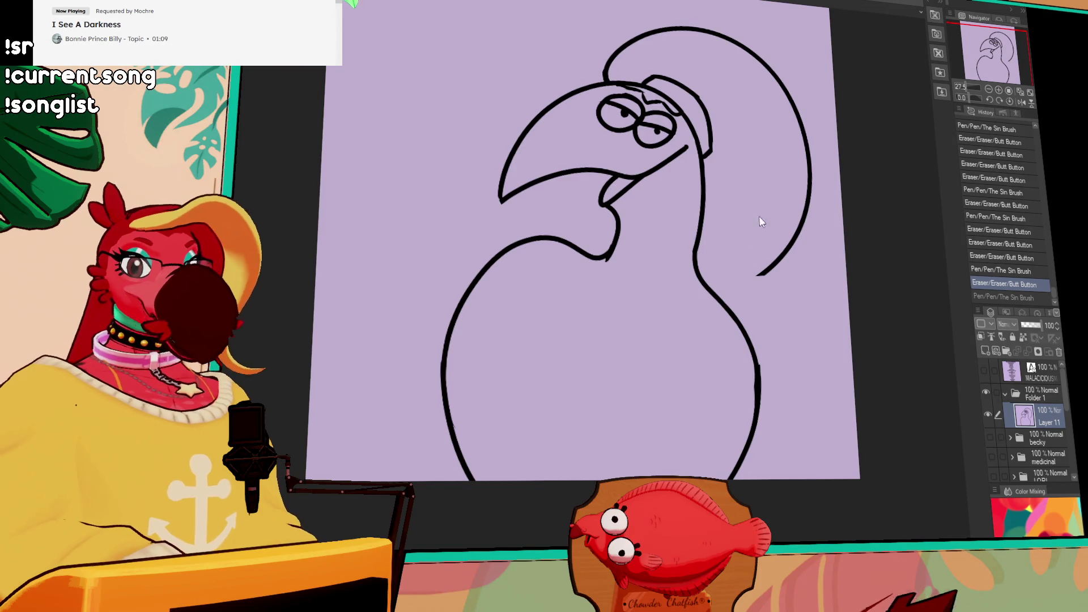
{"action": "left_click", "coordinate": [759, 321]}
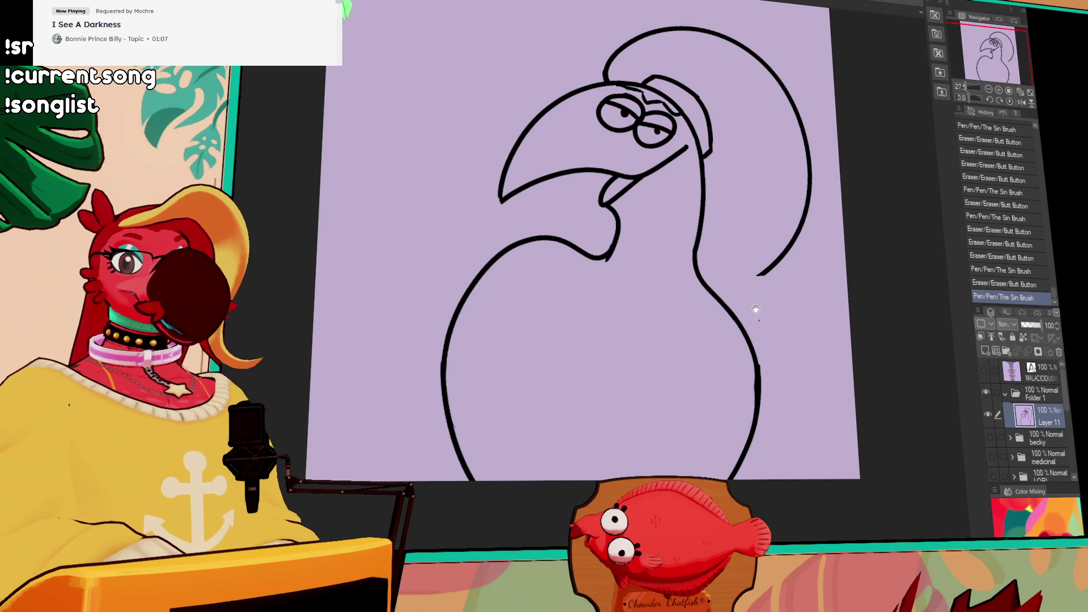
{"action": "left_click_drag", "start_coordinate": [774, 210], "coordinate": [767, 217]}
{"action": "mouse_move", "coordinate": [544, 306]}
{"action": "left_mouse_down"}
{"action": "mouse_move", "coordinate": [469, 322]}
{"action": "mouse_move", "coordinate": [442, 487]}
{"action": "left_mouse_up"}
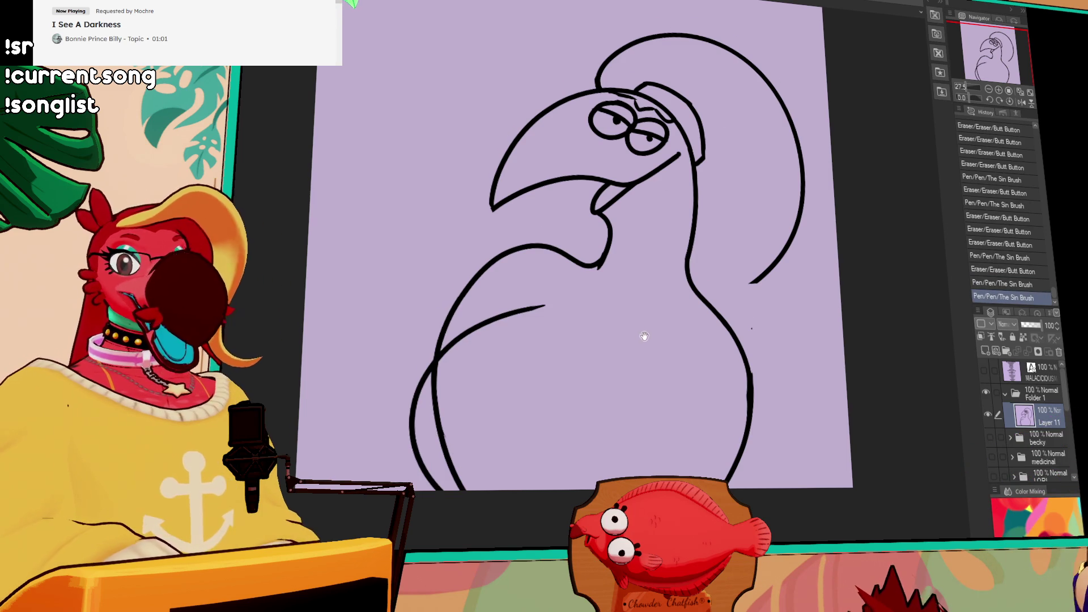
{"action": "left_click_drag", "start_coordinate": [638, 342], "coordinate": [638, 317]}
{"action": "mouse_move", "coordinate": [437, 396]}
{"action": "left_mouse_down"}
{"action": "mouse_move", "coordinate": [464, 447]}
{"action": "mouse_move", "coordinate": [460, 361]}
{"action": "mouse_move", "coordinate": [439, 354]}
{"action": "mouse_move", "coordinate": [449, 347]}
{"action": "mouse_move", "coordinate": [440, 355]}
{"action": "left_mouse_up"}
Touch up the right pupil, shift the drawing slightly right, and redraw the right-side stroke longer
{"action": "scroll", "coordinate": [701, 151], "scroll_direction": "up", "scroll_amount": 3}
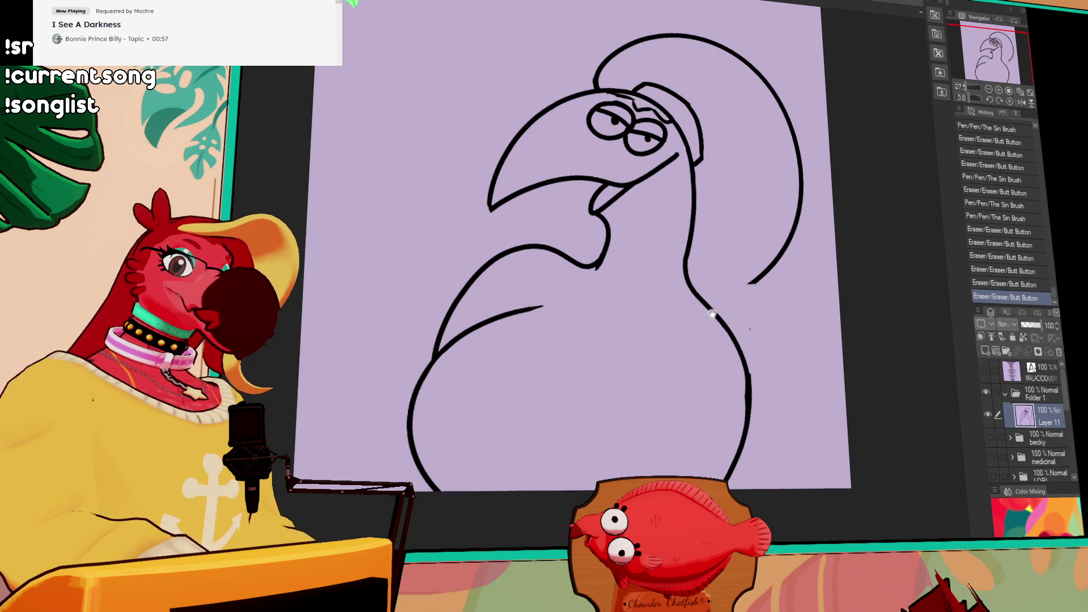
{"action": "left_click_drag", "start_coordinate": [650, 177], "coordinate": [650, 179]}
{"action": "key", "text": "k"}
{"action": "mouse_move", "coordinate": [788, 276]}
{"action": "left_mouse_down"}
{"action": "mouse_move", "coordinate": [818, 284]}
{"action": "mouse_move", "coordinate": [809, 285]}
{"action": "left_mouse_up"}
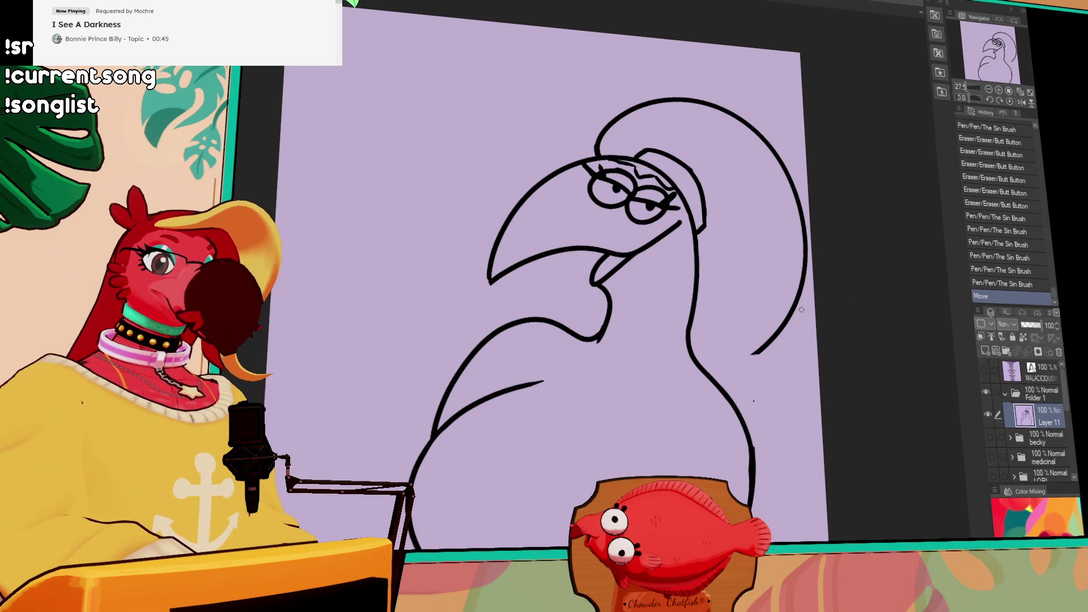
{"action": "mouse_move", "coordinate": [759, 351]}
{"action": "left_mouse_down"}
{"action": "mouse_move", "coordinate": [785, 323]}
{"action": "mouse_move", "coordinate": [768, 422]}
{"action": "left_mouse_up"}
{"action": "key", "text": "ctrl+z"}
{"action": "left_click_drag", "start_coordinate": [791, 320], "coordinate": [770, 433]}
Add a hooked hair tip with a stroke dropping down from it
{"action": "key", "text": "ctrl+z"}
{"action": "key", "text": "ctrl+z"}
{"action": "mouse_move", "coordinate": [791, 315]}
{"action": "left_mouse_down"}
{"action": "mouse_move", "coordinate": [787, 431]}
{"action": "mouse_move", "coordinate": [760, 403]}
{"action": "mouse_move", "coordinate": [773, 504]}
{"action": "left_mouse_up"}
{"action": "key", "text": "ctrl+z"}
{"action": "mouse_move", "coordinate": [756, 404]}
{"action": "left_mouse_down"}
{"action": "mouse_move", "coordinate": [768, 484]}
{"action": "mouse_move", "coordinate": [788, 510]}
{"action": "mouse_move", "coordinate": [754, 513]}
{"action": "left_mouse_up"}
{"action": "key", "text": "ctrl+z"}
{"action": "key", "text": "ctrl+y"}
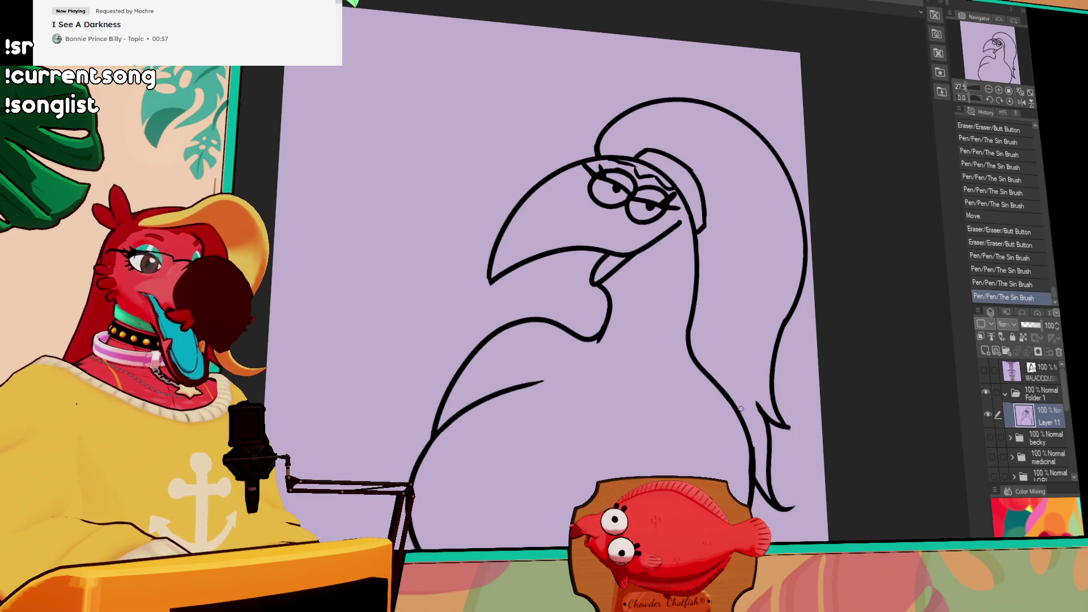
{"action": "left_click_drag", "start_coordinate": [664, 280], "coordinate": [743, 215]}
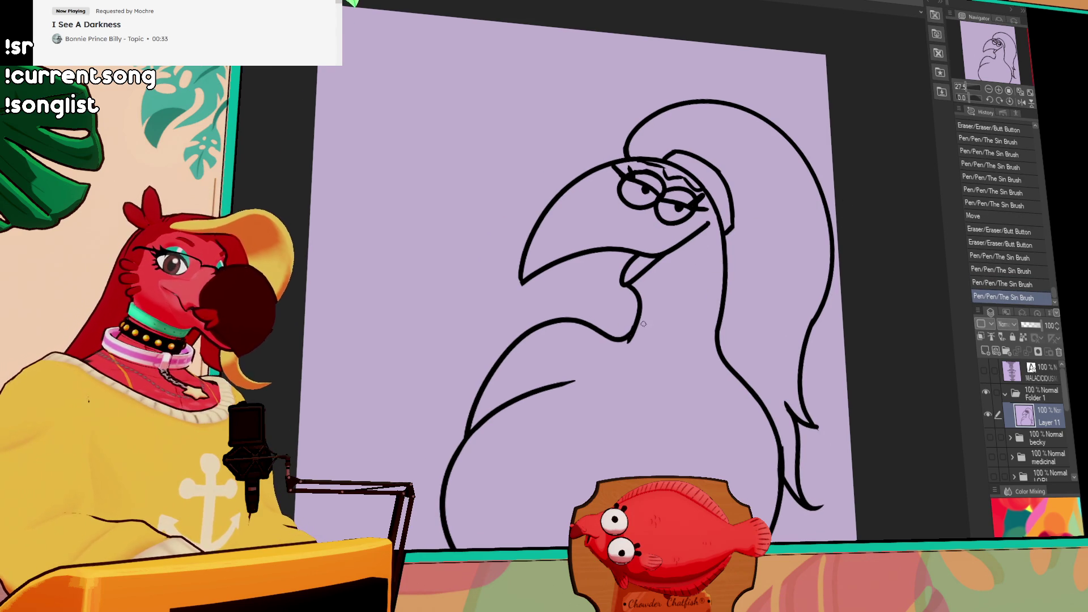
Draw a curve from the chest to the lower right ending in a vertical line
{"action": "left_click_drag", "start_coordinate": [636, 340], "coordinate": [626, 338]}
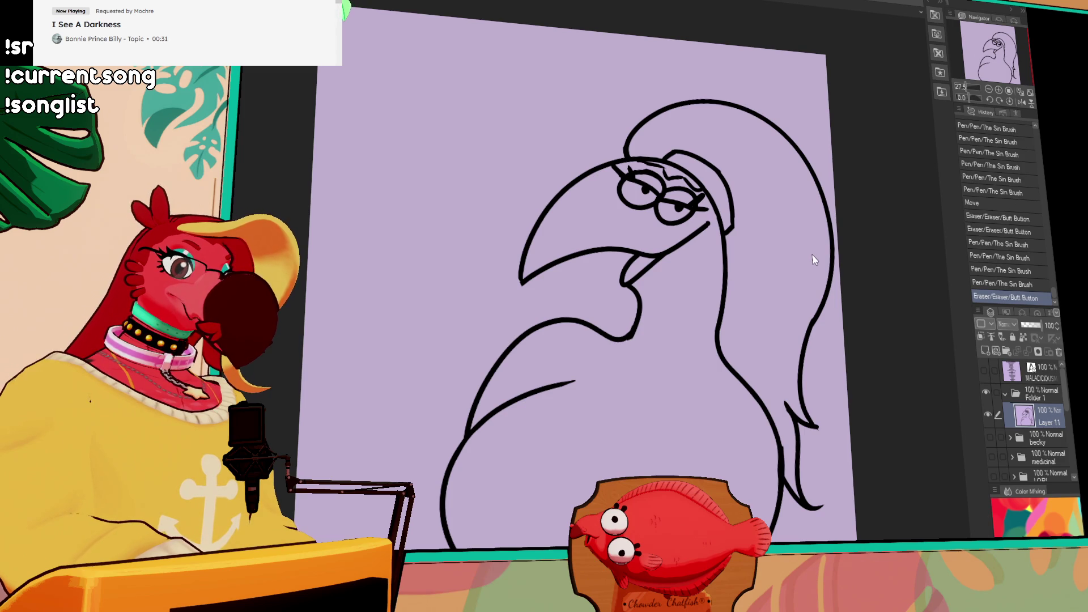
{"action": "scroll", "coordinate": [724, 333], "scroll_direction": "down", "scroll_amount": 3}
{"action": "left_click_drag", "start_coordinate": [589, 304], "coordinate": [736, 435]}
{"action": "mouse_move", "coordinate": [711, 390]}
{"action": "left_mouse_down"}
{"action": "mouse_move", "coordinate": [713, 447]}
{"action": "mouse_move", "coordinate": [705, 373]}
{"action": "mouse_move", "coordinate": [707, 464]}
{"action": "left_mouse_up"}
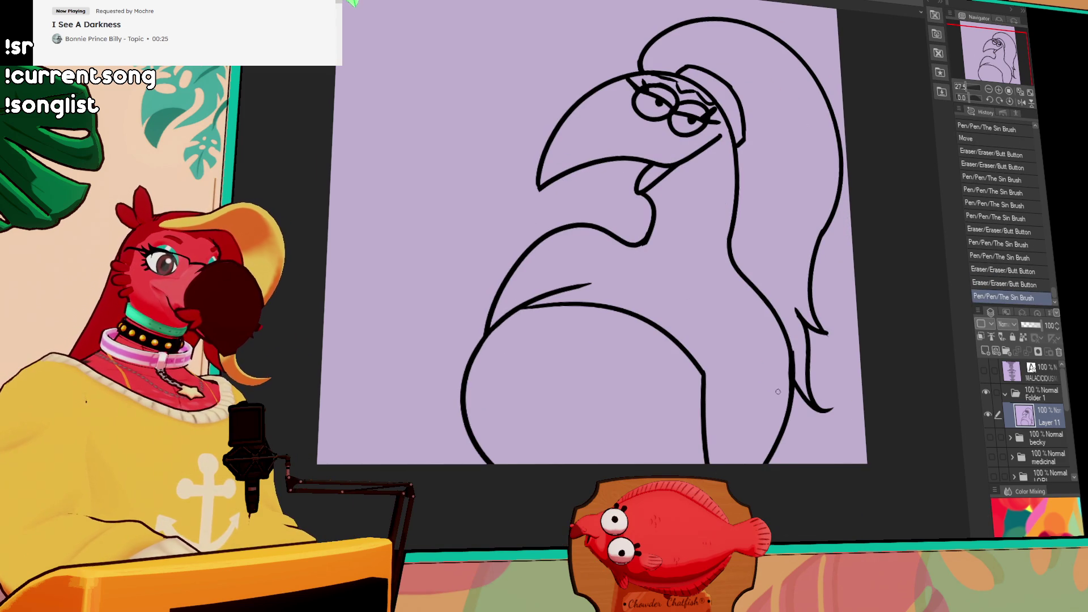
Redraw the back hair strands down to the canvas bottom with short diagonal tips
{"action": "left_click_drag", "start_coordinate": [781, 354], "coordinate": [792, 375]}
{"action": "left_click_drag", "start_coordinate": [773, 437], "coordinate": [775, 450]}
{"action": "left_click_drag", "start_coordinate": [785, 327], "coordinate": [801, 464]}
{"action": "left_click_drag", "start_coordinate": [745, 268], "coordinate": [733, 324]}
{"action": "left_click_drag", "start_coordinate": [692, 435], "coordinate": [712, 418]}
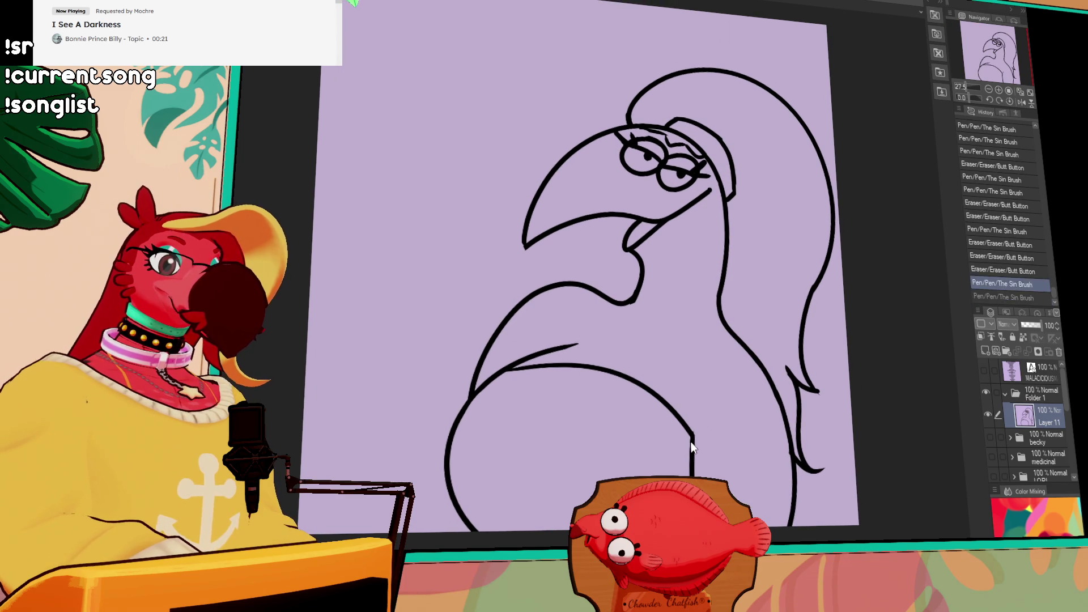
{"action": "left_click_drag", "start_coordinate": [690, 186], "coordinate": [701, 203]}
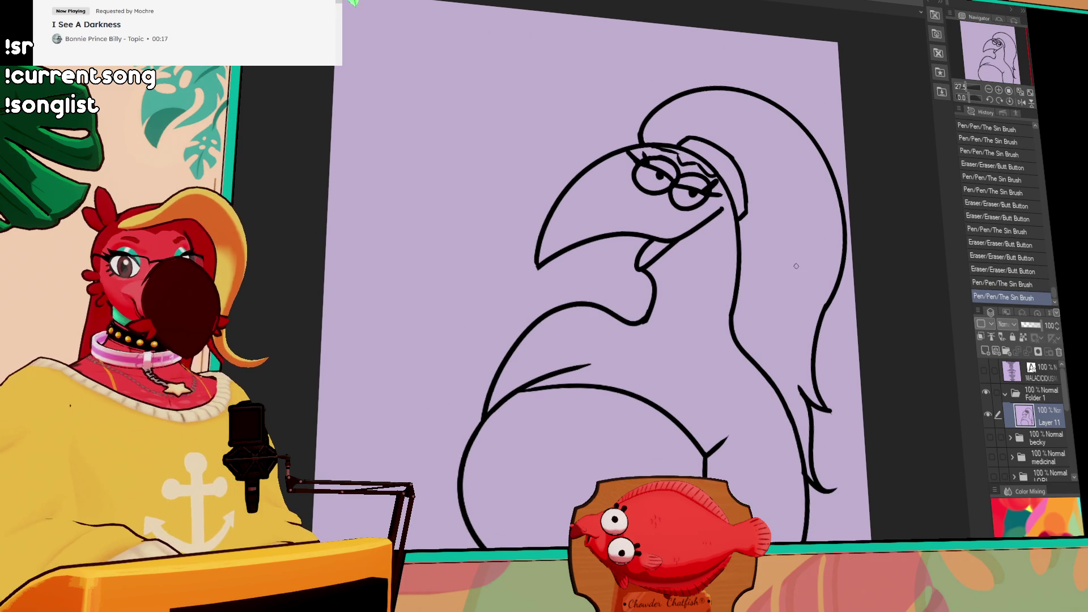
{"action": "left_click_drag", "start_coordinate": [796, 265], "coordinate": [798, 293]}
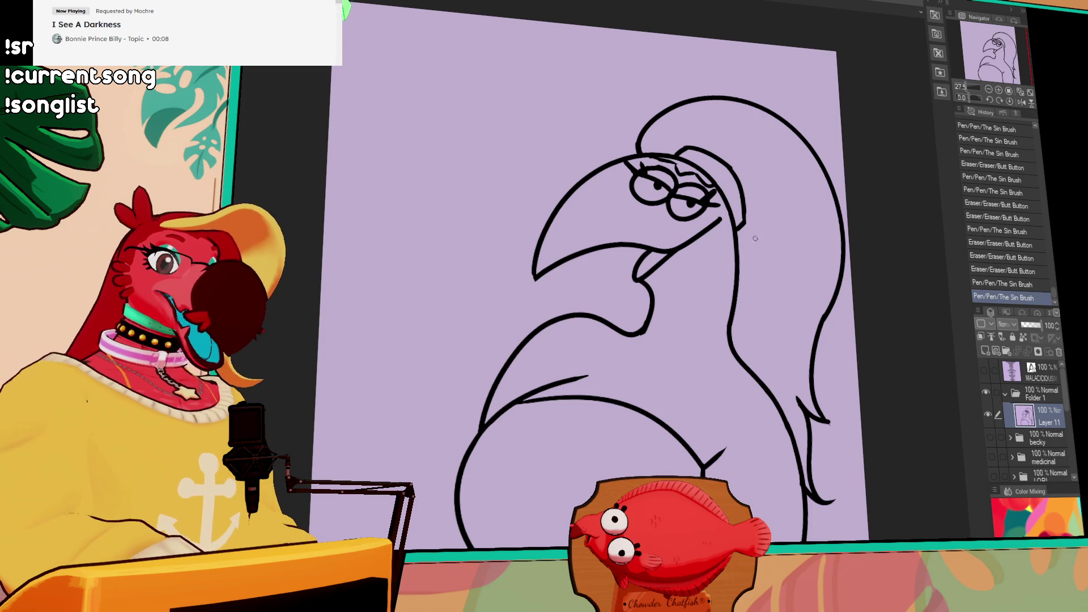
Draw the raised hand left of the beak
{"action": "left_click_drag", "start_coordinate": [417, 305], "coordinate": [460, 278]}
{"action": "key", "text": "ctrl+z"}
{"action": "left_click_drag", "start_coordinate": [413, 328], "coordinate": [475, 266]}
{"action": "key", "text": "ctrl+z"}
{"action": "mouse_move", "coordinate": [419, 320]}
{"action": "left_mouse_down"}
{"action": "mouse_move", "coordinate": [482, 273]}
{"action": "mouse_move", "coordinate": [456, 322]}
{"action": "left_mouse_up"}
{"action": "left_click_drag", "start_coordinate": [461, 253], "coordinate": [488, 242]}
{"action": "key", "text": "ctrl+z"}
Draw the descending arm curve and the V-shaped sleeve stroke
{"action": "mouse_move", "coordinate": [419, 321]}
{"action": "left_mouse_down"}
{"action": "mouse_move", "coordinate": [470, 349]}
{"action": "mouse_move", "coordinate": [446, 394]}
{"action": "left_mouse_up"}
{"action": "left_click_drag", "start_coordinate": [379, 366], "coordinate": [391, 483]}
{"action": "key", "text": "ctrl+z"}
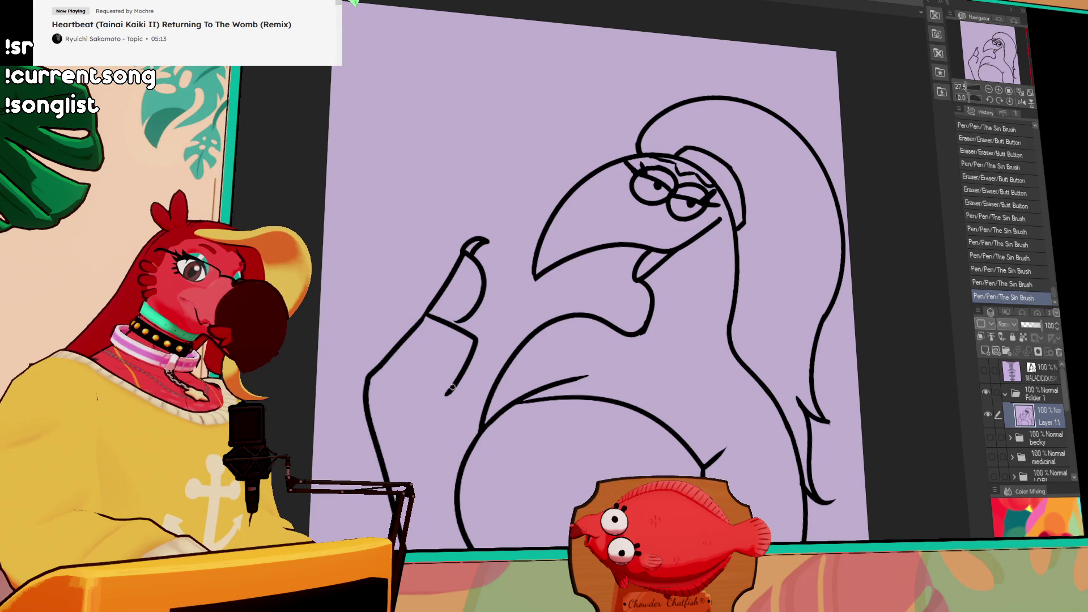
{"action": "left_click_drag", "start_coordinate": [422, 405], "coordinate": [459, 371]}
{"action": "key", "text": "ctrl+z"}
{"action": "left_click_drag", "start_coordinate": [399, 388], "coordinate": [459, 365]}
{"action": "mouse_move", "coordinate": [415, 406]}
{"action": "left_mouse_down"}
{"action": "mouse_move", "coordinate": [454, 470]}
{"action": "mouse_move", "coordinate": [461, 544]}
{"action": "mouse_move", "coordinate": [451, 473]}
{"action": "left_mouse_up"}
{"action": "key", "text": "ctrl+z"}
{"action": "key", "text": "ctrl+z"}
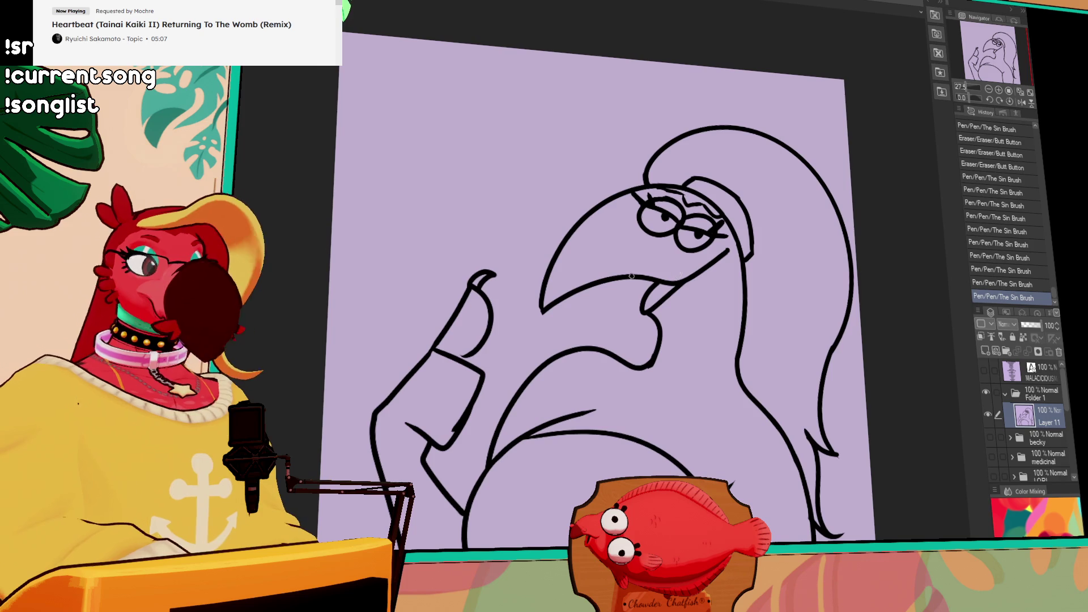
{"action": "left_click", "coordinate": [459, 358]}
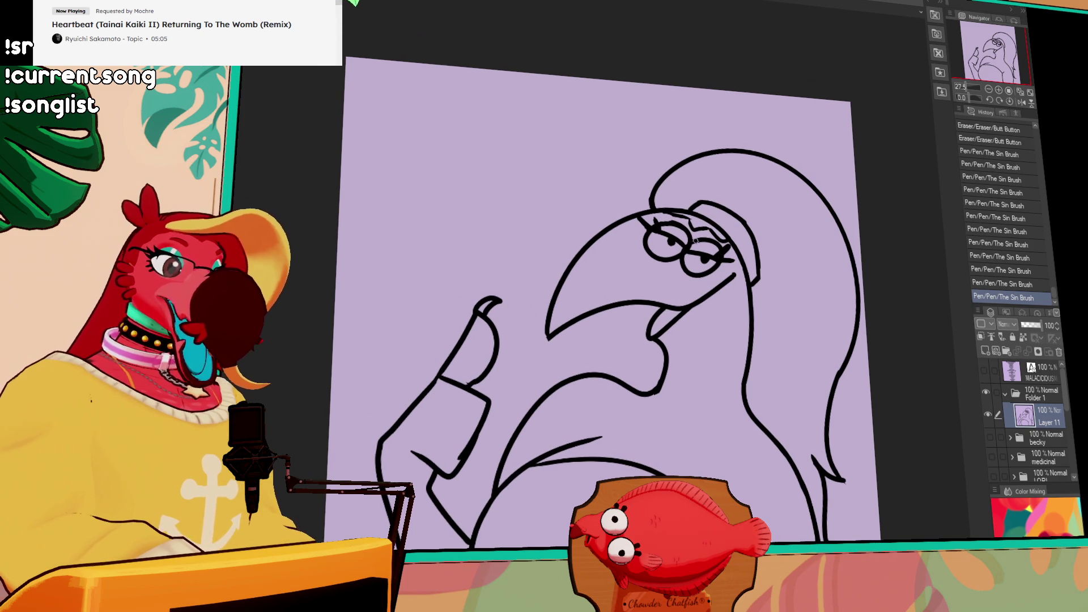
Erase stray bits near the beak tip and touch up the thumb lines
{"action": "left_click_drag", "start_coordinate": [740, 279], "coordinate": [736, 279]}
{"action": "left_click_drag", "start_coordinate": [666, 335], "coordinate": [649, 329]}
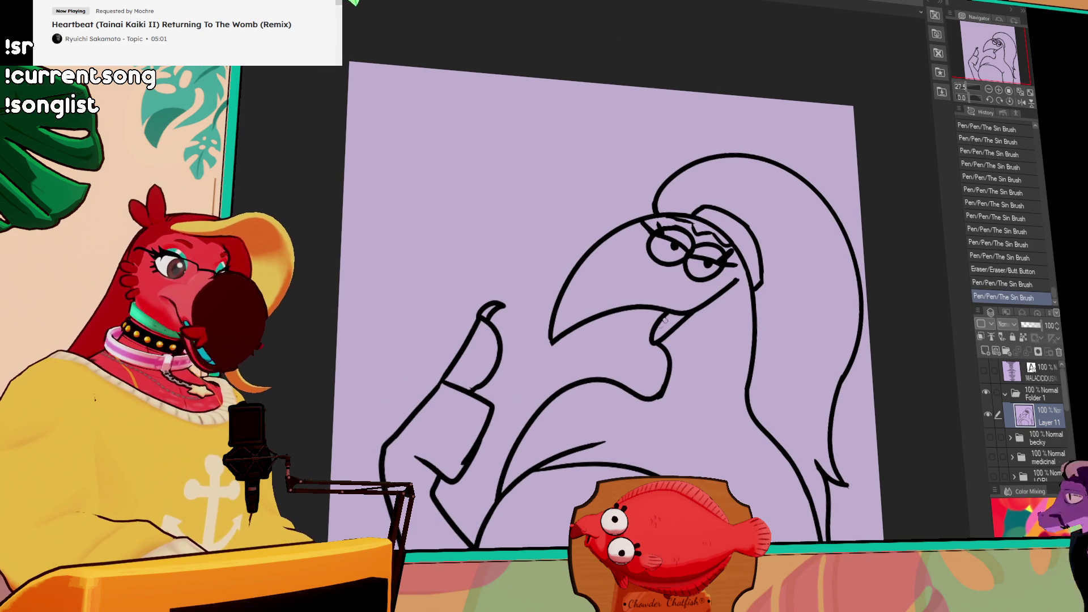
{"action": "key", "text": "ctrl+z"}
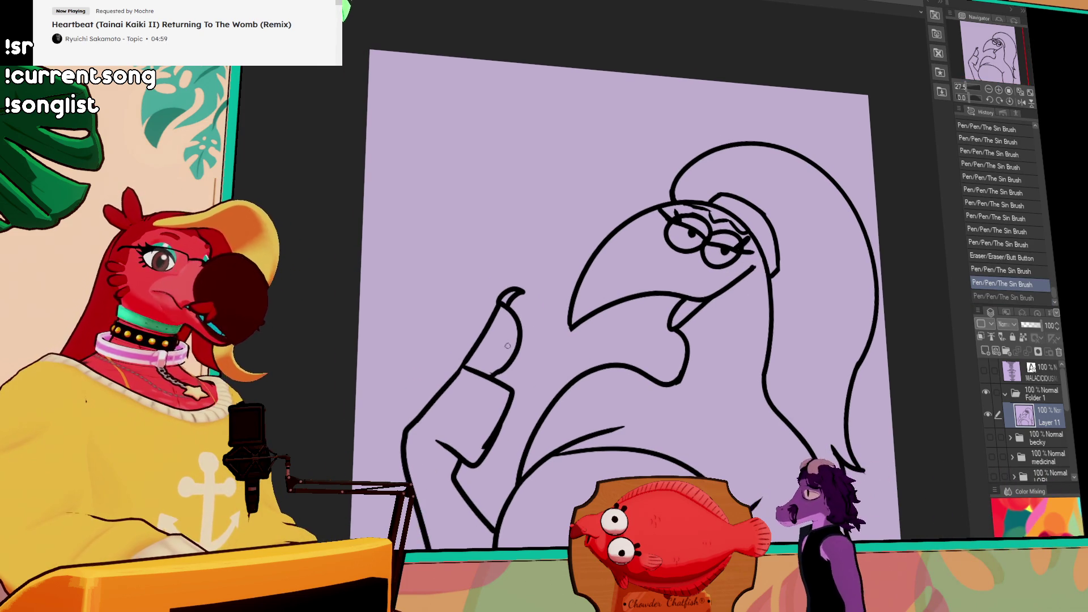
{"action": "left_click_drag", "start_coordinate": [530, 325], "coordinate": [517, 338]}
{"action": "left_click_drag", "start_coordinate": [505, 378], "coordinate": [497, 373]}
{"action": "left_click_drag", "start_coordinate": [492, 375], "coordinate": [503, 366]}
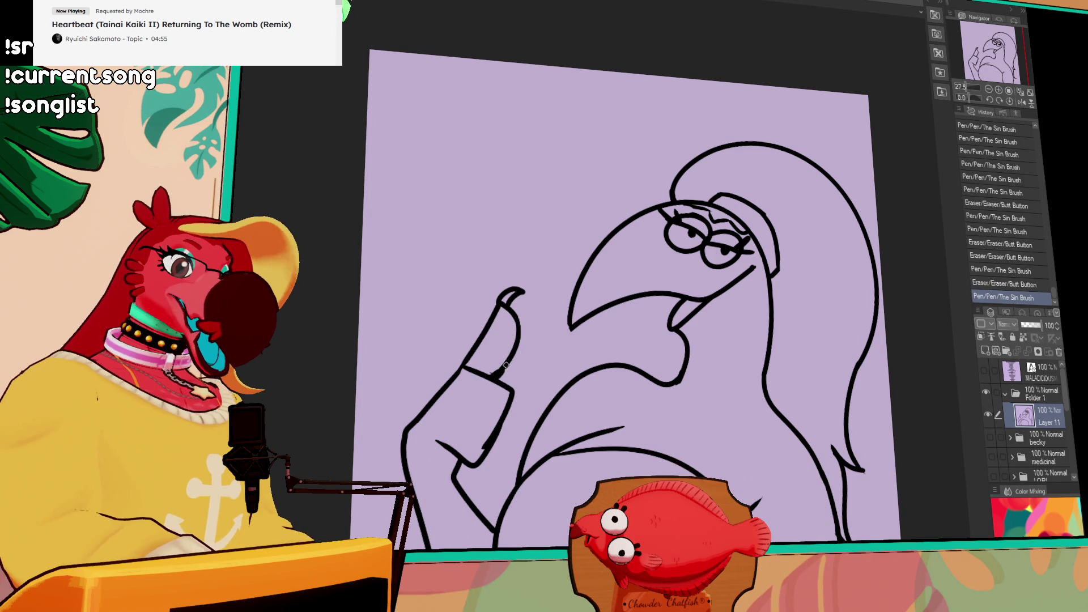
{"action": "left_click_drag", "start_coordinate": [756, 271], "coordinate": [758, 284]}
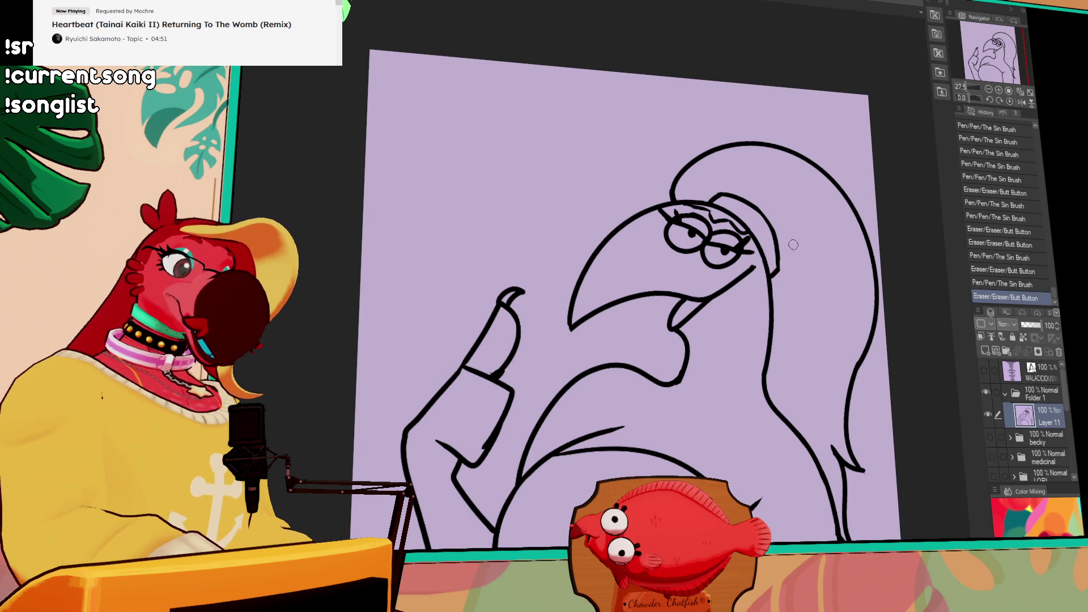
Redraw the mouth line and a bottom tip, add sleeve strokes, and erase near the thumb
{"action": "left_click_drag", "start_coordinate": [788, 456], "coordinate": [764, 379]}
{"action": "mouse_move", "coordinate": [724, 460]}
{"action": "left_mouse_down"}
{"action": "mouse_move", "coordinate": [749, 429]}
{"action": "mouse_move", "coordinate": [726, 442]}
{"action": "left_mouse_up"}
{"action": "mouse_move", "coordinate": [727, 279]}
{"action": "left_mouse_down"}
{"action": "mouse_move", "coordinate": [695, 308]}
{"action": "mouse_move", "coordinate": [659, 296]}
{"action": "mouse_move", "coordinate": [659, 278]}
{"action": "left_mouse_up"}
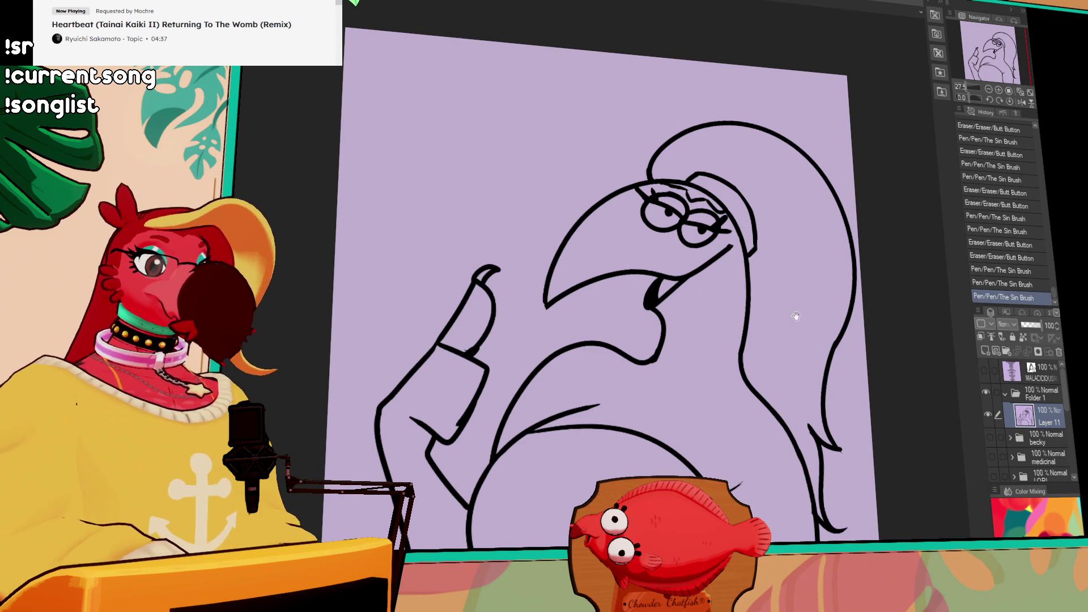
{"action": "left_click_drag", "start_coordinate": [791, 276], "coordinate": [790, 268]}
{"action": "left_click_drag", "start_coordinate": [788, 345], "coordinate": [788, 325]}
{"action": "mouse_move", "coordinate": [428, 345]}
{"action": "left_mouse_down"}
{"action": "mouse_move", "coordinate": [469, 385]}
{"action": "mouse_move", "coordinate": [431, 400]}
{"action": "mouse_move", "coordinate": [448, 399]}
{"action": "left_mouse_up"}
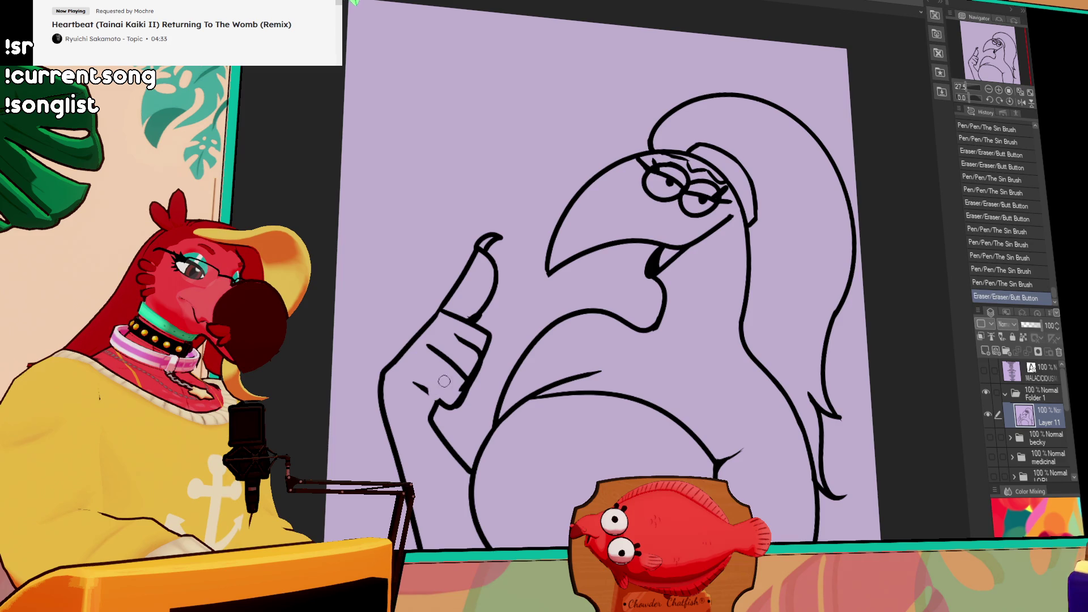
{"action": "mouse_move", "coordinate": [772, 254]}
{"action": "left_mouse_down"}
{"action": "mouse_move", "coordinate": [771, 277]}
{"action": "mouse_move", "coordinate": [800, 285]}
{"action": "left_mouse_up"}
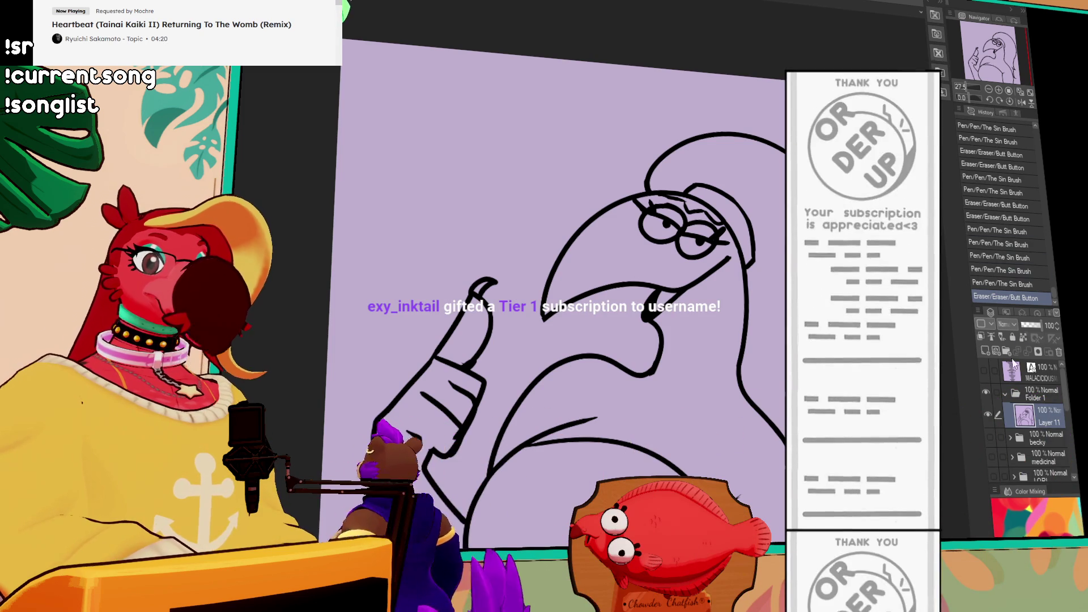
Delete the top name from the hidden name-list text layer
{"action": "left_click", "coordinate": [986, 391]}
{"action": "left_click", "coordinate": [983, 371]}
{"action": "left_click", "coordinate": [1032, 368]}
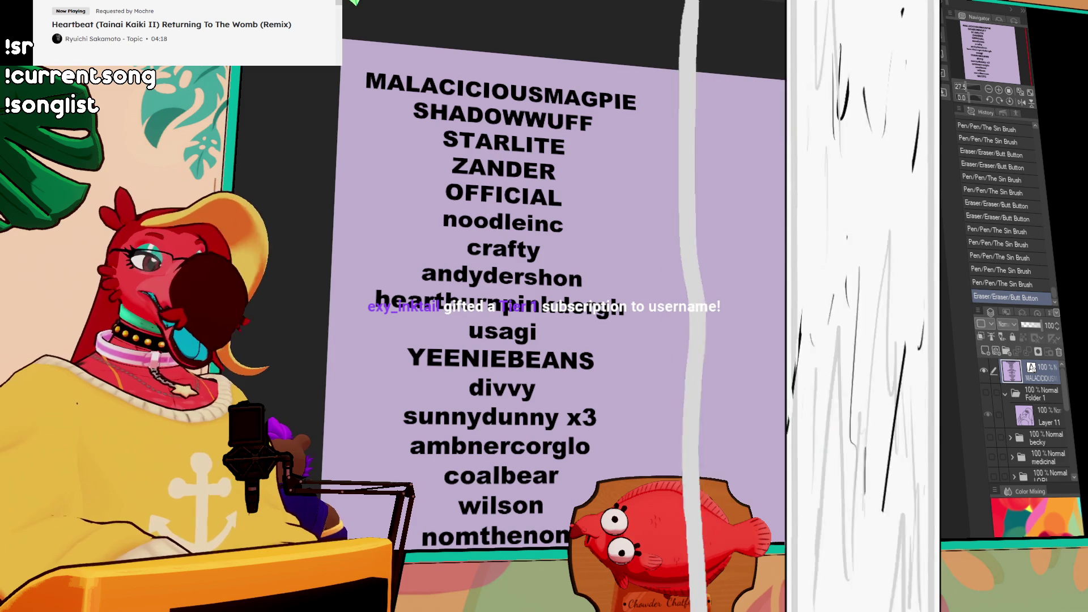
{"action": "key", "text": "ctrl+minus"}
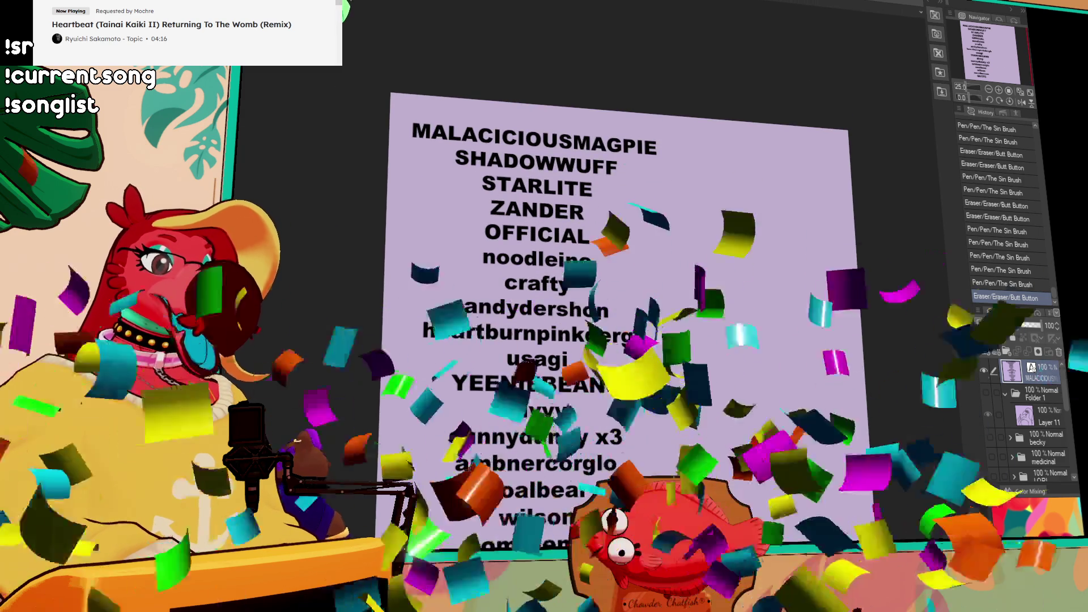
{"action": "key", "text": "ctrl+t"}
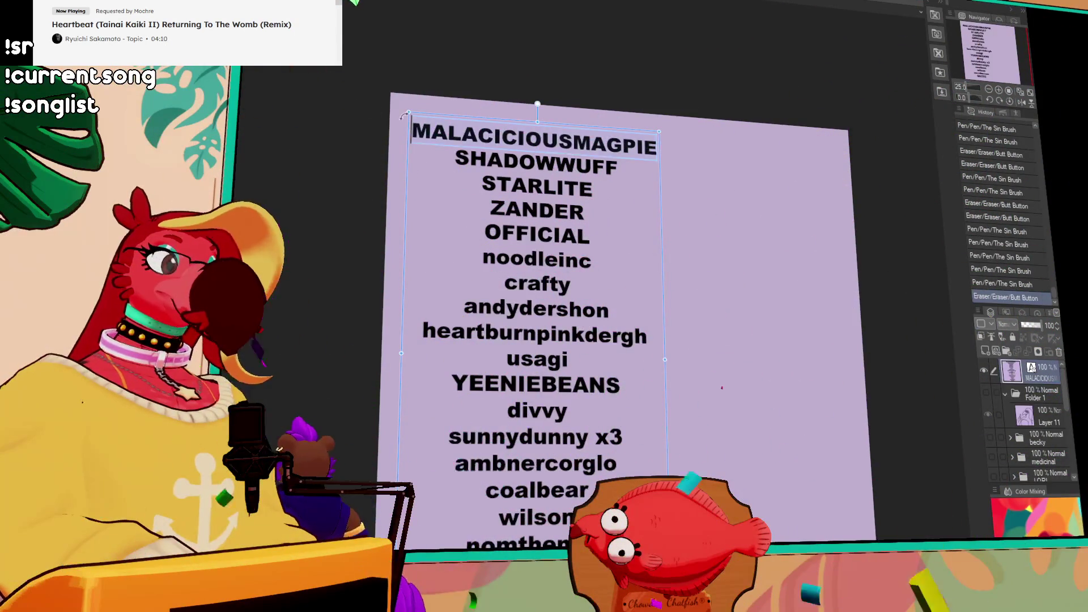
{"action": "key", "text": "Delete"}
{"action": "key", "text": "Delete"}
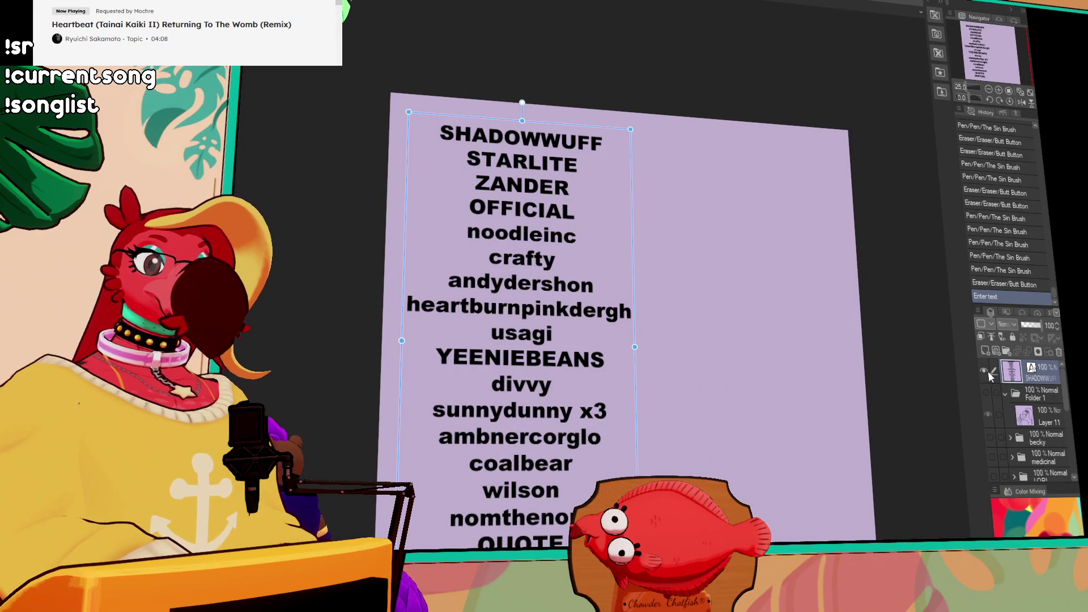
{"action": "left_click", "coordinate": [986, 372]}
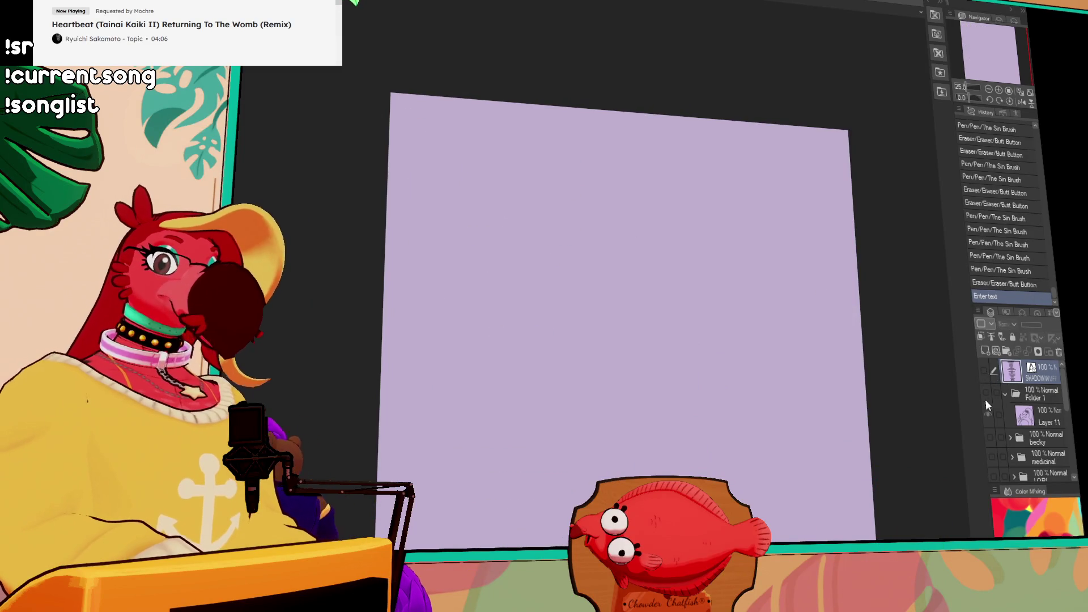
Show the bird again, stroke under the chin on Layer 11, and add a new raster layer
{"action": "left_click", "coordinate": [986, 392]}
{"action": "mouse_move", "coordinate": [905, 398]}
{"action": "left_mouse_down"}
{"action": "mouse_move", "coordinate": [863, 374]}
{"action": "mouse_move", "coordinate": [829, 298]}
{"action": "left_mouse_up"}
{"action": "left_click", "coordinate": [1024, 415]}
{"action": "left_click_drag", "start_coordinate": [621, 309], "coordinate": [699, 328]}
{"action": "key", "text": "ctrl+z"}
{"action": "key", "text": "ctrl+z"}
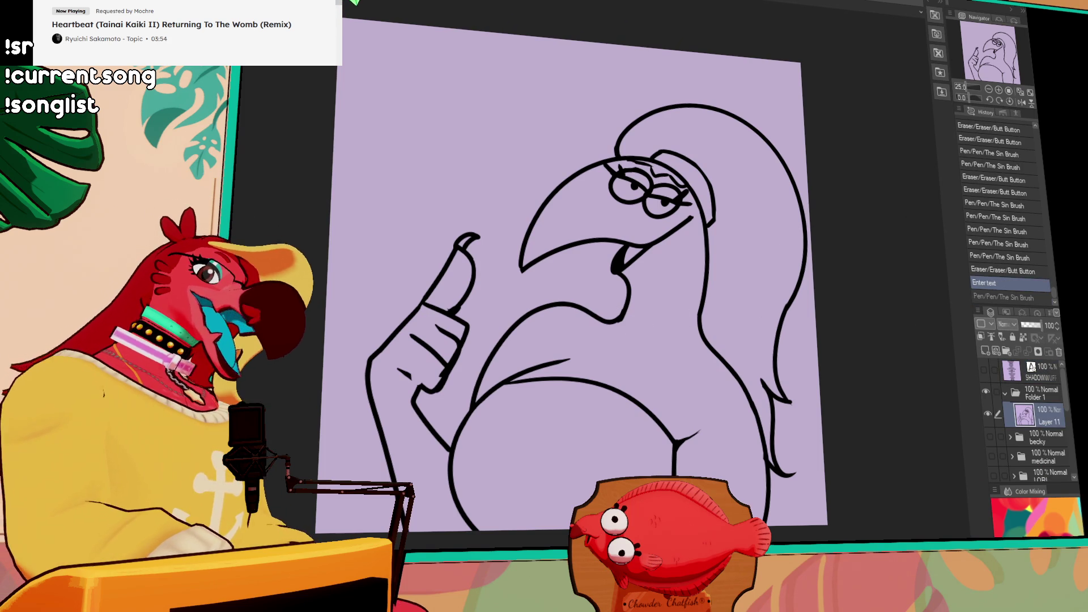
{"action": "left_click", "coordinate": [984, 349]}
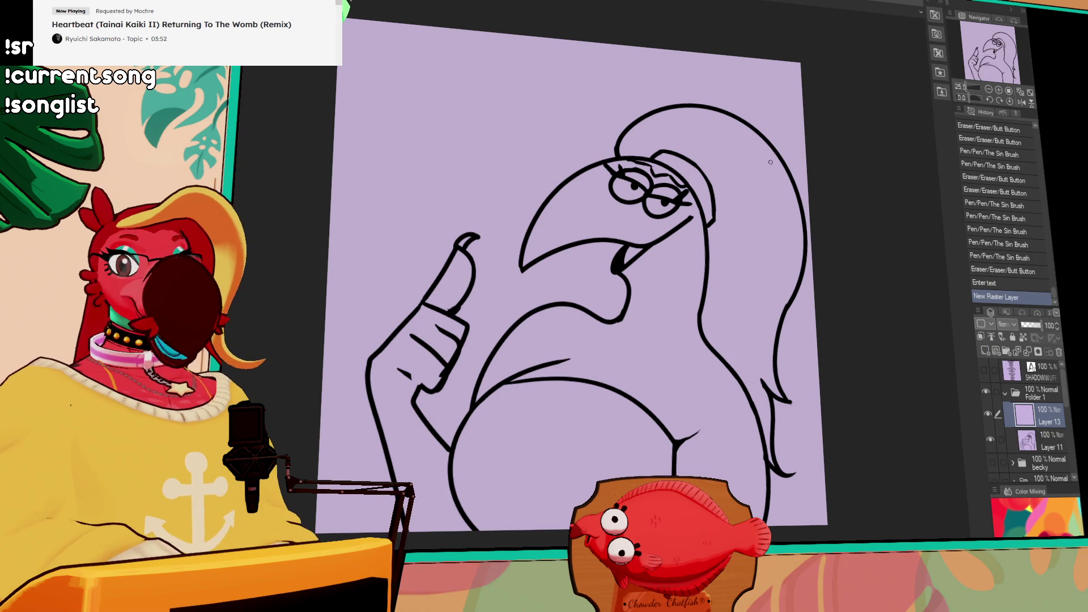
Redraw the diagonal stroke below the chin and fill the beak and chin areas black
{"action": "left_click_drag", "start_coordinate": [707, 316], "coordinate": [686, 264]}
{"action": "mouse_move", "coordinate": [649, 296]}
{"action": "left_mouse_down"}
{"action": "mouse_move", "coordinate": [693, 245]}
{"action": "mouse_move", "coordinate": [640, 281]}
{"action": "mouse_move", "coordinate": [711, 319]}
{"action": "mouse_move", "coordinate": [696, 317]}
{"action": "mouse_move", "coordinate": [739, 289]}
{"action": "left_mouse_up"}
{"action": "left_click_drag", "start_coordinate": [700, 321], "coordinate": [754, 288]}
{"action": "left_click", "coordinate": [757, 291]}
{"action": "key", "text": "g"}
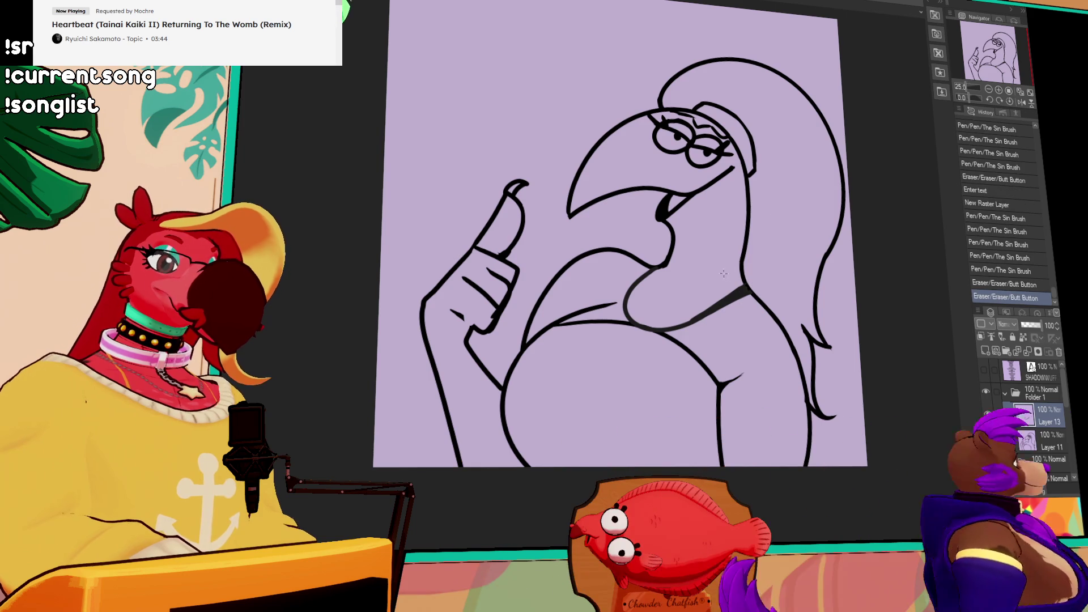
{"action": "left_click", "coordinate": [686, 297]}
{"action": "left_click", "coordinate": [708, 176]}
{"action": "left_click", "coordinate": [664, 109]}
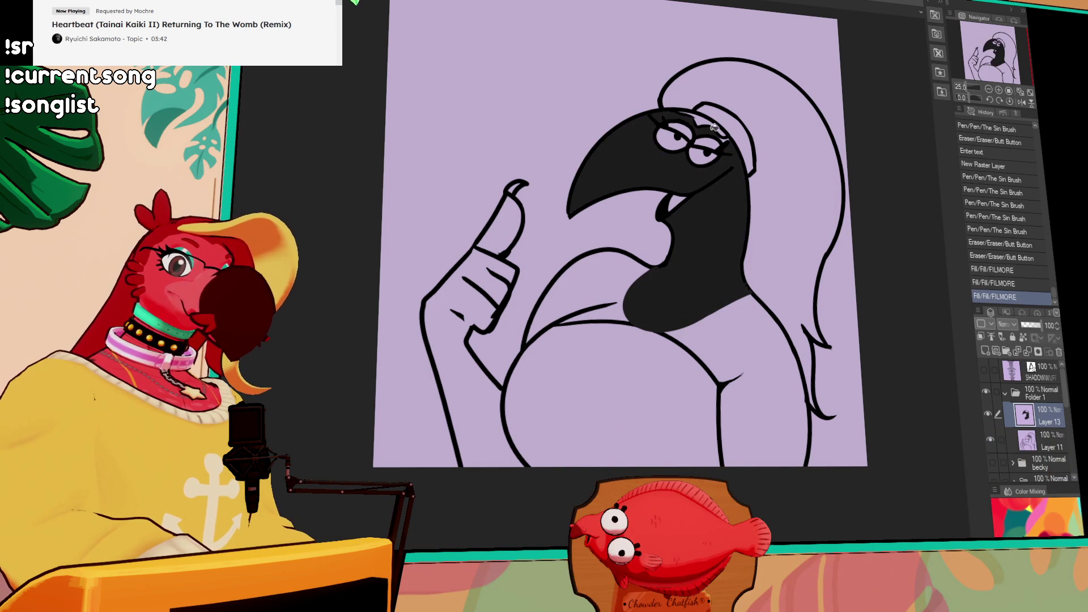
Add a short stroke near the eye, then undo the black fills and chin strokes
{"action": "key", "text": "p"}
{"action": "left_click_drag", "start_coordinate": [719, 140], "coordinate": [727, 145]}
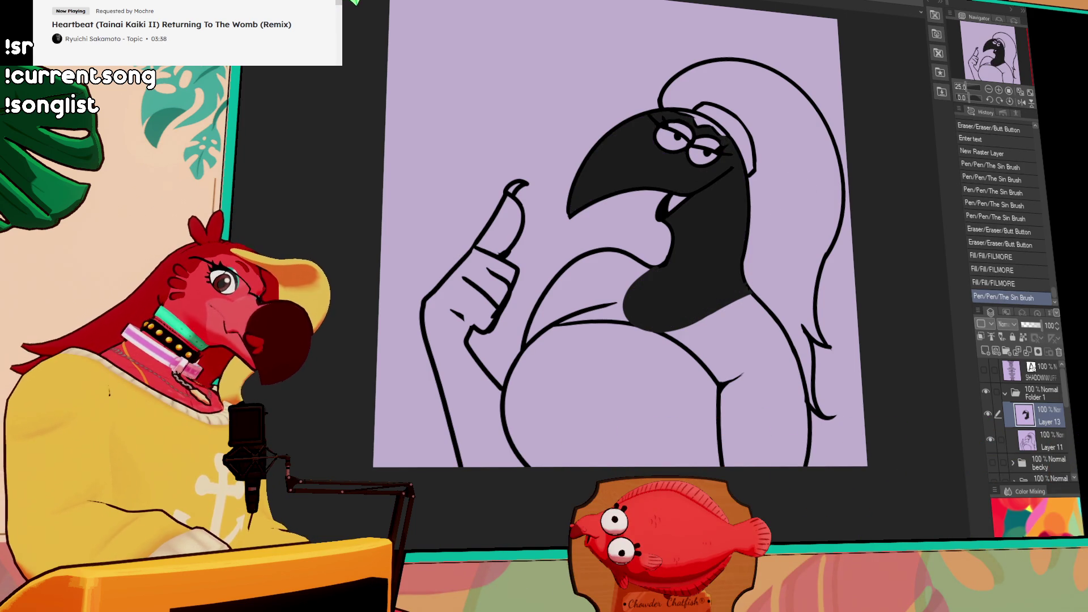
{"action": "left_click", "coordinate": [645, 121]}
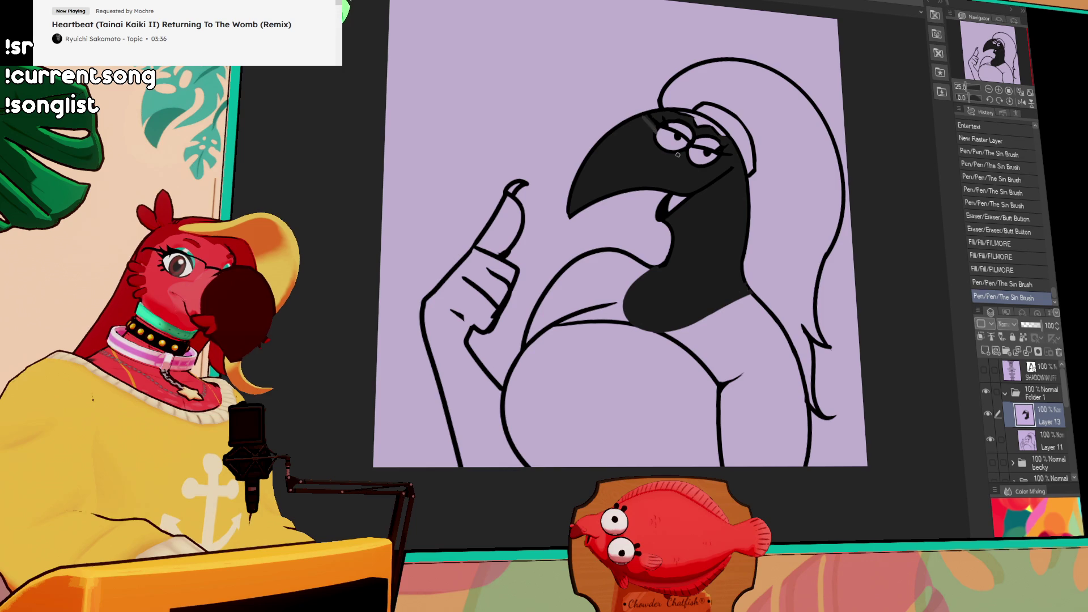
{"action": "key", "text": "ctrl+z"}
{"action": "left_click", "coordinate": [1041, 436]}
{"action": "key", "text": "ctrl+z"}
{"action": "key", "text": "ctrl+z"}
{"action": "key", "text": "ctrl+z"}
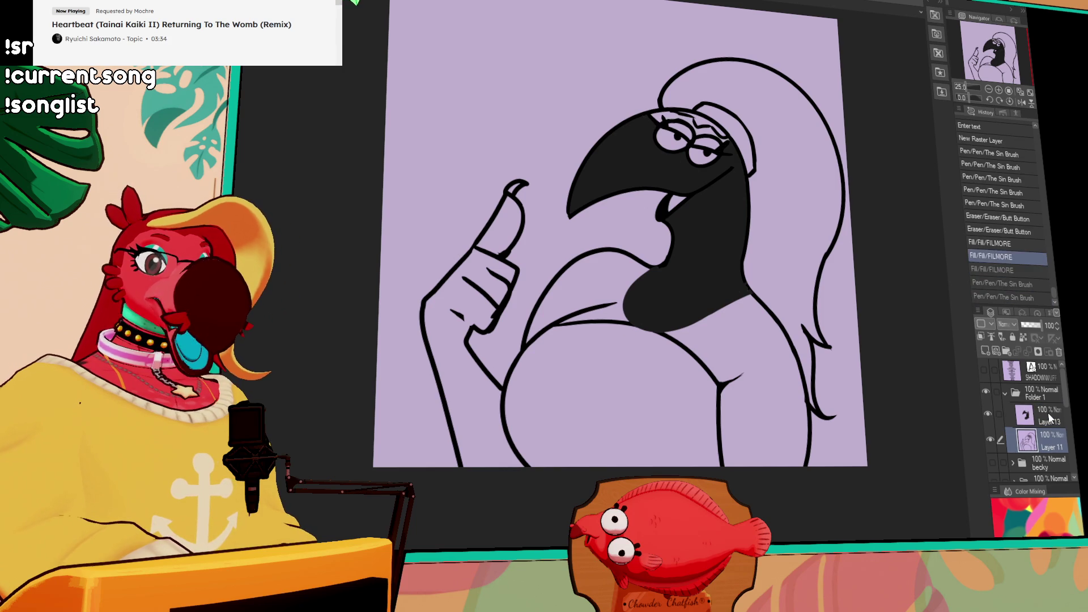
{"action": "key", "text": "ctrl+z"}
{"action": "key", "text": "ctrl+z"}
{"action": "key", "text": "ctrl+z"}
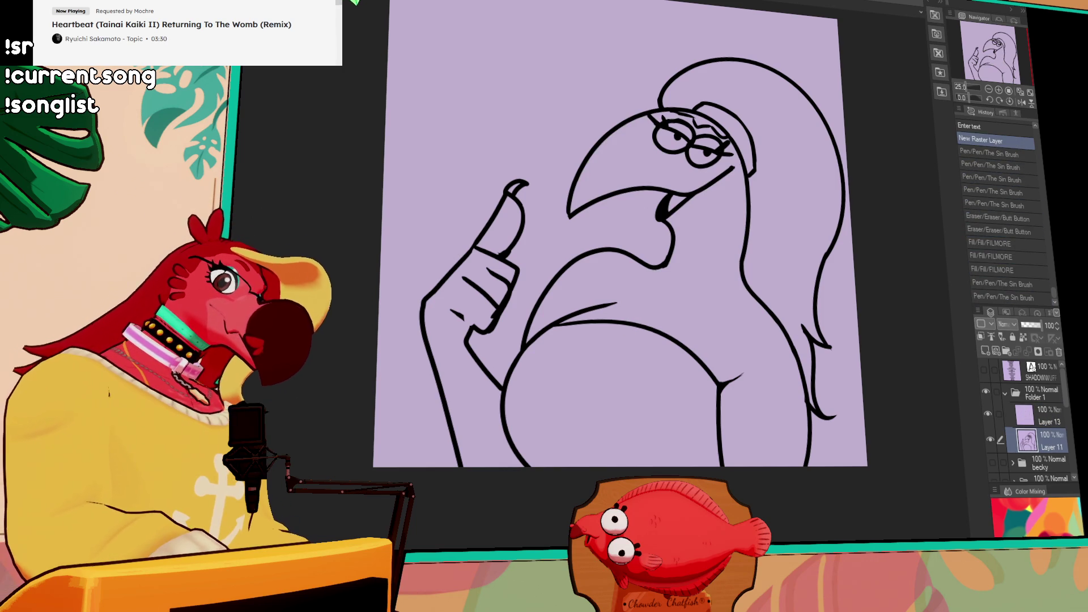
Undo trial body and lasso fills and move Layer 13 below Layer 11
{"action": "left_click_drag", "start_coordinate": [831, 236], "coordinate": [790, 279]}
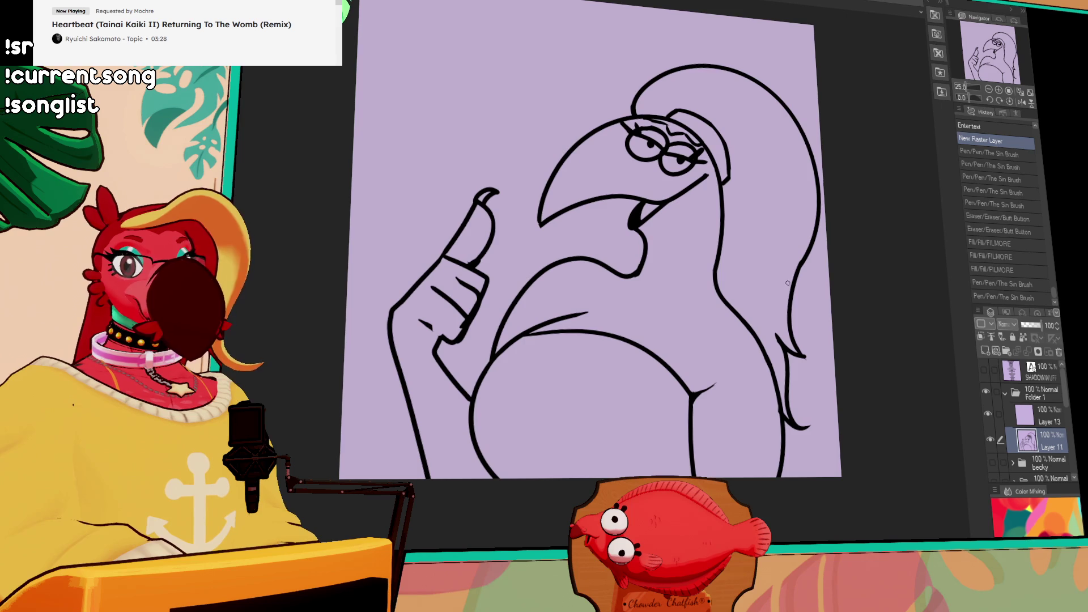
{"action": "left_click", "coordinate": [714, 309]}
{"action": "key", "text": "ctrl+z"}
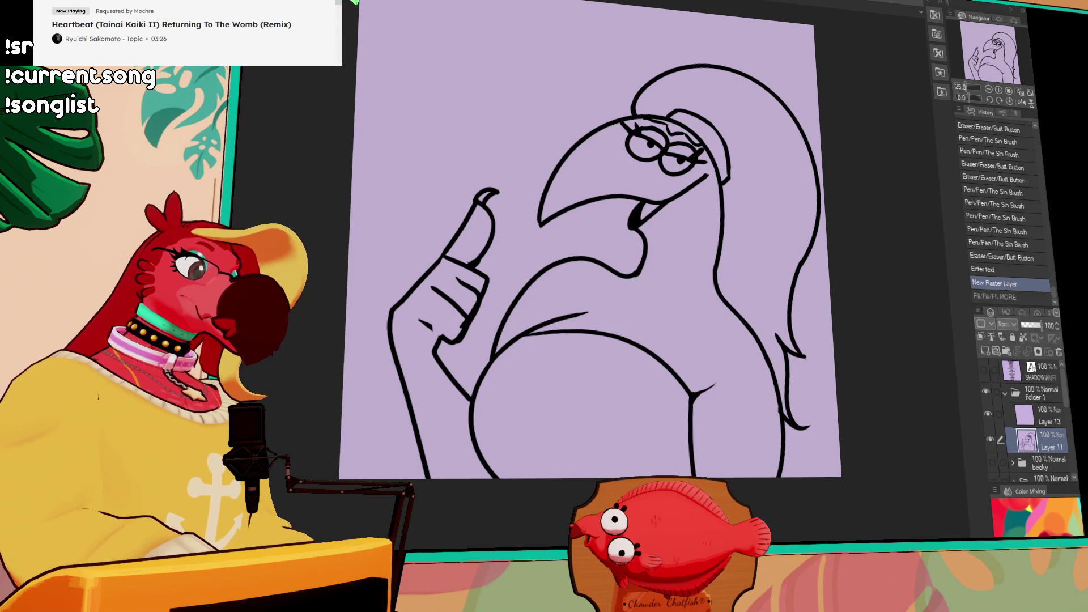
{"action": "mouse_move", "coordinate": [317, 292]}
{"action": "left_mouse_down"}
{"action": "mouse_move", "coordinate": [897, 236]}
{"action": "mouse_move", "coordinate": [301, 383]}
{"action": "left_mouse_up"}
{"action": "left_click_drag", "start_coordinate": [392, 227], "coordinate": [391, 228]}
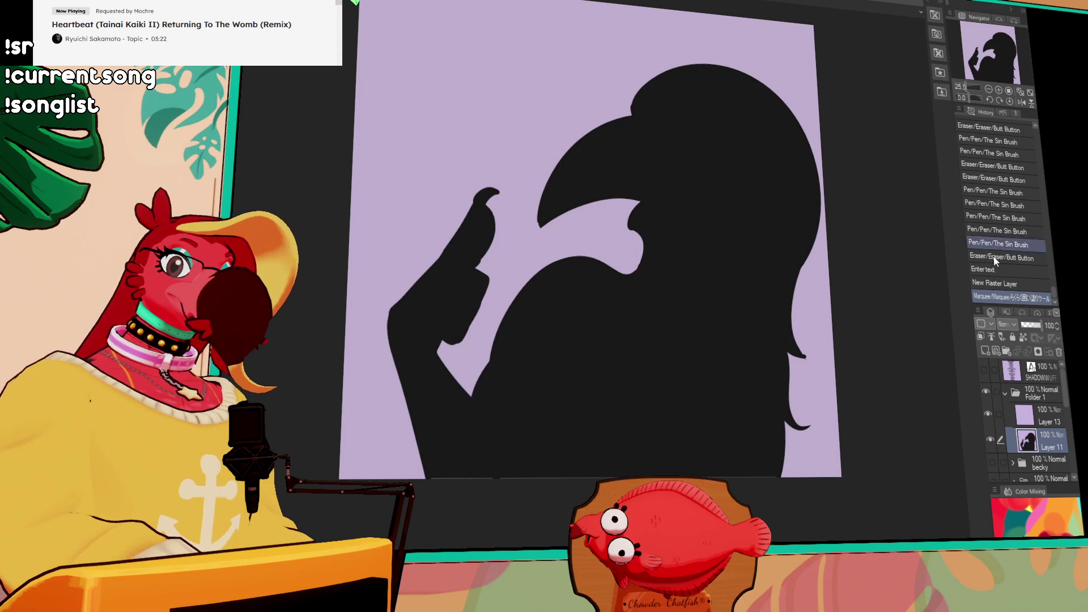
{"action": "key", "text": "ctrl+z"}
{"action": "left_click_drag", "start_coordinate": [1045, 418], "coordinate": [973, 395]}
{"action": "left_click_drag", "start_coordinate": [355, 416], "coordinate": [867, 339]}
{"action": "key", "text": "Escape"}
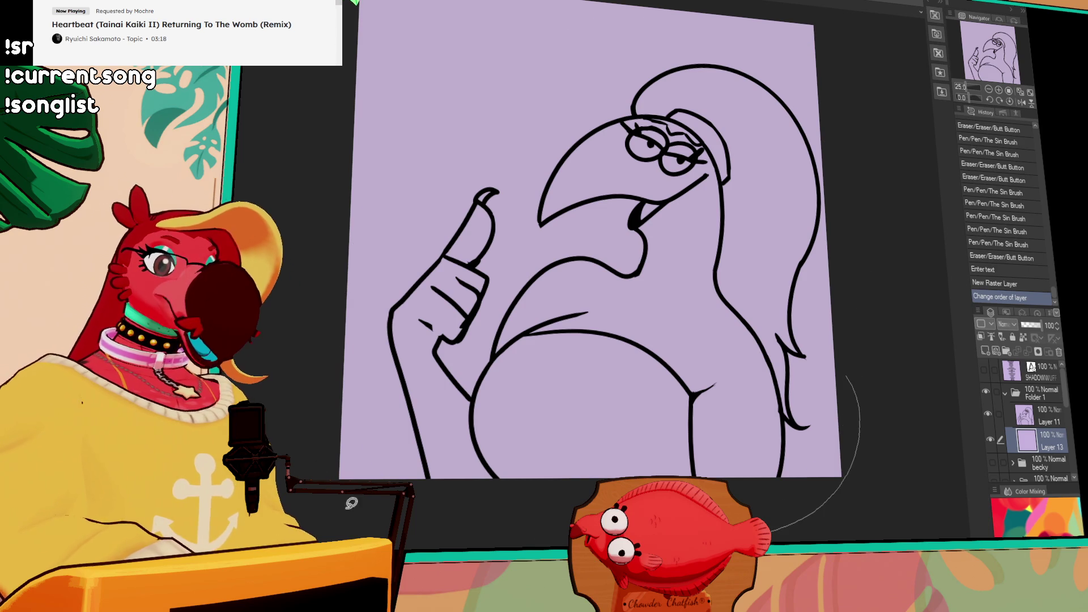
With Layer 11 as reference, lasso-fill the bird silhouette black on Layer 13 and show the name list
{"action": "left_click", "coordinate": [1024, 416]}
{"action": "left_click", "coordinate": [991, 337]}
{"action": "left_click", "coordinate": [1026, 439]}
{"action": "left_click_drag", "start_coordinate": [840, 311], "coordinate": [760, 317]}
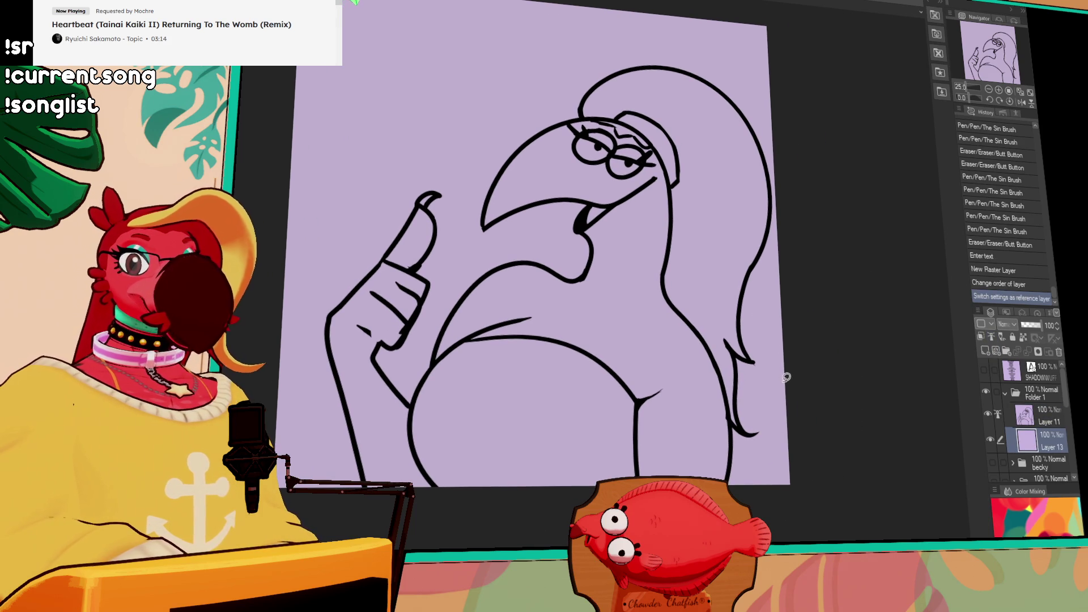
{"action": "left_click_drag", "start_coordinate": [285, 235], "coordinate": [855, 276]}
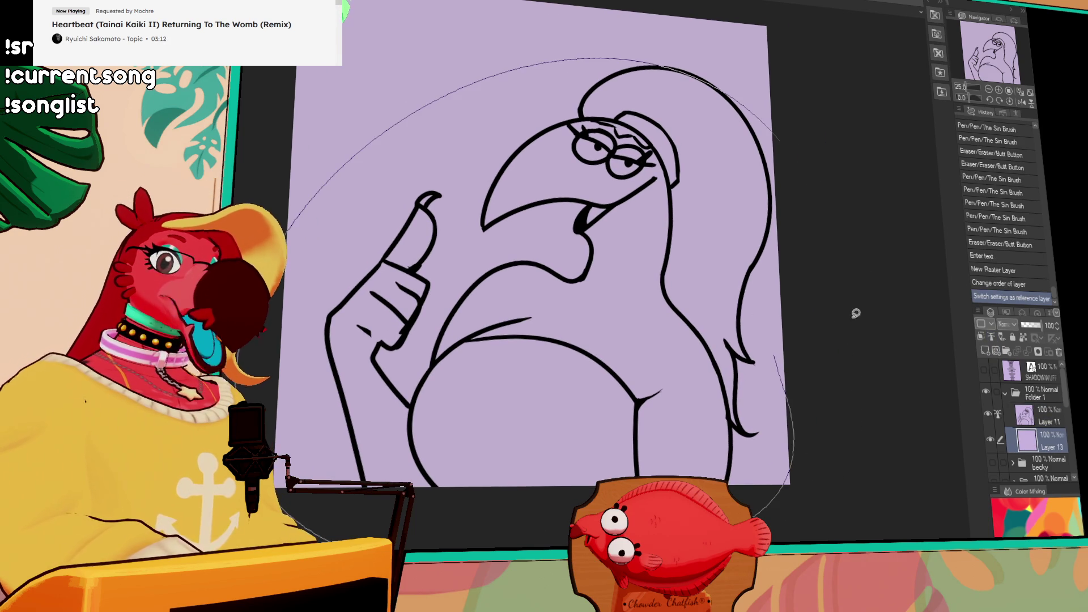
{"action": "left_click_drag", "start_coordinate": [822, 380], "coordinate": [806, 371]}
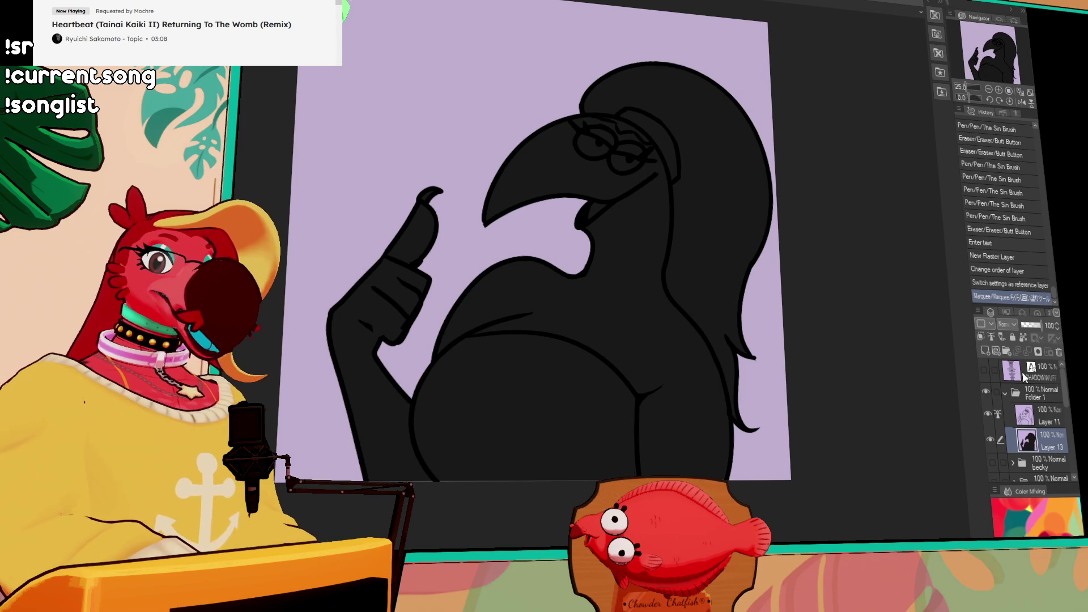
{"action": "left_click_drag", "start_coordinate": [987, 391], "coordinate": [984, 378]}
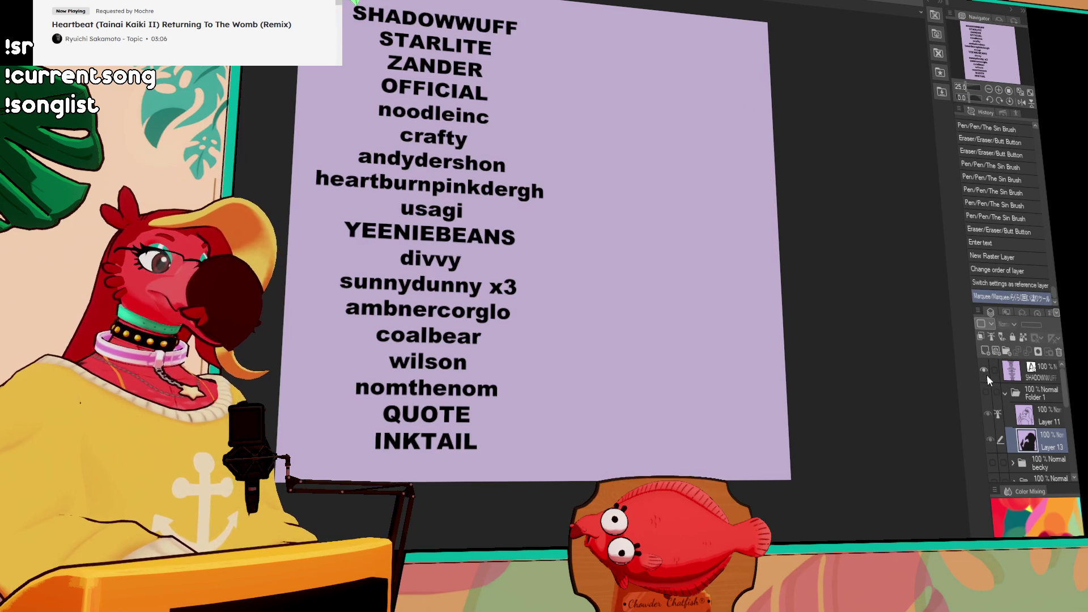
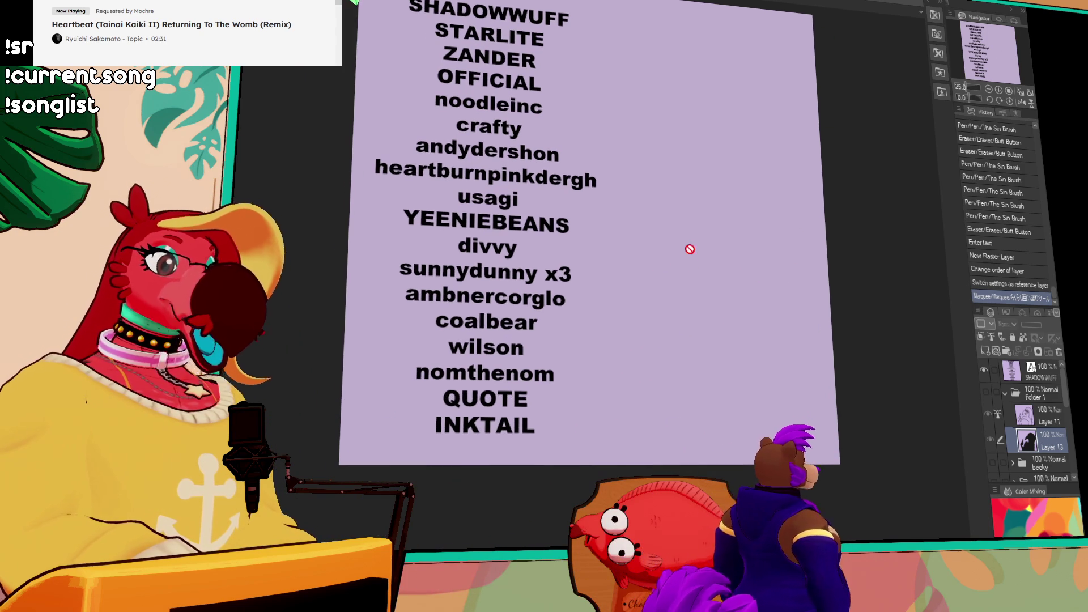
Show the Folder 1 drawing, hide the SHADOWWUFF layer, and select Layer 13
{"action": "left_click", "coordinate": [1038, 412]}
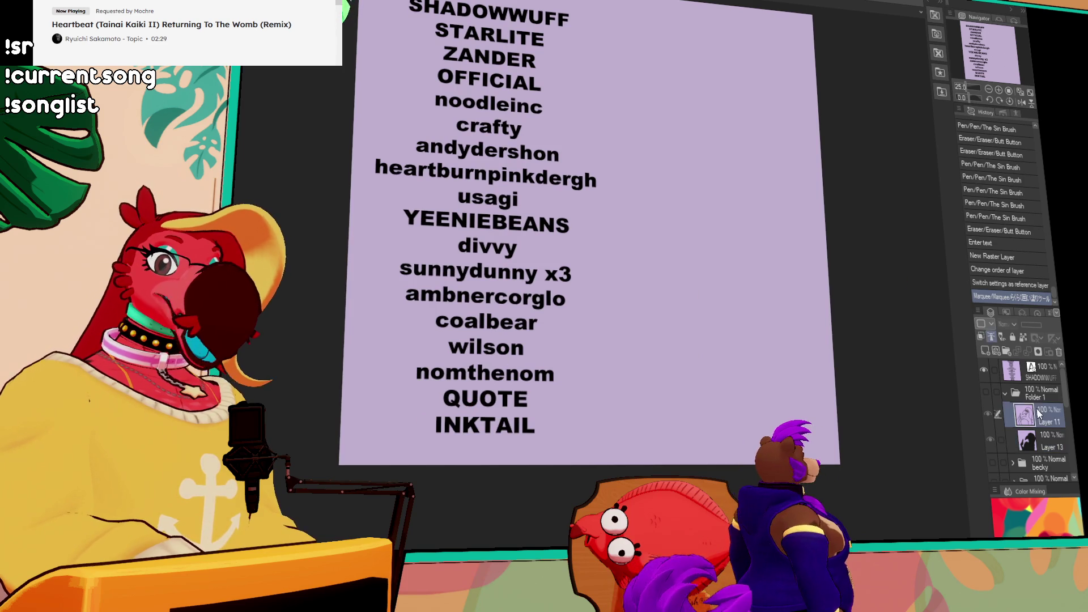
{"action": "left_click", "coordinate": [986, 392]}
{"action": "left_click", "coordinate": [983, 370]}
{"action": "left_click", "coordinate": [1038, 441]}
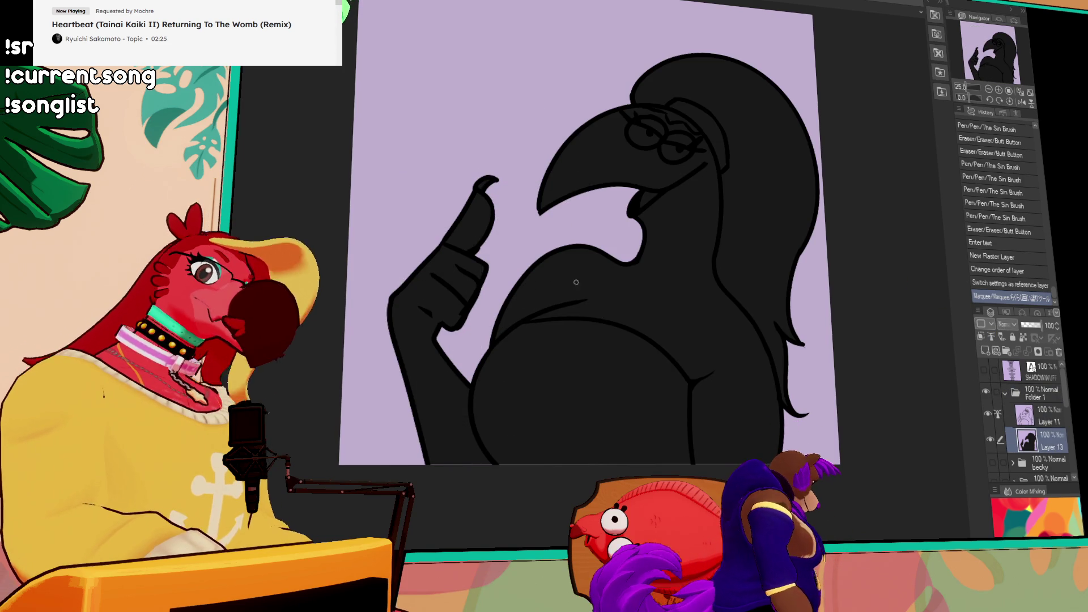
Draw a white line enclosing the bird's chest shape
{"action": "key", "text": "ctrl+z"}
{"action": "mouse_move", "coordinate": [613, 263]}
{"action": "left_mouse_down"}
{"action": "mouse_move", "coordinate": [610, 319]}
{"action": "mouse_move", "coordinate": [648, 287]}
{"action": "left_mouse_up"}
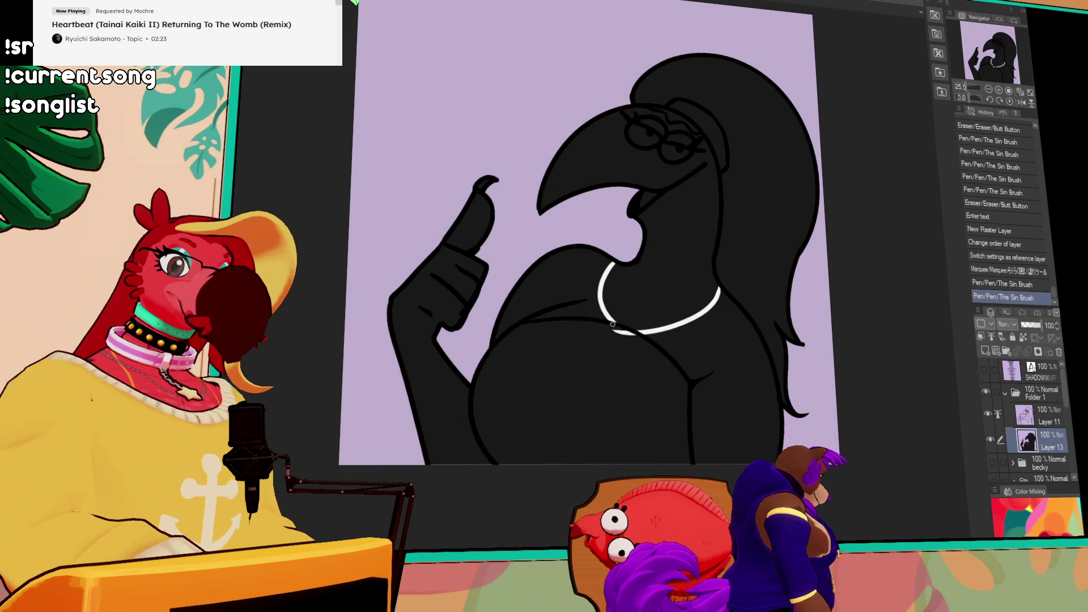
{"action": "key", "text": "ctrl+z"}
{"action": "mouse_move", "coordinate": [610, 319]}
{"action": "left_mouse_down"}
{"action": "mouse_move", "coordinate": [668, 305]}
{"action": "mouse_move", "coordinate": [657, 320]}
{"action": "mouse_move", "coordinate": [715, 286]}
{"action": "left_mouse_up"}
{"action": "key", "text": "ctrl+z"}
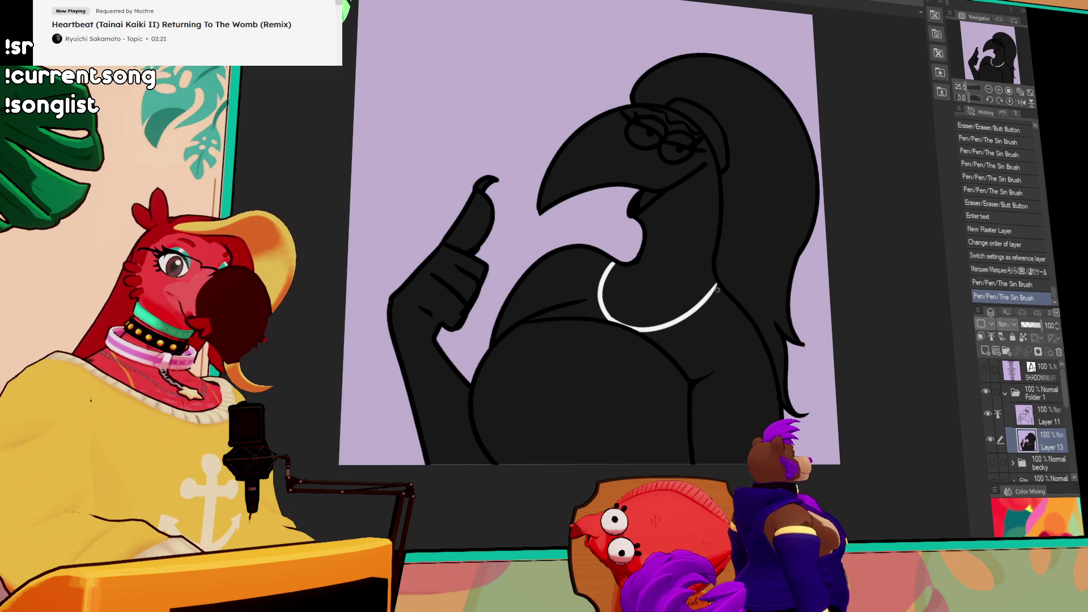
Fill the enclosed chest area and its remaining gaps with white
{"action": "key", "text": "g"}
{"action": "left_click", "coordinate": [718, 312]}
{"action": "left_click", "coordinate": [719, 312]}
{"action": "left_click", "coordinate": [560, 289]}
{"action": "left_click", "coordinate": [566, 295]}
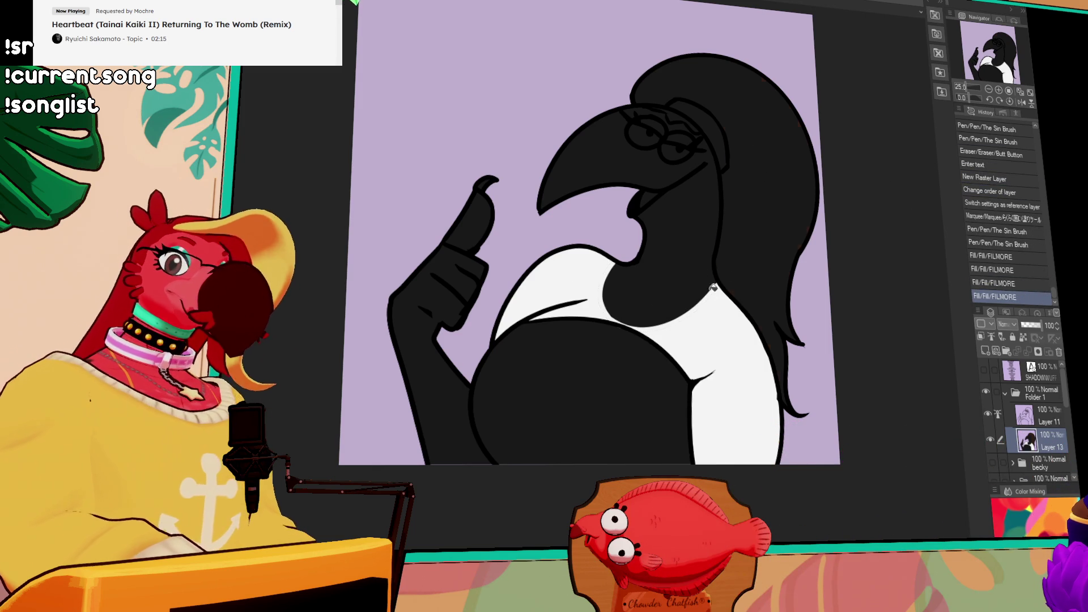
Fill the hair brown and shade the beak in two tones of grey
{"action": "left_click", "coordinate": [709, 295]}
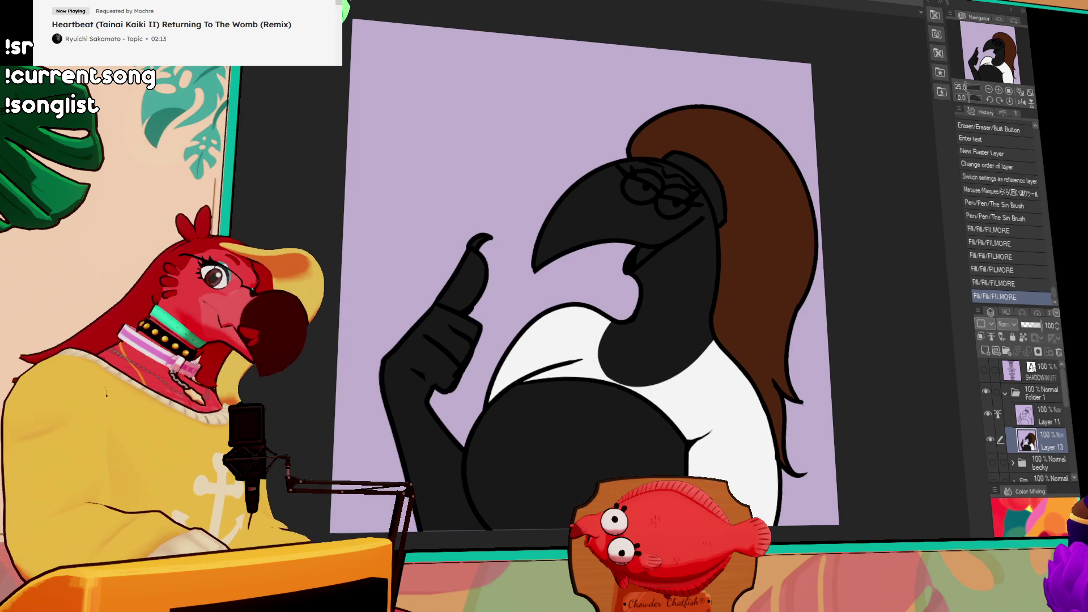
{"action": "left_click", "coordinate": [601, 176]}
{"action": "left_click_drag", "start_coordinate": [601, 177], "coordinate": [630, 237]}
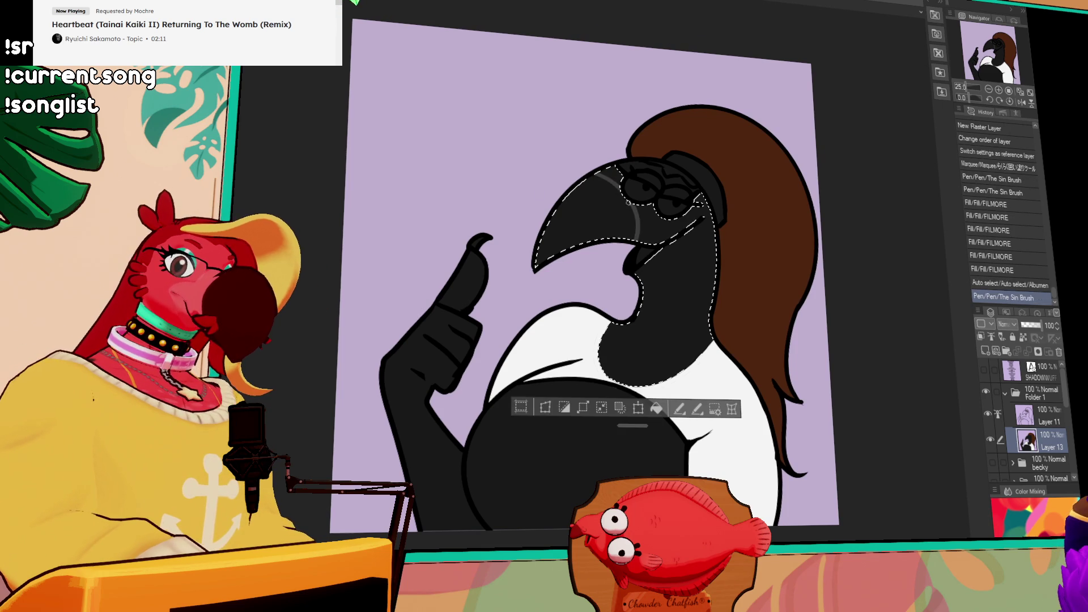
{"action": "left_click", "coordinate": [624, 219]}
{"action": "left_click", "coordinate": [572, 221]}
{"action": "key", "text": "ctrl+d"}
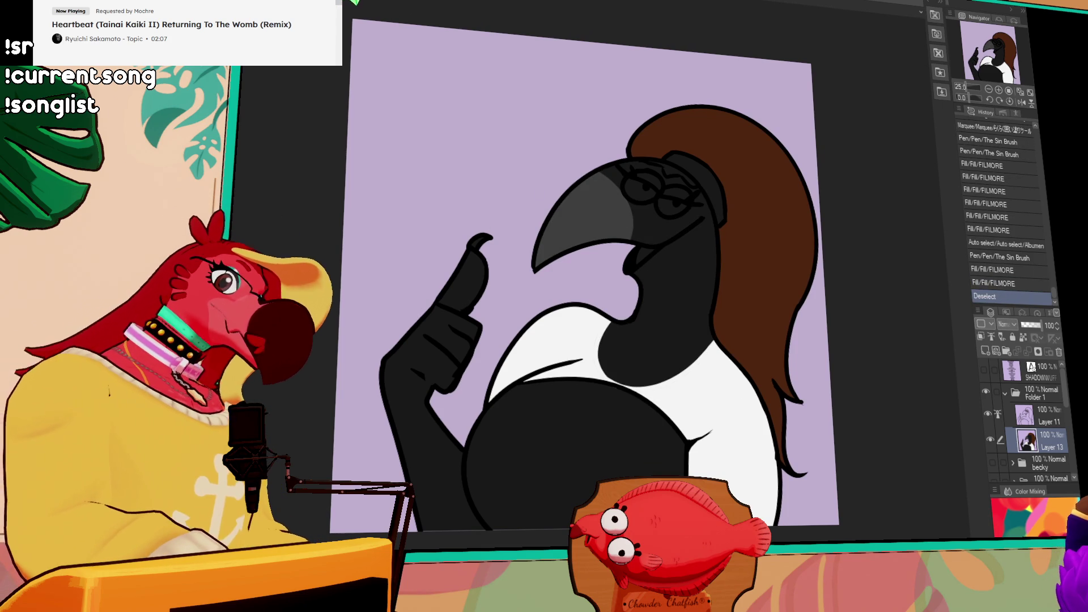
{"action": "left_click", "coordinate": [625, 233]}
{"action": "left_click", "coordinate": [625, 233]}
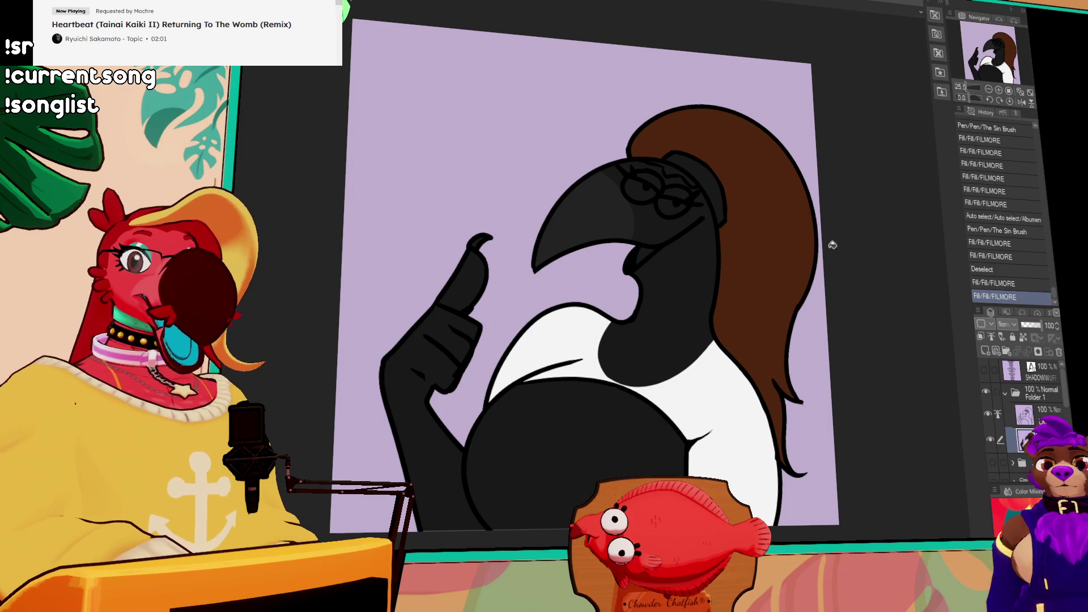
Fill the bird's belly below the chest with red
{"action": "scroll", "coordinate": [809, 293], "scroll_direction": "down", "scroll_amount": 2}
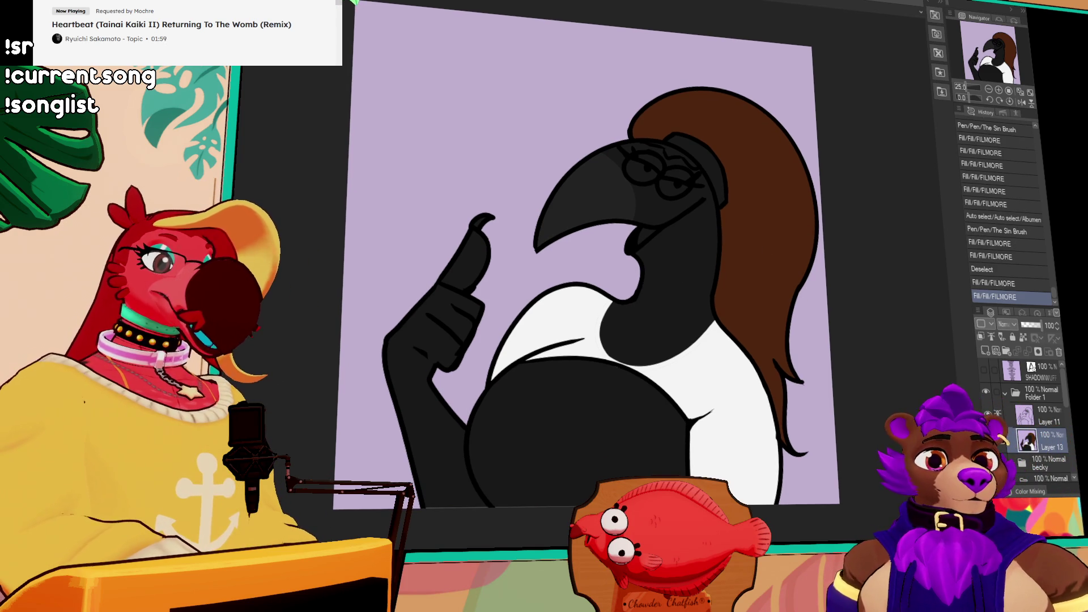
{"action": "scroll", "coordinate": [686, 334], "scroll_direction": "down", "scroll_amount": 2}
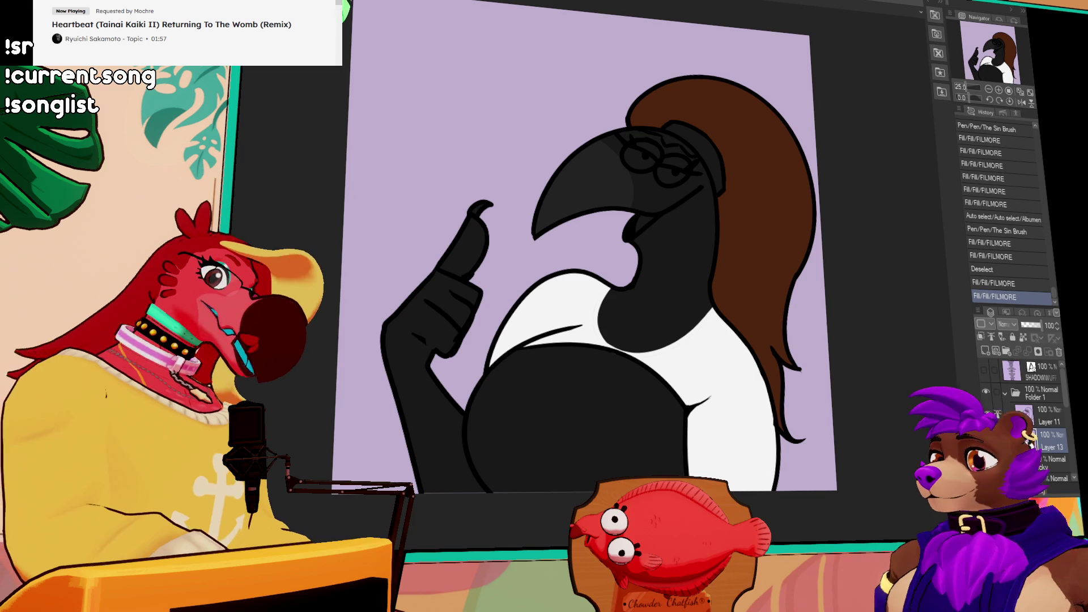
{"action": "left_click", "coordinate": [567, 412]}
{"action": "scroll", "coordinate": [776, 306], "scroll_direction": "up", "scroll_amount": 1}
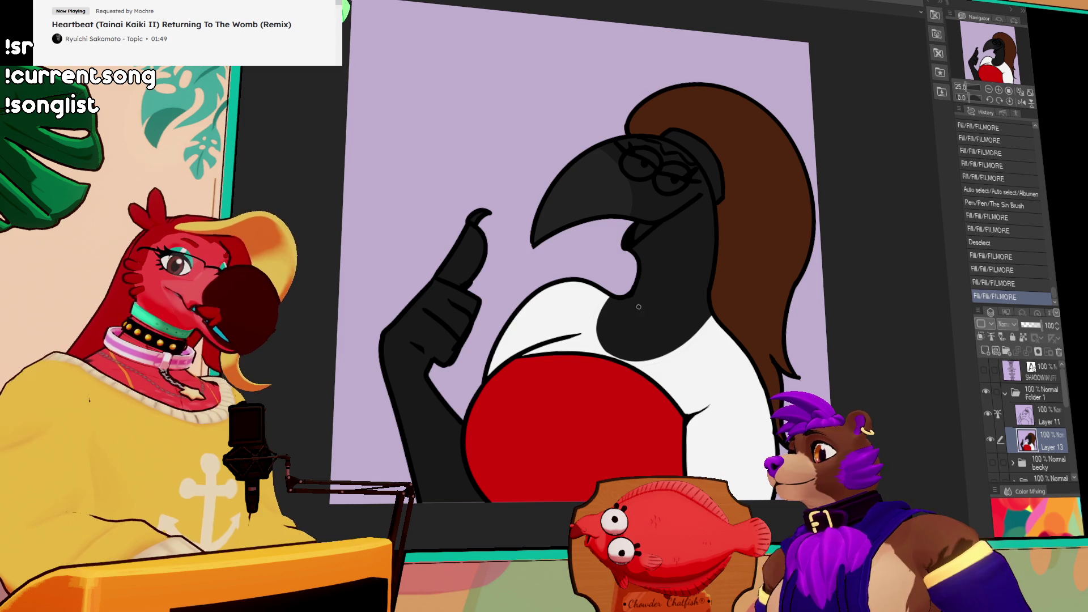
Refill the dark arm, thumb and hand patches
{"action": "left_click", "coordinate": [438, 390]}
{"action": "left_click", "coordinate": [462, 255]}
{"action": "left_click", "coordinate": [541, 198]}
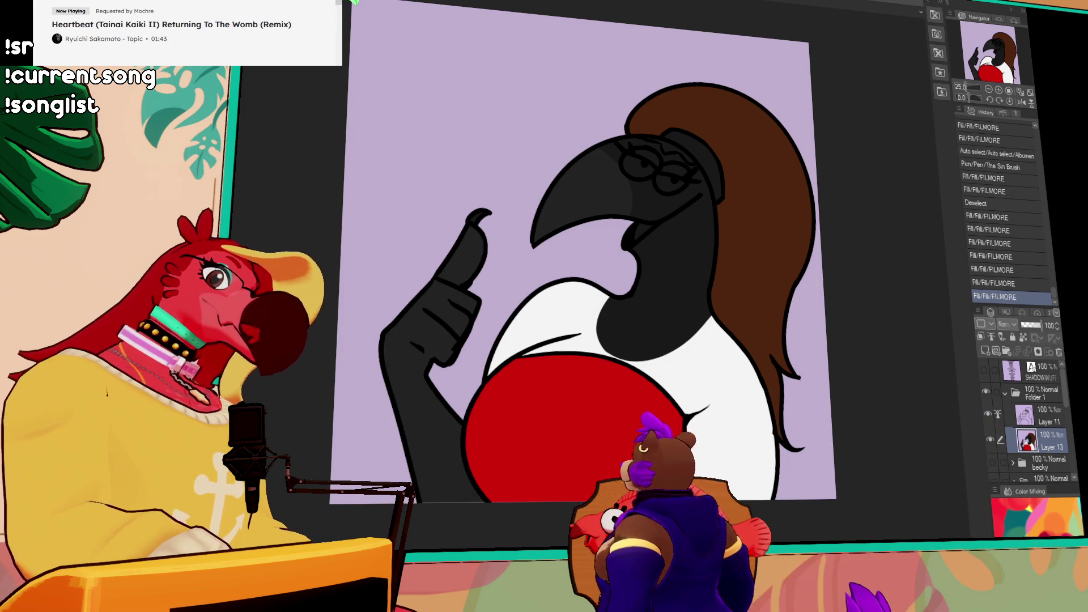
Fill the headband and both eyelids pink and the eyes white
{"action": "left_click", "coordinate": [738, 218]}
{"action": "left_click", "coordinate": [738, 218]}
{"action": "left_click", "coordinate": [737, 221]}
{"action": "left_click", "coordinate": [708, 211]}
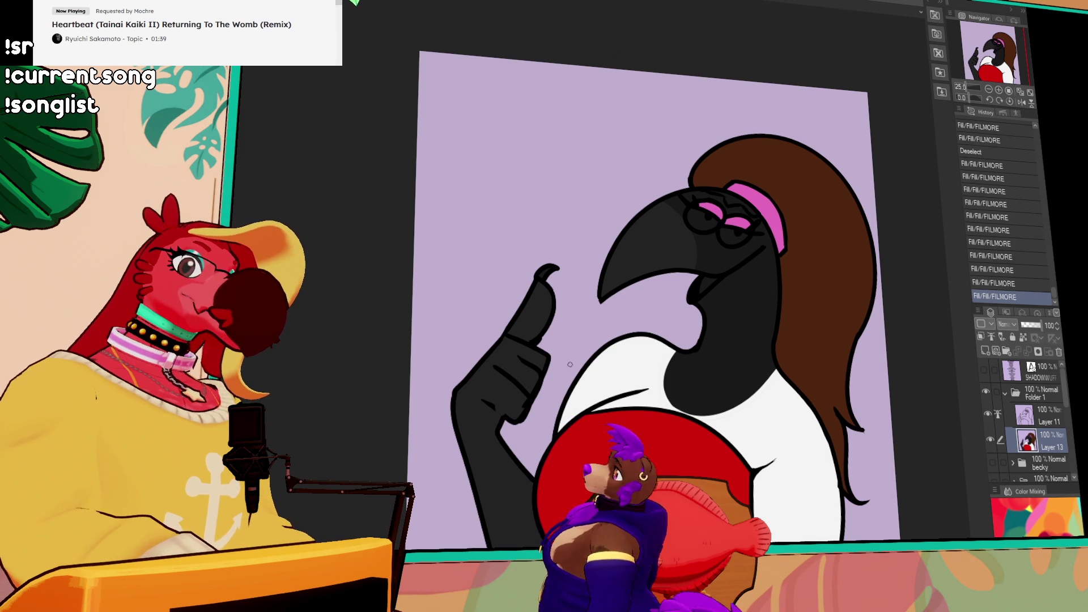
{"action": "left_click", "coordinate": [703, 218]}
{"action": "left_click", "coordinate": [734, 232]}
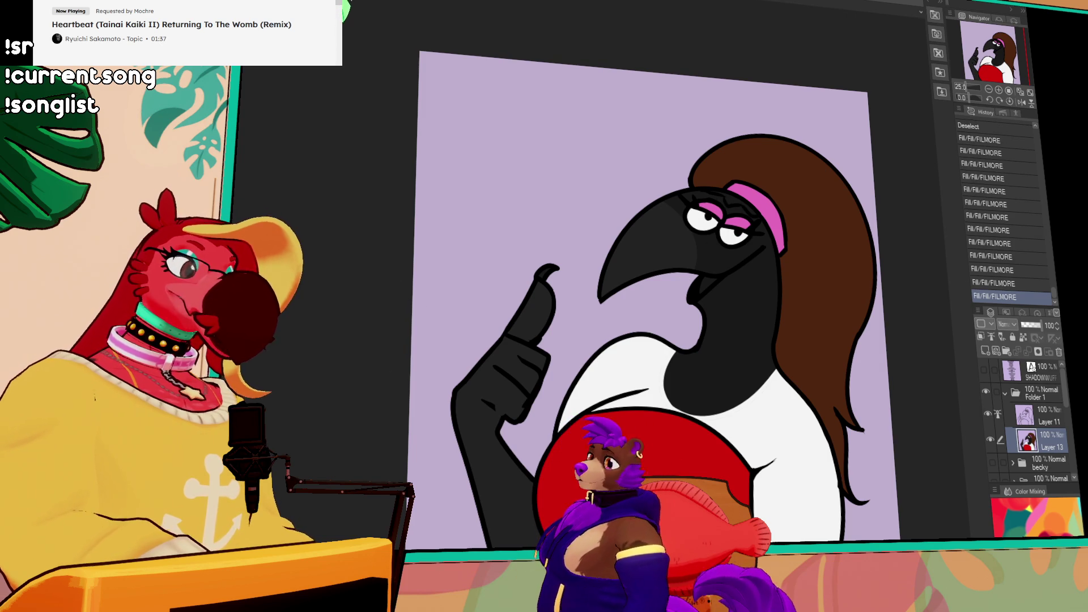
Add white highlight streaks to both pink eyelids
{"action": "left_click", "coordinate": [739, 221]}
{"action": "mouse_move", "coordinate": [731, 219]}
{"action": "left_mouse_down"}
{"action": "mouse_move", "coordinate": [748, 218]}
{"action": "mouse_move", "coordinate": [715, 208]}
{"action": "left_mouse_up"}
{"action": "left_click", "coordinate": [707, 211]}
{"action": "key", "text": "ctrl+d"}
{"action": "mouse_move", "coordinate": [826, 334]}
{"action": "left_mouse_down"}
{"action": "mouse_move", "coordinate": [833, 245]}
{"action": "mouse_move", "coordinate": [852, 333]}
{"action": "left_mouse_up"}
Merge Layer 11 into Layer 13, then undo the merge
{"action": "left_click", "coordinate": [1036, 403]}
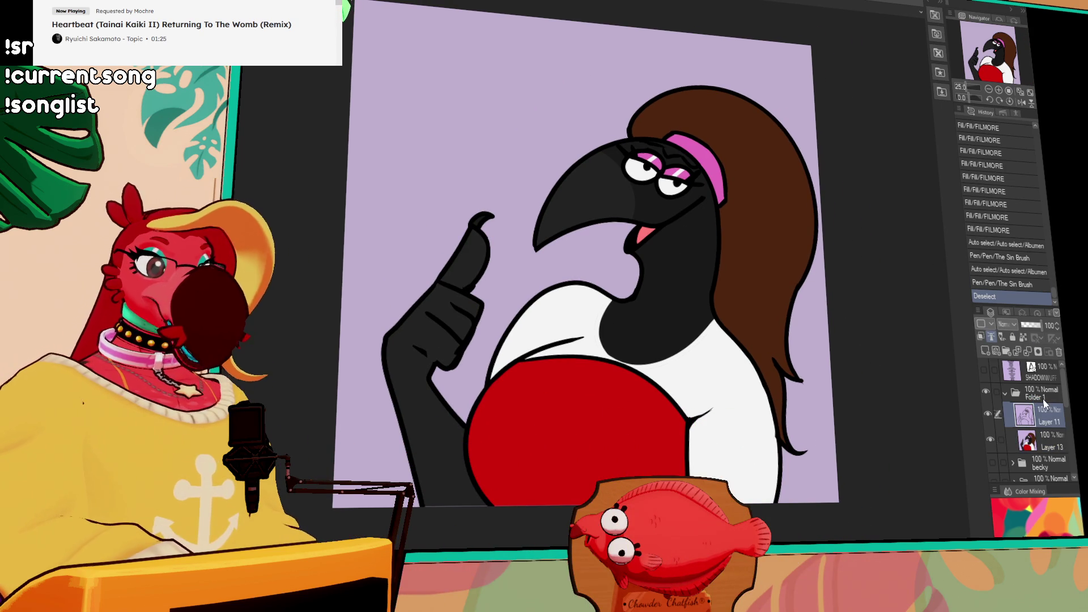
{"action": "key", "text": "ctrl+e"}
{"action": "key", "text": "ctrl+a"}
{"action": "key", "text": "ctrl+z"}
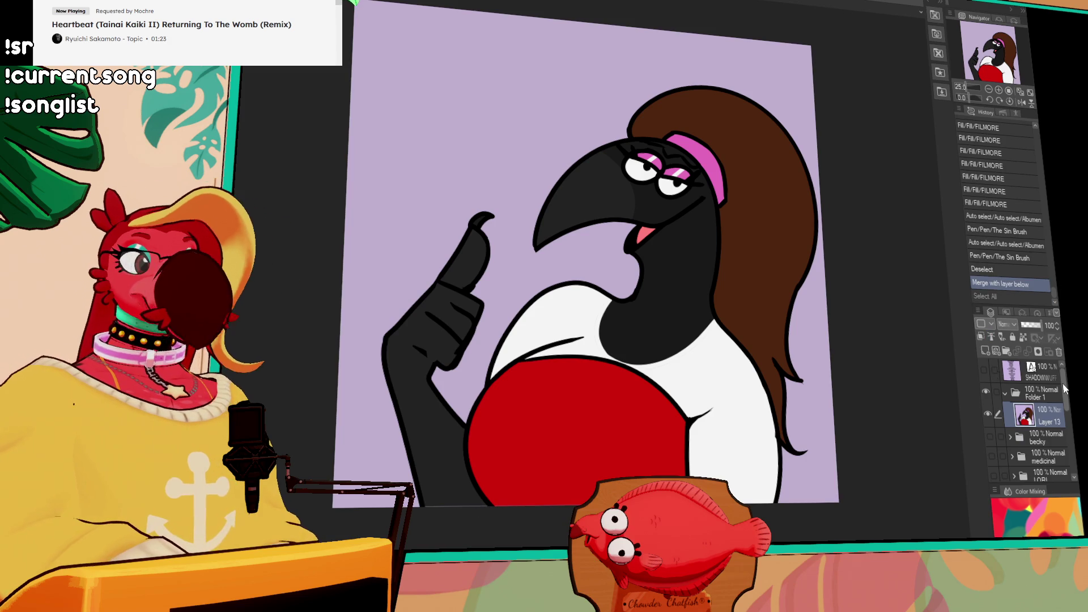
{"action": "key", "text": "ctrl+z"}
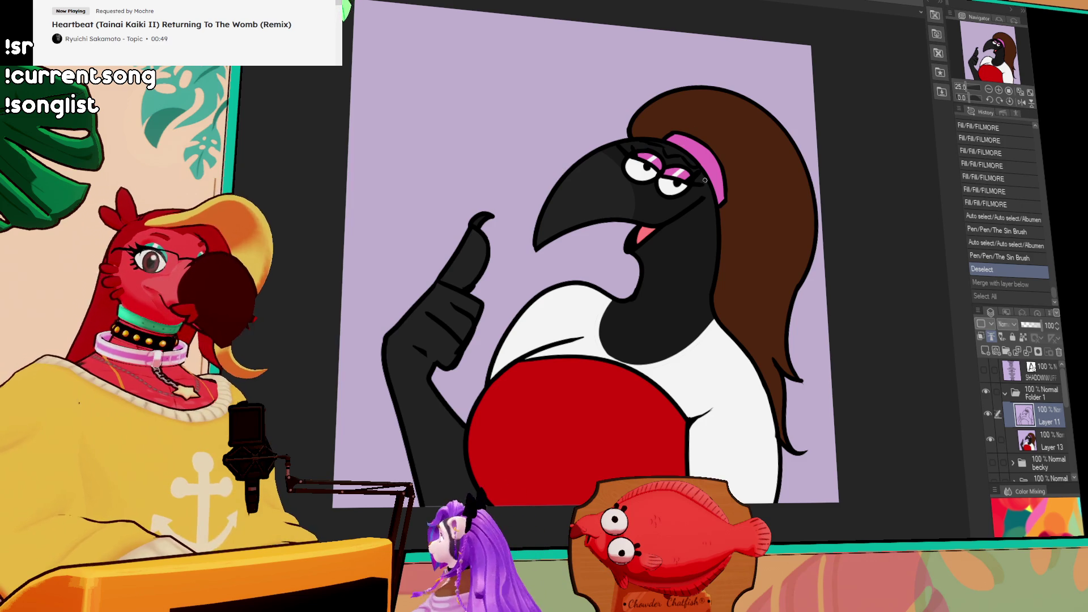
Hide Folder 1, add two new raster layers, and fit the canvas in view
{"action": "left_click", "coordinate": [986, 391]}
{"action": "left_click", "coordinate": [985, 350]}
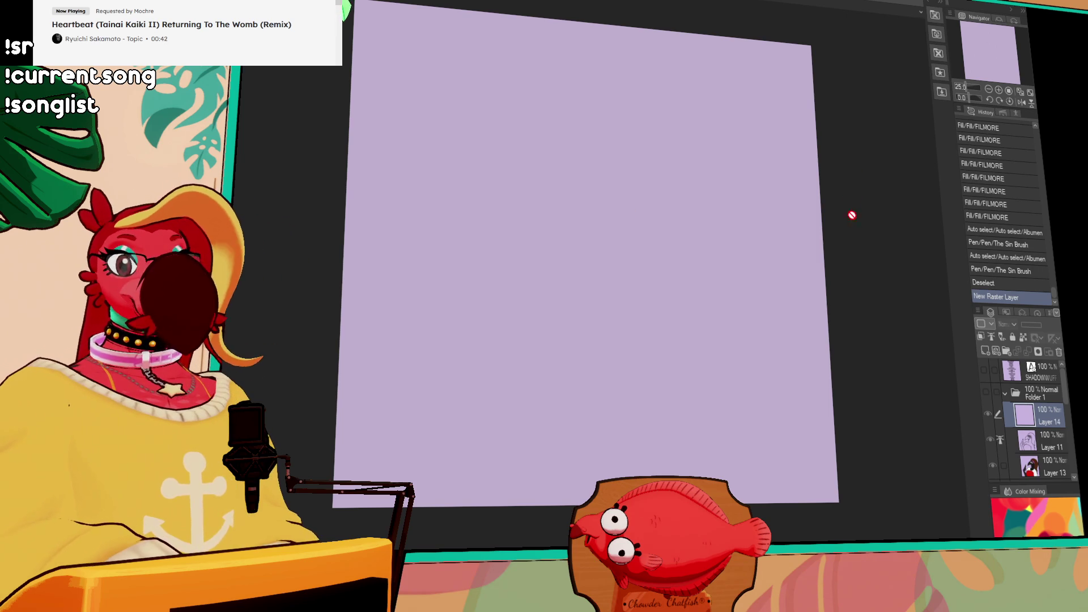
{"action": "left_click", "coordinate": [988, 90]}
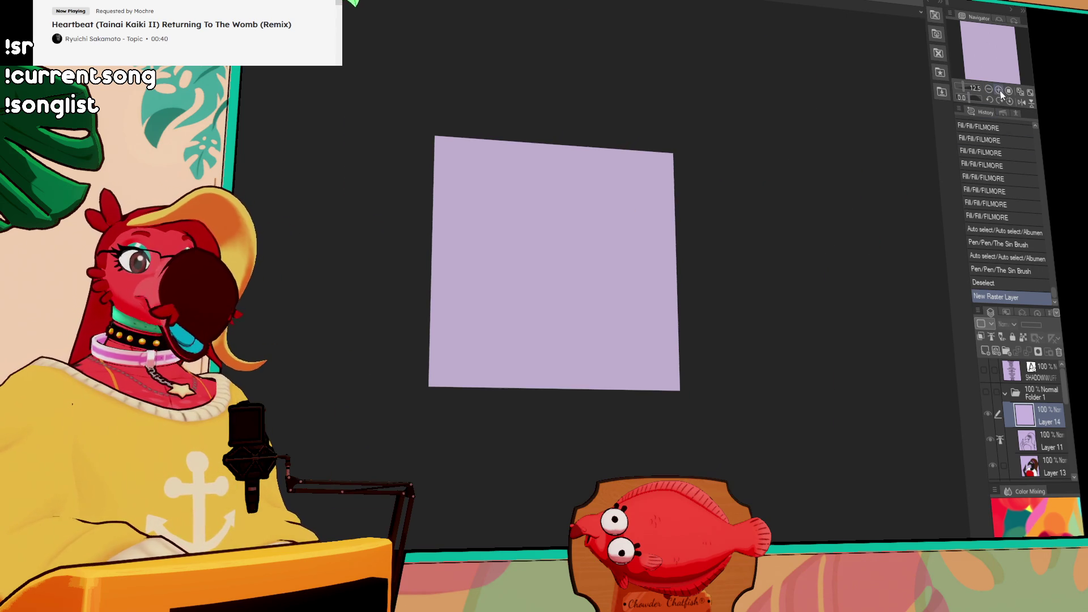
{"action": "left_click", "coordinate": [999, 90]}
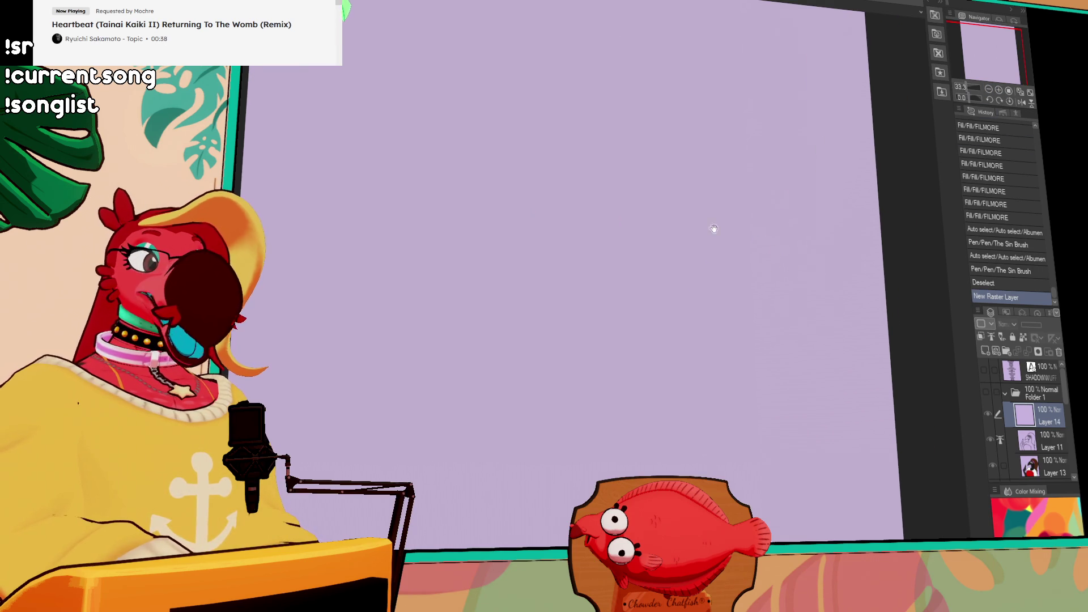
{"action": "left_click", "coordinate": [985, 351]}
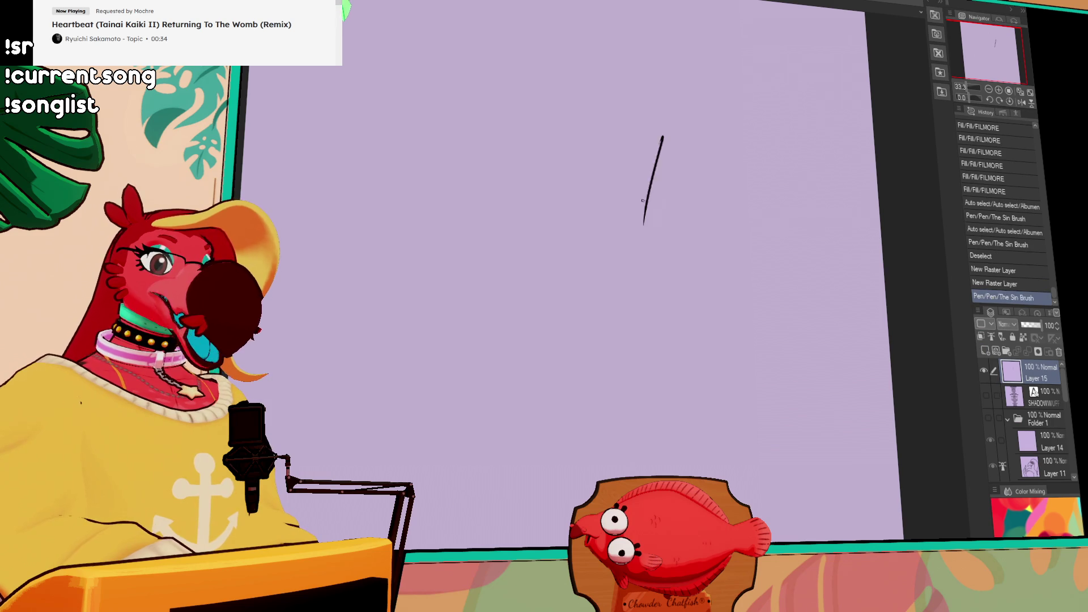
Sketch the head top with a beak hook and two small eye circles
{"action": "left_click_drag", "start_coordinate": [659, 143], "coordinate": [651, 286]}
{"action": "key", "text": "ctrl+z"}
{"action": "mouse_move", "coordinate": [672, 121]}
{"action": "left_mouse_down"}
{"action": "mouse_move", "coordinate": [657, 251]}
{"action": "mouse_move", "coordinate": [541, 123]}
{"action": "left_mouse_up"}
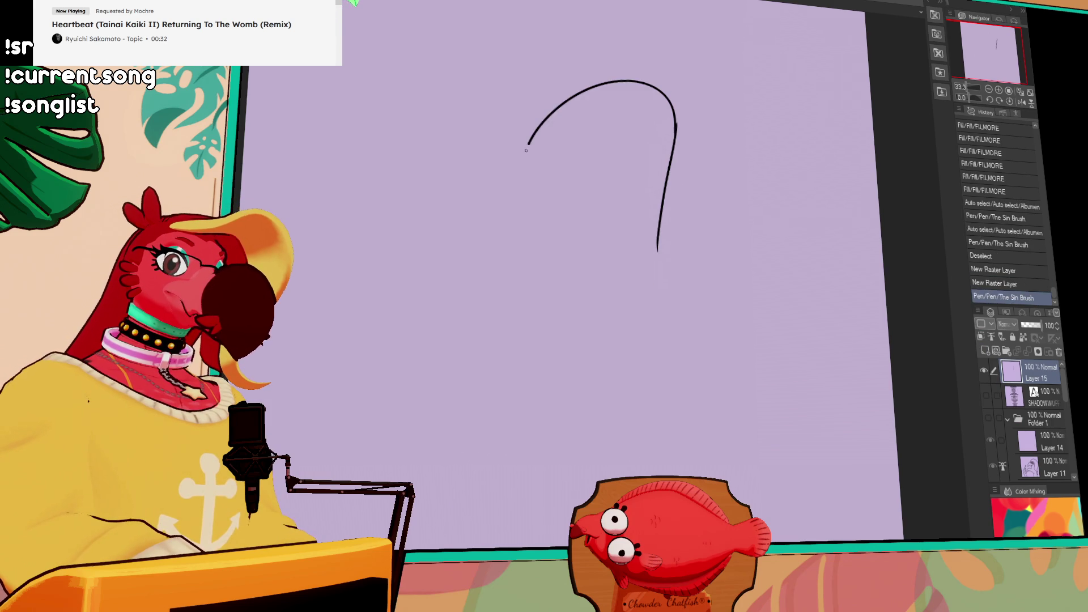
{"action": "key", "text": "ctrl+z"}
{"action": "left_click_drag", "start_coordinate": [674, 122], "coordinate": [541, 123]}
{"action": "key", "text": "ctrl+z"}
{"action": "mouse_move", "coordinate": [674, 123]}
{"action": "left_mouse_down"}
{"action": "mouse_move", "coordinate": [514, 128]}
{"action": "mouse_move", "coordinate": [515, 141]}
{"action": "mouse_move", "coordinate": [656, 129]}
{"action": "left_mouse_up"}
{"action": "mouse_move", "coordinate": [606, 90]}
{"action": "left_mouse_down"}
{"action": "mouse_move", "coordinate": [643, 111]}
{"action": "mouse_move", "coordinate": [611, 85]}
{"action": "mouse_move", "coordinate": [622, 85]}
{"action": "left_mouse_up"}
{"action": "key", "text": "ctrl+z"}
{"action": "left_click", "coordinate": [624, 97]}
Add pupils and lashes to the eyes and start the neck line
{"action": "left_click", "coordinate": [634, 105]}
{"action": "left_click_drag", "start_coordinate": [653, 86], "coordinate": [664, 101]}
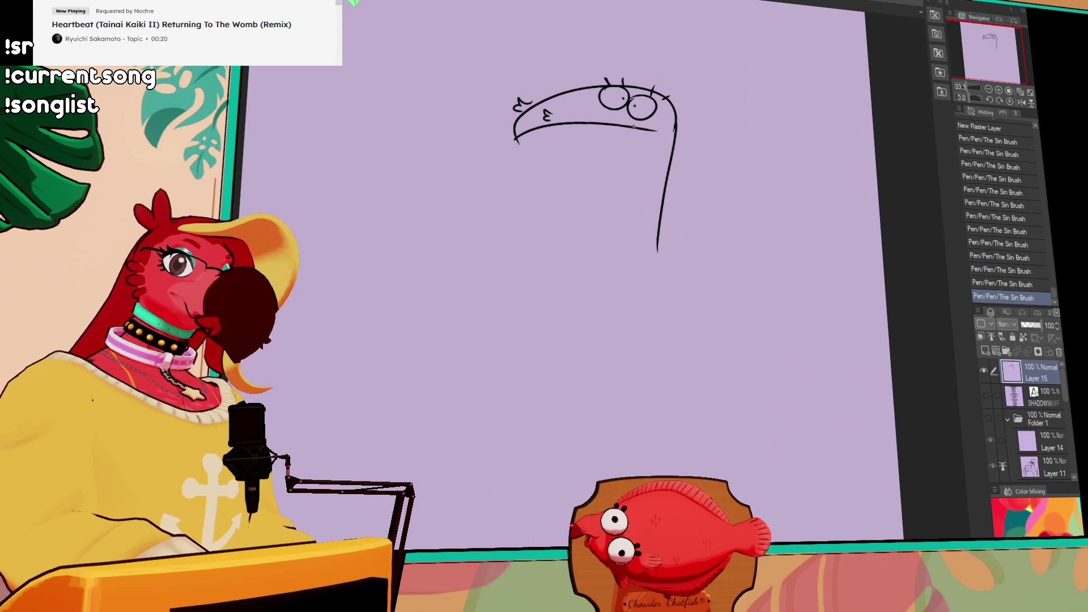
{"action": "mouse_move", "coordinate": [609, 125]}
{"action": "left_mouse_down"}
{"action": "mouse_move", "coordinate": [599, 241]}
{"action": "mouse_move", "coordinate": [623, 174]}
{"action": "mouse_move", "coordinate": [617, 254]}
{"action": "left_mouse_up"}
{"action": "key", "text": "ctrl+z"}
{"action": "key", "text": "ctrl+z"}
{"action": "mouse_move", "coordinate": [626, 127]}
{"action": "left_mouse_down"}
{"action": "mouse_move", "coordinate": [625, 241]}
{"action": "mouse_move", "coordinate": [601, 227]}
{"action": "mouse_move", "coordinate": [538, 238]}
{"action": "left_mouse_up"}
Draw the left torso curve and the right lower torso curve
{"action": "key", "text": "ctrl+z"}
{"action": "key", "text": "ctrl+z"}
{"action": "key", "text": "ctrl+z"}
{"action": "key", "text": "ctrl+z"}
{"action": "mouse_move", "coordinate": [625, 202]}
{"action": "left_mouse_down"}
{"action": "mouse_move", "coordinate": [593, 226]}
{"action": "mouse_move", "coordinate": [533, 239]}
{"action": "mouse_move", "coordinate": [548, 290]}
{"action": "left_mouse_up"}
{"action": "key", "text": "ctrl+z"}
{"action": "key", "text": "ctrl+z"}
{"action": "mouse_move", "coordinate": [583, 247]}
{"action": "left_mouse_down"}
{"action": "mouse_move", "coordinate": [556, 294]}
{"action": "mouse_move", "coordinate": [560, 330]}
{"action": "left_mouse_up"}
{"action": "key", "text": "ctrl+z"}
{"action": "left_click_drag", "start_coordinate": [573, 245], "coordinate": [560, 314]}
{"action": "key", "text": "ctrl+z"}
{"action": "left_click_drag", "start_coordinate": [569, 247], "coordinate": [574, 338]}
{"action": "key", "text": "ctrl+z"}
{"action": "mouse_move", "coordinate": [631, 290]}
{"action": "left_mouse_down"}
{"action": "mouse_move", "coordinate": [629, 334]}
{"action": "mouse_move", "coordinate": [638, 339]}
{"action": "left_mouse_up"}
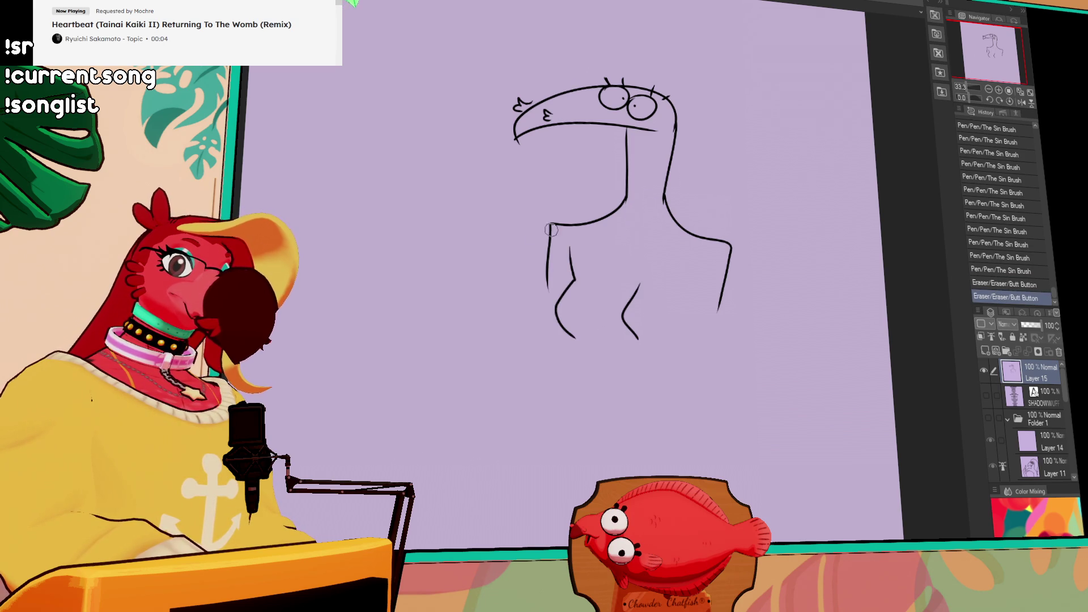
Redraw the shoulders as curves and add the right diagonal and leg lines
{"action": "left_click_drag", "start_coordinate": [561, 227], "coordinate": [547, 245]}
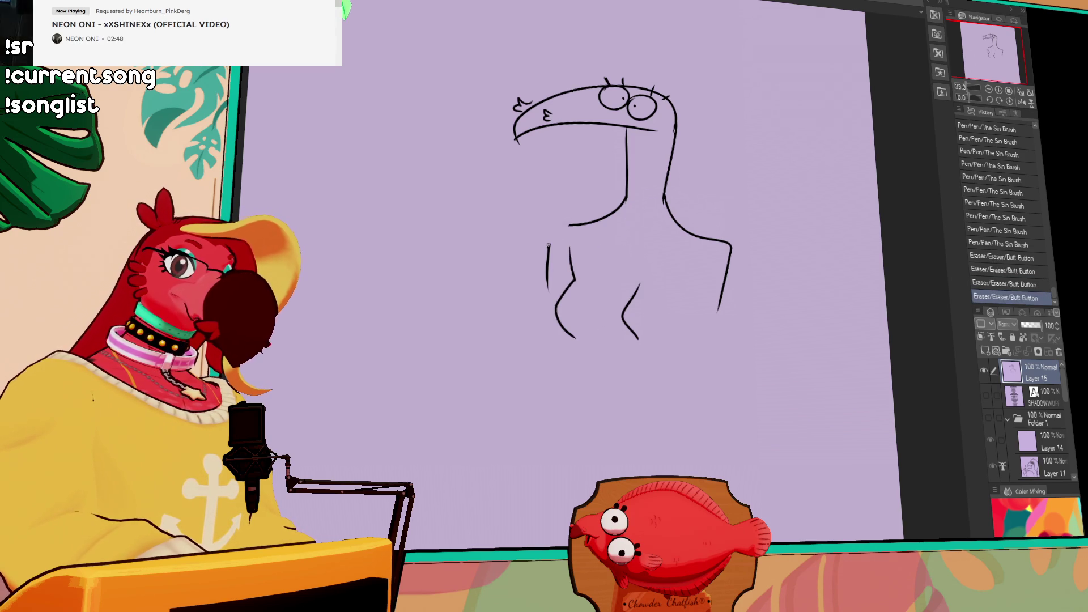
{"action": "mouse_move", "coordinate": [730, 241]}
{"action": "left_mouse_down"}
{"action": "mouse_move", "coordinate": [712, 252]}
{"action": "mouse_move", "coordinate": [720, 245]}
{"action": "mouse_move", "coordinate": [722, 317]}
{"action": "left_mouse_up"}
{"action": "left_click_drag", "start_coordinate": [707, 262], "coordinate": [672, 337]}
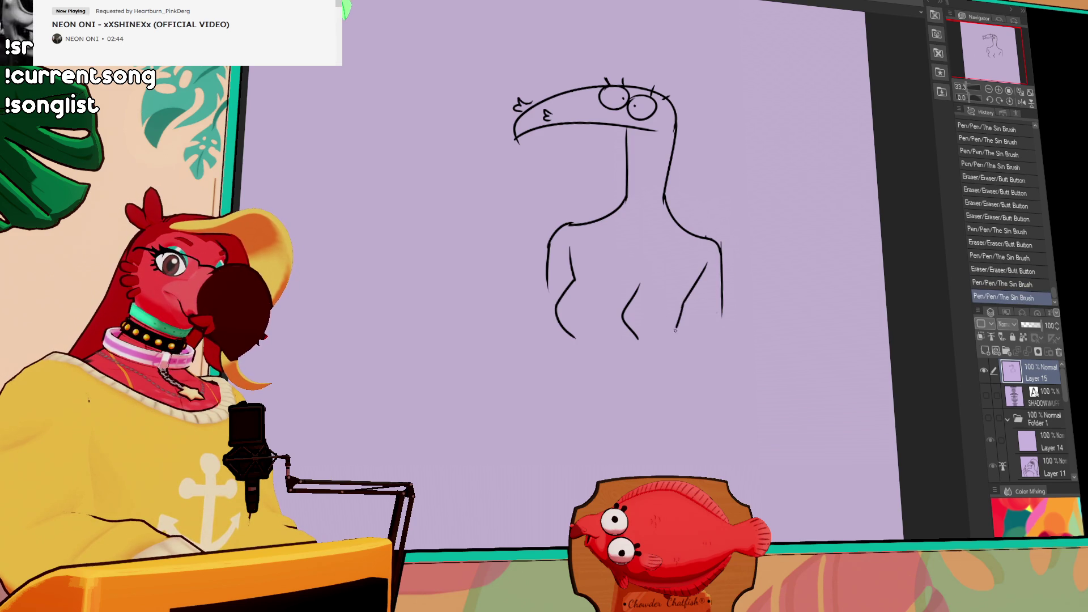
{"action": "left_click_drag", "start_coordinate": [571, 337], "coordinate": [595, 407]}
{"action": "left_click_drag", "start_coordinate": [686, 306], "coordinate": [675, 350]}
{"action": "key", "text": "ctrl+z"}
Extend both sides to the hips and draw a waistband with belt loops
{"action": "mouse_move", "coordinate": [702, 264]}
{"action": "left_mouse_down"}
{"action": "mouse_move", "coordinate": [664, 397]}
{"action": "mouse_move", "coordinate": [692, 476]}
{"action": "left_mouse_up"}
{"action": "left_click_drag", "start_coordinate": [584, 377], "coordinate": [563, 512]}
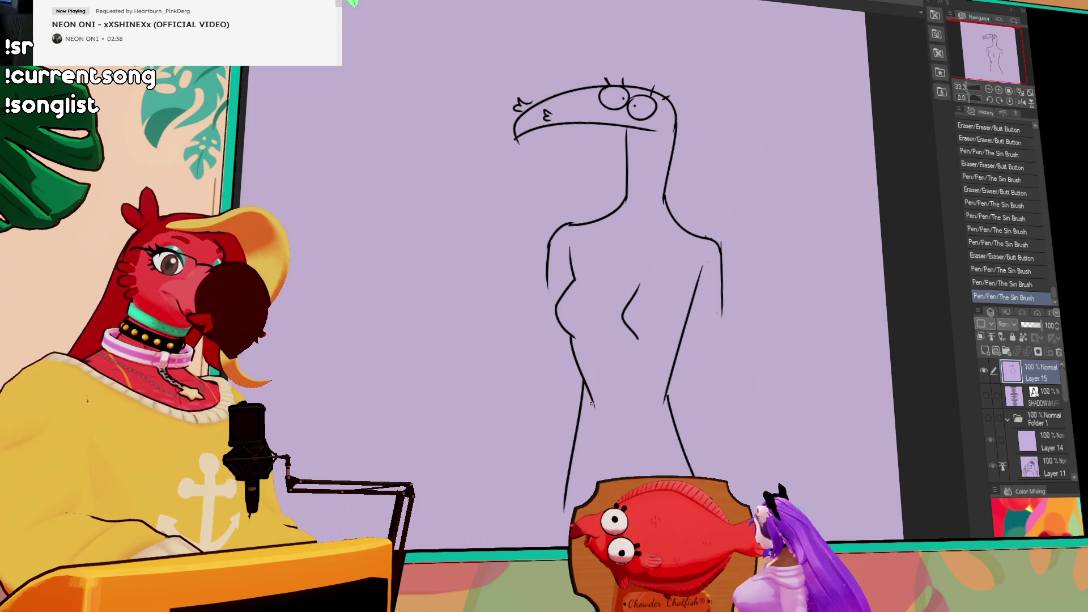
{"action": "left_click_drag", "start_coordinate": [576, 451], "coordinate": [690, 452]}
{"action": "mouse_move", "coordinate": [577, 458]}
{"action": "left_mouse_down"}
{"action": "mouse_move", "coordinate": [687, 456]}
{"action": "mouse_move", "coordinate": [587, 474]}
{"action": "left_mouse_up"}
{"action": "mouse_move", "coordinate": [654, 460]}
{"action": "left_mouse_down"}
{"action": "mouse_move", "coordinate": [656, 474]}
{"action": "mouse_move", "coordinate": [667, 462]}
{"action": "left_mouse_up"}
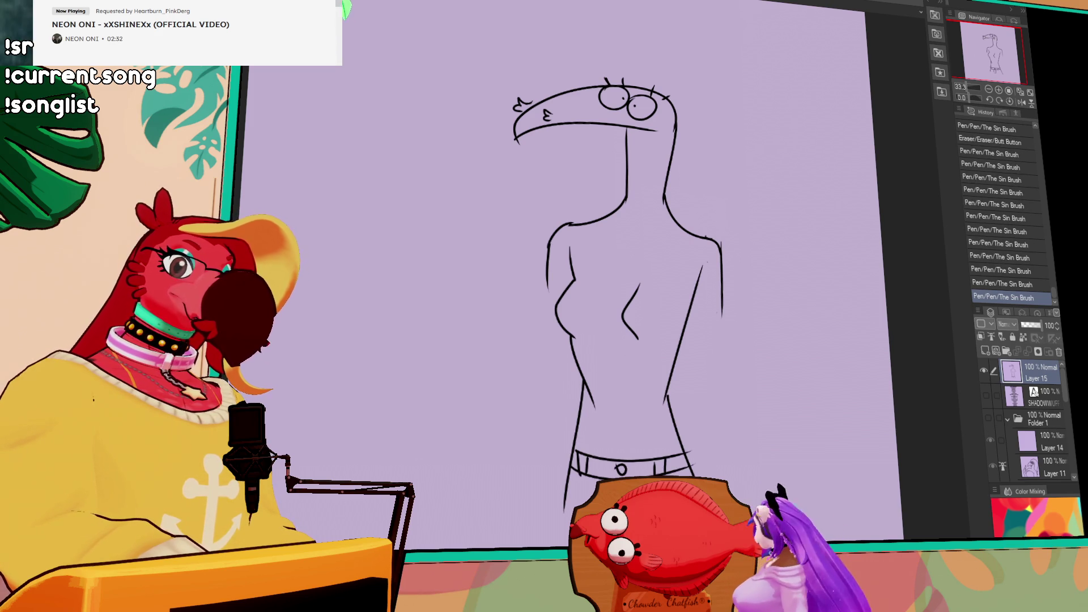
Erase stray leg marks and redraw the right leg as one long line
{"action": "left_click", "coordinate": [706, 366]}
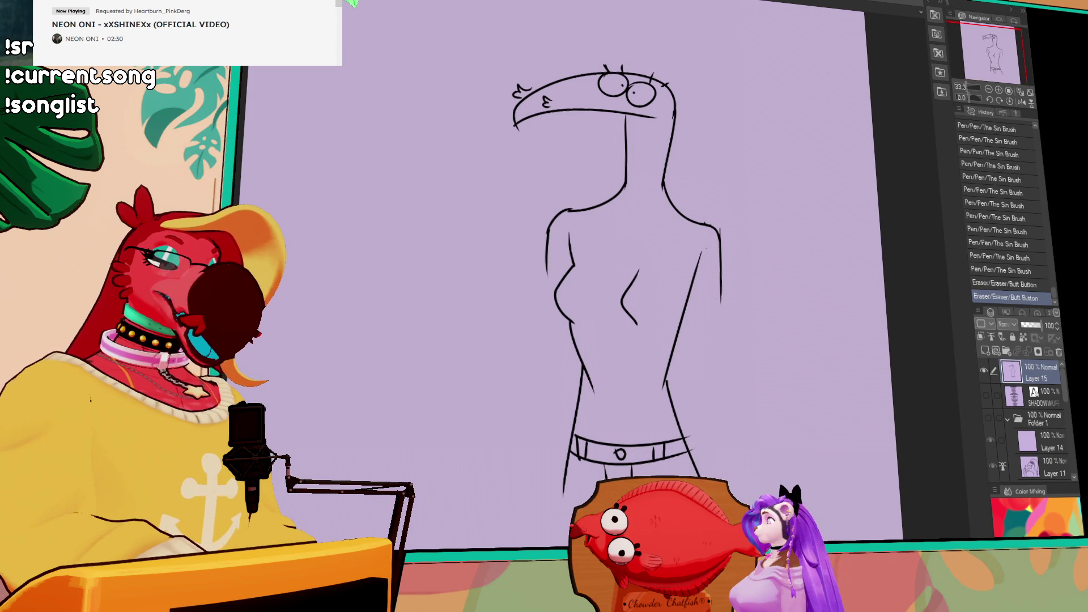
{"action": "key", "text": "ctrl+z"}
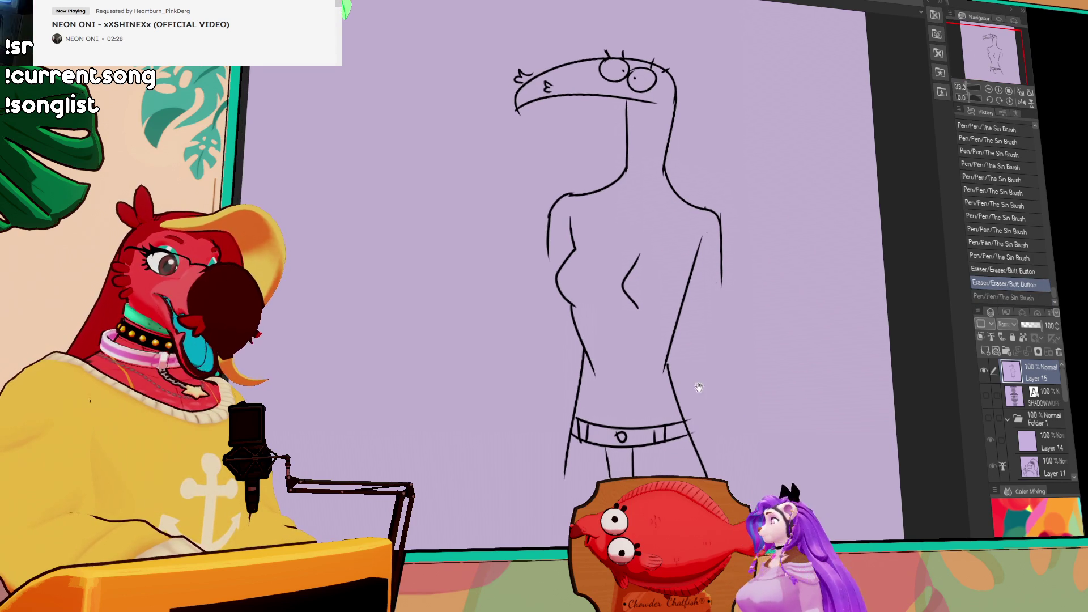
{"action": "left_click_drag", "start_coordinate": [598, 377], "coordinate": [589, 342]}
{"action": "left_click", "coordinate": [589, 365]}
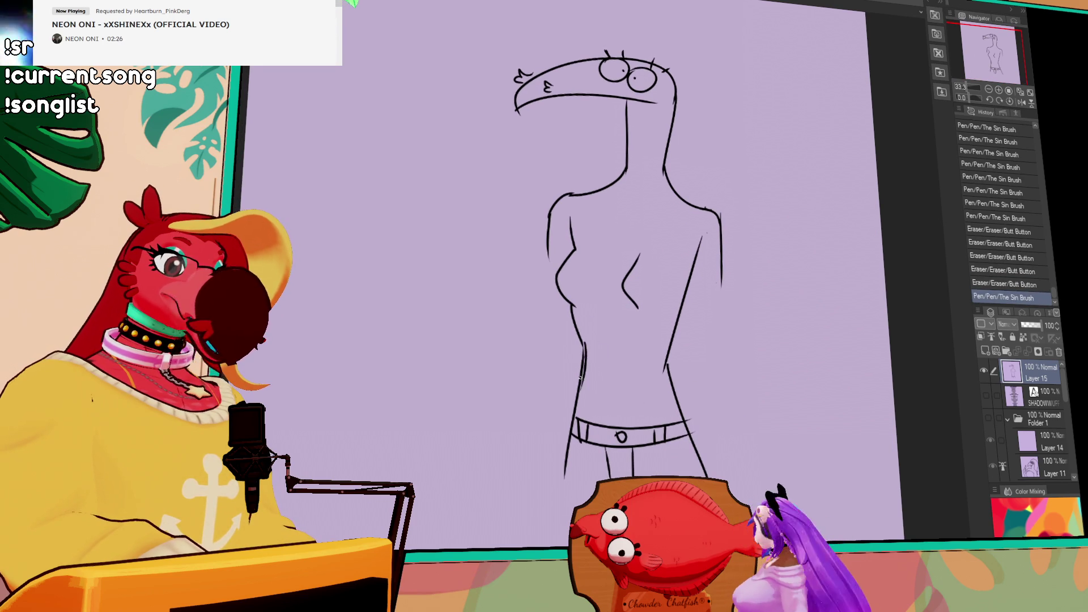
{"action": "key", "text": "ctrl+z"}
{"action": "left_click_drag", "start_coordinate": [671, 342], "coordinate": [677, 422]}
{"action": "key", "text": "ctrl+z"}
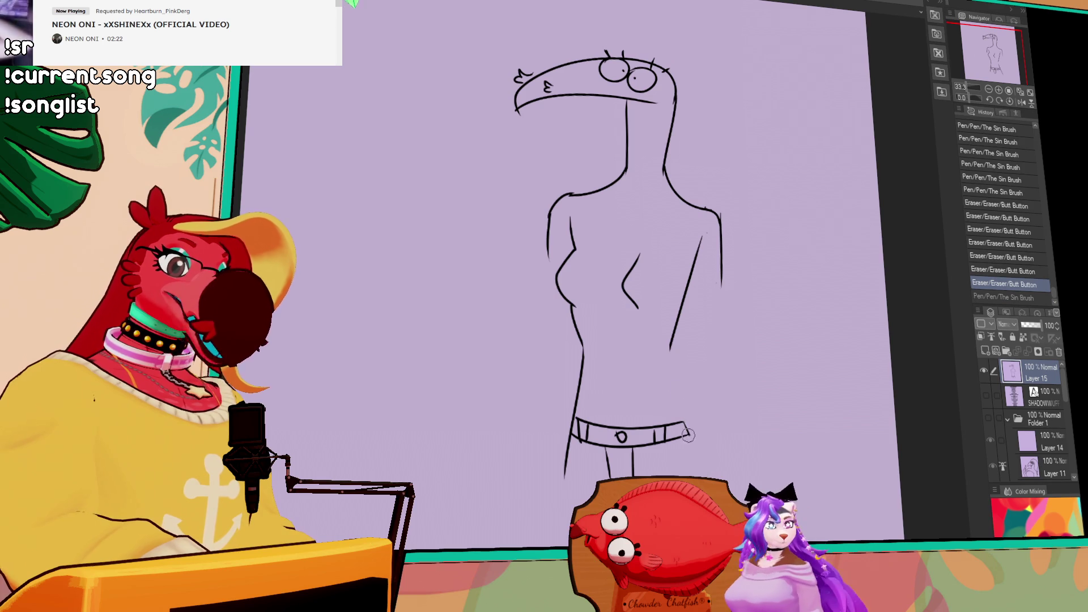
{"action": "key", "text": "ctrl+z"}
{"action": "left_click_drag", "start_coordinate": [677, 323], "coordinate": [722, 479]}
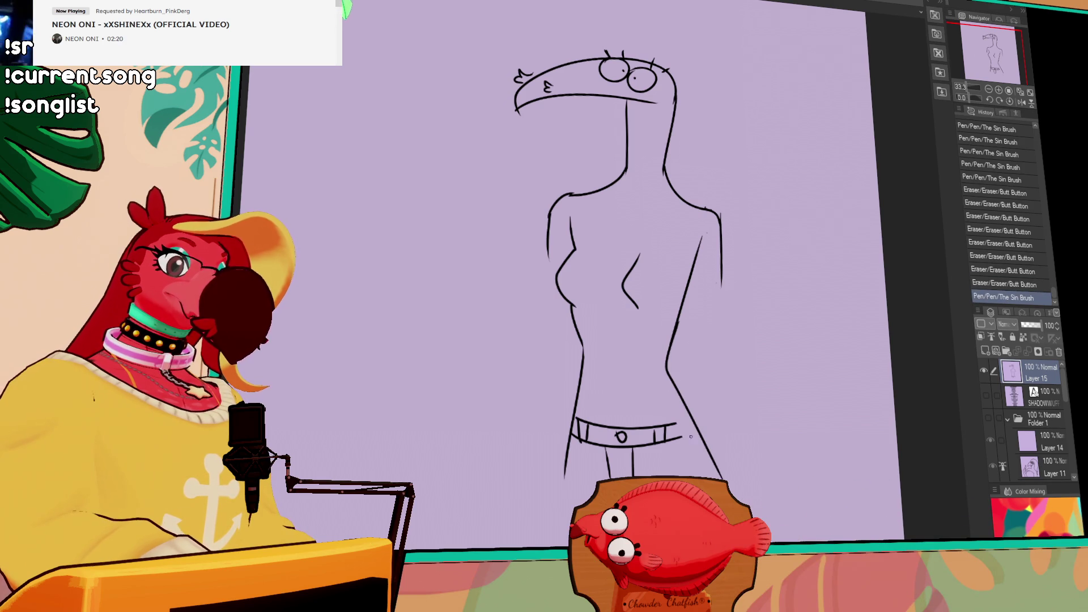
Extend the belt lines right, draw a belly star, and add a torso curve
{"action": "left_click_drag", "start_coordinate": [679, 421], "coordinate": [698, 427]}
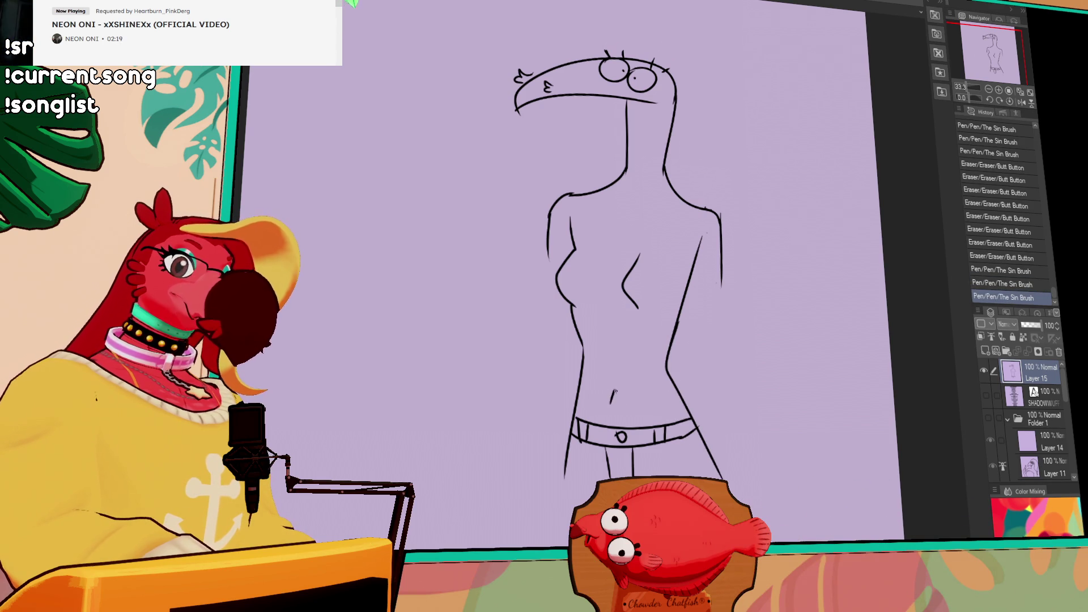
{"action": "left_click_drag", "start_coordinate": [608, 406], "coordinate": [611, 408]}
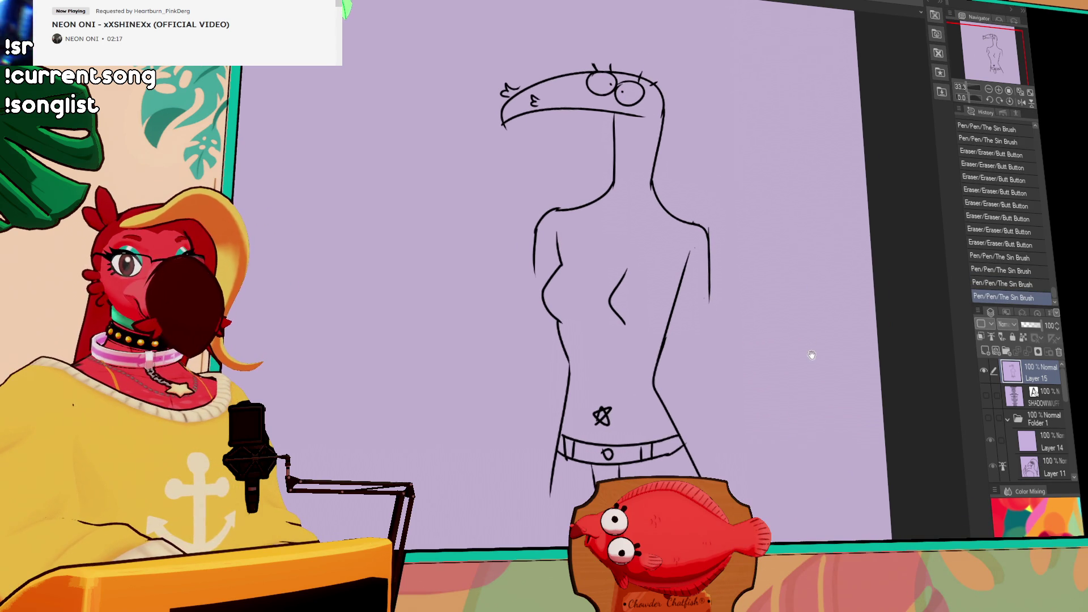
{"action": "left_click_drag", "start_coordinate": [619, 327], "coordinate": [631, 369]}
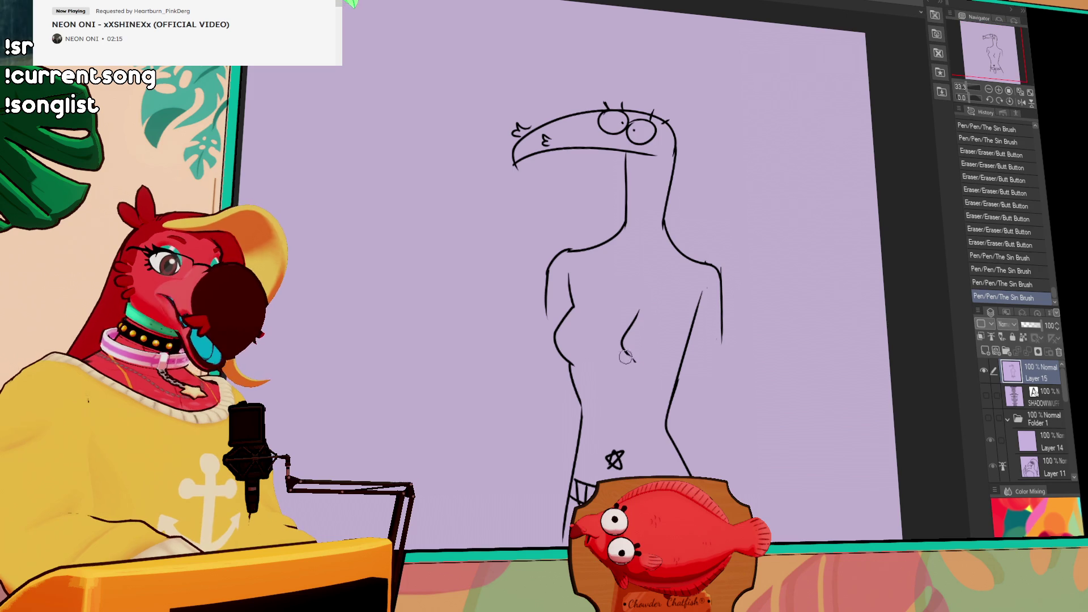
{"action": "left_click_drag", "start_coordinate": [637, 306], "coordinate": [635, 365]}
{"action": "key", "text": "ctrl+z"}
{"action": "key", "text": "ctrl+y"}
{"action": "key", "text": "ctrl+z"}
{"action": "key", "text": "ctrl+y"}
{"action": "key", "text": "ctrl+z"}
{"action": "key", "text": "ctrl+y"}
{"action": "key", "text": "ctrl+z"}
{"action": "key", "text": "ctrl+y"}
{"action": "key", "text": "ctrl+z"}
{"action": "key", "text": "ctrl+y"}
Redraw the left waist stroke and lasso the breast line to move it
{"action": "left_click_drag", "start_coordinate": [785, 279], "coordinate": [788, 283]}
{"action": "left_click_drag", "start_coordinate": [571, 279], "coordinate": [575, 314]}
{"action": "left_click_drag", "start_coordinate": [567, 286], "coordinate": [573, 316]}
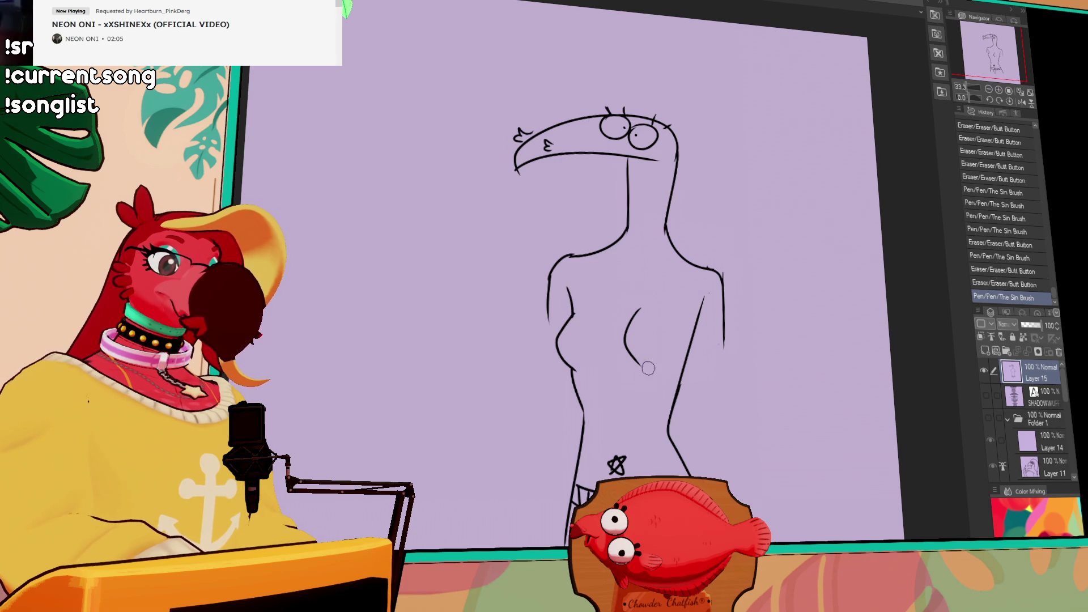
{"action": "left_click_drag", "start_coordinate": [660, 356], "coordinate": [655, 334]}
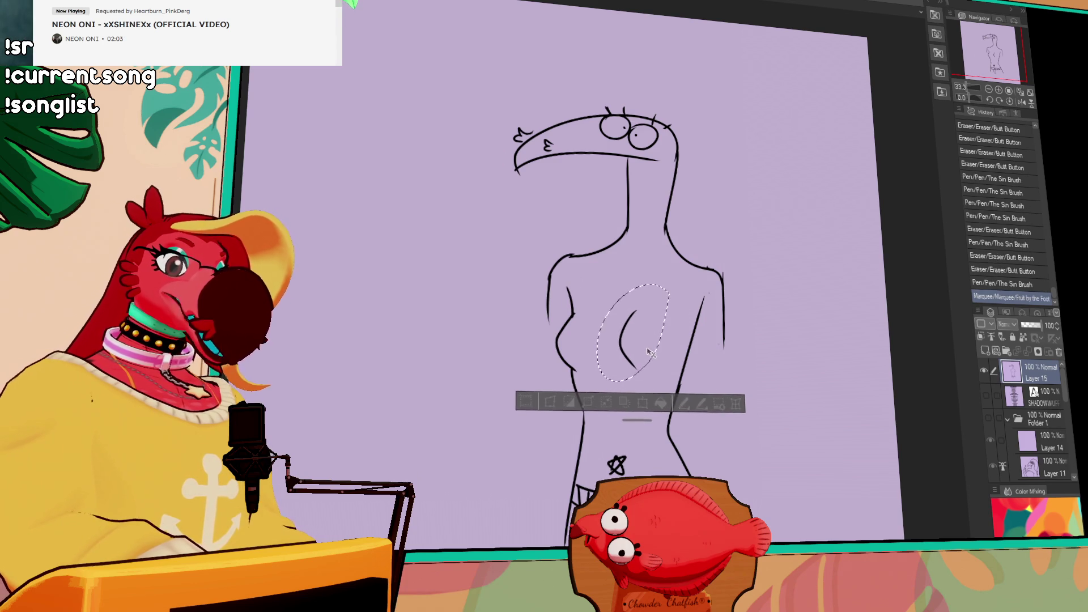
Draw a swooping crest curling over the head
{"action": "key", "text": "ctrl+d"}
{"action": "mouse_move", "coordinate": [607, 264]}
{"action": "left_mouse_down"}
{"action": "mouse_move", "coordinate": [677, 264]}
{"action": "mouse_move", "coordinate": [697, 292]}
{"action": "left_mouse_up"}
{"action": "key", "text": "ctrl+z"}
{"action": "left_click_drag", "start_coordinate": [567, 112], "coordinate": [670, 149]}
{"action": "mouse_move", "coordinate": [539, 87]}
{"action": "left_mouse_down"}
{"action": "mouse_move", "coordinate": [564, 114]}
{"action": "mouse_move", "coordinate": [705, 133]}
{"action": "mouse_move", "coordinate": [742, 168]}
{"action": "left_mouse_up"}
{"action": "key", "text": "ctrl+z"}
{"action": "mouse_move", "coordinate": [660, 143]}
{"action": "left_mouse_down"}
{"action": "mouse_move", "coordinate": [673, 116]}
{"action": "mouse_move", "coordinate": [704, 169]}
{"action": "left_mouse_up"}
{"action": "key", "text": "ctrl+z"}
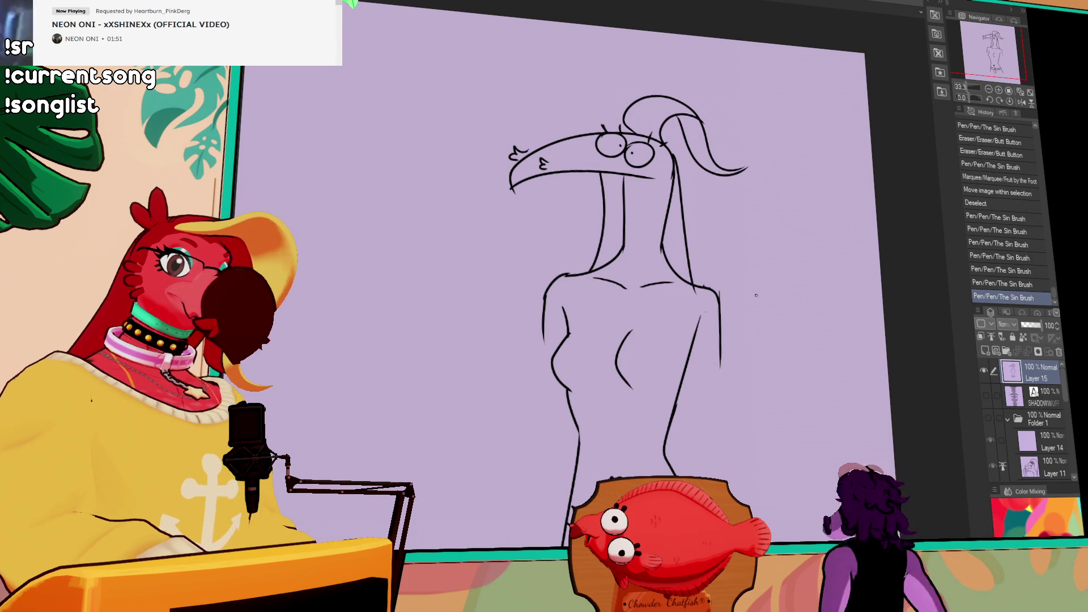
Extend both torso sides downward and erase the upper right breast line
{"action": "left_click_drag", "start_coordinate": [545, 334], "coordinate": [554, 542]}
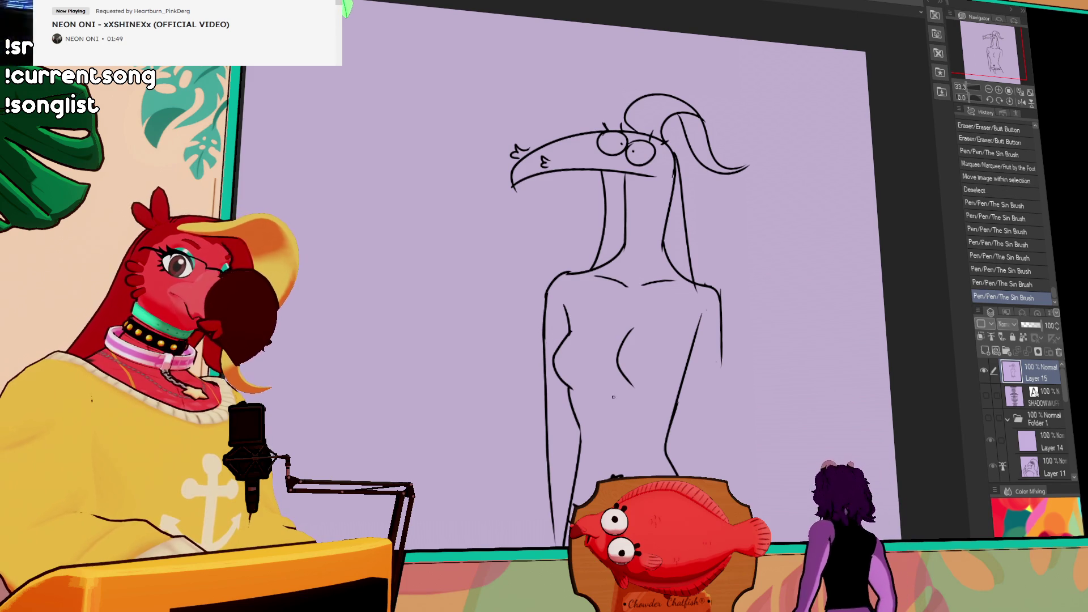
{"action": "left_click_drag", "start_coordinate": [720, 333], "coordinate": [723, 479]}
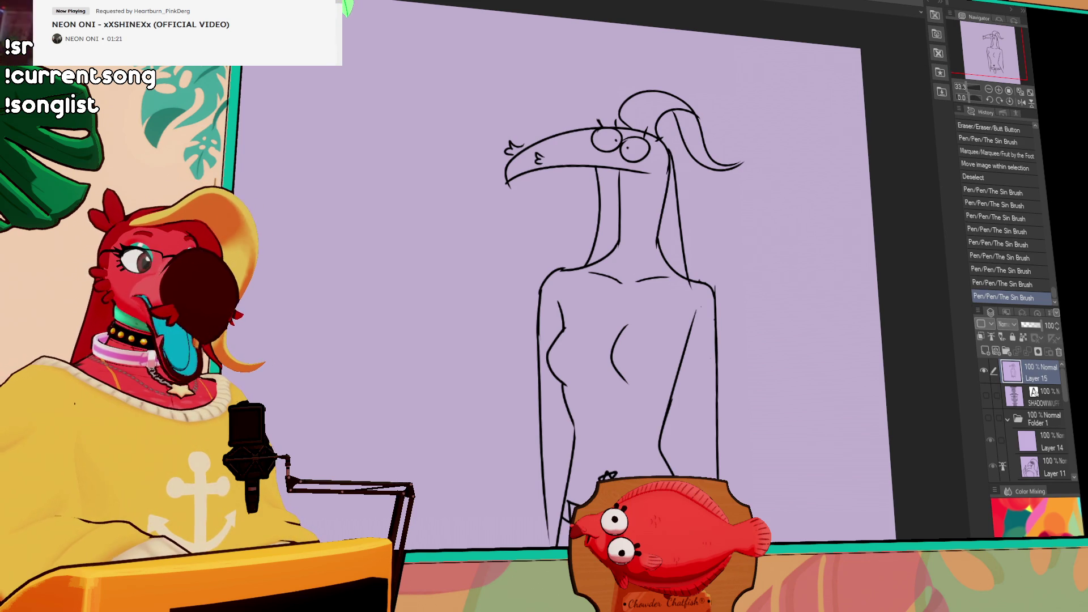
{"action": "key", "text": "e"}
{"action": "mouse_move", "coordinate": [696, 311]}
{"action": "left_mouse_down"}
{"action": "mouse_move", "coordinate": [671, 396]}
{"action": "mouse_move", "coordinate": [683, 476]}
{"action": "left_mouse_up"}
{"action": "key", "text": "p"}
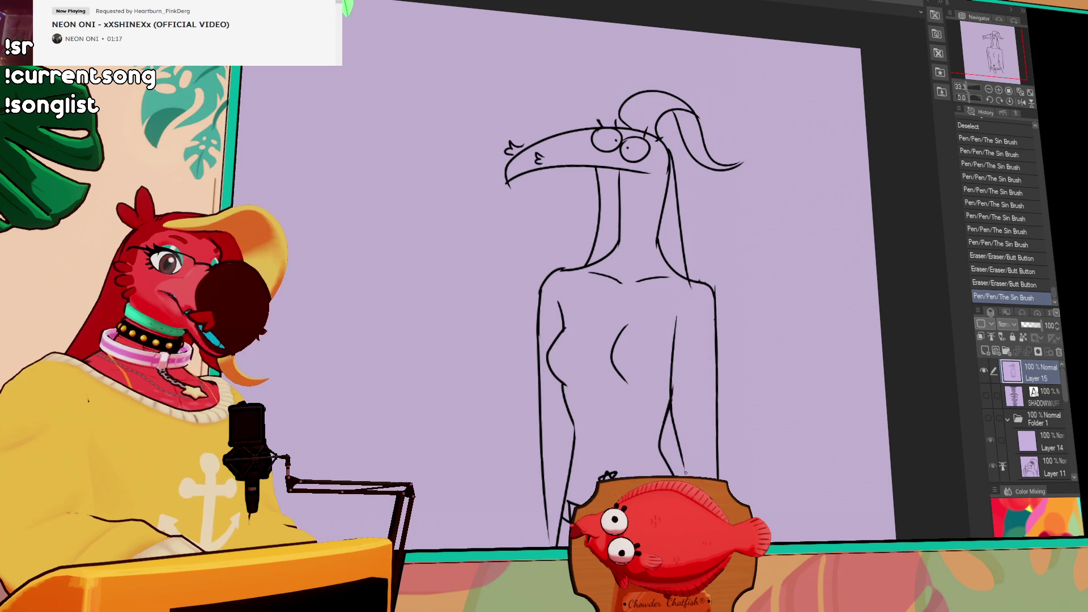
{"action": "left_click", "coordinate": [769, 298]}
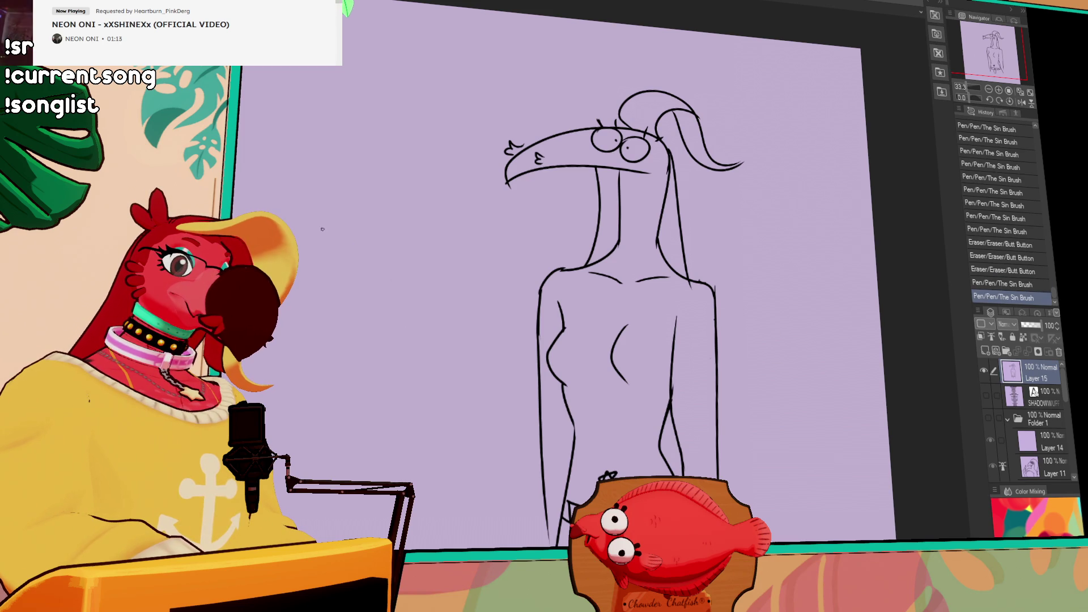
Hand-letter a B and an I to the left of the figure
{"action": "left_click_drag", "start_coordinate": [304, 199], "coordinate": [306, 237]}
{"action": "left_click_drag", "start_coordinate": [305, 199], "coordinate": [306, 237]}
{"action": "mouse_move", "coordinate": [331, 198]}
{"action": "left_mouse_down"}
{"action": "mouse_move", "coordinate": [357, 196]}
{"action": "mouse_move", "coordinate": [340, 230]}
{"action": "mouse_move", "coordinate": [360, 229]}
{"action": "left_mouse_up"}
Finish lettering BITS OUT and erase a bit of the right shoulder line
{"action": "mouse_move", "coordinate": [382, 196]}
{"action": "left_mouse_down"}
{"action": "mouse_move", "coordinate": [382, 221]}
{"action": "mouse_move", "coordinate": [426, 193]}
{"action": "mouse_move", "coordinate": [389, 231]}
{"action": "left_mouse_up"}
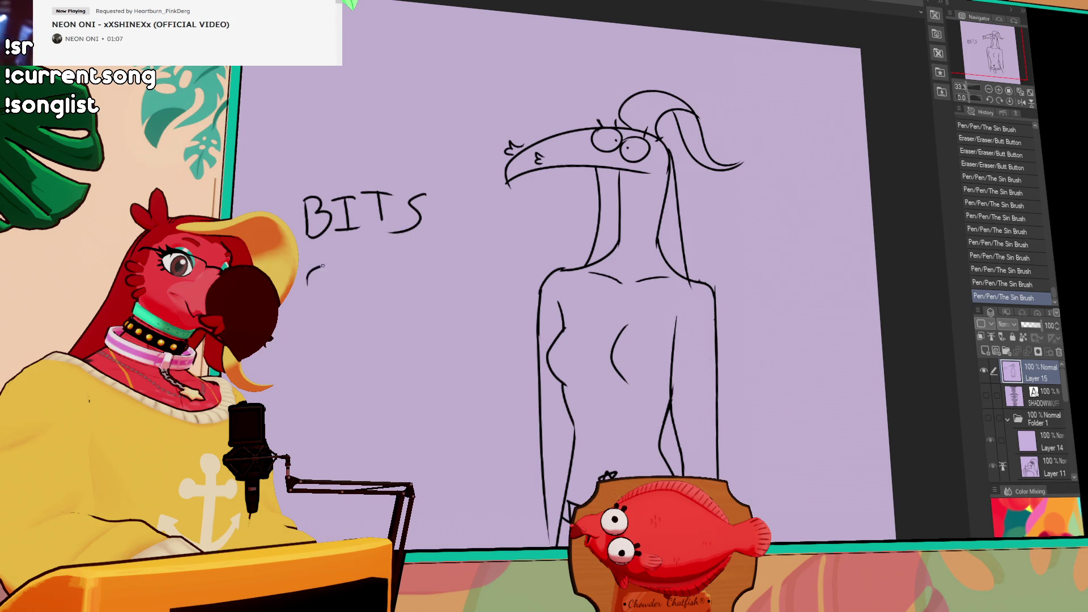
{"action": "left_click_drag", "start_coordinate": [782, 392], "coordinate": [741, 343]}
{"action": "left_click_drag", "start_coordinate": [656, 242], "coordinate": [675, 257]}
{"action": "left_click_drag", "start_coordinate": [661, 248], "coordinate": [672, 260]}
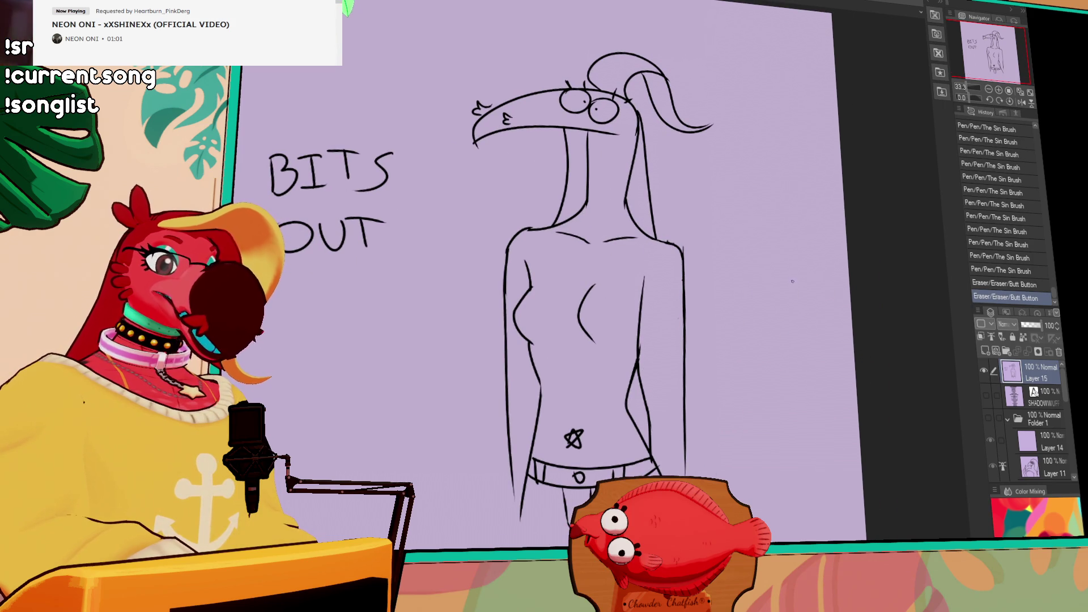
Lasso-select the breast line and nudge it slightly left, undoing a stray torso stroke
{"action": "key", "text": "m"}
{"action": "left_click_drag", "start_coordinate": [559, 279], "coordinate": [630, 367]}
{"action": "left_click_drag", "start_coordinate": [595, 323], "coordinate": [590, 323]}
{"action": "key", "text": "ctrl+d"}
{"action": "key", "text": "p"}
{"action": "mouse_move", "coordinate": [588, 267]}
{"action": "left_mouse_down"}
{"action": "mouse_move", "coordinate": [587, 276]}
{"action": "mouse_move", "coordinate": [600, 263]}
{"action": "mouse_move", "coordinate": [587, 283]}
{"action": "mouse_move", "coordinate": [600, 262]}
{"action": "left_mouse_up"}
{"action": "key", "text": "ctrl+z"}
{"action": "key", "text": "ctrl+z"}
{"action": "key", "text": "ctrl+z"}
{"action": "key", "text": "ctrl+z"}
{"action": "key", "text": "ctrl+z"}
Erase and redraw part of the breast line and the lower left torso line
{"action": "key", "text": "e"}
{"action": "left_click_drag", "start_coordinate": [585, 299], "coordinate": [587, 292]}
{"action": "key", "text": "p"}
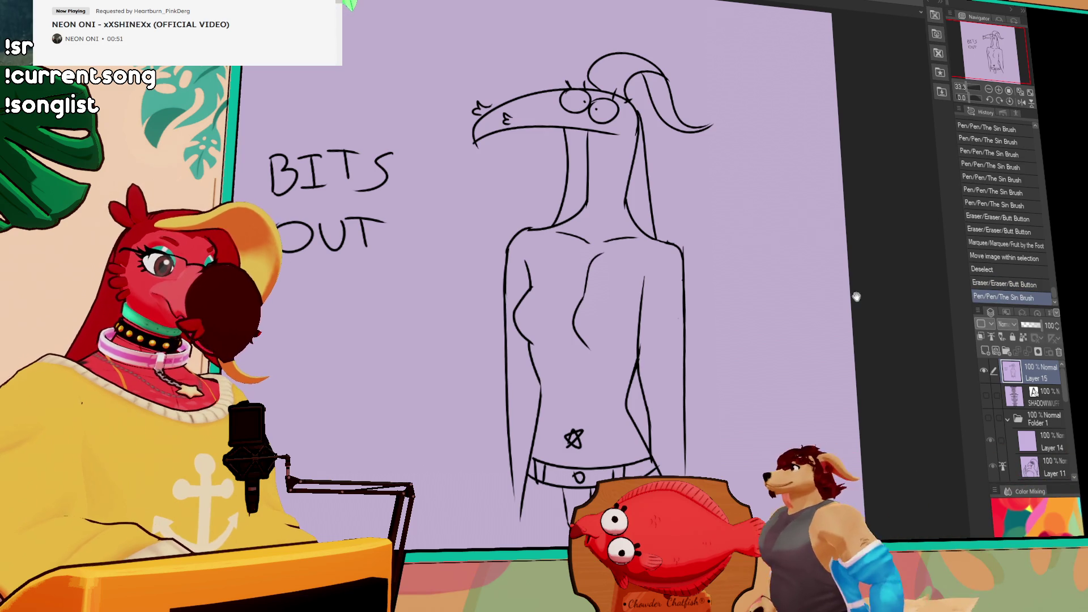
{"action": "left_click_drag", "start_coordinate": [539, 390], "coordinate": [551, 422]}
{"action": "key", "text": "ctrl+z"}
{"action": "left_click_drag", "start_coordinate": [610, 386], "coordinate": [606, 422]}
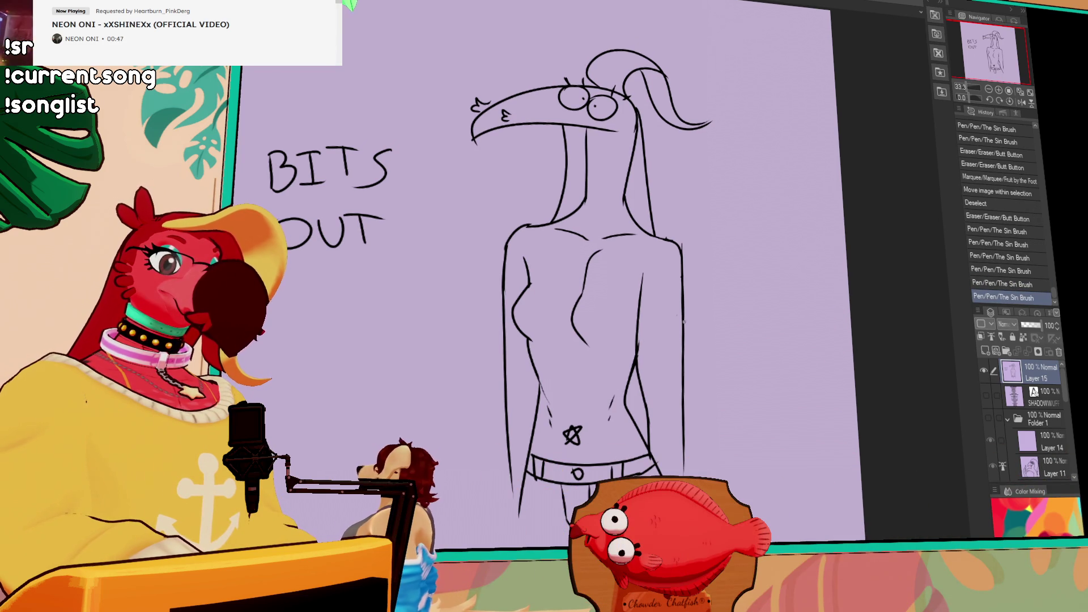
Erase stray torso marks and undo the trial strokes near the left shoulder and arm
{"action": "left_click_drag", "start_coordinate": [640, 334], "coordinate": [637, 346]}
{"action": "mouse_move", "coordinate": [639, 340]}
{"action": "left_mouse_down"}
{"action": "mouse_move", "coordinate": [636, 357]}
{"action": "mouse_move", "coordinate": [680, 332]}
{"action": "left_mouse_up"}
{"action": "left_click_drag", "start_coordinate": [691, 332], "coordinate": [704, 328]}
{"action": "mouse_move", "coordinate": [751, 355]}
{"action": "left_mouse_down"}
{"action": "mouse_move", "coordinate": [759, 329]}
{"action": "mouse_move", "coordinate": [777, 354]}
{"action": "left_mouse_up"}
{"action": "mouse_move", "coordinate": [515, 285]}
{"action": "left_mouse_down"}
{"action": "mouse_move", "coordinate": [537, 289]}
{"action": "mouse_move", "coordinate": [537, 266]}
{"action": "left_mouse_up"}
{"action": "key", "text": "ctrl+z"}
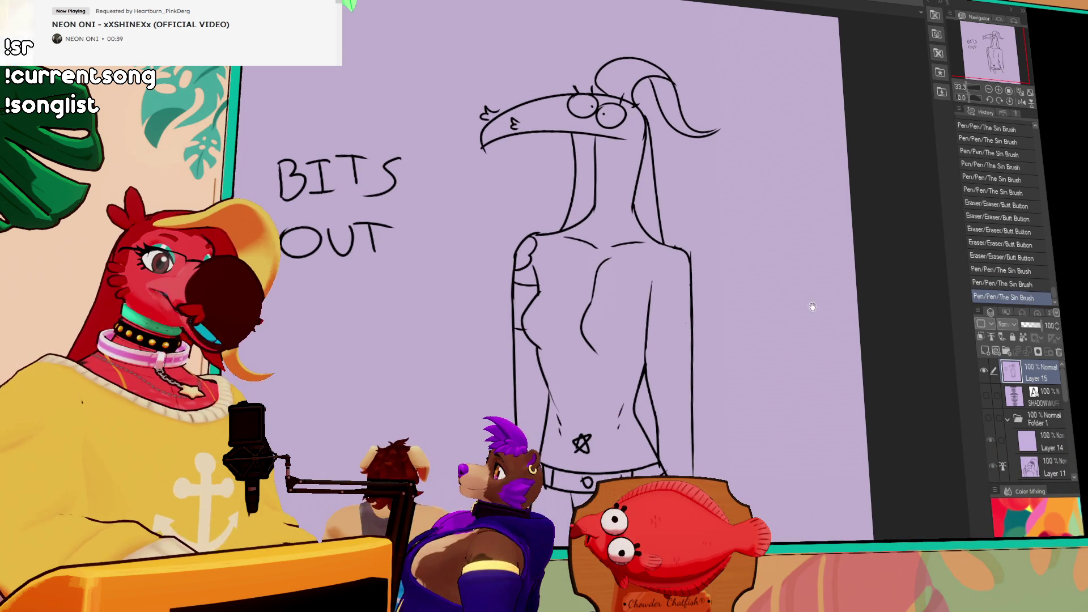
{"action": "key", "text": "ctrl+z"}
{"action": "key", "text": "ctrl+z"}
{"action": "left_click_drag", "start_coordinate": [806, 302], "coordinate": [808, 324]}
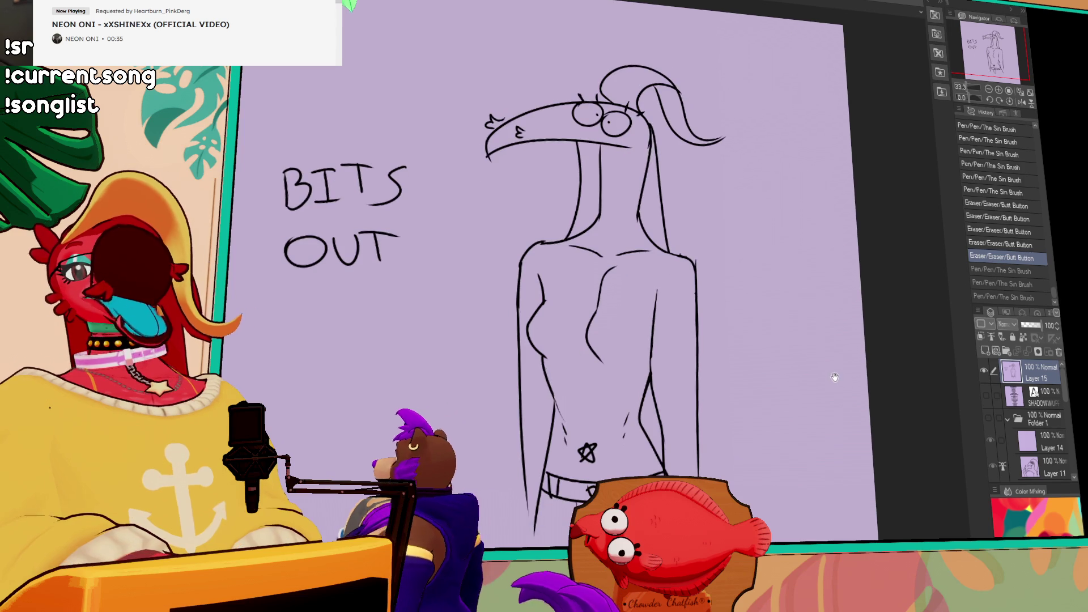
Hide Layer 15 and rename Folder 1 to MAGPIE
{"action": "left_click", "coordinate": [984, 372]}
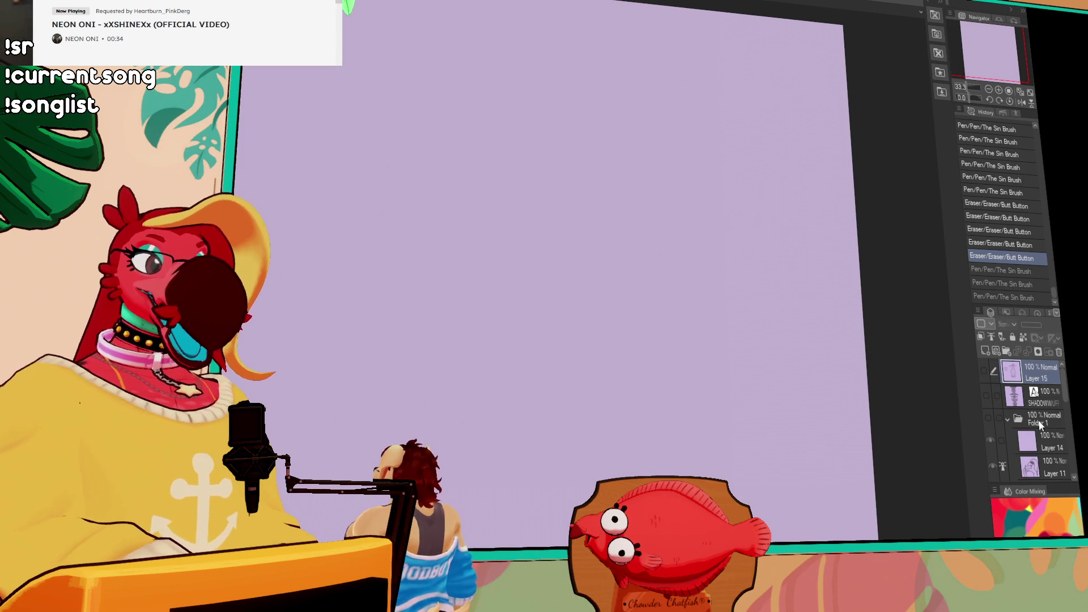
{"action": "left_click", "coordinate": [1039, 424]}
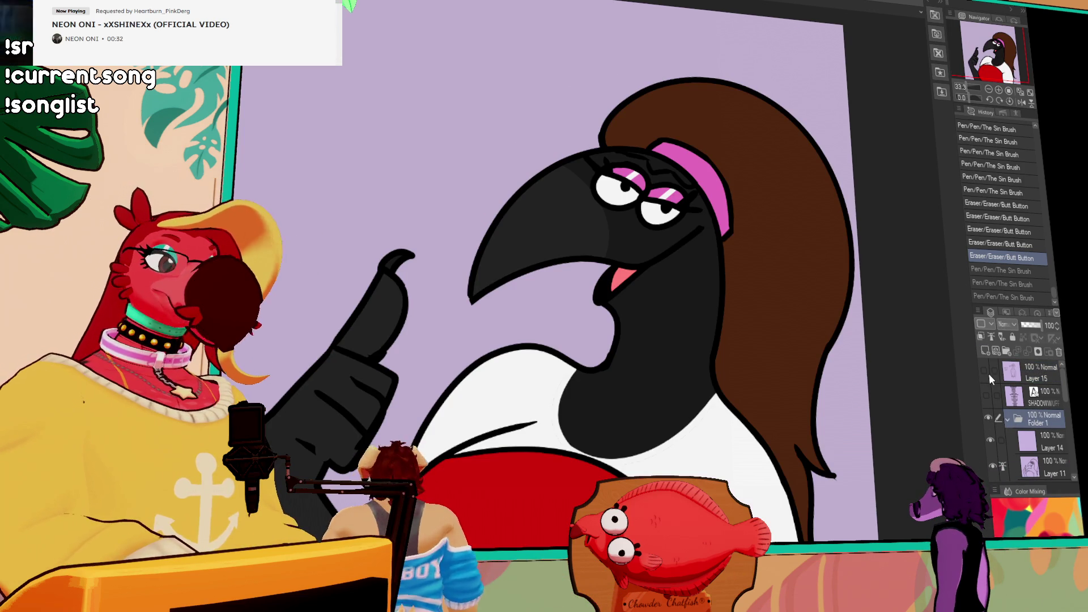
{"action": "type", "text": "MAGPIE"}
{"action": "key", "text": "Return"}
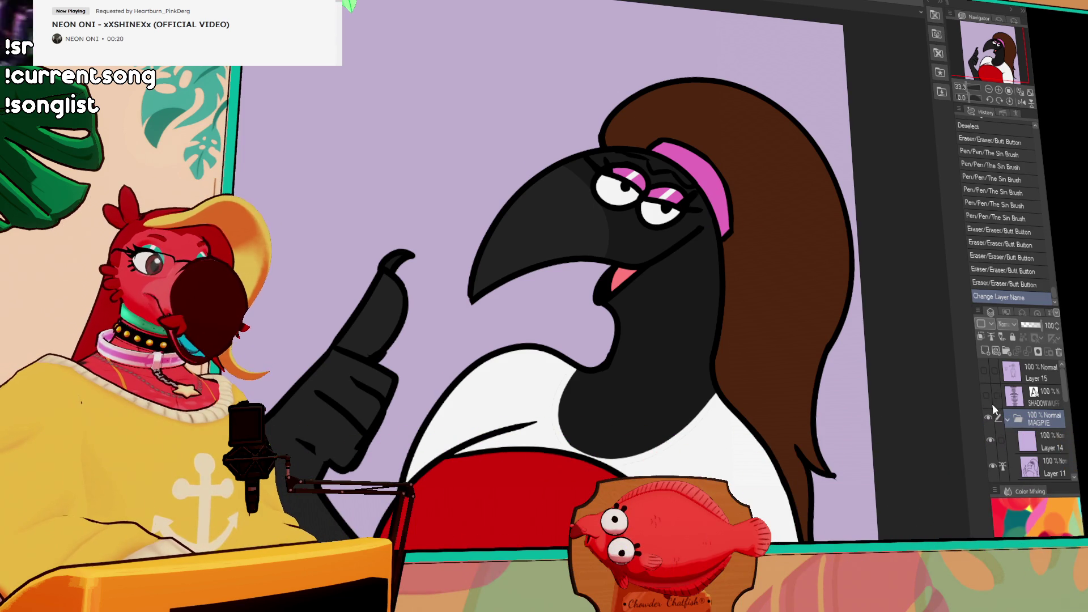
Collapse and hide the MAGPIE folder, then add a new layer folder
{"action": "left_click", "coordinate": [1006, 420]}
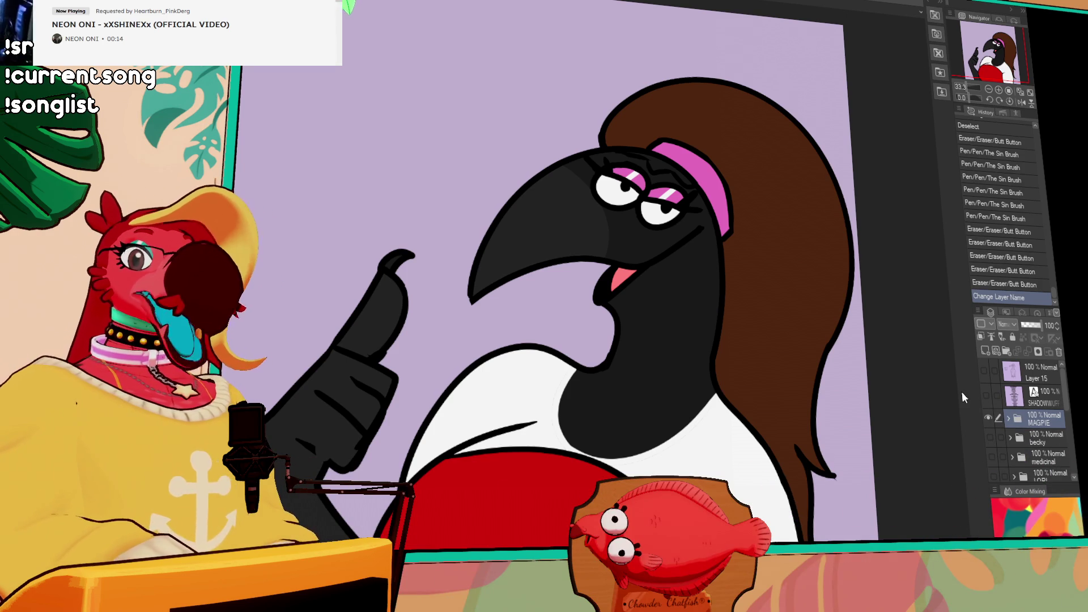
{"action": "left_click", "coordinate": [988, 418]}
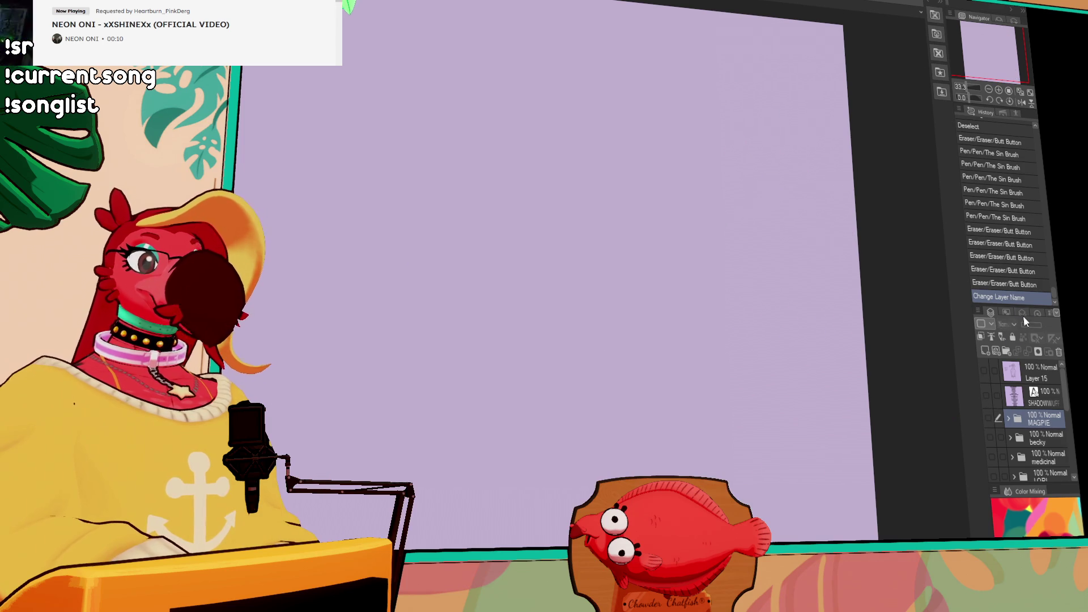
{"action": "left_click", "coordinate": [1006, 352]}
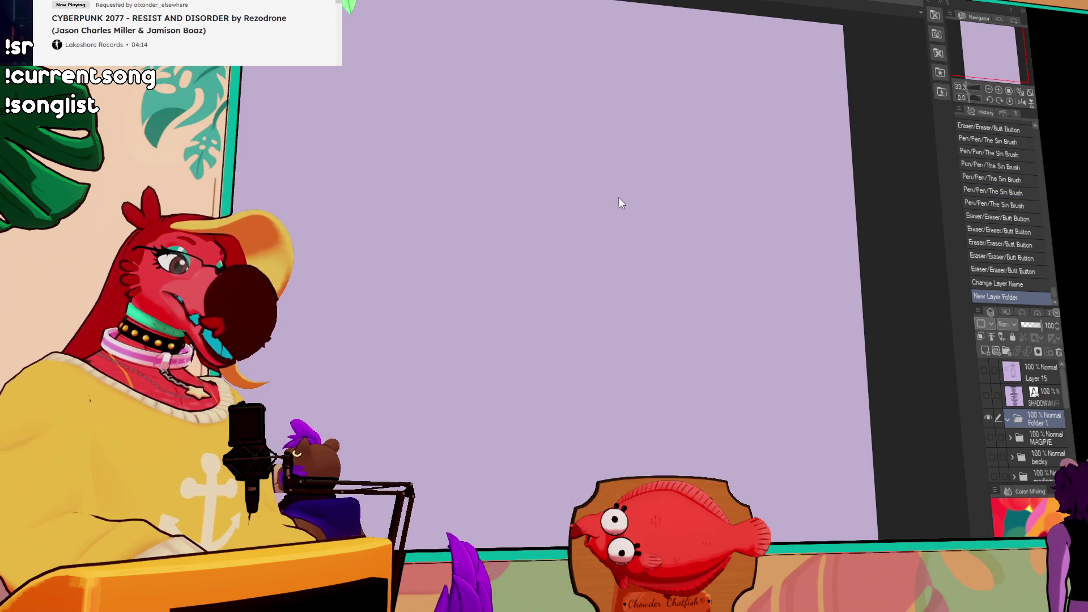
Briefly show the name-list layer, then add Layer 16 in Folder 1 and undo a test curve
{"action": "left_click", "coordinate": [987, 394]}
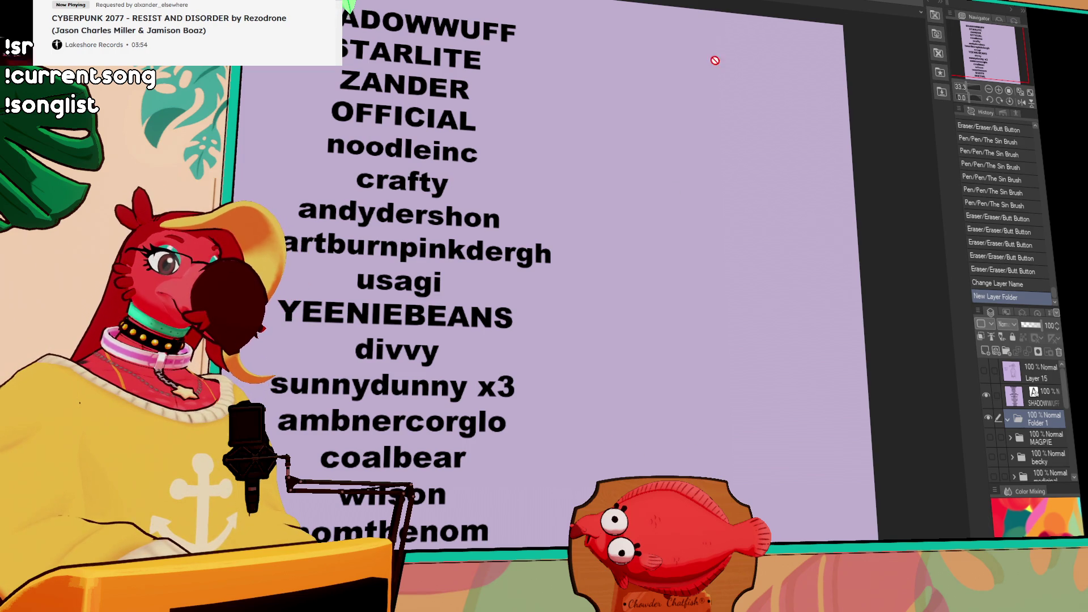
{"action": "left_click", "coordinate": [986, 392]}
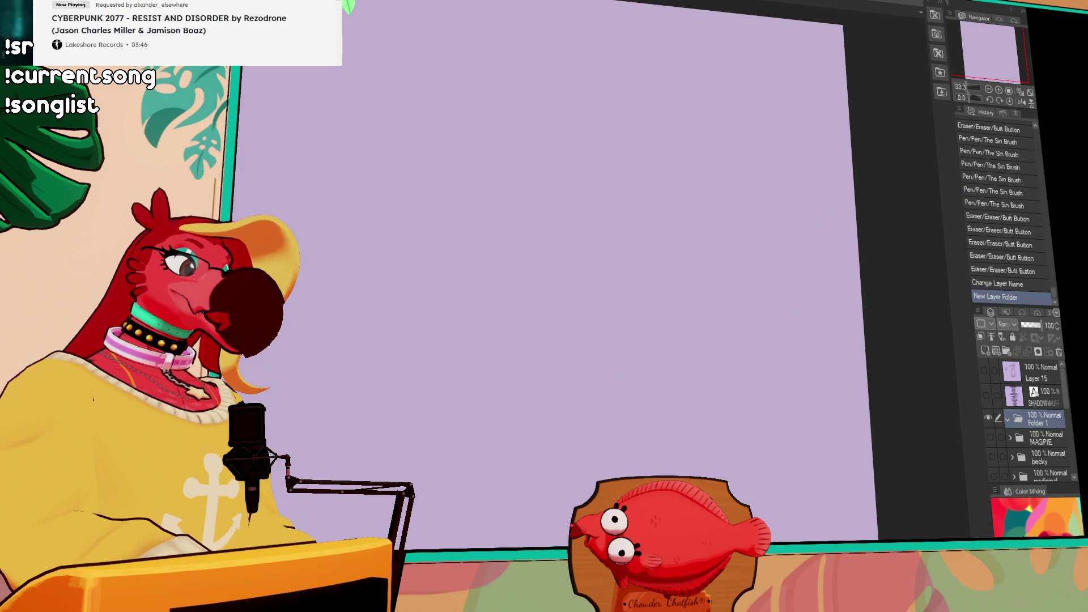
{"action": "key", "text": "ctrl+shift+n"}
{"action": "left_click_drag", "start_coordinate": [543, 198], "coordinate": [584, 303]}
{"action": "key", "text": "ctrl+z"}
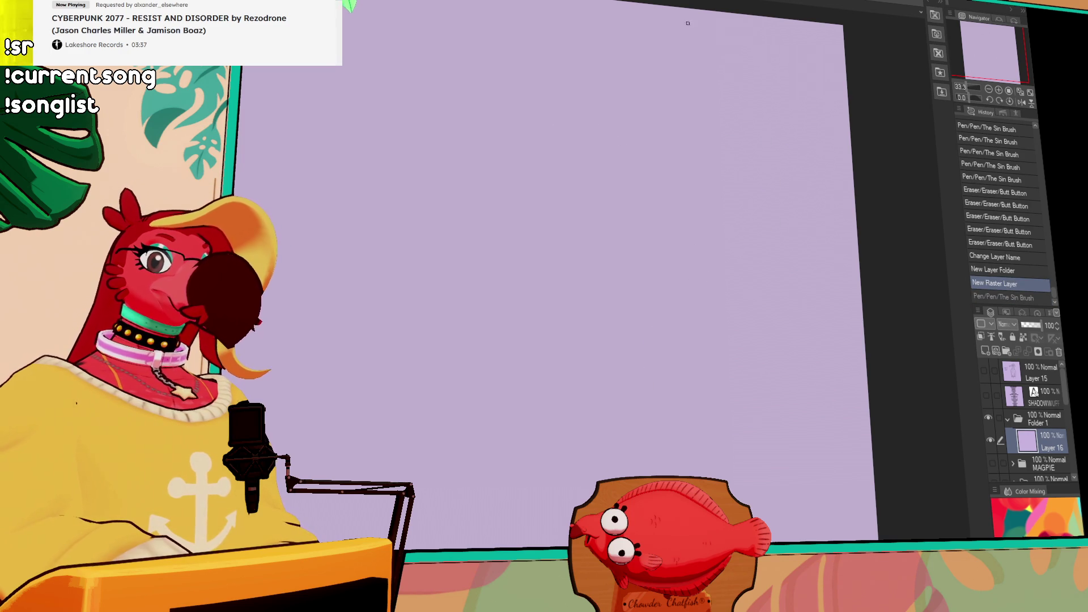
Draw the head's C-curve and its hump-shaped pointed top, undoing false starts
{"action": "mouse_move", "coordinate": [614, 120]}
{"action": "left_mouse_down"}
{"action": "mouse_move", "coordinate": [600, 172]}
{"action": "mouse_move", "coordinate": [544, 133]}
{"action": "mouse_move", "coordinate": [639, 181]}
{"action": "left_mouse_up"}
{"action": "key", "text": "ctrl+z"}
{"action": "key", "text": "ctrl+z"}
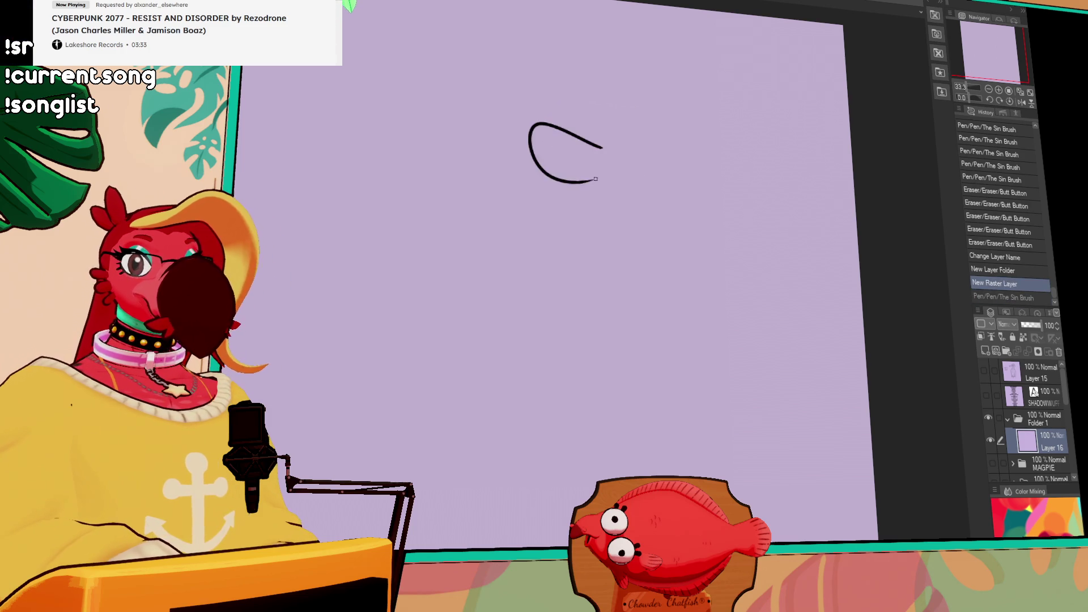
{"action": "left_click_drag", "start_coordinate": [547, 121], "coordinate": [592, 191]}
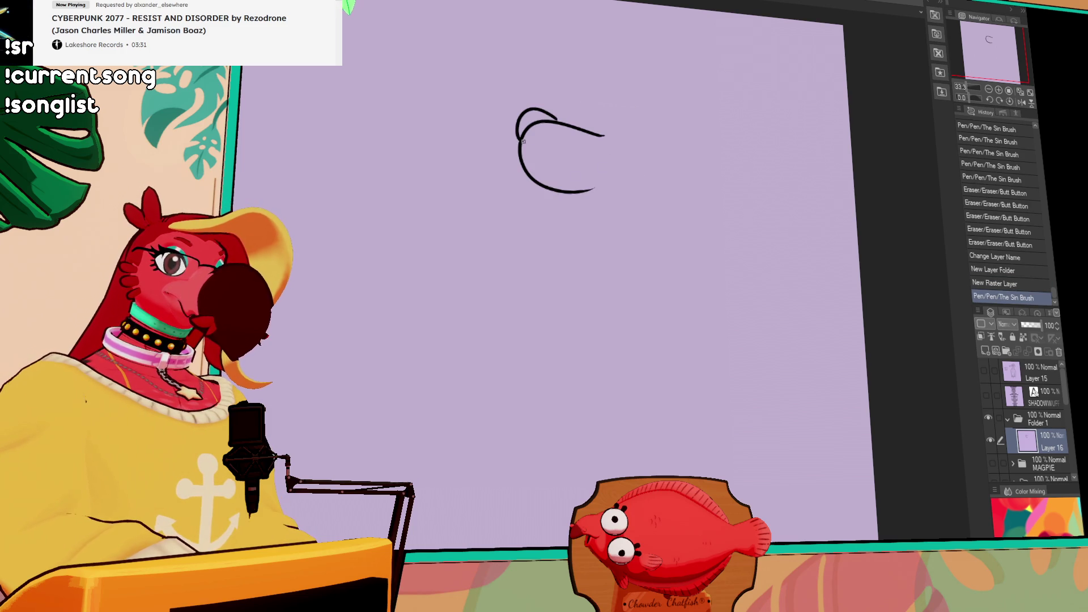
{"action": "mouse_move", "coordinate": [518, 141]}
{"action": "left_mouse_down"}
{"action": "mouse_move", "coordinate": [541, 120]}
{"action": "mouse_move", "coordinate": [535, 142]}
{"action": "mouse_move", "coordinate": [549, 137]}
{"action": "left_mouse_up"}
{"action": "mouse_move", "coordinate": [533, 188]}
{"action": "left_mouse_down"}
{"action": "mouse_move", "coordinate": [554, 208]}
{"action": "mouse_move", "coordinate": [615, 194]}
{"action": "left_mouse_up"}
{"action": "key", "text": "ctrl+z"}
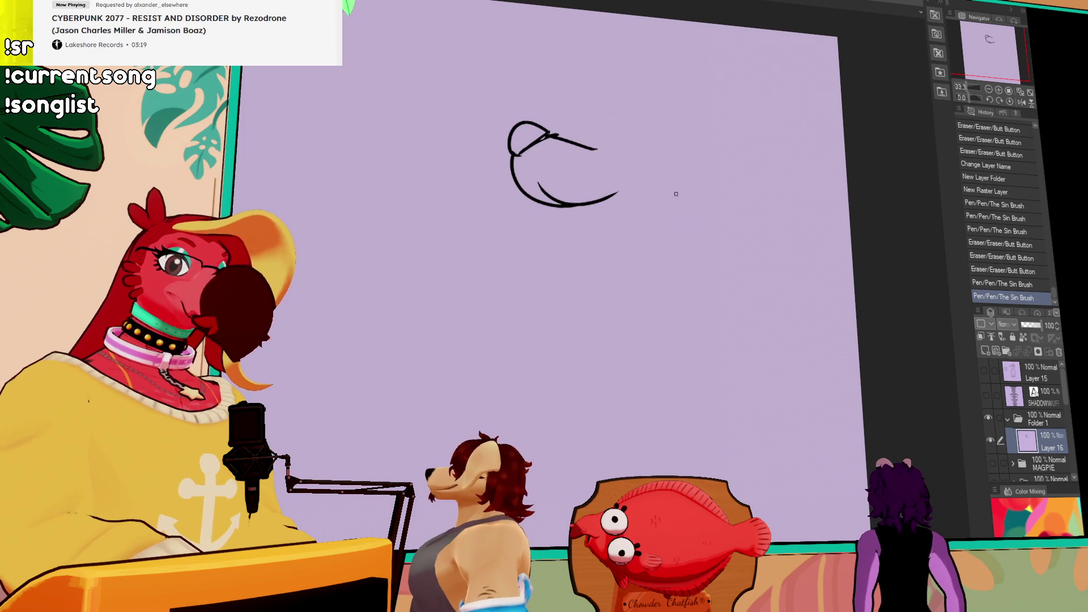
{"action": "left_click_drag", "start_coordinate": [661, 180], "coordinate": [639, 228]}
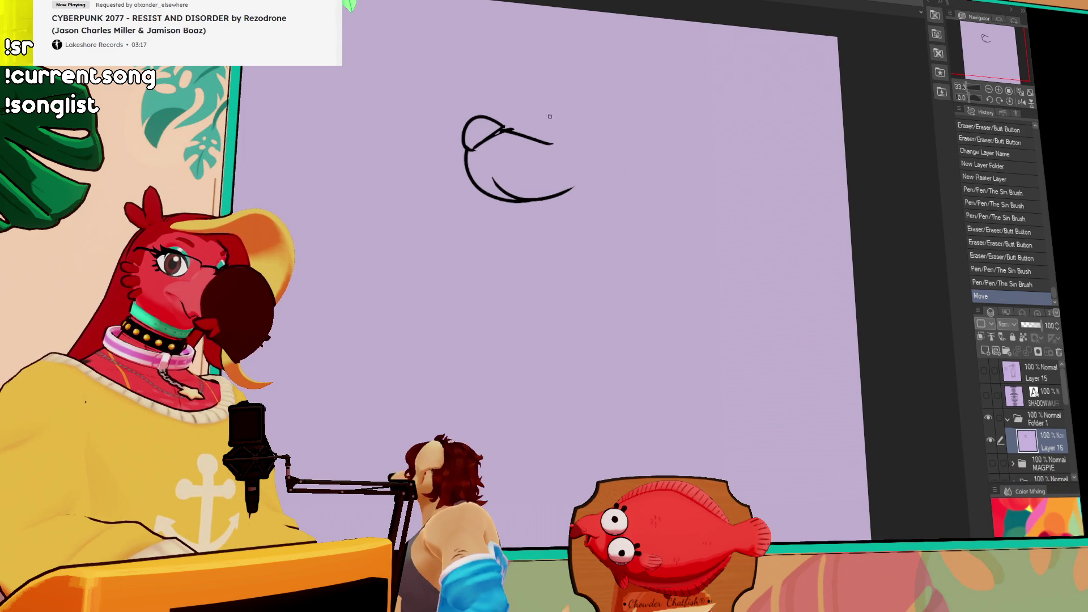
{"action": "left_click_drag", "start_coordinate": [580, 107], "coordinate": [544, 76]}
{"action": "key", "text": "ctrl+z"}
{"action": "mouse_move", "coordinate": [508, 131]}
{"action": "left_mouse_down"}
{"action": "mouse_move", "coordinate": [600, 95]}
{"action": "mouse_move", "coordinate": [561, 73]}
{"action": "mouse_move", "coordinate": [545, 92]}
{"action": "mouse_move", "coordinate": [618, 98]}
{"action": "mouse_move", "coordinate": [680, 60]}
{"action": "mouse_move", "coordinate": [700, 146]}
{"action": "left_mouse_up"}
Add two round eyes with pupils and shift the selected snout to the right
{"action": "left_click_drag", "start_coordinate": [599, 106], "coordinate": [613, 112]}
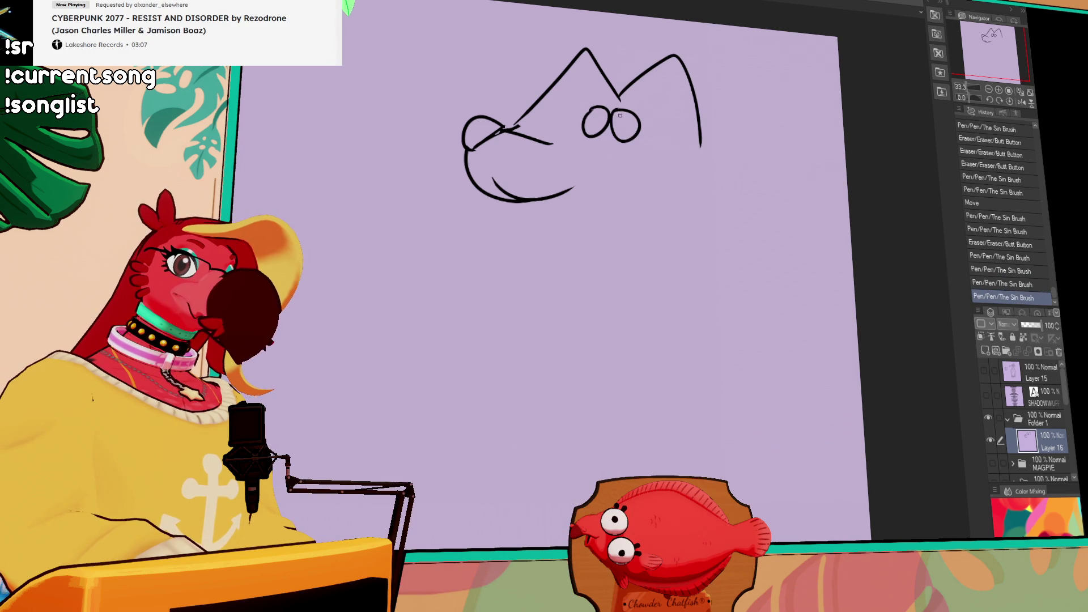
{"action": "left_click", "coordinate": [601, 120]}
{"action": "left_click", "coordinate": [618, 121]}
{"action": "left_click", "coordinate": [618, 122]}
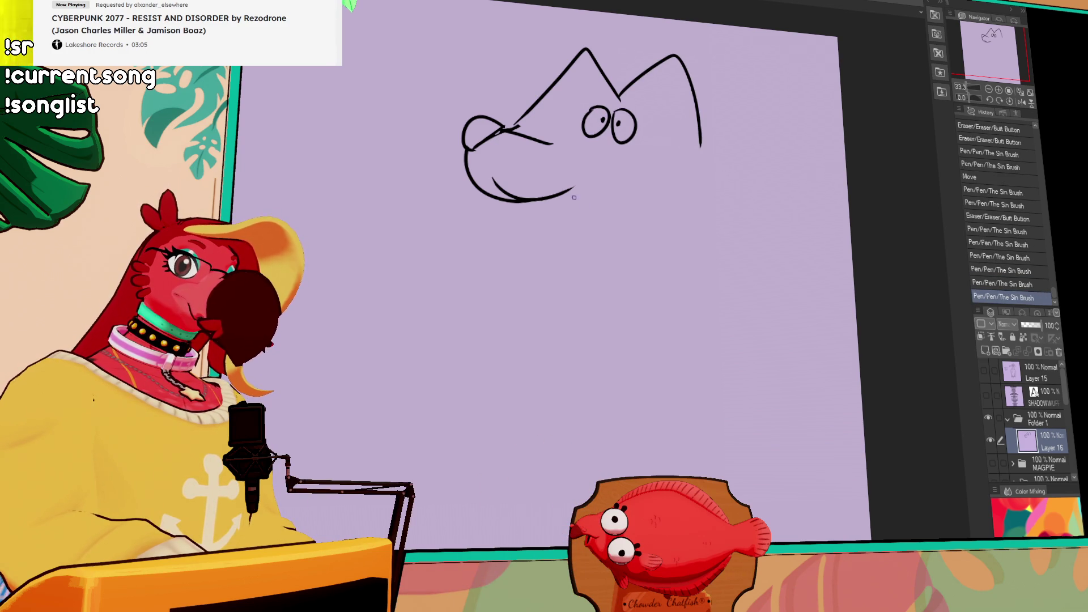
{"action": "mouse_move", "coordinate": [517, 123]}
{"action": "left_mouse_down"}
{"action": "mouse_move", "coordinate": [417, 130]}
{"action": "mouse_move", "coordinate": [615, 189]}
{"action": "mouse_move", "coordinate": [518, 125]}
{"action": "left_mouse_up"}
{"action": "mouse_move", "coordinate": [576, 191]}
{"action": "left_mouse_down"}
{"action": "mouse_move", "coordinate": [618, 197]}
{"action": "mouse_move", "coordinate": [611, 179]}
{"action": "mouse_move", "coordinate": [651, 149]}
{"action": "left_mouse_up"}
{"action": "key", "text": "ctrl+d"}
Draw the smiling mouth and lower lip, then the round jowl outline around the head
{"action": "mouse_move", "coordinate": [581, 192]}
{"action": "left_mouse_down"}
{"action": "mouse_move", "coordinate": [643, 160]}
{"action": "mouse_move", "coordinate": [607, 183]}
{"action": "left_mouse_up"}
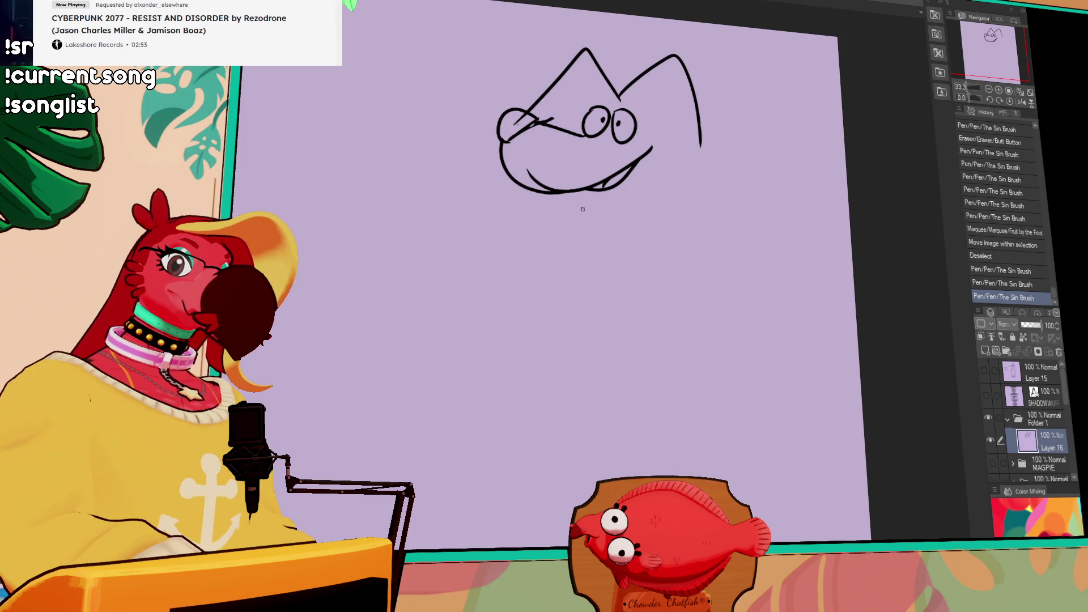
{"action": "mouse_move", "coordinate": [581, 191]}
{"action": "left_mouse_down"}
{"action": "mouse_move", "coordinate": [624, 185]}
{"action": "mouse_move", "coordinate": [596, 197]}
{"action": "left_mouse_up"}
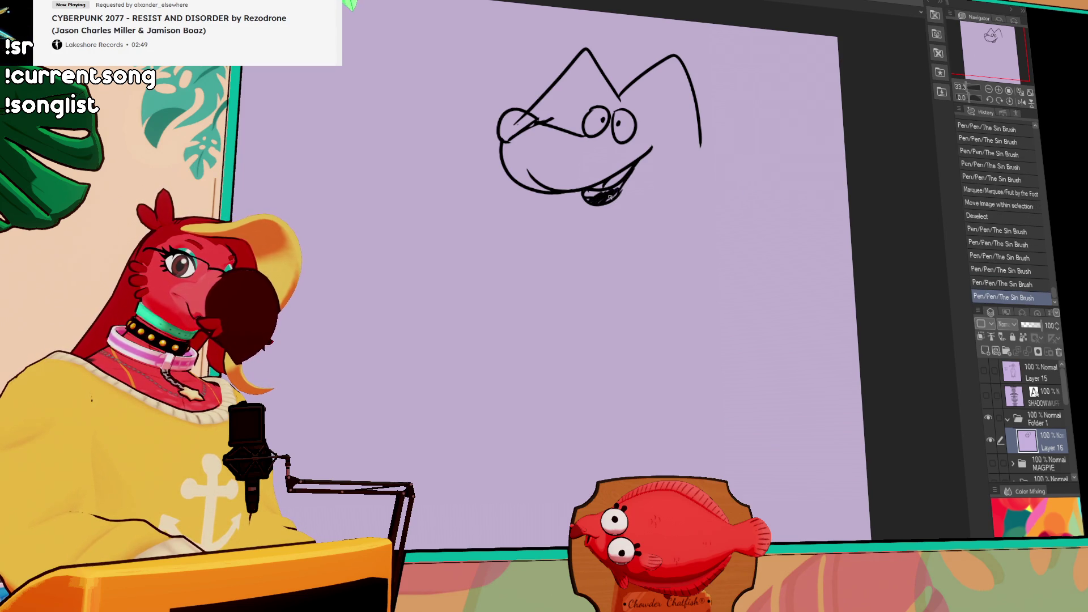
{"action": "left_click_drag", "start_coordinate": [689, 330], "coordinate": [686, 333]}
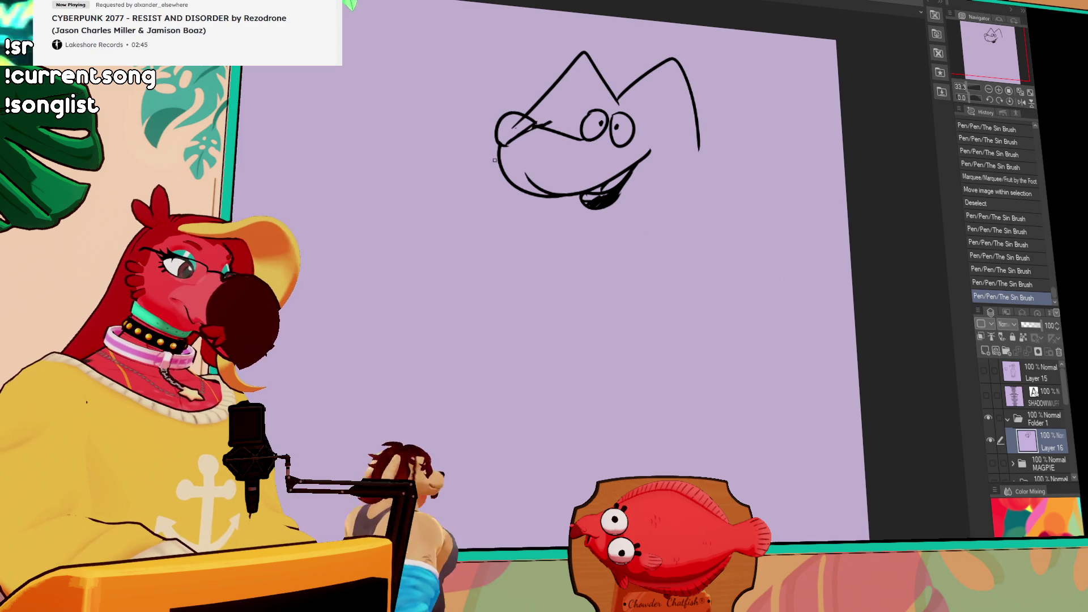
{"action": "mouse_move", "coordinate": [498, 148]}
{"action": "left_mouse_down"}
{"action": "mouse_move", "coordinate": [479, 177]}
{"action": "mouse_move", "coordinate": [719, 249]}
{"action": "left_mouse_up"}
{"action": "key", "text": "ctrl+z"}
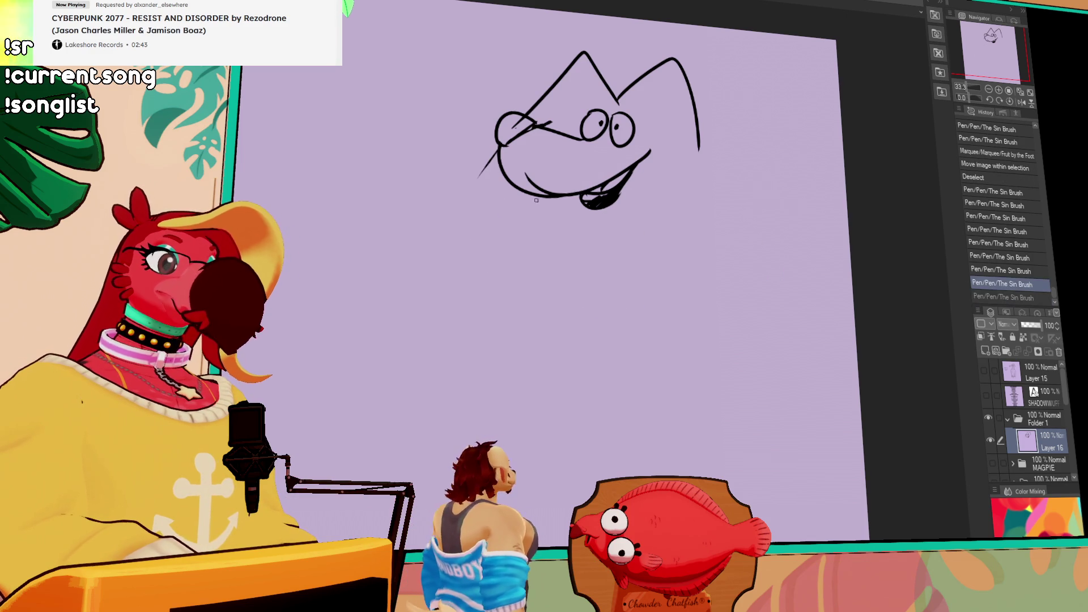
{"action": "key", "text": "ctrl+z"}
{"action": "left_click_drag", "start_coordinate": [490, 167], "coordinate": [640, 323]}
{"action": "left_click_drag", "start_coordinate": [696, 142], "coordinate": [700, 272]}
{"action": "key", "text": "ctrl+z"}
{"action": "left_click_drag", "start_coordinate": [639, 178], "coordinate": [636, 245]}
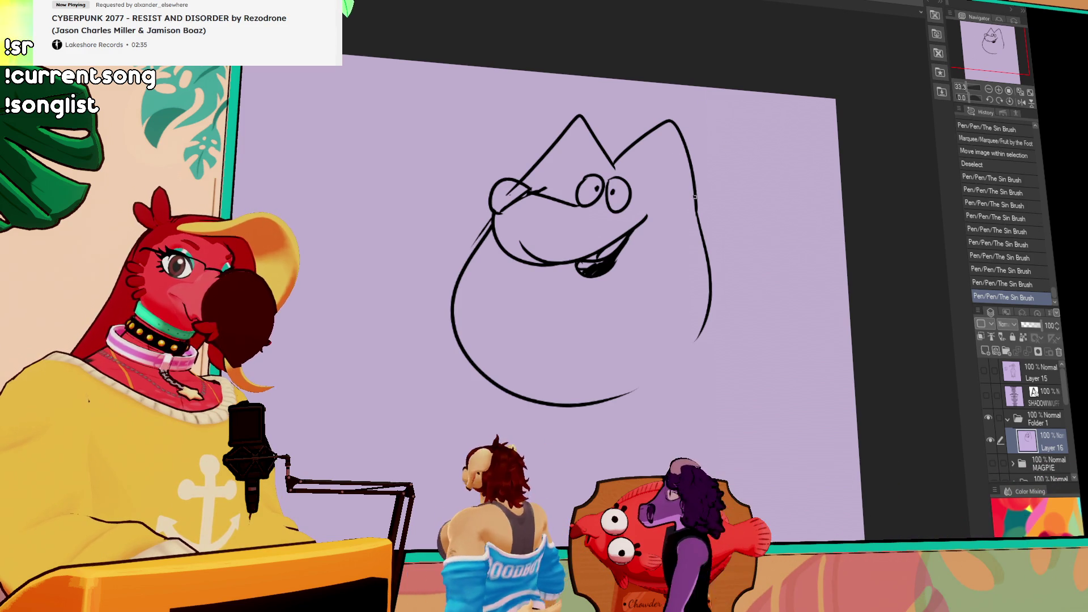
Add small side ears and lines down both sides of the face
{"action": "left_click_drag", "start_coordinate": [695, 175], "coordinate": [704, 221]}
{"action": "key", "text": "ctrl+z"}
{"action": "left_click_drag", "start_coordinate": [517, 177], "coordinate": [539, 164]}
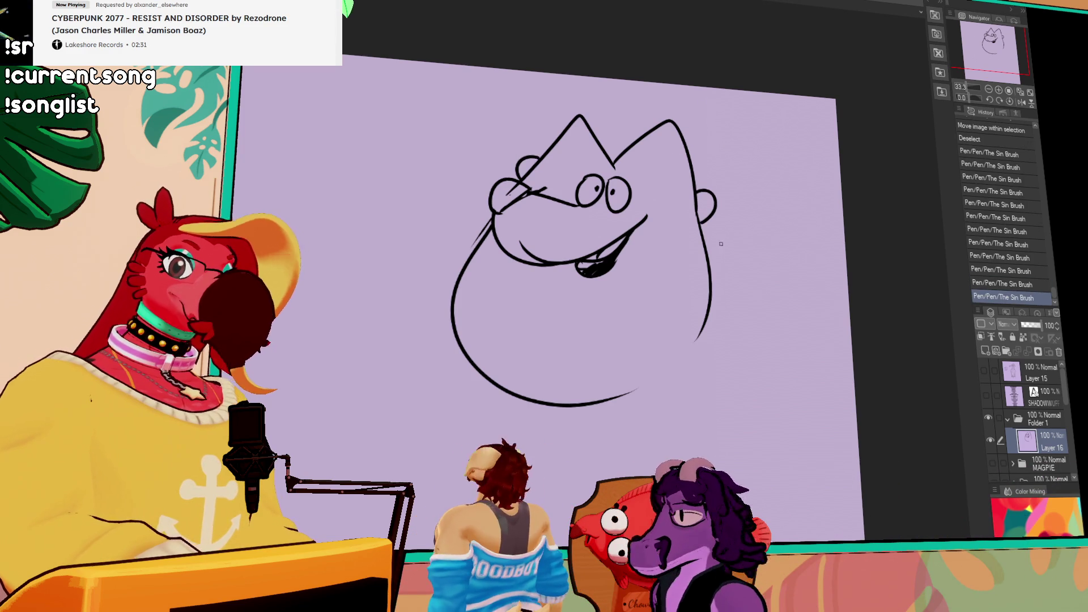
{"action": "left_click_drag", "start_coordinate": [775, 257], "coordinate": [767, 260]}
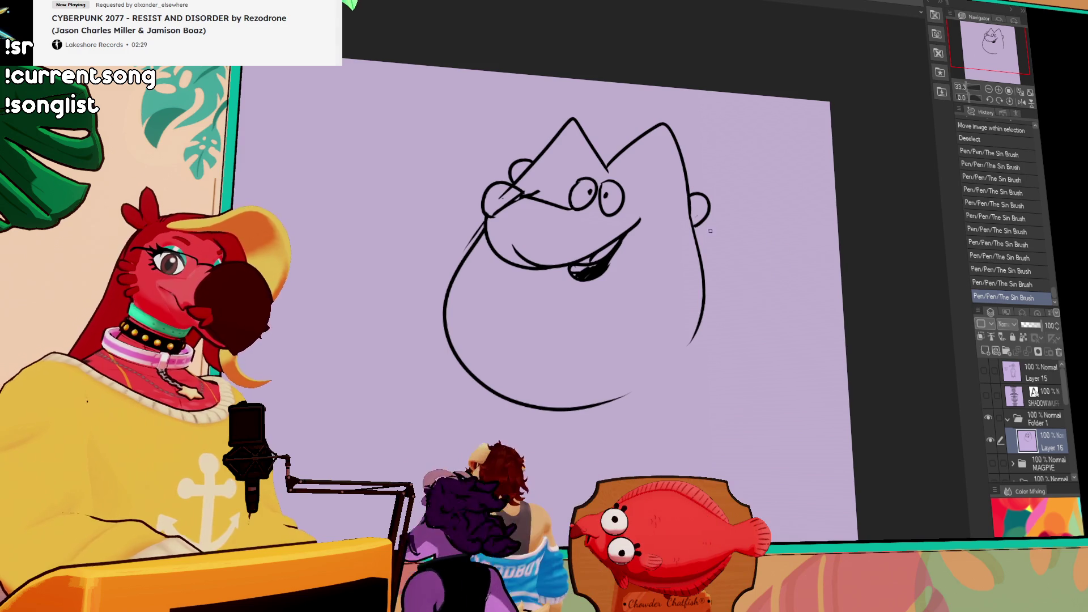
{"action": "mouse_move", "coordinate": [694, 226]}
{"action": "left_mouse_down"}
{"action": "mouse_move", "coordinate": [696, 255]}
{"action": "mouse_move", "coordinate": [634, 298]}
{"action": "left_mouse_up"}
{"action": "key", "text": "ctrl+z"}
{"action": "left_click_drag", "start_coordinate": [488, 250], "coordinate": [532, 300]}
{"action": "left_click_drag", "start_coordinate": [692, 238], "coordinate": [637, 300]}
{"action": "left_click_drag", "start_coordinate": [559, 327], "coordinate": [535, 394]}
{"action": "key", "text": "ctrl+z"}
Add fur hatching on the right edge and beside the muzzle, retouching the muzzle and nose
{"action": "left_click_drag", "start_coordinate": [657, 368], "coordinate": [637, 385]}
{"action": "left_click_drag", "start_coordinate": [691, 333], "coordinate": [657, 374]}
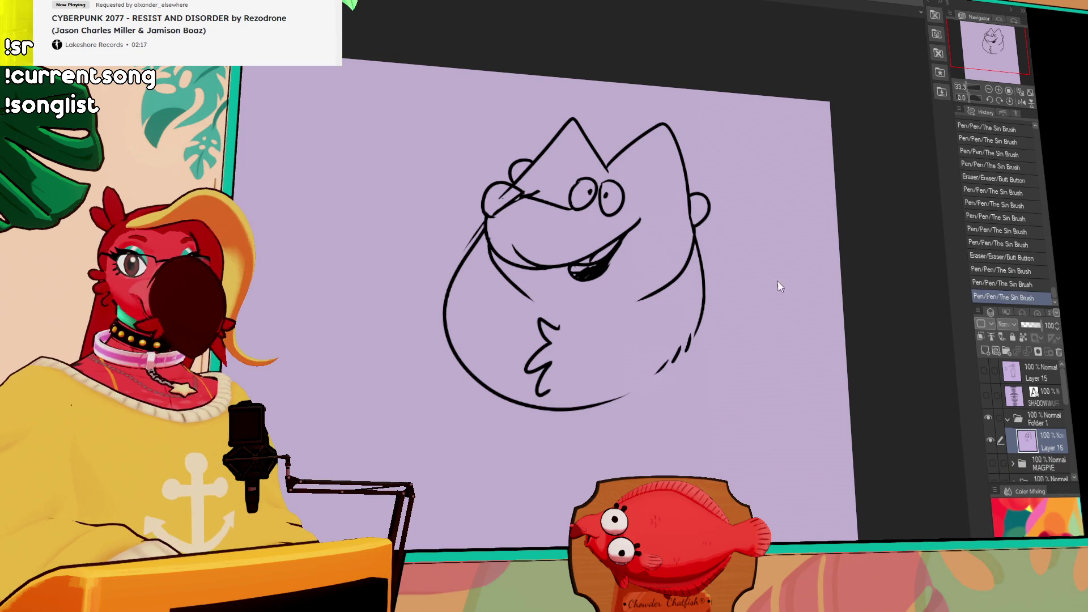
{"action": "mouse_move", "coordinate": [544, 227]}
{"action": "left_mouse_down"}
{"action": "mouse_move", "coordinate": [532, 217]}
{"action": "mouse_move", "coordinate": [541, 200]}
{"action": "left_mouse_up"}
{"action": "mouse_move", "coordinate": [531, 202]}
{"action": "left_mouse_down"}
{"action": "mouse_move", "coordinate": [545, 196]}
{"action": "mouse_move", "coordinate": [584, 211]}
{"action": "left_mouse_up"}
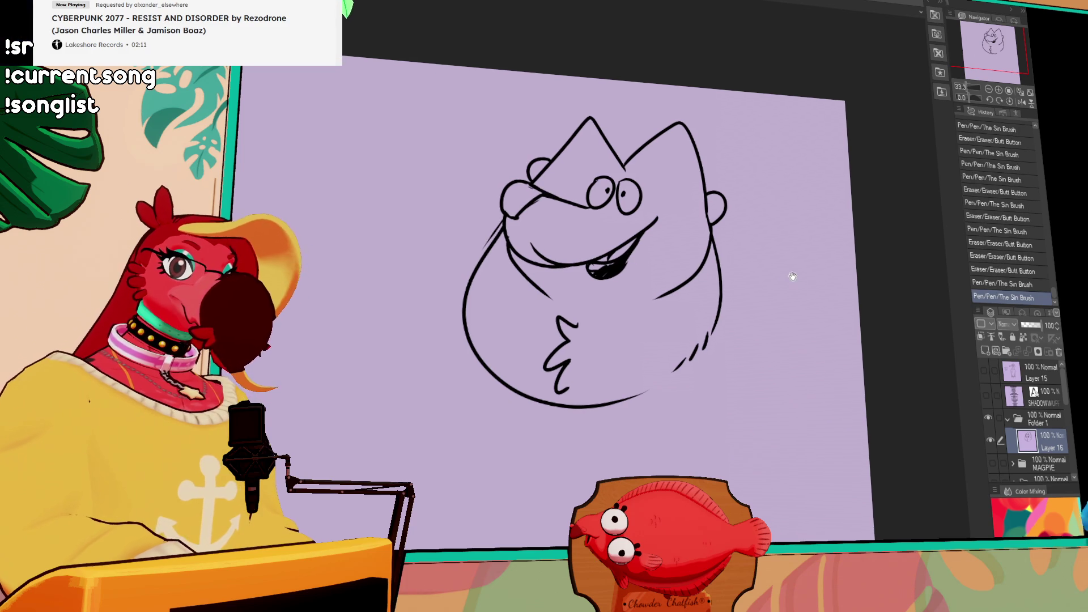
{"action": "left_click_drag", "start_coordinate": [497, 236], "coordinate": [486, 248]}
{"action": "mouse_move", "coordinate": [491, 240]}
{"action": "left_mouse_down"}
{"action": "mouse_move", "coordinate": [473, 248]}
{"action": "mouse_move", "coordinate": [467, 277]}
{"action": "left_mouse_up"}
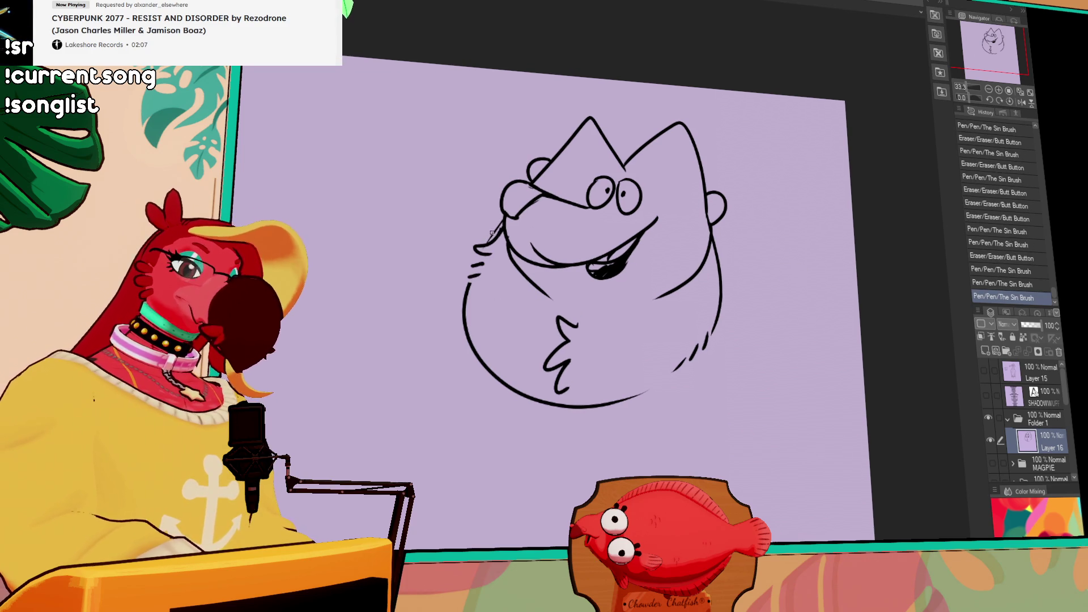
Draw the long arm curve, the forehead brow line and the mane curve down the right
{"action": "left_click_drag", "start_coordinate": [494, 238], "coordinate": [307, 446]}
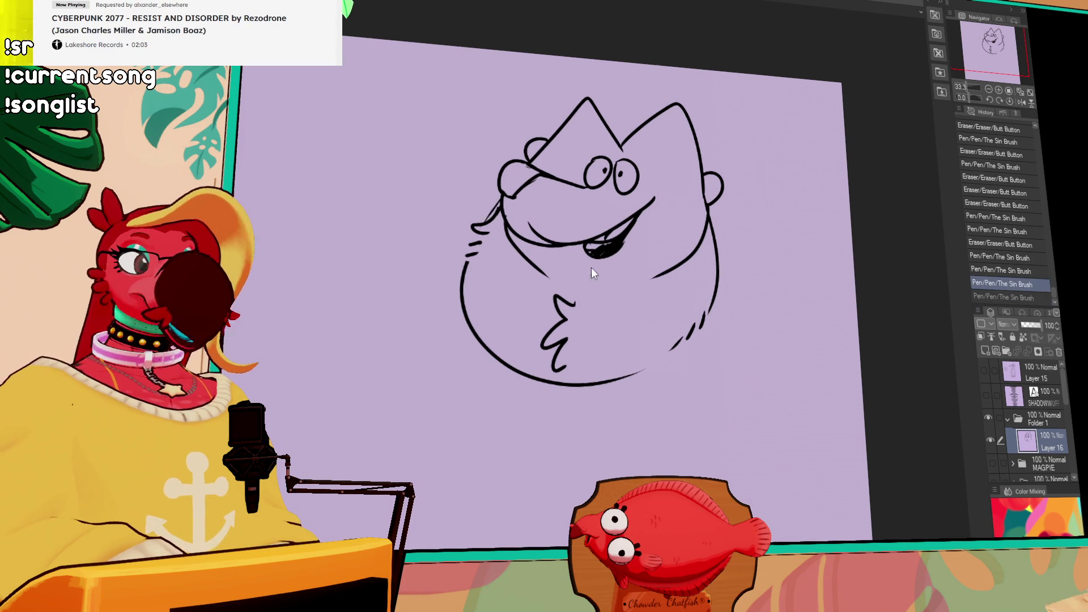
{"action": "key", "text": "ctrl+z"}
{"action": "left_click_drag", "start_coordinate": [485, 224], "coordinate": [252, 383]}
{"action": "key", "text": "ctrl+z"}
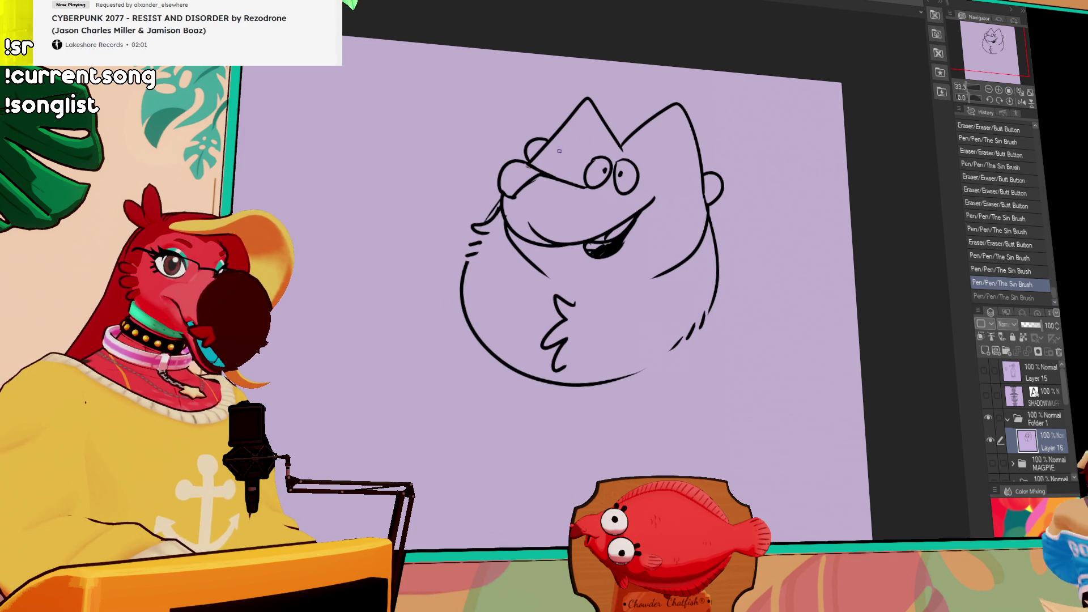
{"action": "mouse_move", "coordinate": [544, 158]}
{"action": "left_mouse_down"}
{"action": "mouse_move", "coordinate": [674, 136]}
{"action": "mouse_move", "coordinate": [698, 195]}
{"action": "left_mouse_up"}
{"action": "key", "text": "ctrl+z"}
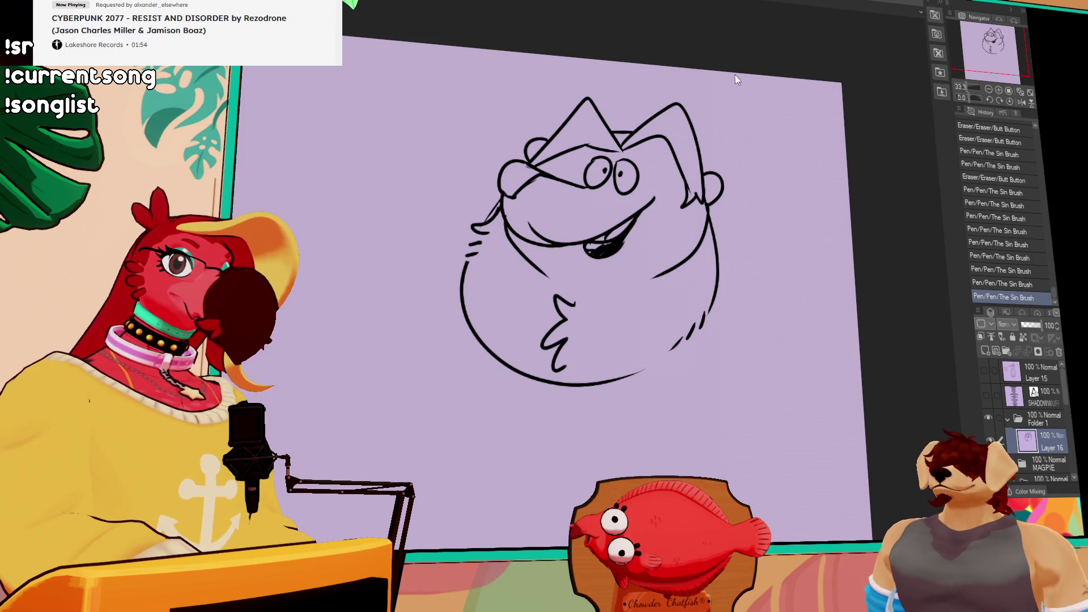
{"action": "key", "text": "ctrl+z"}
{"action": "mouse_move", "coordinate": [602, 118]}
{"action": "left_mouse_down"}
{"action": "mouse_move", "coordinate": [646, 122]}
{"action": "mouse_move", "coordinate": [780, 311]}
{"action": "mouse_move", "coordinate": [762, 285]}
{"action": "left_mouse_up"}
{"action": "key", "text": "ctrl+z"}
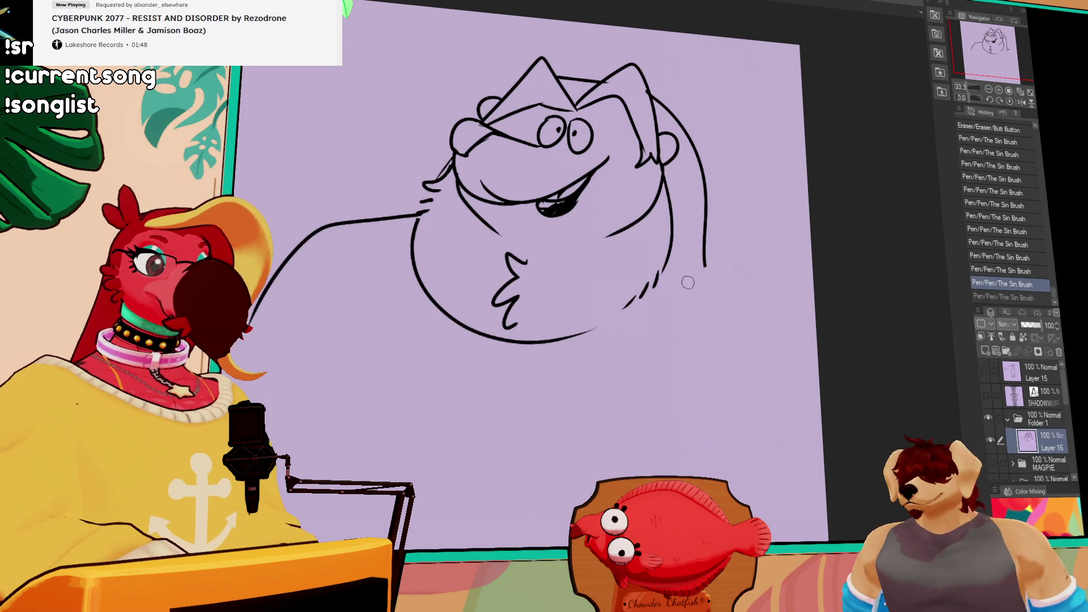
Trim the mane tip and draw the long body curves sweeping down from the arm
{"action": "mouse_move", "coordinate": [705, 241]}
{"action": "left_mouse_down"}
{"action": "mouse_move", "coordinate": [705, 226]}
{"action": "mouse_move", "coordinate": [772, 526]}
{"action": "left_mouse_up"}
{"action": "left_click_drag", "start_coordinate": [320, 229], "coordinate": [369, 182]}
{"action": "left_click_drag", "start_coordinate": [369, 181], "coordinate": [318, 221]}
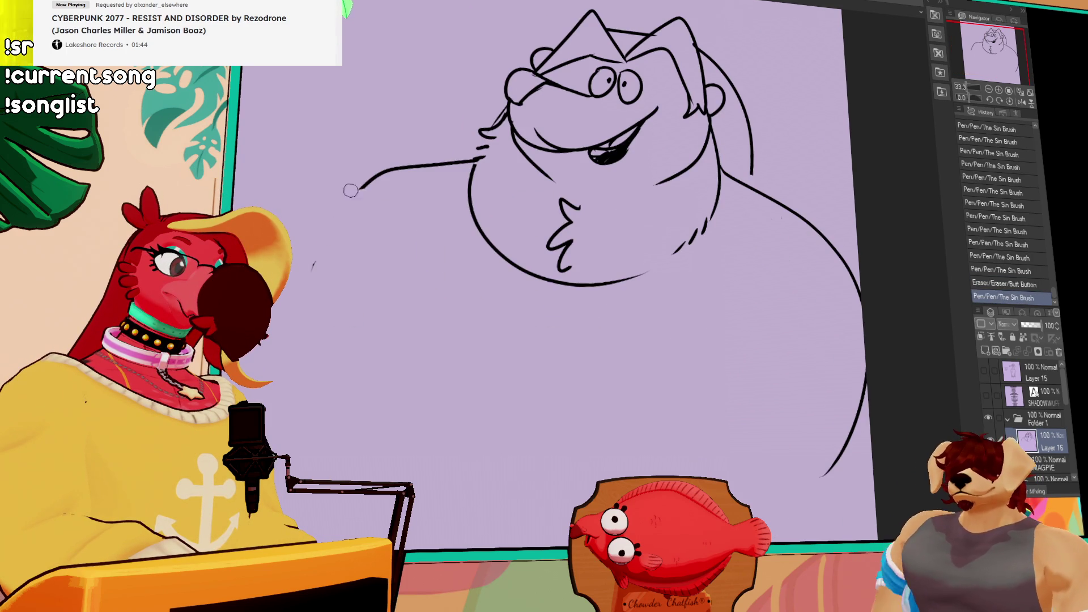
{"action": "left_click_drag", "start_coordinate": [368, 183], "coordinate": [229, 337]}
{"action": "left_click_drag", "start_coordinate": [776, 279], "coordinate": [782, 310]}
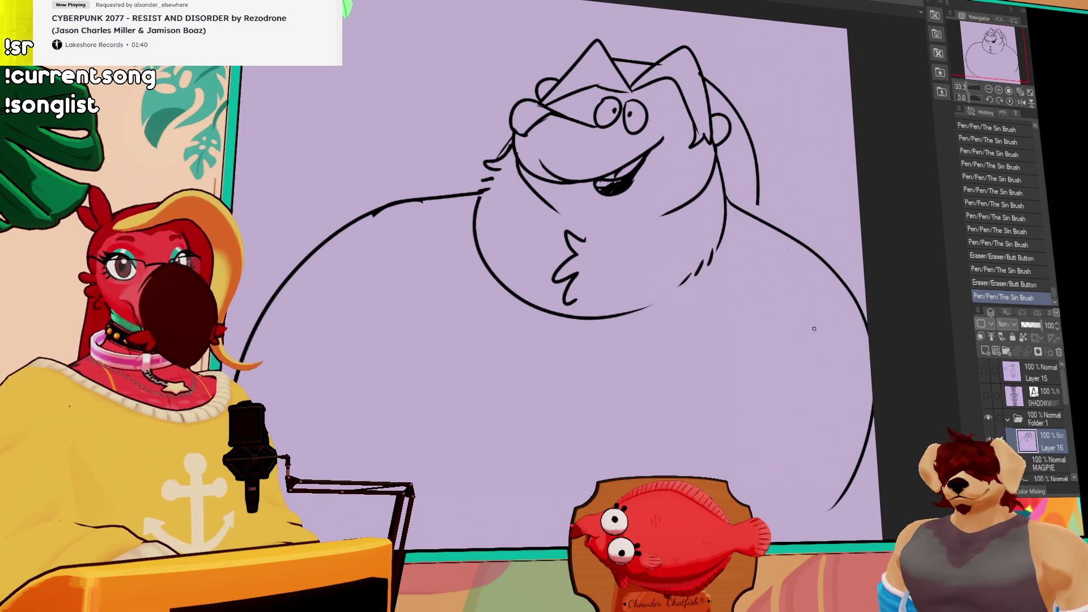
{"action": "left_click_drag", "start_coordinate": [837, 340], "coordinate": [844, 336]}
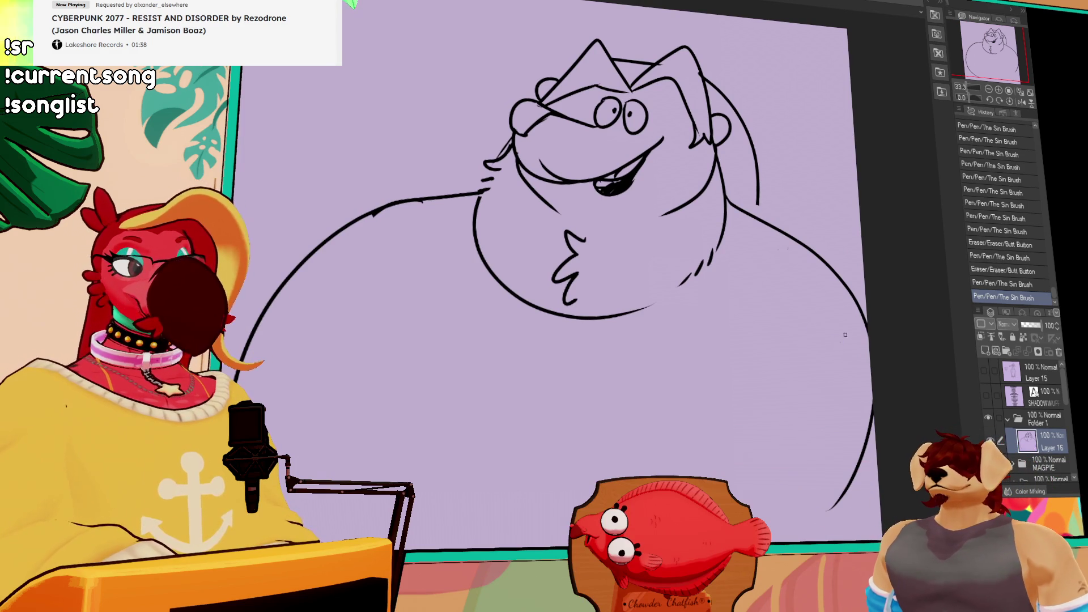
{"action": "left_click_drag", "start_coordinate": [701, 258], "coordinate": [728, 269]}
Erase and redraw the body's top line across the left shoulder
{"action": "mouse_move", "coordinate": [528, 221]}
{"action": "left_mouse_down"}
{"action": "mouse_move", "coordinate": [597, 199]}
{"action": "mouse_move", "coordinate": [543, 204]}
{"action": "left_mouse_up"}
{"action": "left_click_drag", "start_coordinate": [481, 237], "coordinate": [636, 195]}
{"action": "left_click_drag", "start_coordinate": [570, 198], "coordinate": [470, 238]}
{"action": "left_click_drag", "start_coordinate": [482, 242], "coordinate": [587, 197]}
{"action": "key", "text": "ctrl+z"}
{"action": "left_click_drag", "start_coordinate": [481, 240], "coordinate": [610, 194]}
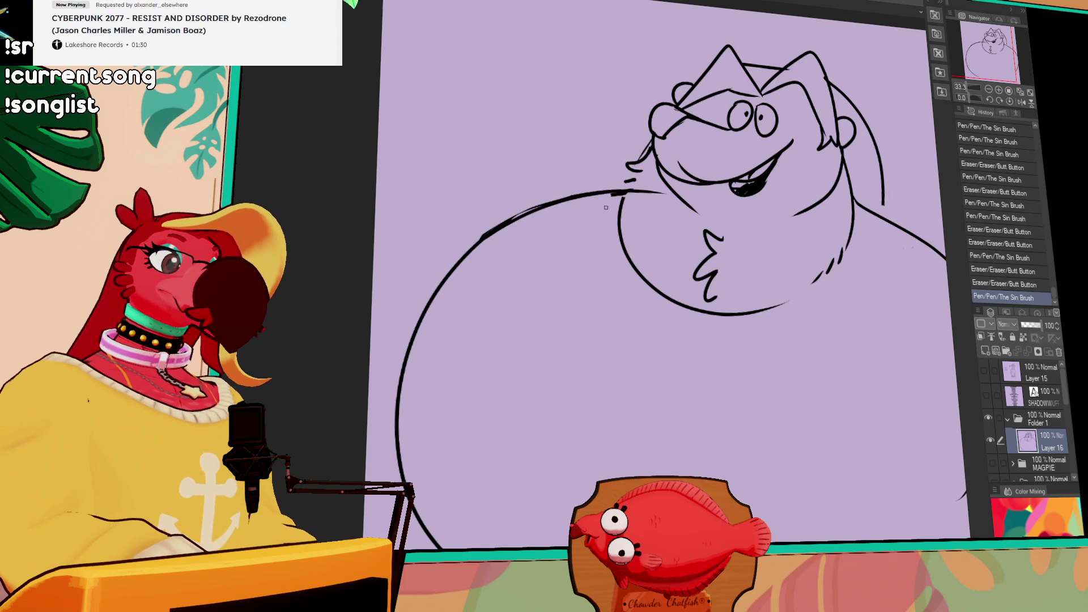
{"action": "key", "text": "e"}
{"action": "mouse_move", "coordinate": [541, 208]}
{"action": "left_mouse_down"}
{"action": "mouse_move", "coordinate": [476, 249]}
{"action": "mouse_move", "coordinate": [498, 235]}
{"action": "left_mouse_up"}
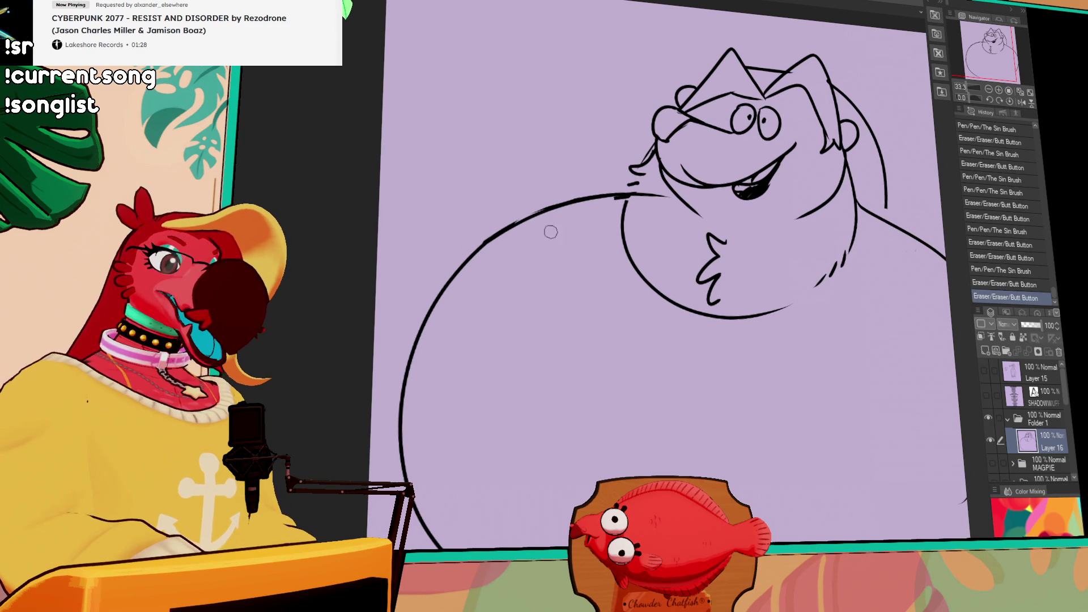
{"action": "mouse_move", "coordinate": [914, 239]}
{"action": "left_mouse_down"}
{"action": "mouse_move", "coordinate": [814, 277]}
{"action": "mouse_move", "coordinate": [767, 271]}
{"action": "left_mouse_up"}
Try inner belly curves, then erase and undo the extra belly strokes
{"action": "left_click_drag", "start_coordinate": [490, 228], "coordinate": [414, 414]}
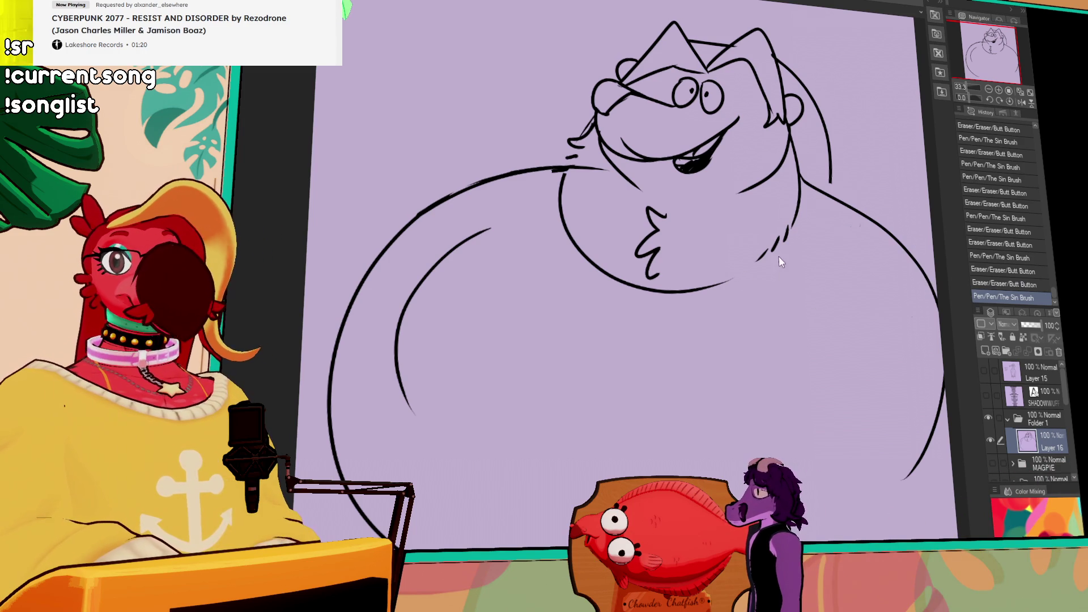
{"action": "mouse_move", "coordinate": [433, 309]}
{"action": "left_mouse_down"}
{"action": "mouse_move", "coordinate": [397, 339]}
{"action": "mouse_move", "coordinate": [408, 392]}
{"action": "mouse_move", "coordinate": [448, 255]}
{"action": "mouse_move", "coordinate": [410, 368]}
{"action": "left_mouse_up"}
{"action": "key", "text": "ctrl+z"}
{"action": "left_click_drag", "start_coordinate": [512, 219], "coordinate": [404, 394]}
{"action": "key", "text": "ctrl+z"}
{"action": "mouse_move", "coordinate": [512, 218]}
{"action": "left_mouse_down"}
{"action": "mouse_move", "coordinate": [399, 390]}
{"action": "mouse_move", "coordinate": [477, 232]}
{"action": "mouse_move", "coordinate": [460, 376]}
{"action": "left_mouse_up"}
{"action": "key", "text": "ctrl+z"}
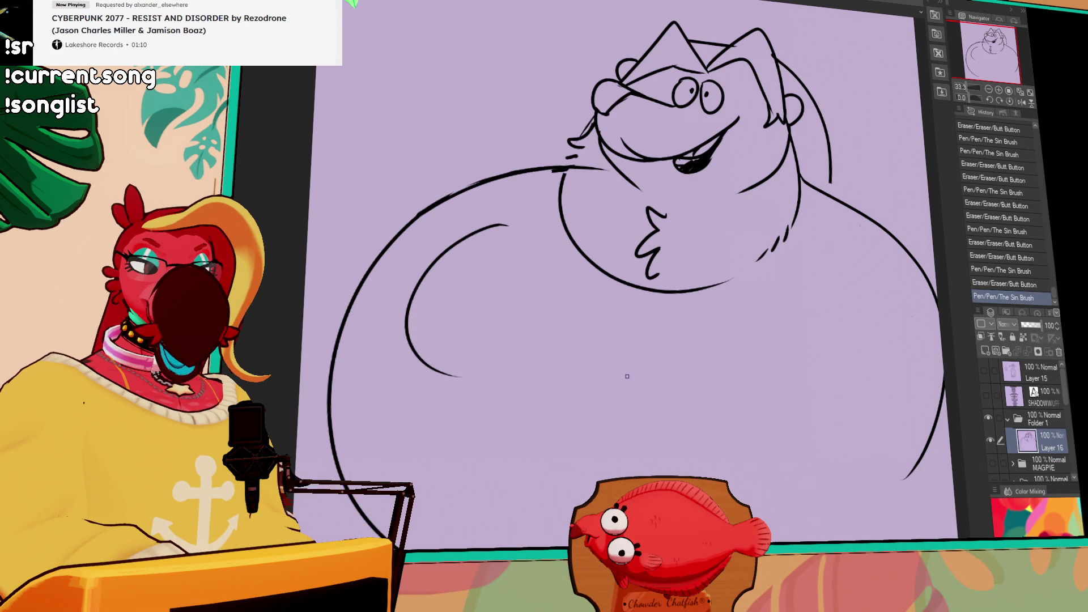
{"action": "scroll", "coordinate": [698, 330], "scroll_direction": "down", "scroll_amount": 1}
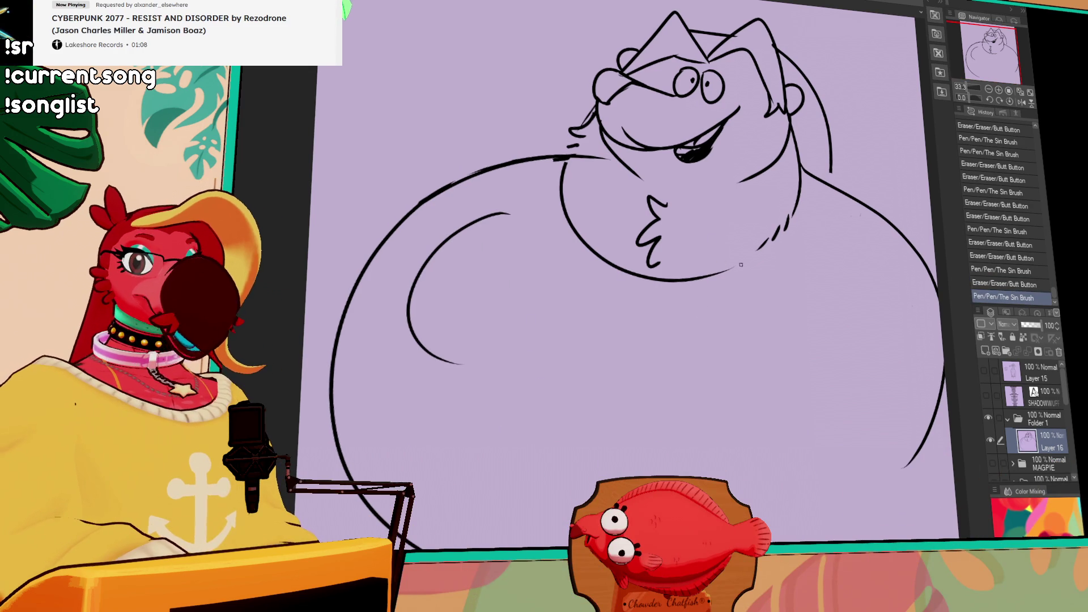
{"action": "left_click_drag", "start_coordinate": [783, 336], "coordinate": [779, 331]}
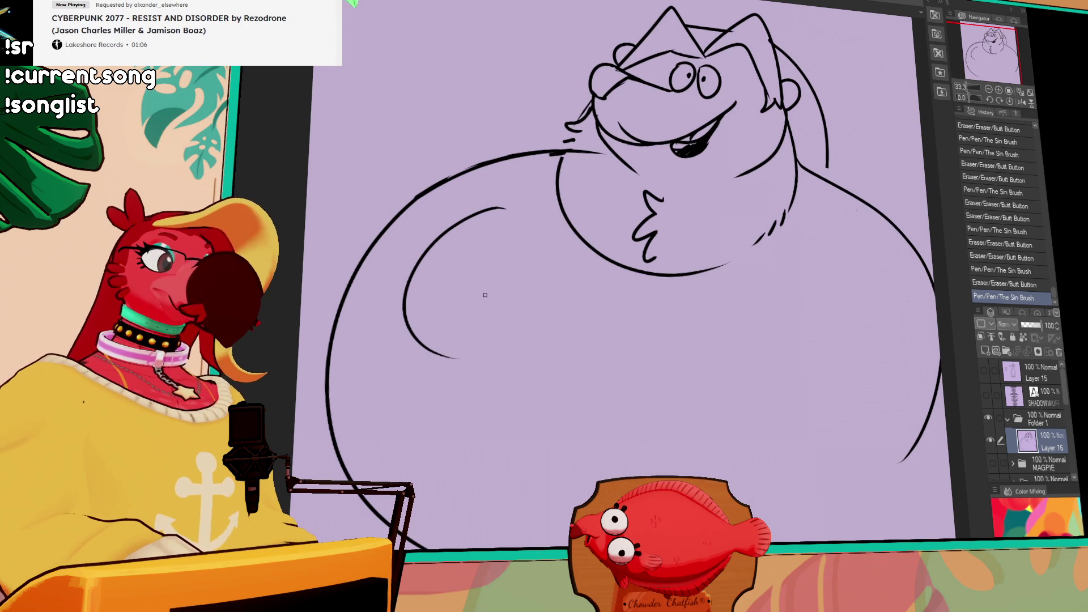
{"action": "left_click_drag", "start_coordinate": [428, 351], "coordinate": [459, 356]}
{"action": "mouse_move", "coordinate": [510, 207]}
{"action": "left_mouse_down"}
{"action": "mouse_move", "coordinate": [396, 297]}
{"action": "mouse_move", "coordinate": [408, 371]}
{"action": "left_mouse_up"}
{"action": "key", "text": "ctrl+z"}
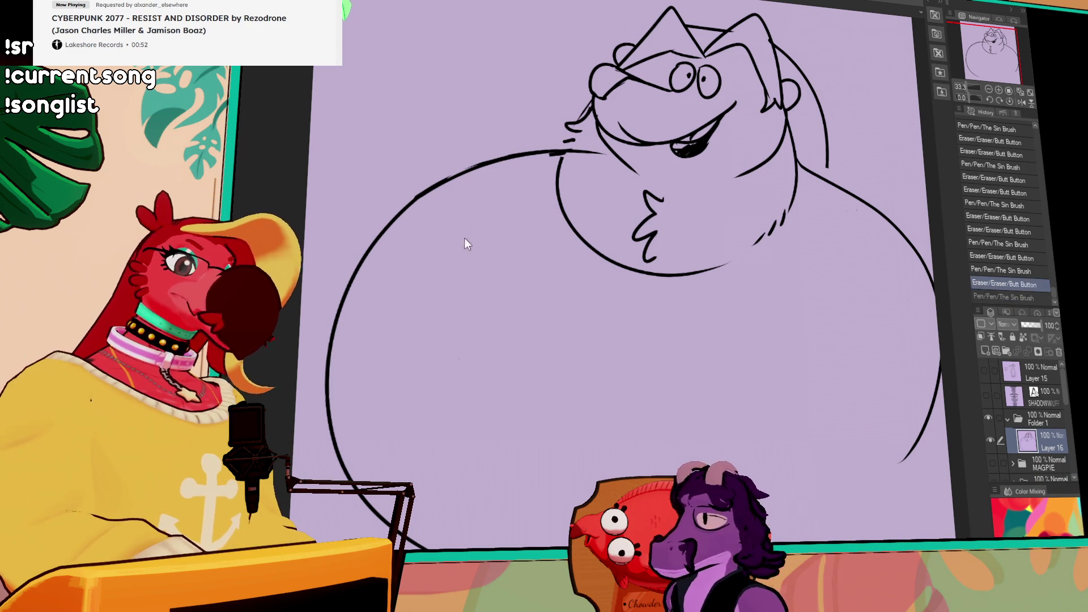
Draw an inner curve along the left of the body and erase part of the lower-left outline
{"action": "left_click_drag", "start_coordinate": [513, 206], "coordinate": [414, 416]}
{"action": "left_click", "coordinate": [850, 304]}
{"action": "left_click", "coordinate": [710, 308]}
{"action": "key", "text": "ctrl+z"}
{"action": "key", "text": "ctrl+z"}
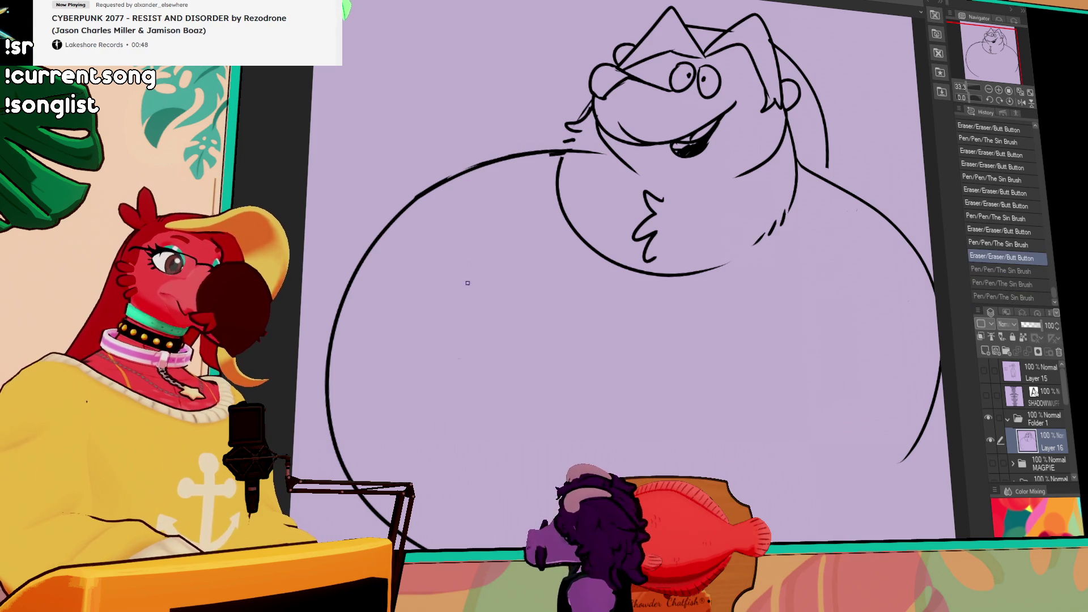
{"action": "left_click_drag", "start_coordinate": [708, 309], "coordinate": [654, 238]}
{"action": "left_click_drag", "start_coordinate": [470, 121], "coordinate": [326, 280]}
{"action": "left_click_drag", "start_coordinate": [576, 411], "coordinate": [554, 440]}
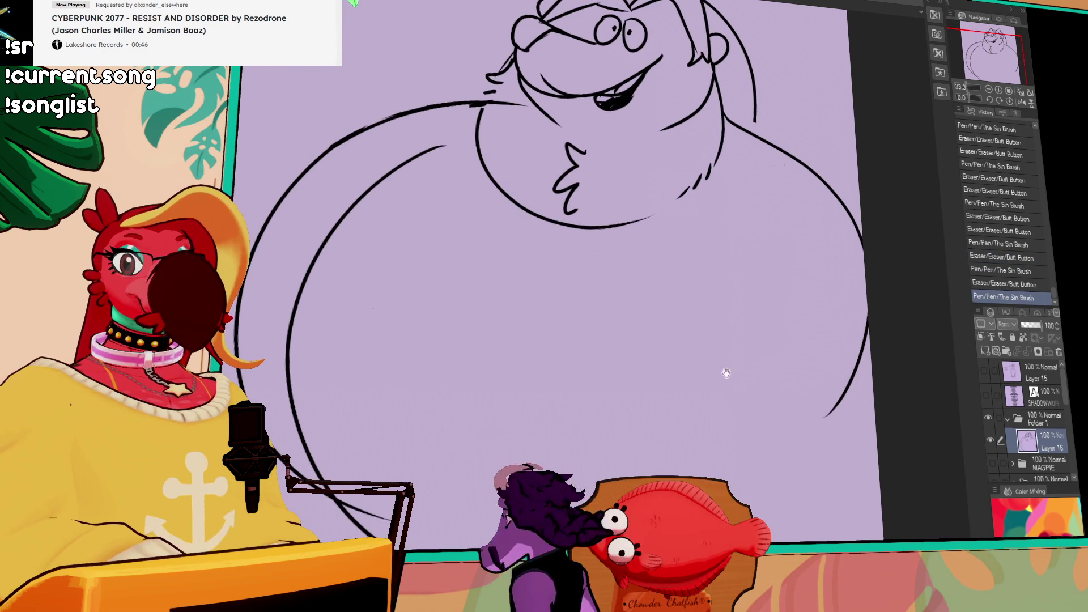
{"action": "left_click_drag", "start_coordinate": [346, 498], "coordinate": [374, 515]}
{"action": "left_click_drag", "start_coordinate": [381, 528], "coordinate": [334, 496]}
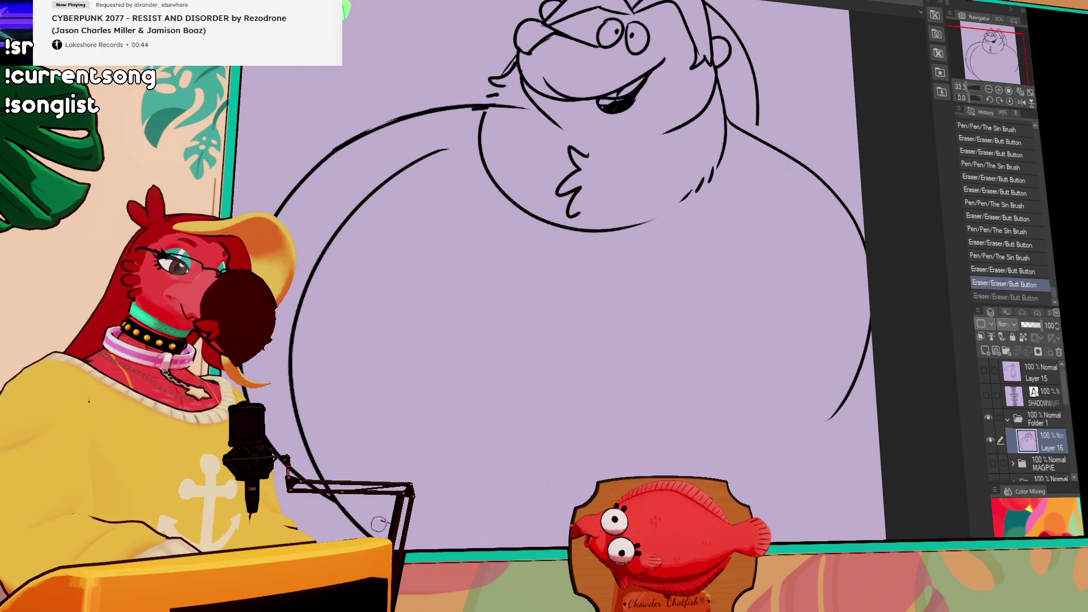
{"action": "scroll", "coordinate": [787, 333], "scroll_direction": "up", "scroll_amount": 2}
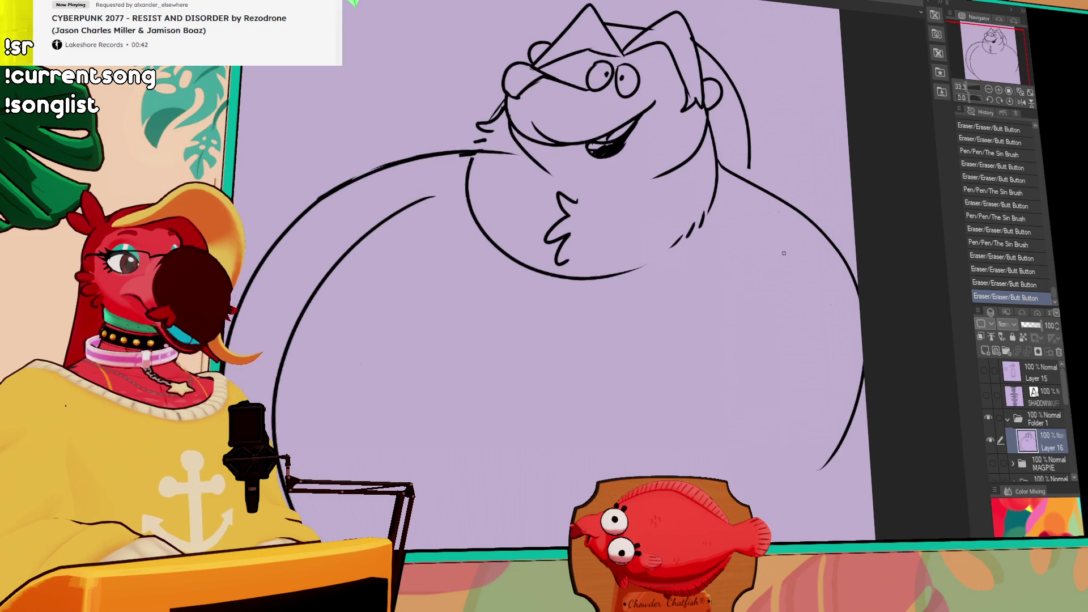
Extend the right side of the body outline downward, redrawing it after trial strokes
{"action": "left_click_drag", "start_coordinate": [736, 257], "coordinate": [731, 365]}
{"action": "key", "text": "ctrl+z"}
{"action": "left_click_drag", "start_coordinate": [751, 300], "coordinate": [714, 447]}
{"action": "key", "text": "ctrl+z"}
{"action": "left_click_drag", "start_coordinate": [775, 252], "coordinate": [726, 444]}
{"action": "scroll", "coordinate": [850, 374], "scroll_direction": "down", "scroll_amount": 5}
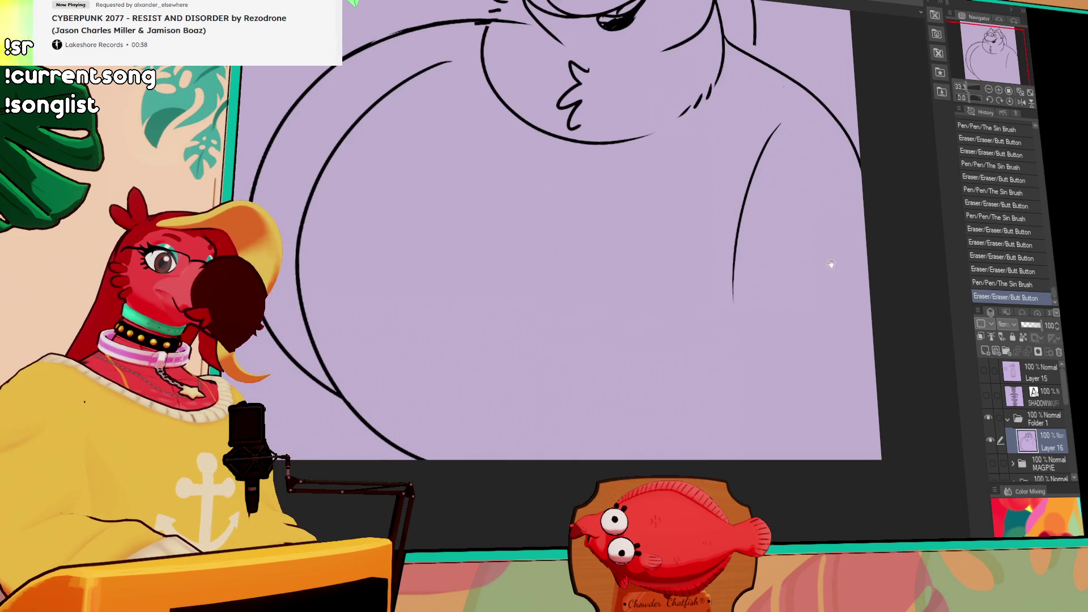
{"action": "left_click_drag", "start_coordinate": [731, 272], "coordinate": [744, 440]}
{"action": "scroll", "coordinate": [835, 303], "scroll_direction": "up", "scroll_amount": 6}
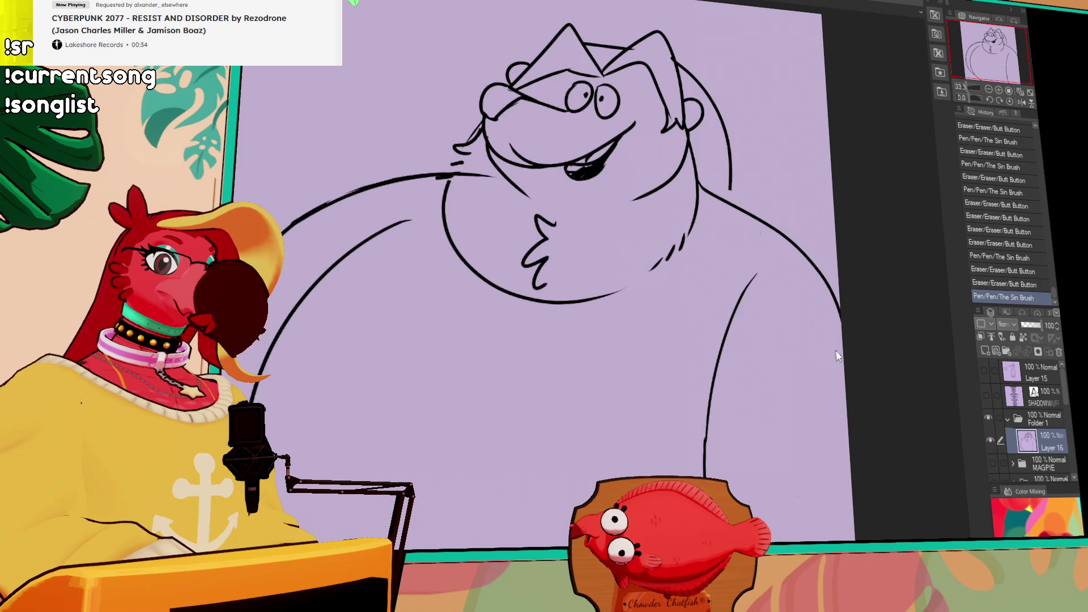
{"action": "scroll", "coordinate": [699, 419], "scroll_direction": "down", "scroll_amount": 4}
Sketch a curved line and a short crossing stroke at the bottom of the belly
{"action": "mouse_move", "coordinate": [528, 405]}
{"action": "left_mouse_down"}
{"action": "mouse_move", "coordinate": [597, 419]}
{"action": "mouse_move", "coordinate": [651, 408]}
{"action": "mouse_move", "coordinate": [655, 425]}
{"action": "left_mouse_up"}
{"action": "key", "text": "ctrl+z"}
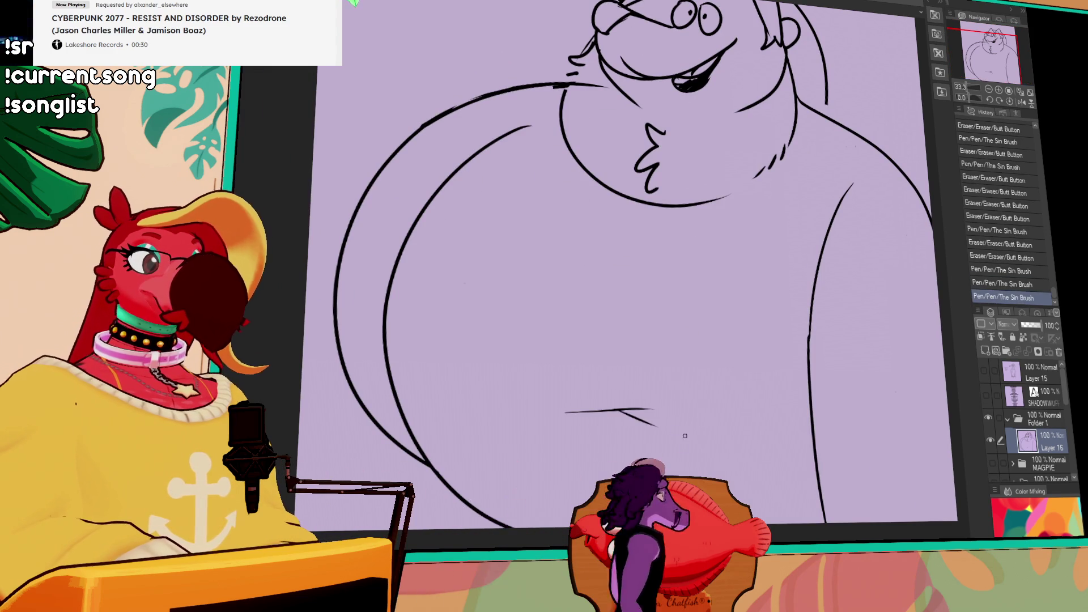
{"action": "scroll", "coordinate": [747, 326], "scroll_direction": "up", "scroll_amount": 1}
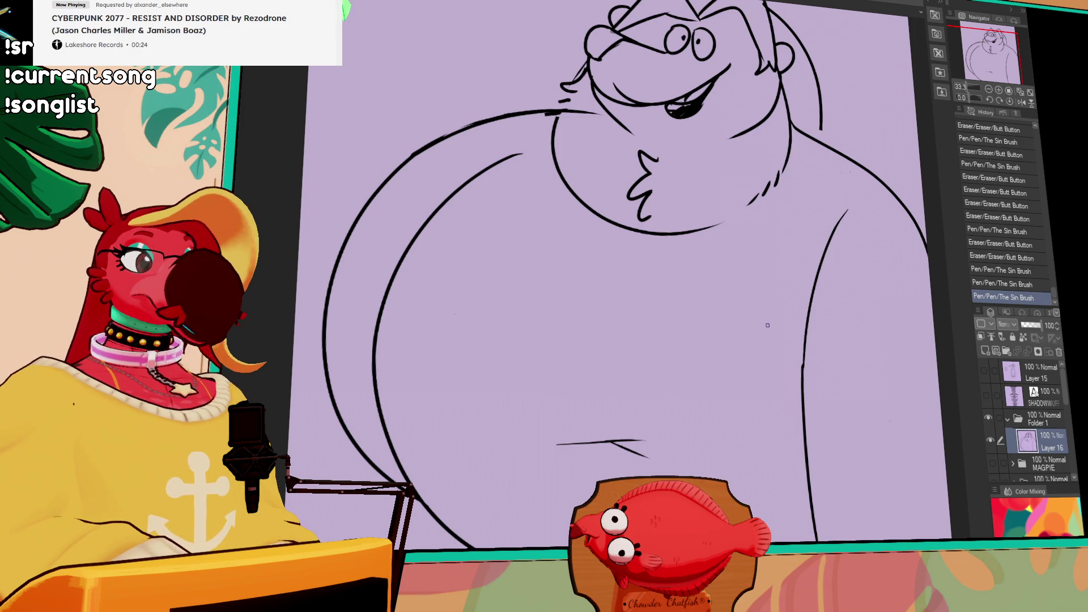
{"action": "left_click_drag", "start_coordinate": [646, 447], "coordinate": [607, 449]}
{"action": "left_click_drag", "start_coordinate": [540, 423], "coordinate": [620, 439]}
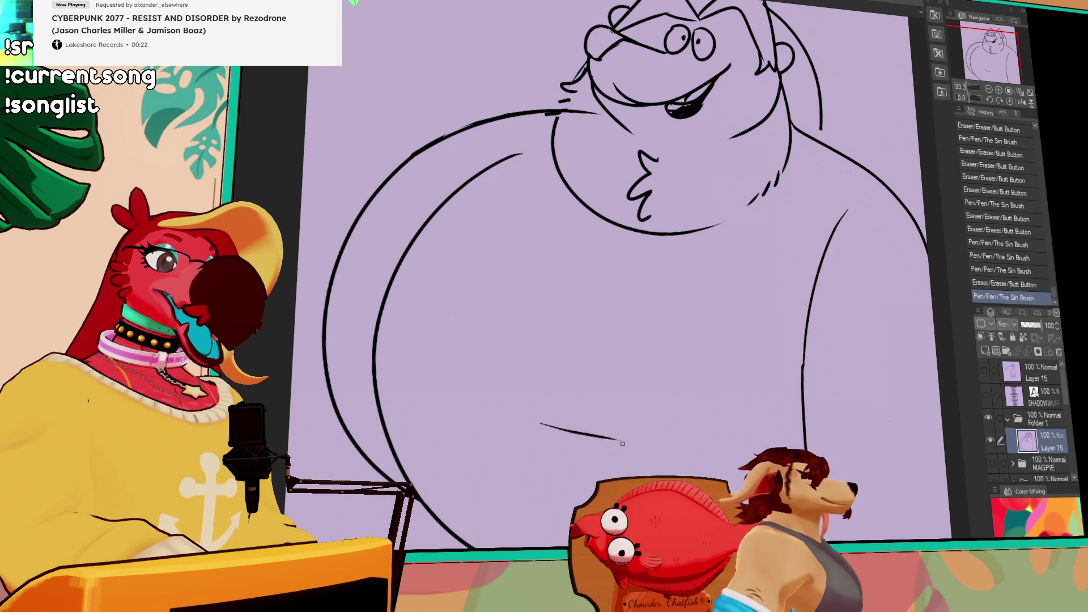
{"action": "left_click_drag", "start_coordinate": [522, 436], "coordinate": [590, 432]}
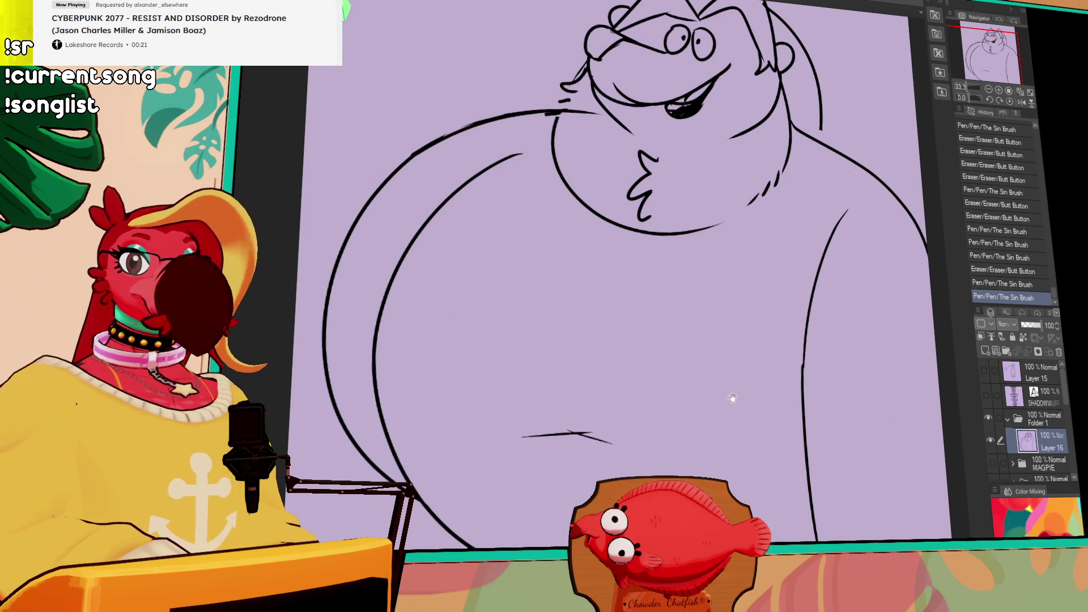
{"action": "scroll", "coordinate": [729, 398], "scroll_direction": "up", "scroll_amount": 1}
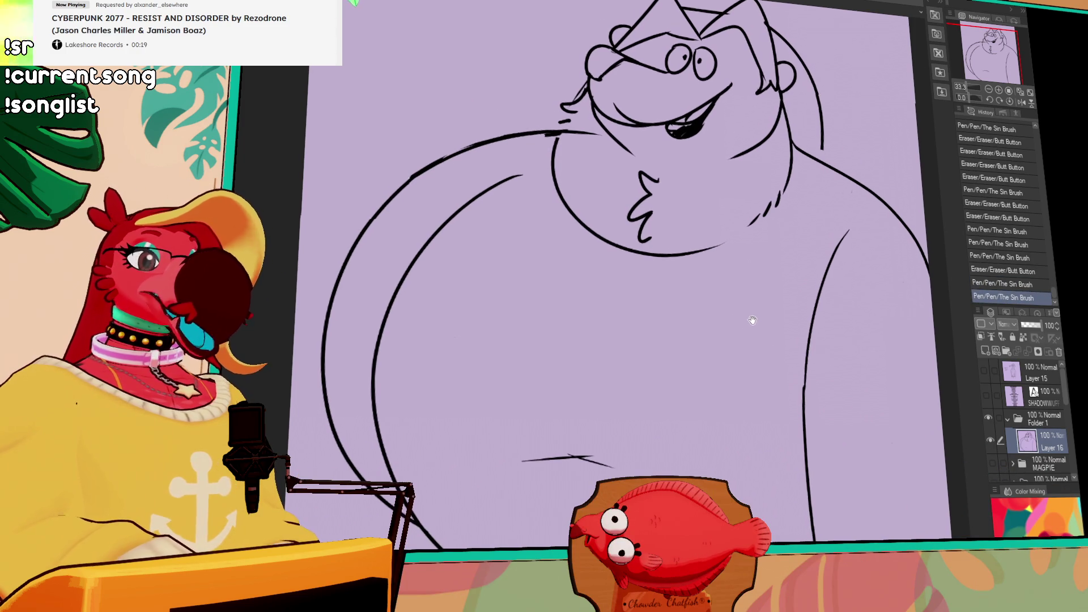
{"action": "scroll", "coordinate": [751, 320], "scroll_direction": "up", "scroll_amount": 1}
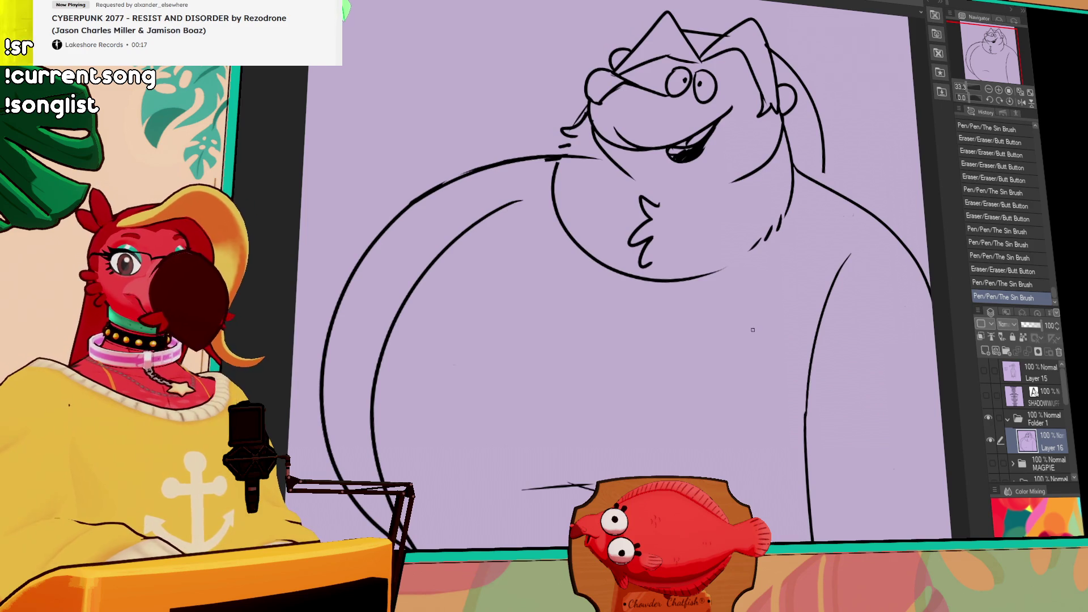
{"action": "scroll", "coordinate": [752, 327], "scroll_direction": "up", "scroll_amount": 1}
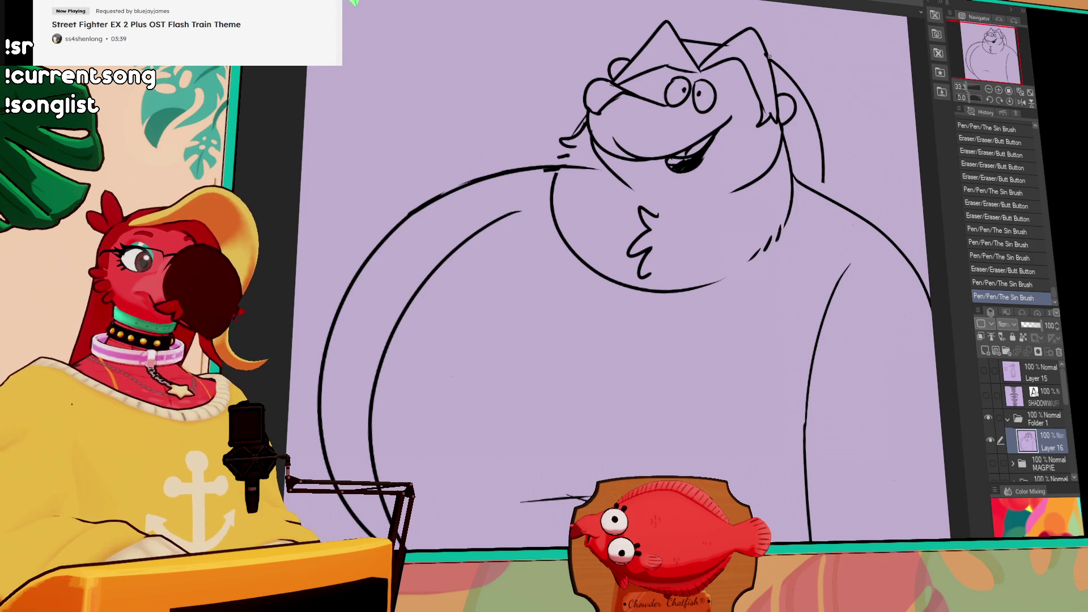
Erase and redraw the ear line and the line across the top of the head
{"action": "scroll", "coordinate": [780, 278], "scroll_direction": "up", "scroll_amount": 5}
{"action": "mouse_move", "coordinate": [700, 212]}
{"action": "left_mouse_down"}
{"action": "mouse_move", "coordinate": [727, 210]}
{"action": "mouse_move", "coordinate": [719, 215]}
{"action": "left_mouse_up"}
{"action": "mouse_move", "coordinate": [691, 226]}
{"action": "left_mouse_down"}
{"action": "mouse_move", "coordinate": [737, 213]}
{"action": "mouse_move", "coordinate": [722, 217]}
{"action": "left_mouse_up"}
{"action": "left_click_drag", "start_coordinate": [650, 228], "coordinate": [680, 224]}
{"action": "mouse_move", "coordinate": [657, 216]}
{"action": "left_mouse_down"}
{"action": "mouse_move", "coordinate": [692, 227]}
{"action": "mouse_move", "coordinate": [737, 198]}
{"action": "mouse_move", "coordinate": [748, 243]}
{"action": "left_mouse_up"}
Clean up the right ear edge, undoing stray strokes and redrawing the ear stroke
{"action": "mouse_move", "coordinate": [736, 207]}
{"action": "left_mouse_down"}
{"action": "mouse_move", "coordinate": [740, 234]}
{"action": "mouse_move", "coordinate": [730, 214]}
{"action": "left_mouse_up"}
{"action": "key", "text": "ctrl+z"}
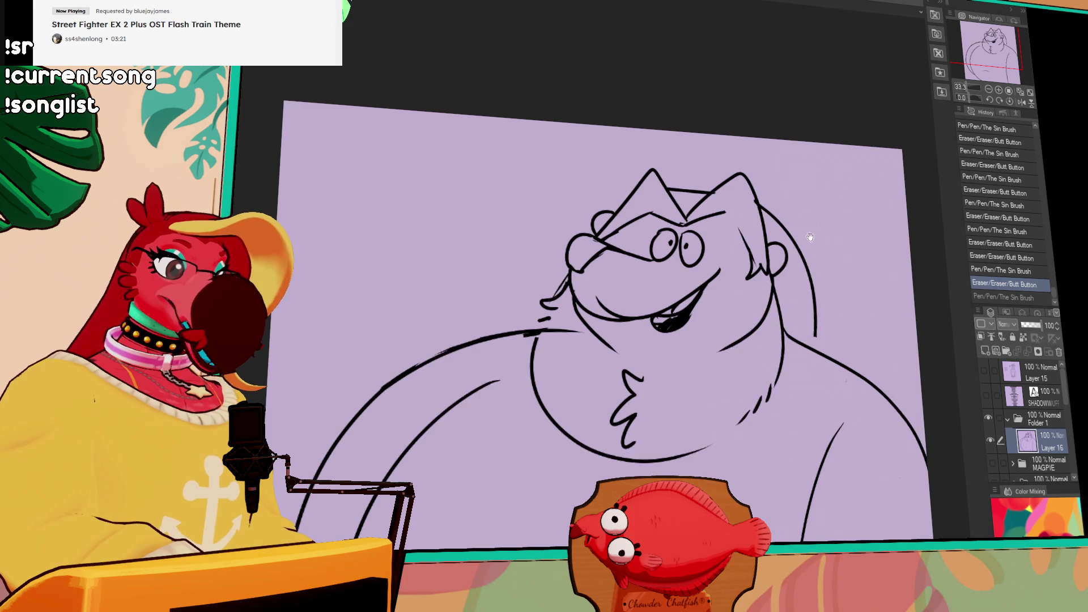
{"action": "left_click_drag", "start_coordinate": [810, 231], "coordinate": [809, 243]}
{"action": "key", "text": "ctrl+z"}
{"action": "left_click_drag", "start_coordinate": [736, 226], "coordinate": [751, 277]}
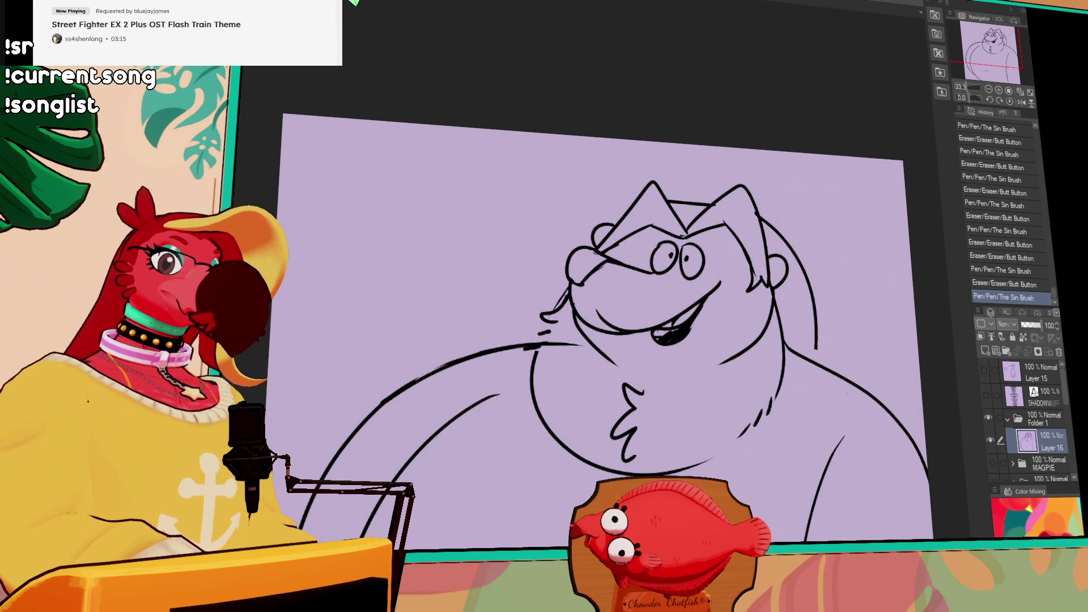
{"action": "scroll", "coordinate": [850, 288], "scroll_direction": "down", "scroll_amount": 5}
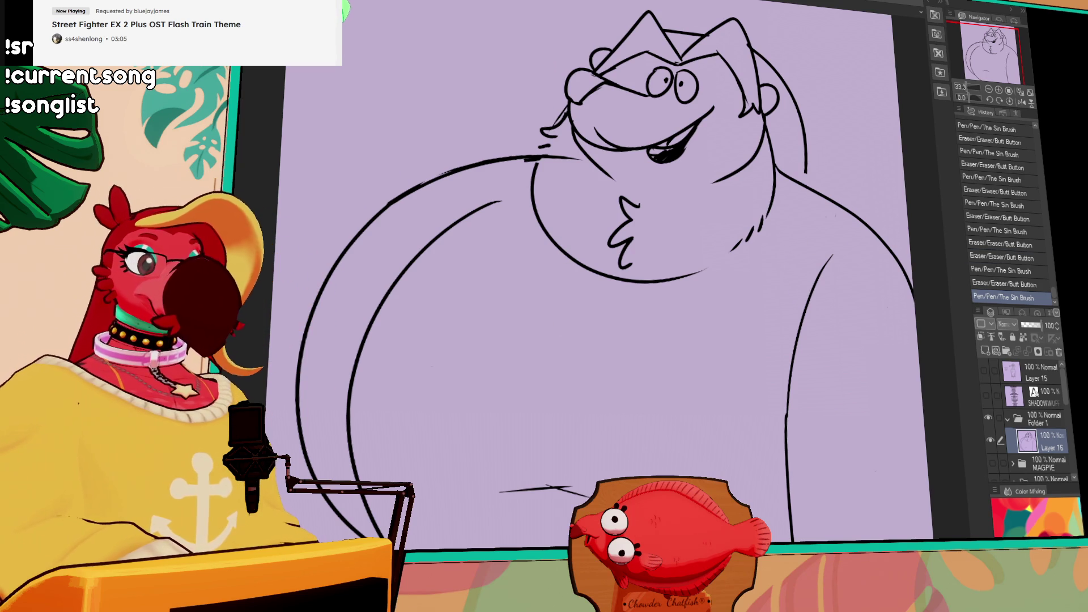
Add a new raster layer, Layer 17, and place it below Layer 16
{"action": "left_click", "coordinate": [986, 351]}
{"action": "left_click_drag", "start_coordinate": [1047, 442], "coordinate": [1042, 447]}
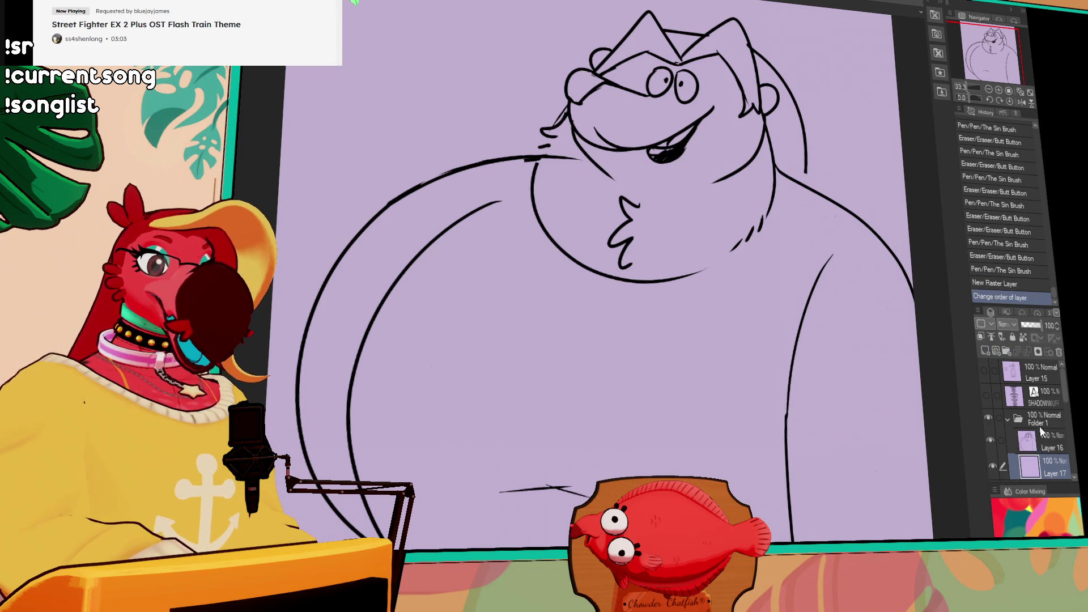
{"action": "left_click_drag", "start_coordinate": [765, 295], "coordinate": [853, 232]}
{"action": "mouse_move", "coordinate": [850, 330]}
{"action": "left_mouse_down"}
{"action": "mouse_move", "coordinate": [768, 280]}
{"action": "mouse_move", "coordinate": [809, 316]}
{"action": "left_mouse_up"}
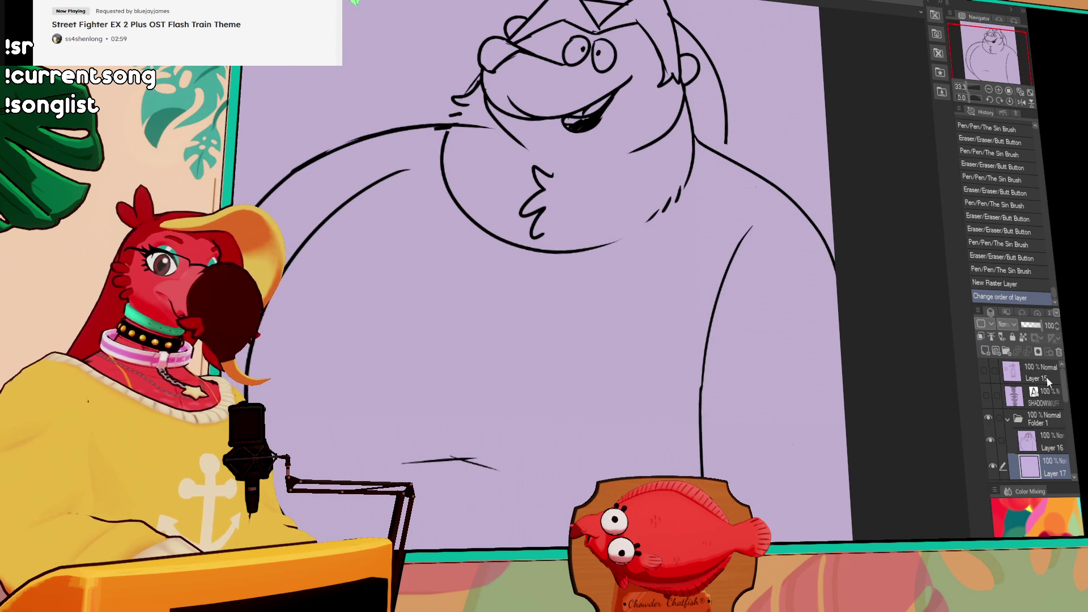
On Layer 16, add a line below the belly after undoing a first attempt
{"action": "key", "text": "alt+bracketright"}
{"action": "left_click_drag", "start_coordinate": [701, 412], "coordinate": [832, 384]}
{"action": "key", "text": "ctrl+z"}
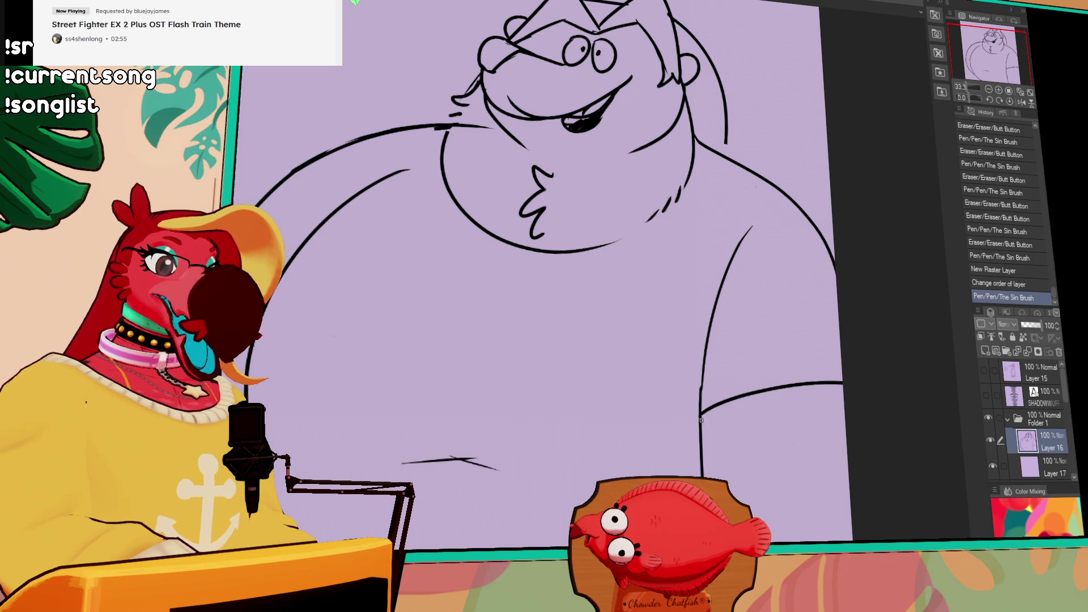
{"action": "left_click_drag", "start_coordinate": [618, 250], "coordinate": [621, 262]}
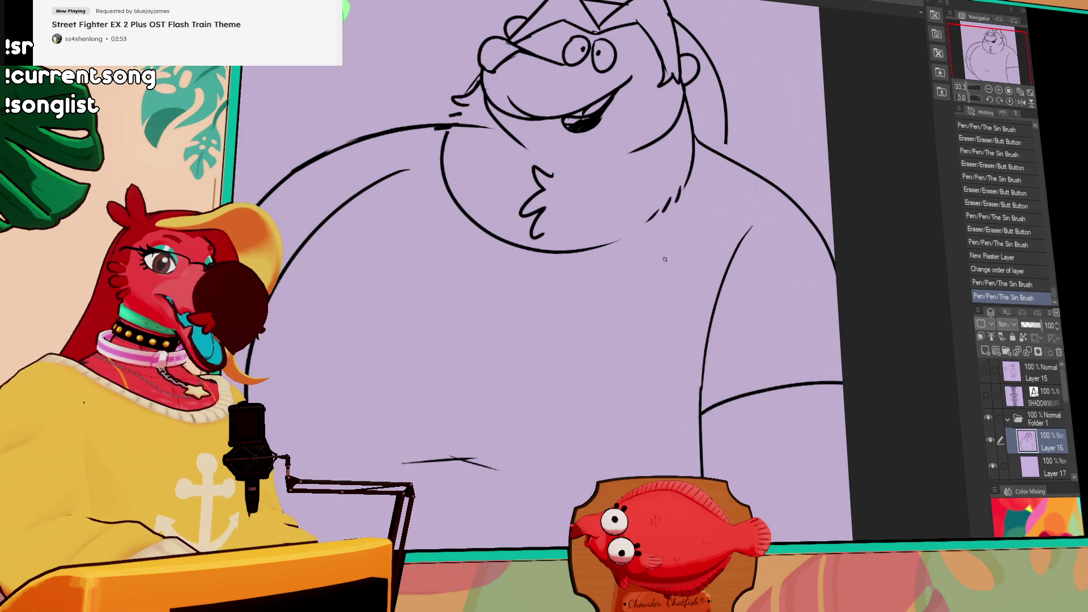
{"action": "left_click_drag", "start_coordinate": [811, 392], "coordinate": [804, 353]}
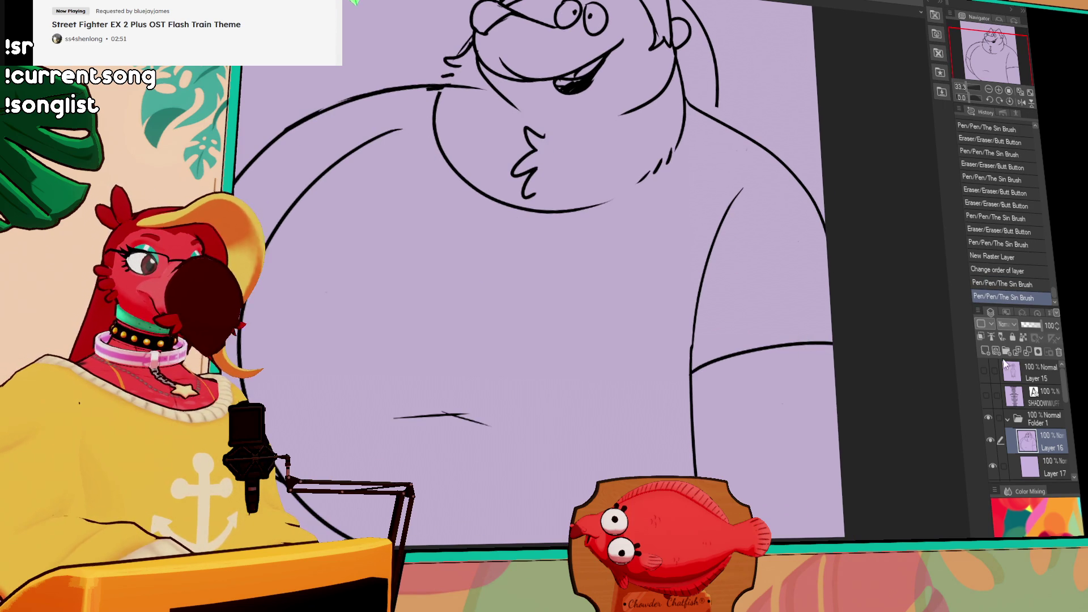
On Layer 17, draw dark red strokes along the belly and fill the right arm region
{"action": "left_click", "coordinate": [1044, 469]}
{"action": "left_click_drag", "start_coordinate": [622, 235], "coordinate": [636, 343]}
{"action": "mouse_move", "coordinate": [611, 309]}
{"action": "left_mouse_down"}
{"action": "mouse_move", "coordinate": [663, 284]}
{"action": "mouse_move", "coordinate": [694, 244]}
{"action": "left_mouse_up"}
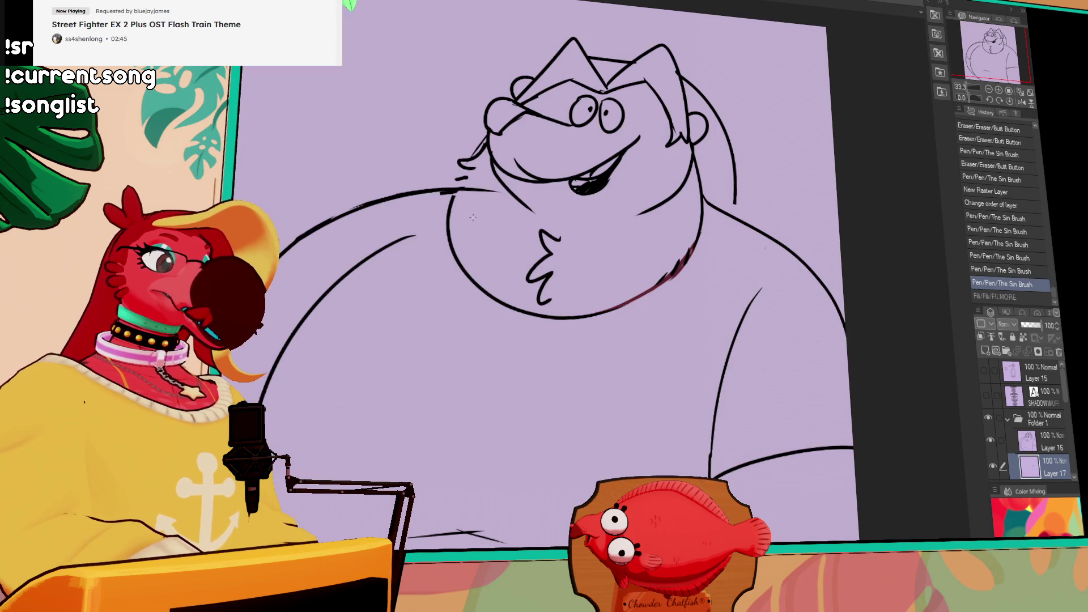
{"action": "left_click_drag", "start_coordinate": [452, 184], "coordinate": [464, 189]}
{"action": "key", "text": "ctrl+z"}
{"action": "mouse_move", "coordinate": [655, 244]}
{"action": "left_mouse_down"}
{"action": "mouse_move", "coordinate": [649, 286]}
{"action": "mouse_move", "coordinate": [667, 309]}
{"action": "left_mouse_up"}
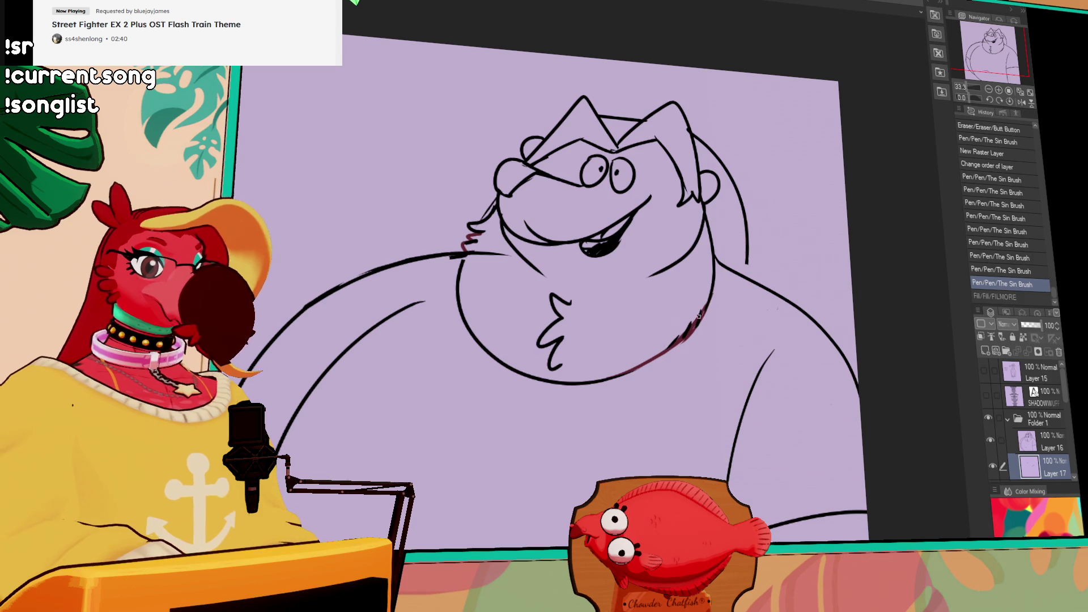
{"action": "key", "text": "ctrl+z"}
{"action": "left_click_drag", "start_coordinate": [696, 323], "coordinate": [695, 313]}
{"action": "scroll", "coordinate": [695, 295], "scroll_direction": "down", "scroll_amount": 5}
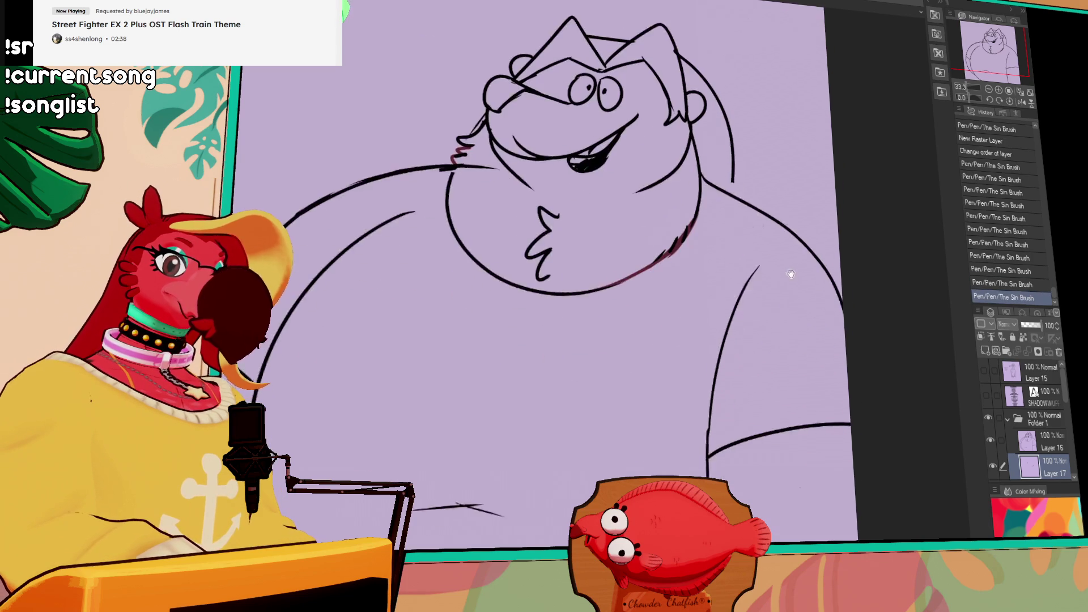
{"action": "left_click", "coordinate": [818, 311]}
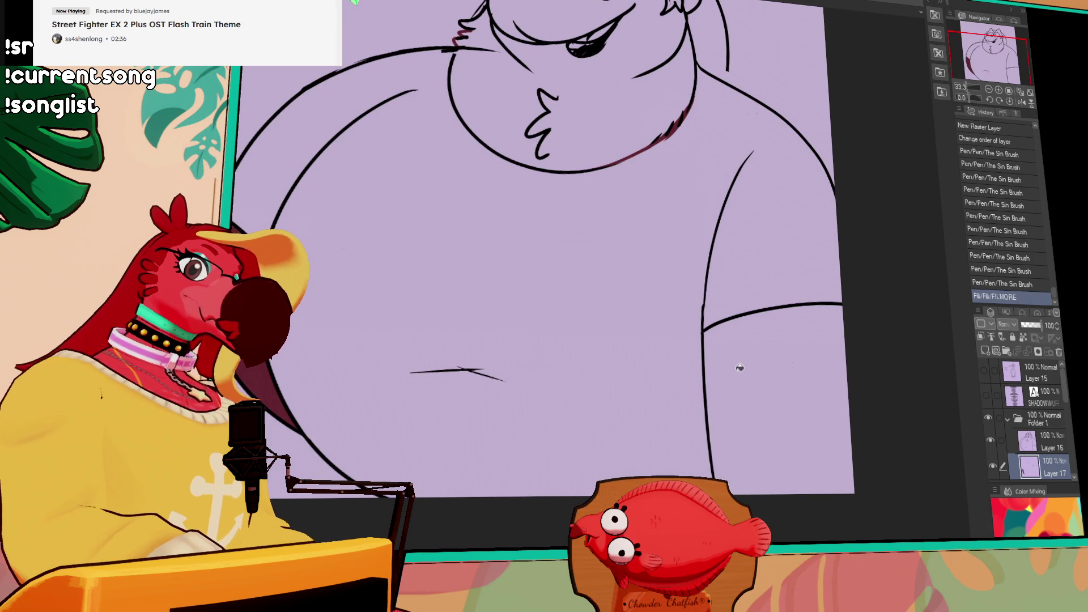
Flood more of the arm region and then the body with dark maroon on Layer 17
{"action": "left_click", "coordinate": [818, 312]}
{"action": "scroll", "coordinate": [818, 312], "scroll_direction": "up", "scroll_amount": 2}
{"action": "scroll", "coordinate": [818, 312], "scroll_direction": "up", "scroll_amount": 3}
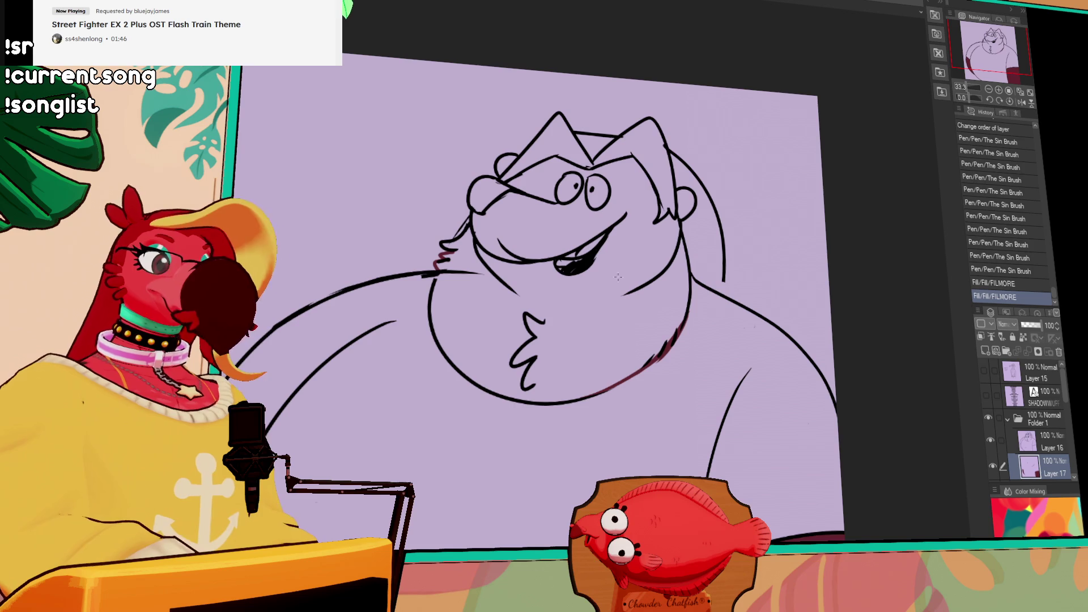
{"action": "left_click", "coordinate": [641, 318]}
Close the outline gap, refill the body and face, and change the fill to near-black
{"action": "key", "text": "ctrl+z"}
{"action": "left_click_drag", "start_coordinate": [680, 323], "coordinate": [626, 377]}
{"action": "key", "text": "ctrl+z"}
{"action": "left_click_drag", "start_coordinate": [437, 275], "coordinate": [438, 286]}
{"action": "left_click", "coordinate": [470, 297]}
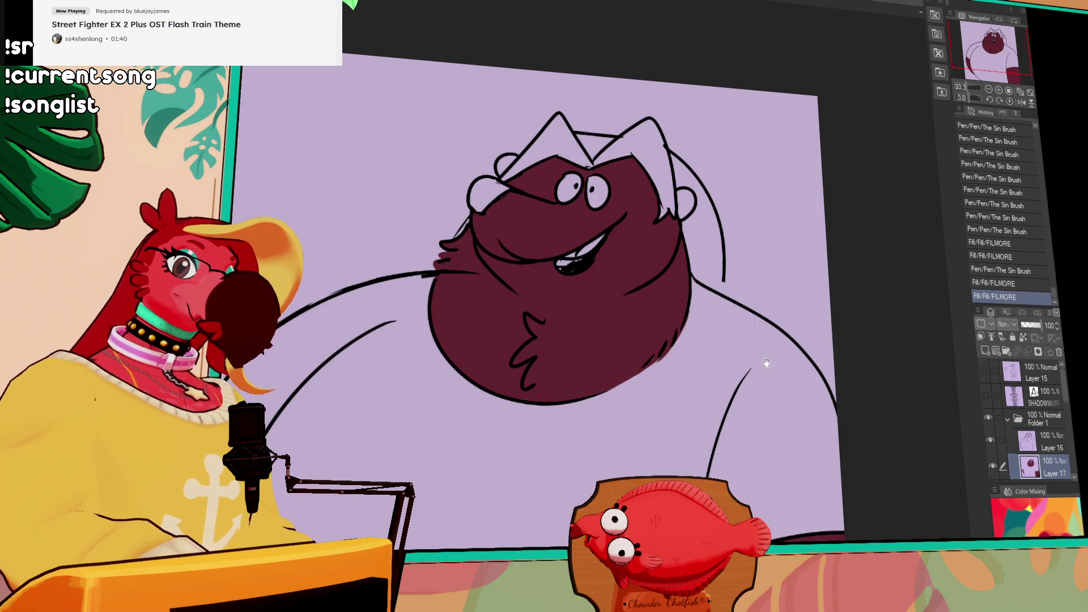
{"action": "scroll", "coordinate": [567, 283], "scroll_direction": "down", "scroll_amount": 3}
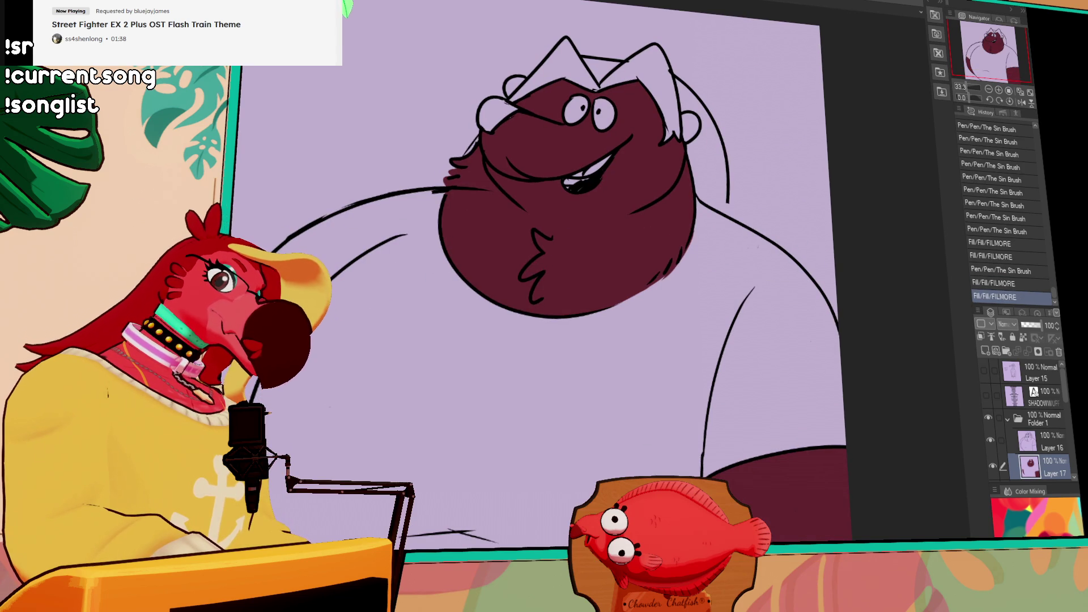
{"action": "left_click", "coordinate": [518, 228]}
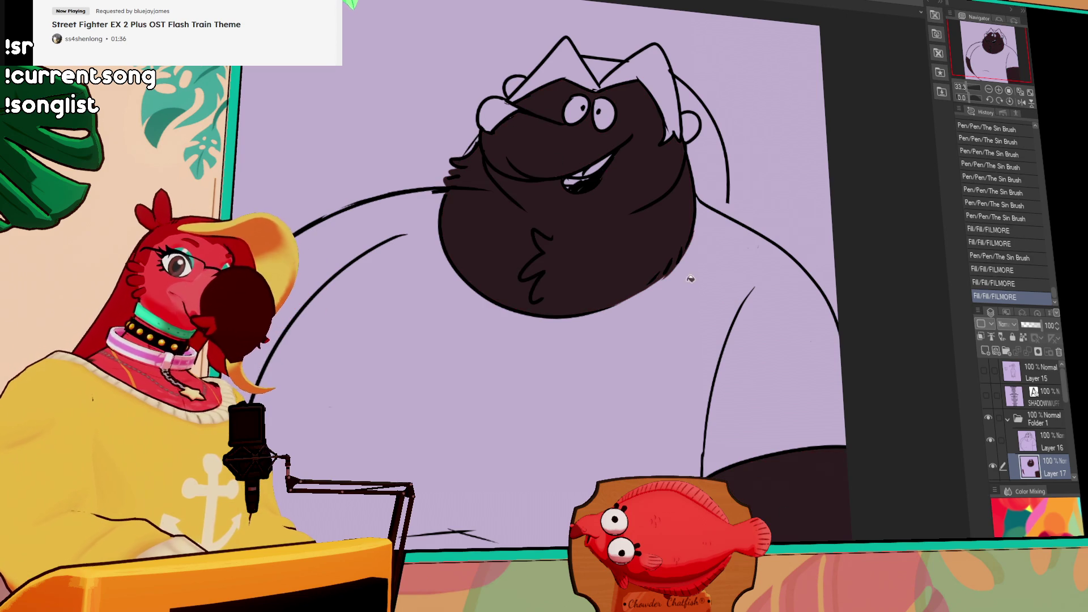
Fill the triangle between the ears, the right ear area and gaps around the head dark
{"action": "left_click_drag", "start_coordinate": [403, 97], "coordinate": [701, 210]}
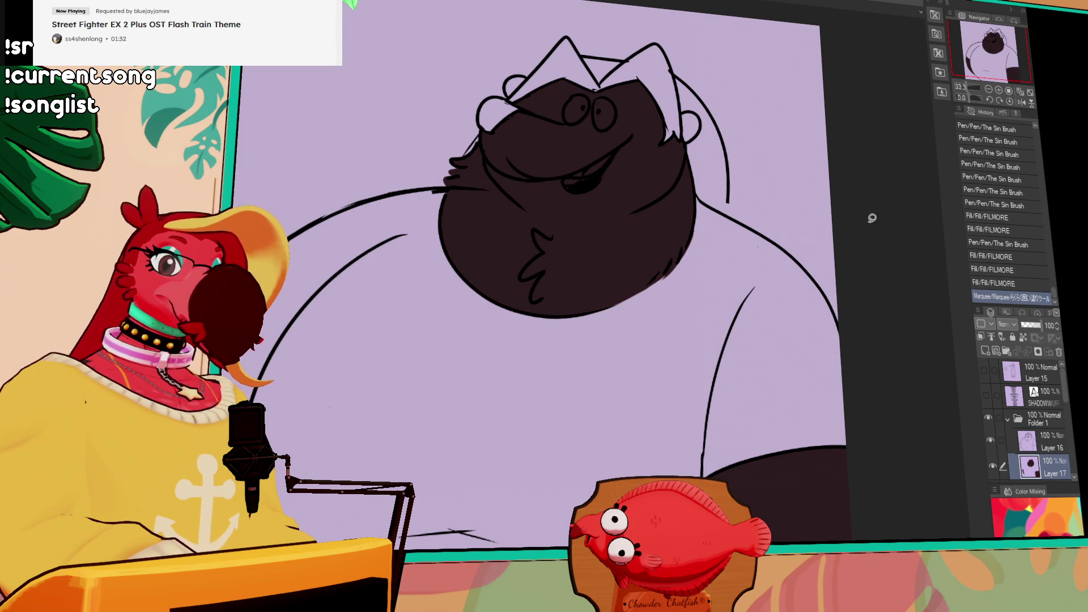
{"action": "left_click_drag", "start_coordinate": [881, 201], "coordinate": [831, 252]}
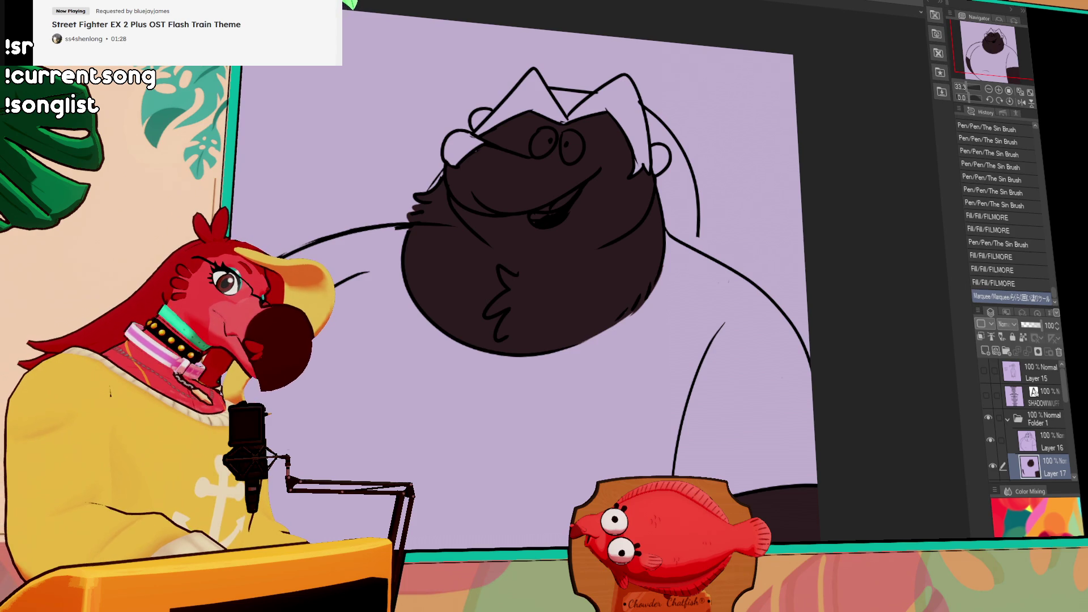
{"action": "left_click", "coordinate": [533, 99]}
{"action": "left_click", "coordinate": [588, 91]}
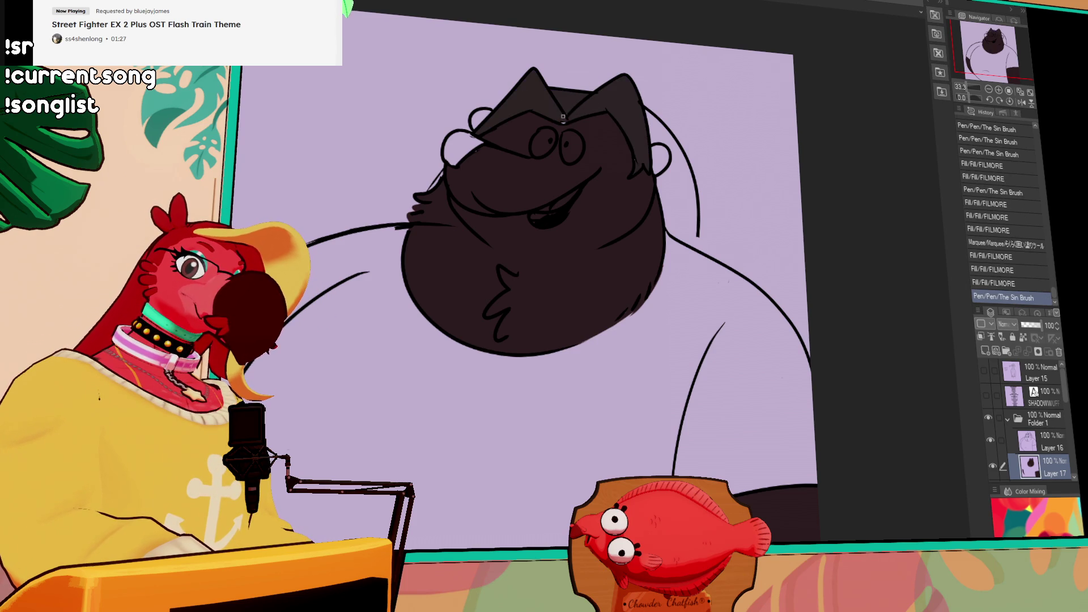
{"action": "left_click_drag", "start_coordinate": [694, 191], "coordinate": [703, 266]}
{"action": "left_click_drag", "start_coordinate": [794, 278], "coordinate": [797, 292]}
{"action": "scroll", "coordinate": [748, 232], "scroll_direction": "down", "scroll_amount": 1}
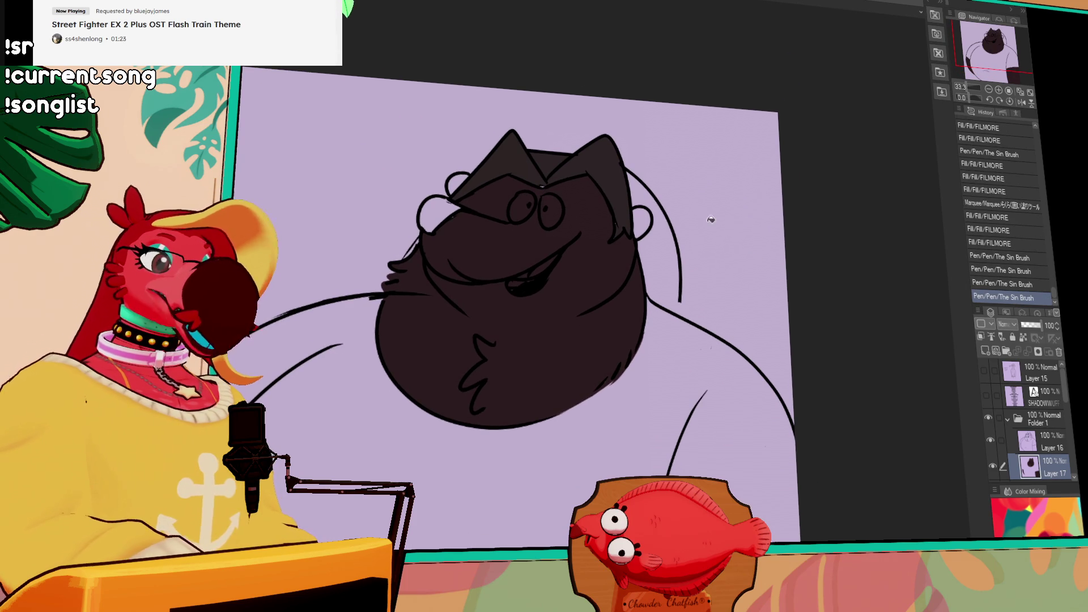
{"action": "mouse_move", "coordinate": [625, 229]}
{"action": "left_mouse_down"}
{"action": "mouse_move", "coordinate": [616, 211]}
{"action": "mouse_move", "coordinate": [624, 221]}
{"action": "left_mouse_up"}
{"action": "left_click_drag", "start_coordinate": [542, 184], "coordinate": [552, 175]}
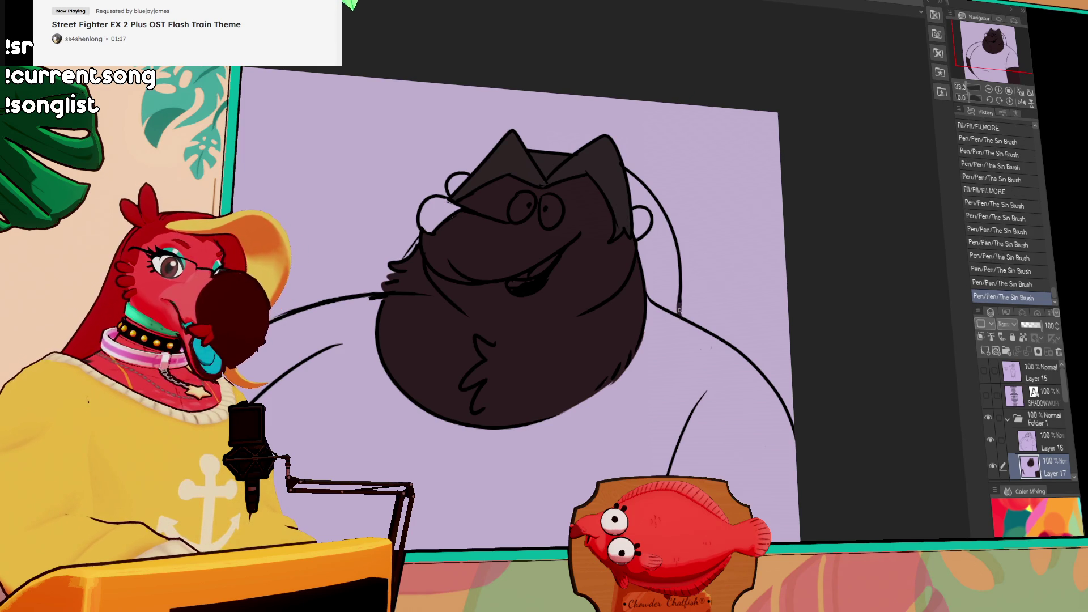
{"action": "left_click", "coordinate": [656, 237]}
Touch up the face's left edge with a small dark stroke
{"action": "left_click_drag", "start_coordinate": [418, 239], "coordinate": [404, 262]}
{"action": "key", "text": "ctrl+z"}
{"action": "key", "text": "ctrl+y"}
{"action": "scroll", "coordinate": [687, 323], "scroll_direction": "up", "scroll_amount": 2}
{"action": "scroll", "coordinate": [784, 296], "scroll_direction": "down", "scroll_amount": 2}
{"action": "scroll", "coordinate": [817, 214], "scroll_direction": "up", "scroll_amount": 1}
{"action": "scroll", "coordinate": [793, 240], "scroll_direction": "down", "scroll_amount": 2}
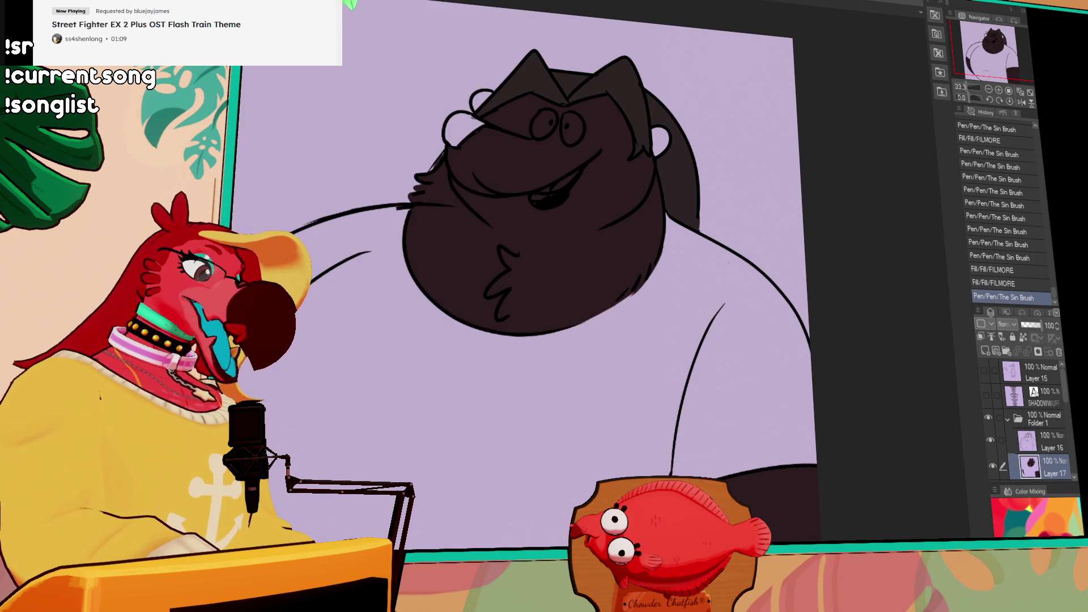
{"action": "scroll", "coordinate": [679, 292], "scroll_direction": "up", "scroll_amount": 1}
{"action": "mouse_move", "coordinate": [565, 220]}
{"action": "left_mouse_down"}
{"action": "mouse_move", "coordinate": [598, 333]}
{"action": "mouse_move", "coordinate": [611, 334]}
{"action": "left_mouse_up"}
{"action": "key", "text": "ctrl+z"}
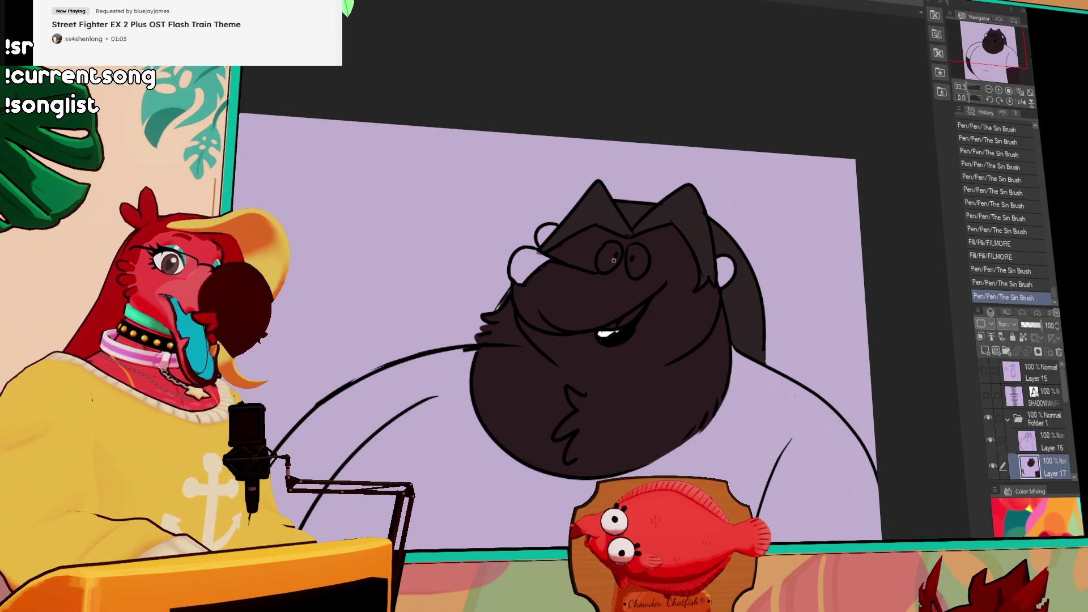
Fill both eyes white and the inner right ear dark
{"action": "left_click", "coordinate": [610, 257]}
{"action": "left_click", "coordinate": [635, 258]}
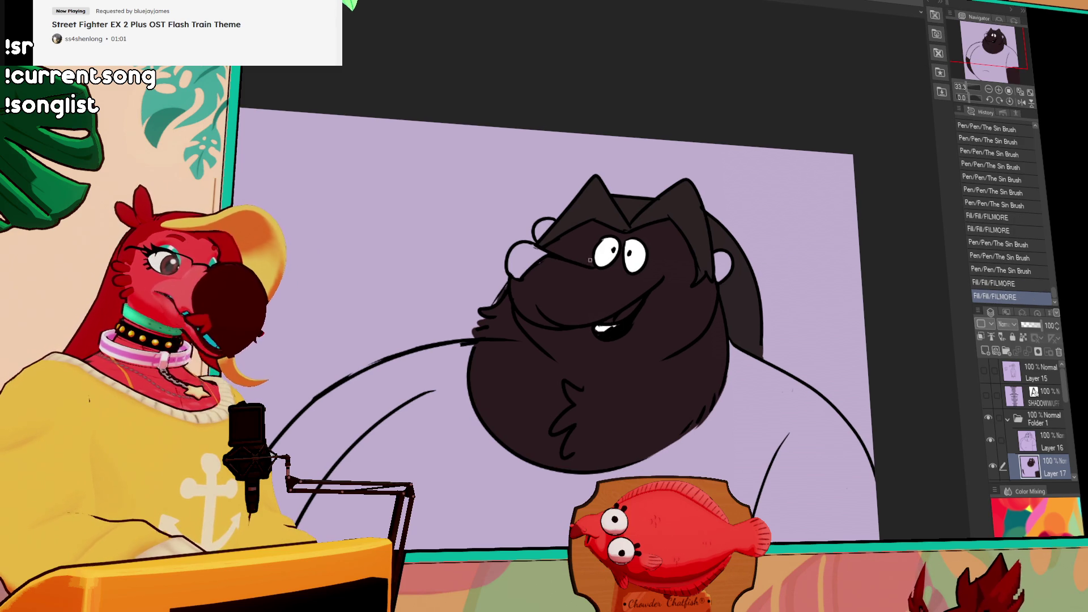
{"action": "left_click_drag", "start_coordinate": [537, 276], "coordinate": [566, 296]}
{"action": "scroll", "coordinate": [746, 328], "scroll_direction": "down", "scroll_amount": 3}
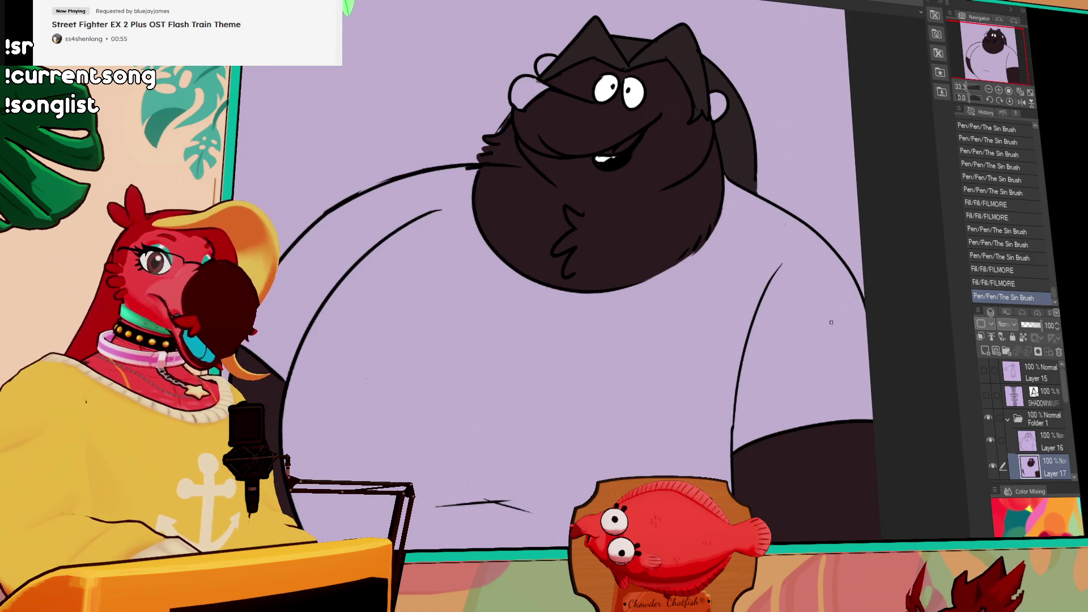
{"action": "scroll", "coordinate": [833, 314], "scroll_direction": "up", "scroll_amount": 2}
{"action": "scroll", "coordinate": [825, 381], "scroll_direction": "down", "scroll_amount": 3}
{"action": "left_click_drag", "start_coordinate": [823, 395], "coordinate": [801, 398]}
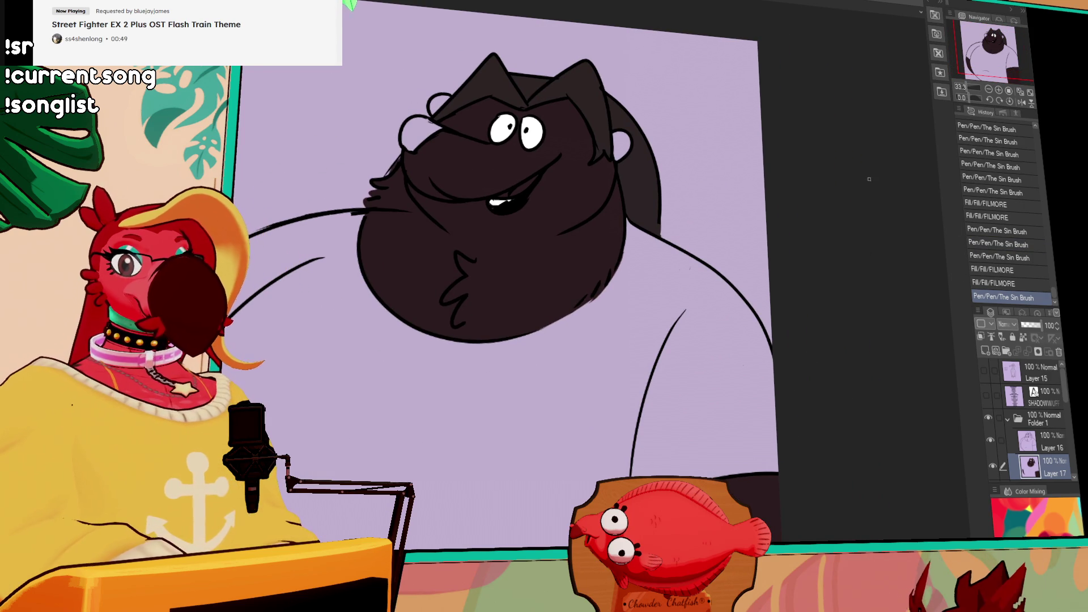
{"action": "left_click_drag", "start_coordinate": [783, 315], "coordinate": [812, 347]}
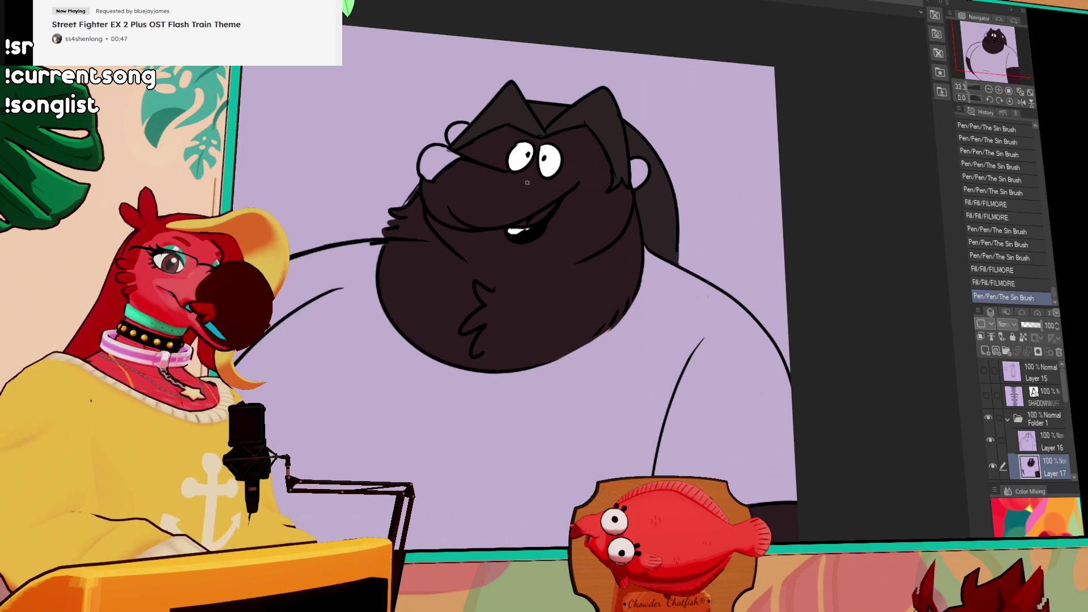
{"action": "left_click", "coordinate": [640, 171]}
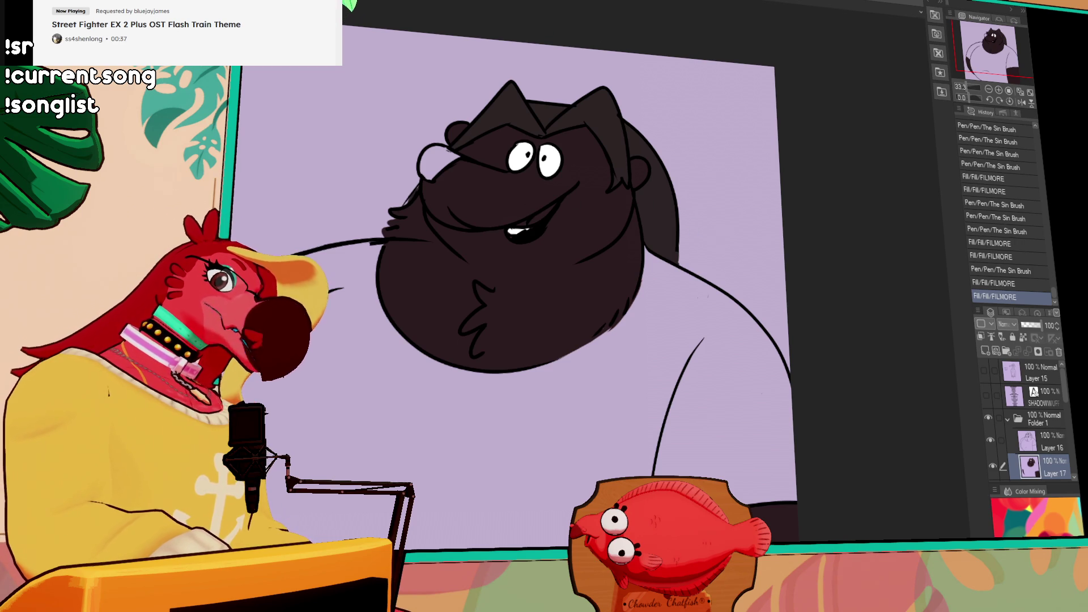
With Layer 16 hidden, fill the small gaps around the right ear dark, then show Layer 16 again
{"action": "left_click", "coordinate": [991, 439]}
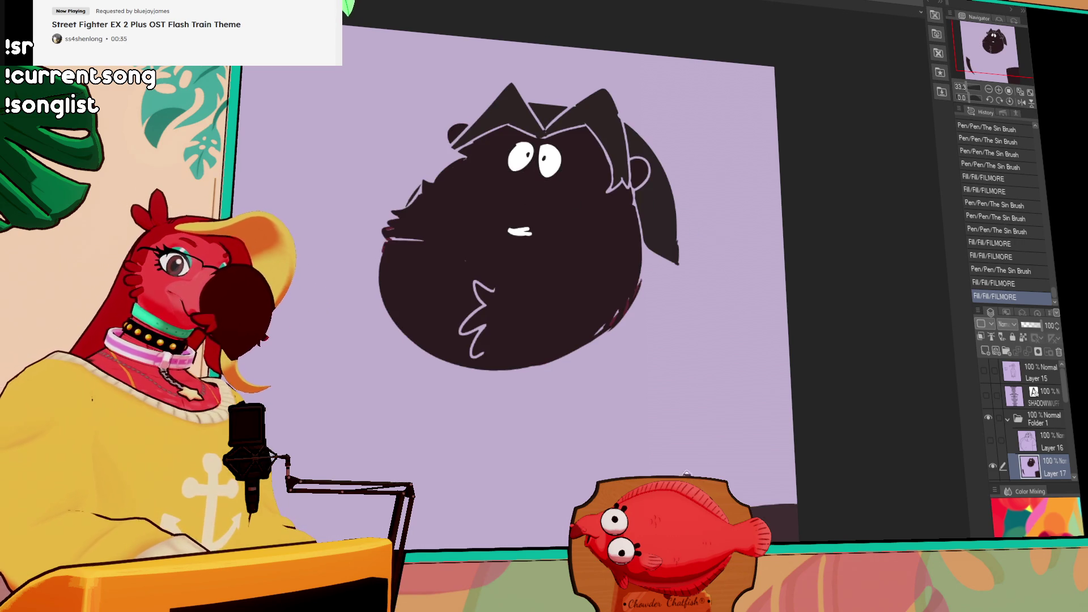
{"action": "left_click", "coordinate": [657, 421]}
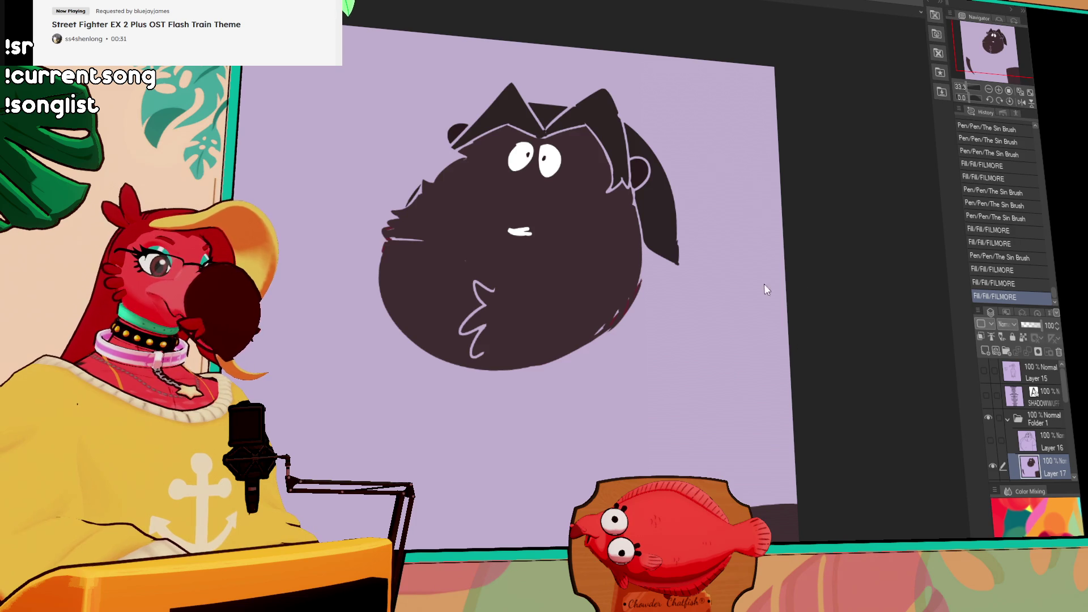
{"action": "key", "text": "ctrl+z"}
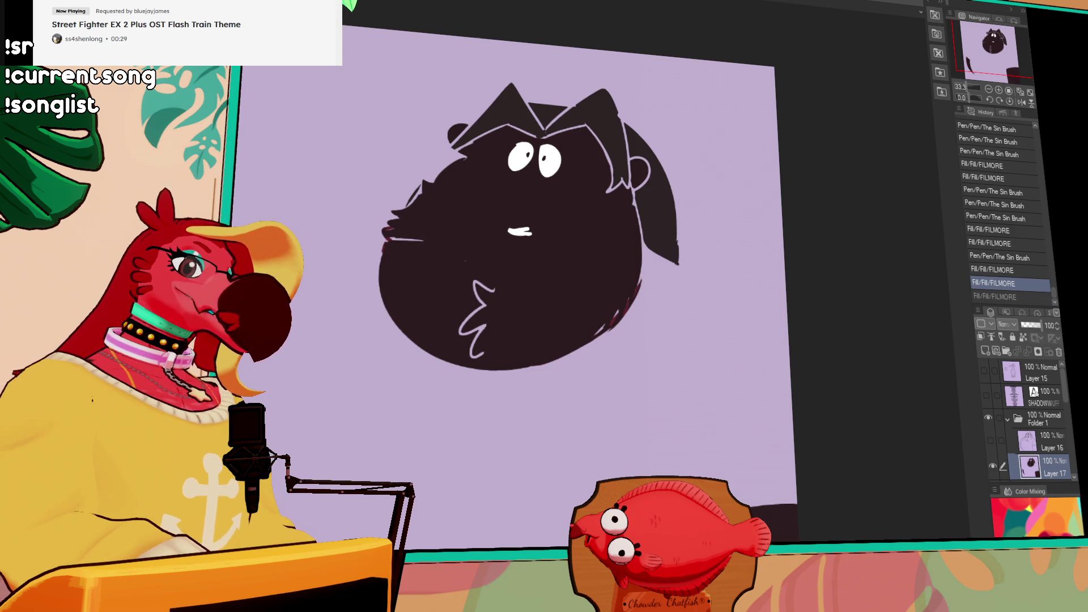
{"action": "key", "text": "ctrl+y"}
{"action": "left_click", "coordinate": [563, 170]}
{"action": "left_click", "coordinate": [650, 208]}
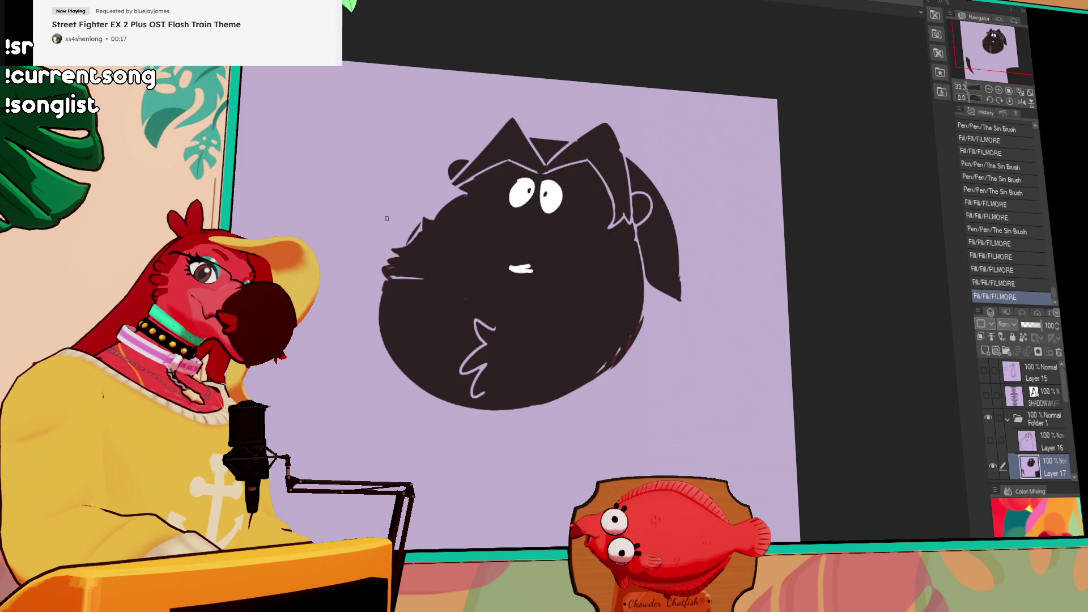
{"action": "key", "text": "ctrl+z"}
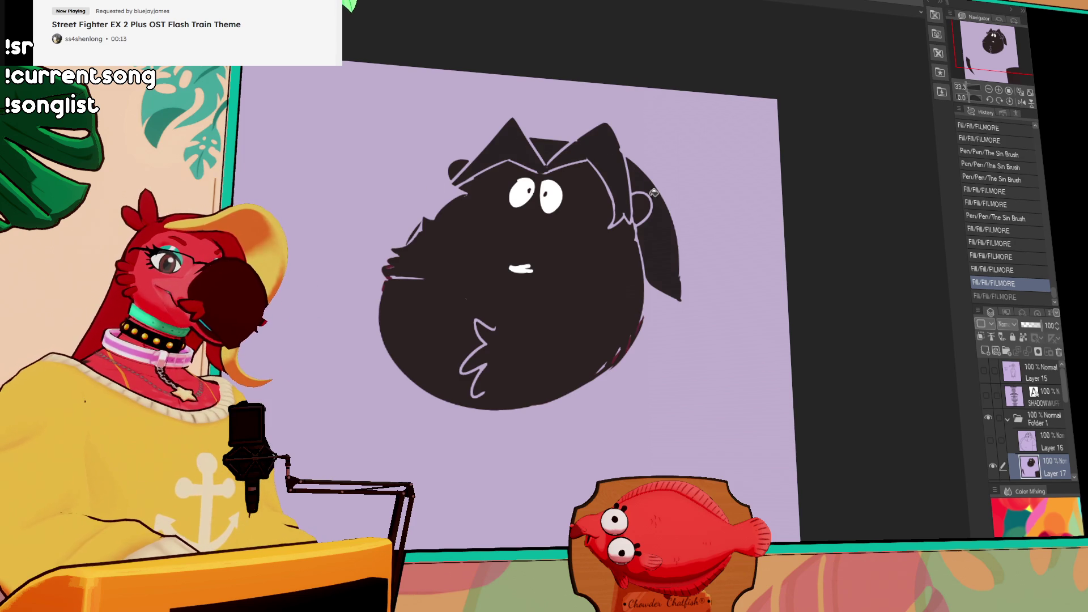
{"action": "left_click", "coordinate": [657, 226]}
{"action": "left_click", "coordinate": [623, 168]}
{"action": "left_click", "coordinate": [604, 147]}
{"action": "left_click", "coordinate": [662, 142]}
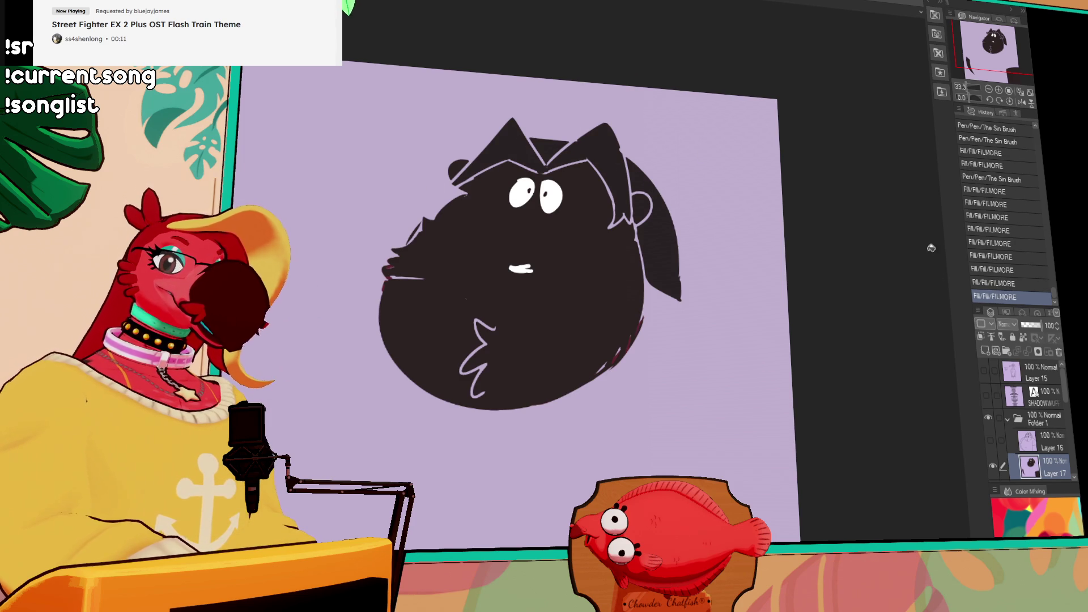
{"action": "left_click", "coordinate": [989, 440]}
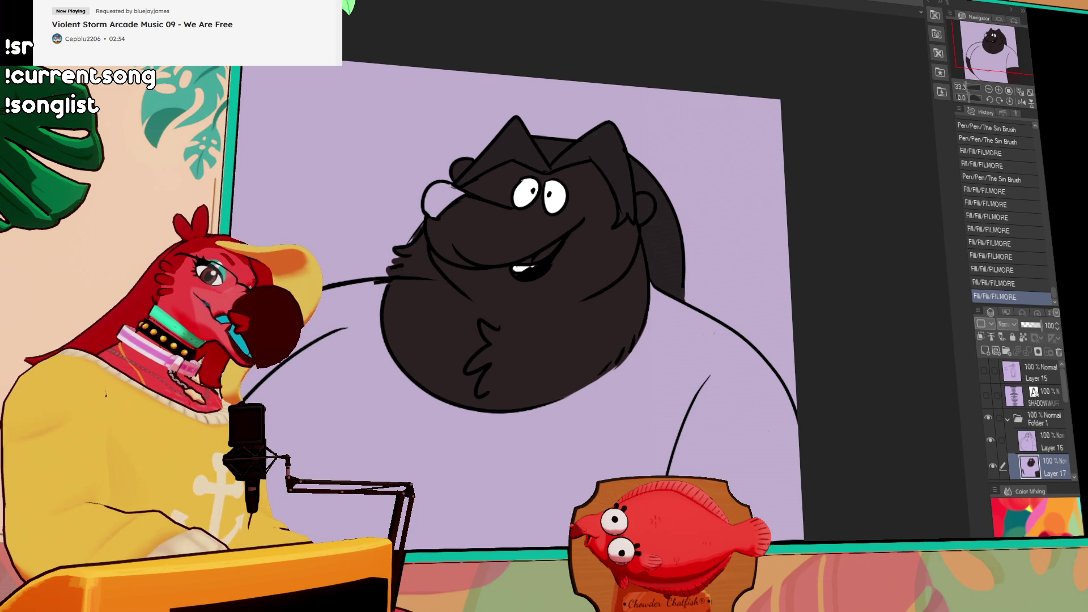
Draw a red arc across the belly and erase the overlapping part
{"action": "left_click_drag", "start_coordinate": [417, 323], "coordinate": [507, 312]}
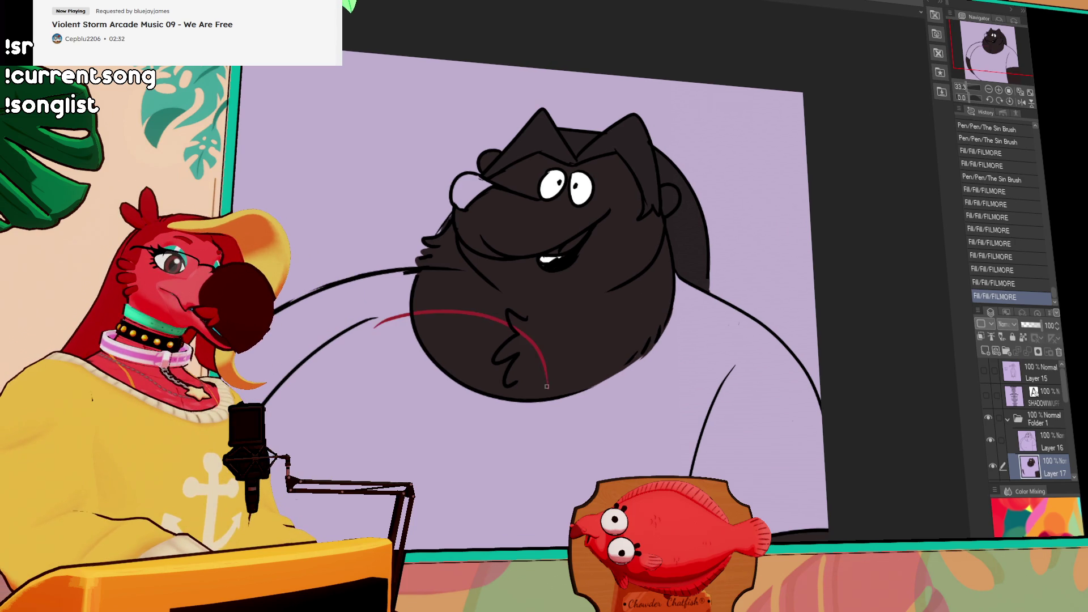
{"action": "key", "text": "ctrl+z"}
{"action": "mouse_move", "coordinate": [424, 303]}
{"action": "left_mouse_down"}
{"action": "mouse_move", "coordinate": [495, 307]}
{"action": "mouse_move", "coordinate": [558, 377]}
{"action": "left_mouse_up"}
{"action": "left_click_drag", "start_coordinate": [649, 318], "coordinate": [665, 312]}
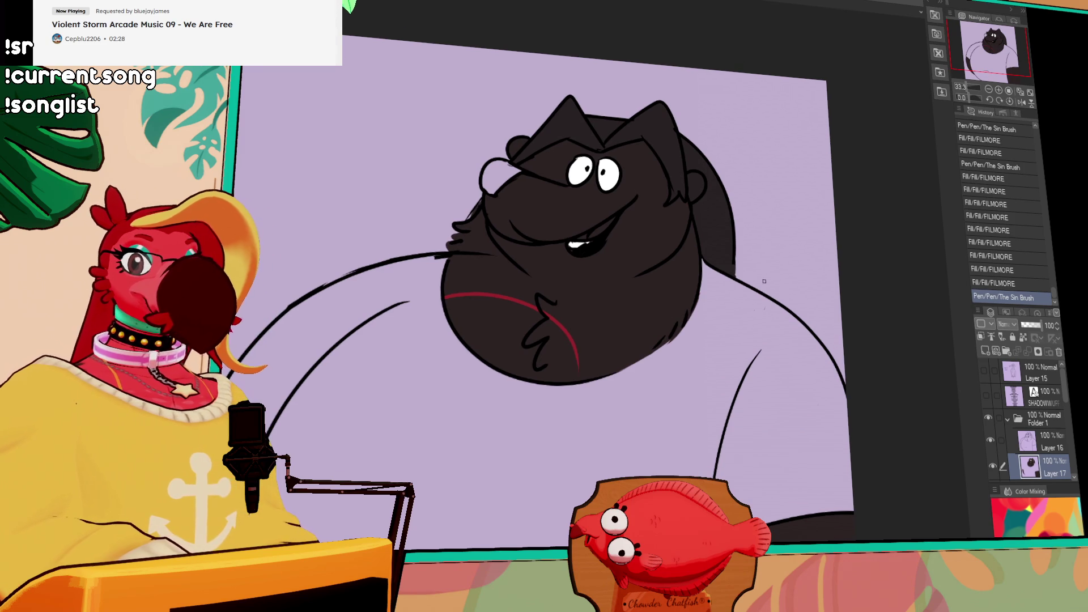
{"action": "left_click_drag", "start_coordinate": [552, 323], "coordinate": [626, 312]}
{"action": "key", "text": "ctrl+z"}
{"action": "mouse_move", "coordinate": [552, 323]}
{"action": "left_mouse_down"}
{"action": "mouse_move", "coordinate": [708, 324]}
{"action": "mouse_move", "coordinate": [701, 312]}
{"action": "left_mouse_up"}
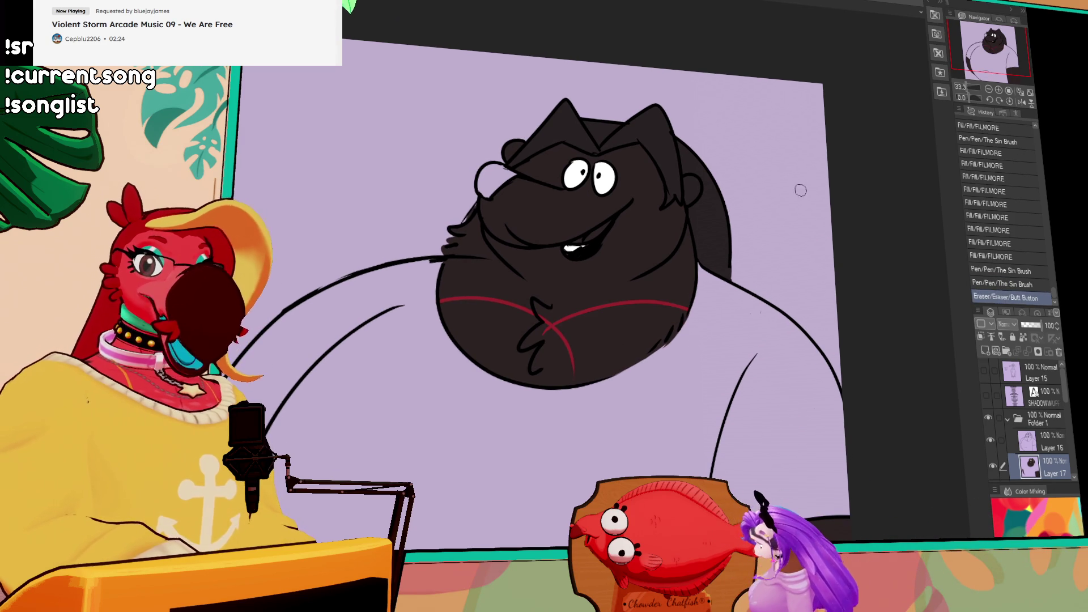
Fill the lower belly below the arc red and erase stray colour at its lower-right edge
{"action": "key", "text": "g"}
{"action": "left_click", "coordinate": [644, 319]}
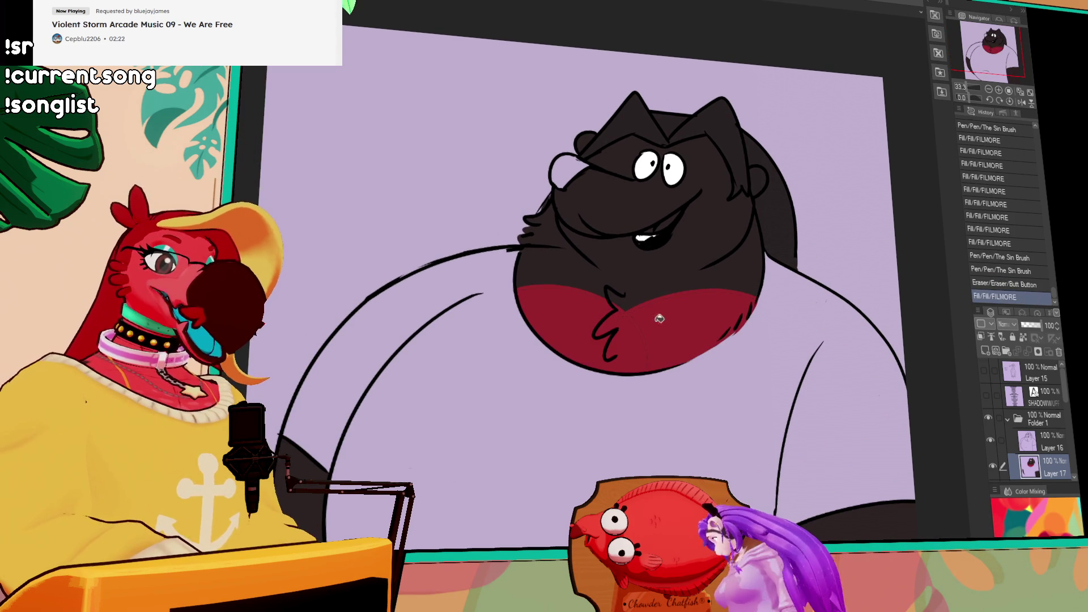
{"action": "left_click", "coordinate": [665, 319]}
{"action": "key", "text": "p"}
{"action": "left_click", "coordinate": [635, 297]}
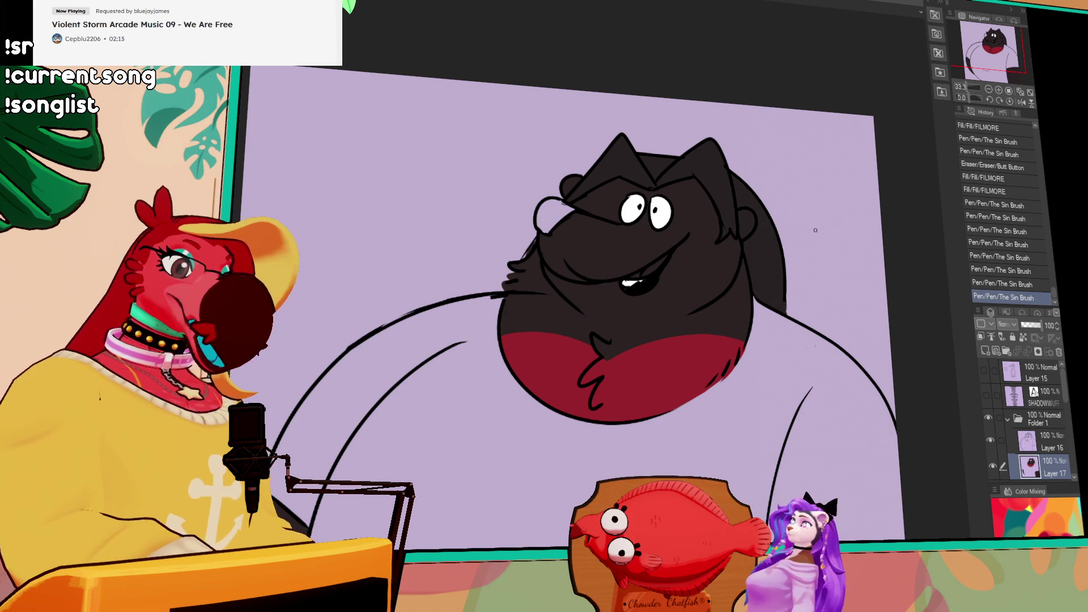
{"action": "key", "text": "e"}
{"action": "left_click_drag", "start_coordinate": [733, 372], "coordinate": [705, 390]}
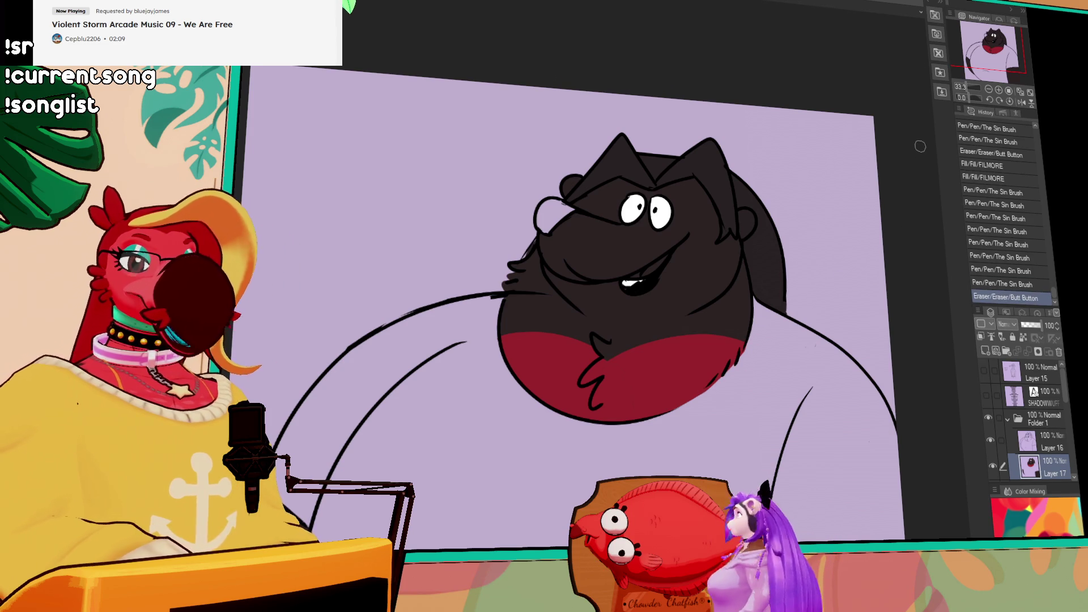
Fill the inside of the mouth pink, painting into its corners
{"action": "left_click_drag", "start_coordinate": [732, 286], "coordinate": [735, 268]}
{"action": "left_click_drag", "start_coordinate": [729, 418], "coordinate": [704, 381]}
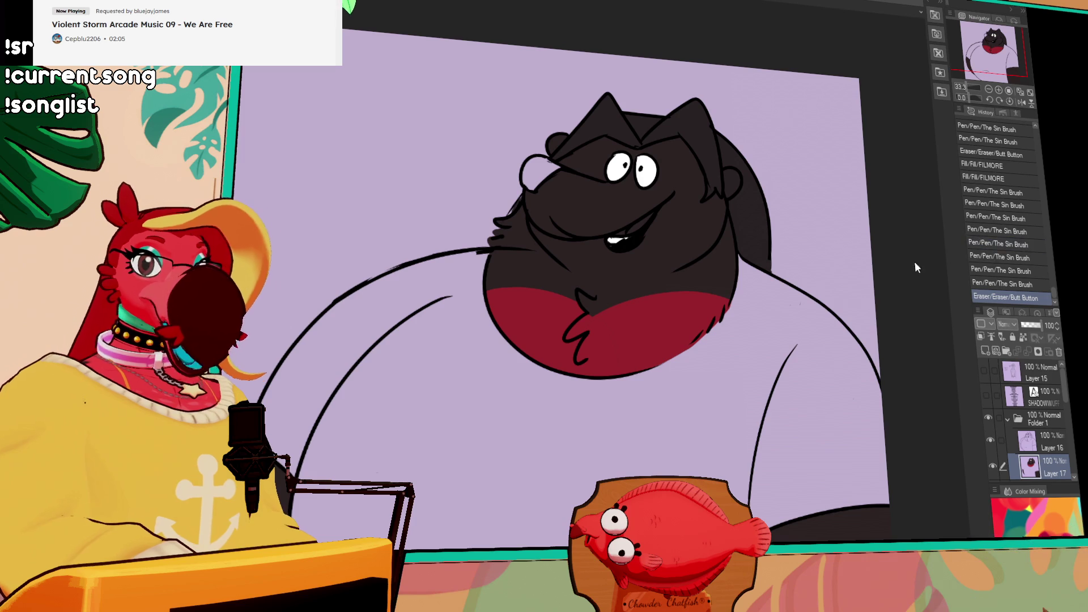
{"action": "left_click_drag", "start_coordinate": [787, 335], "coordinate": [788, 319]}
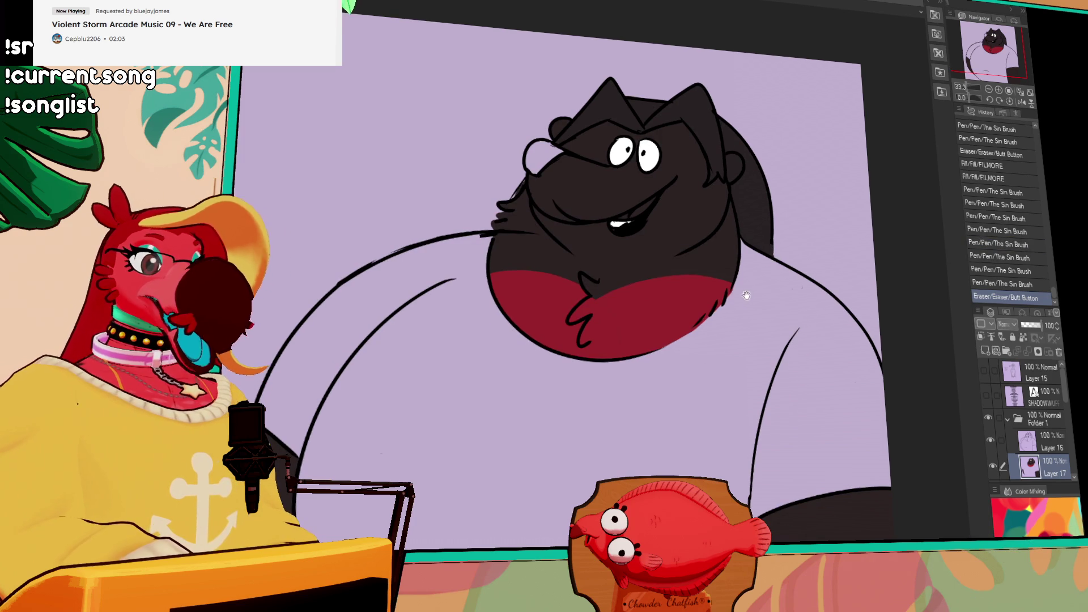
{"action": "left_click", "coordinate": [645, 215]}
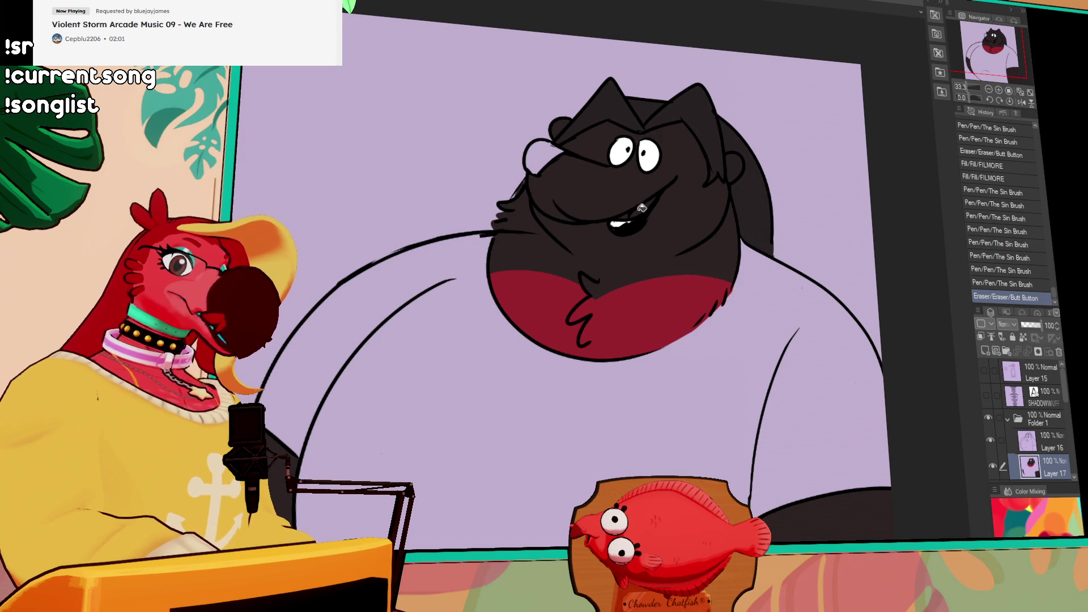
{"action": "left_click_drag", "start_coordinate": [639, 210], "coordinate": [630, 214]}
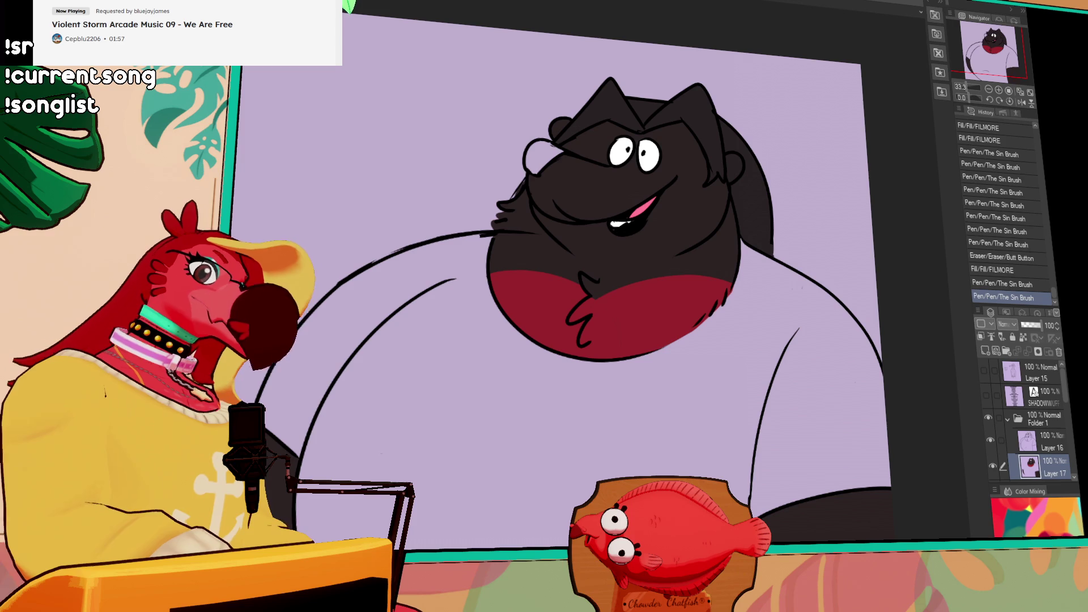
Fill the nose, the top of the head and the right-side hair dark
{"action": "left_click", "coordinate": [537, 154]}
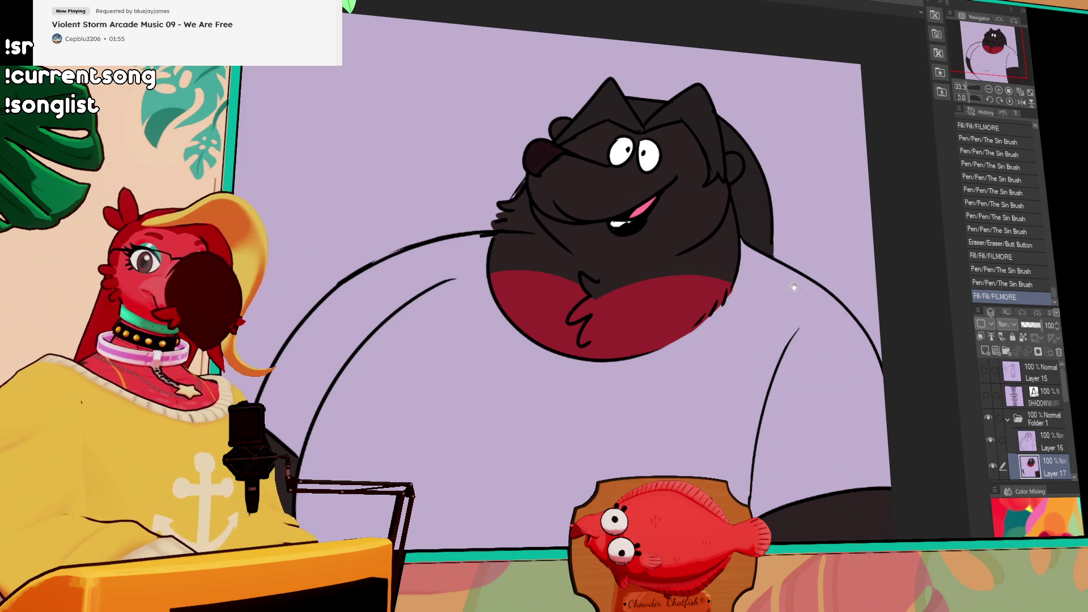
{"action": "left_click_drag", "start_coordinate": [792, 269], "coordinate": [790, 282]}
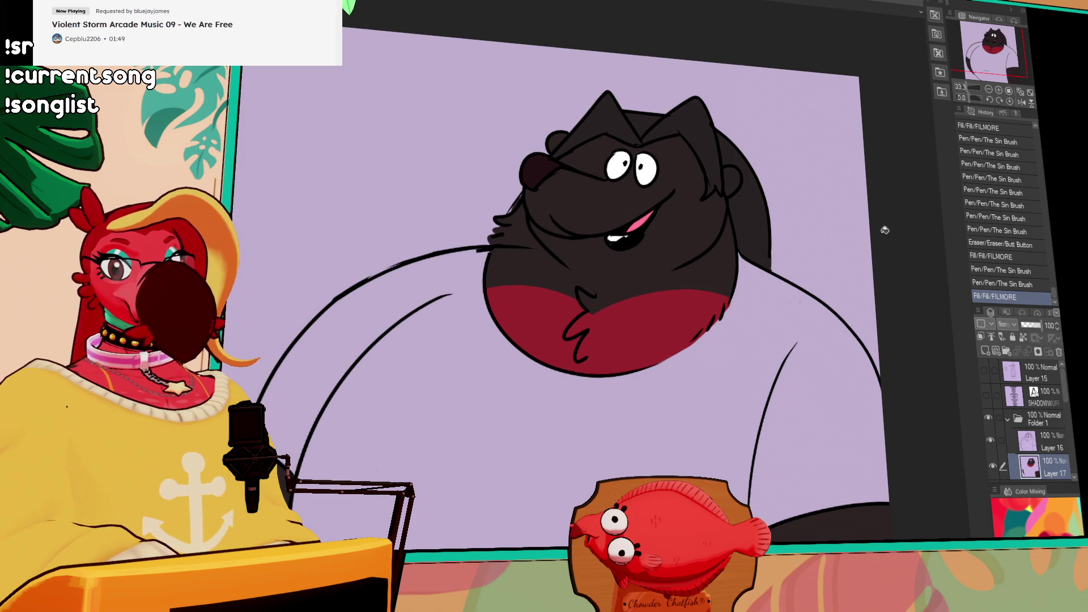
{"action": "left_click_drag", "start_coordinate": [849, 253], "coordinate": [845, 263]}
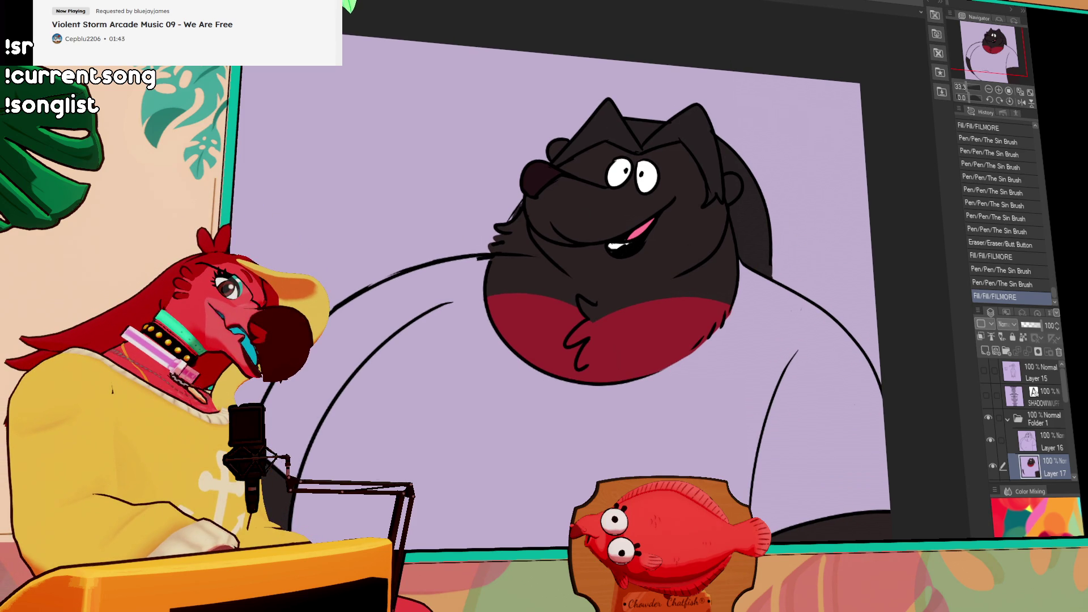
{"action": "left_click", "coordinate": [629, 130]}
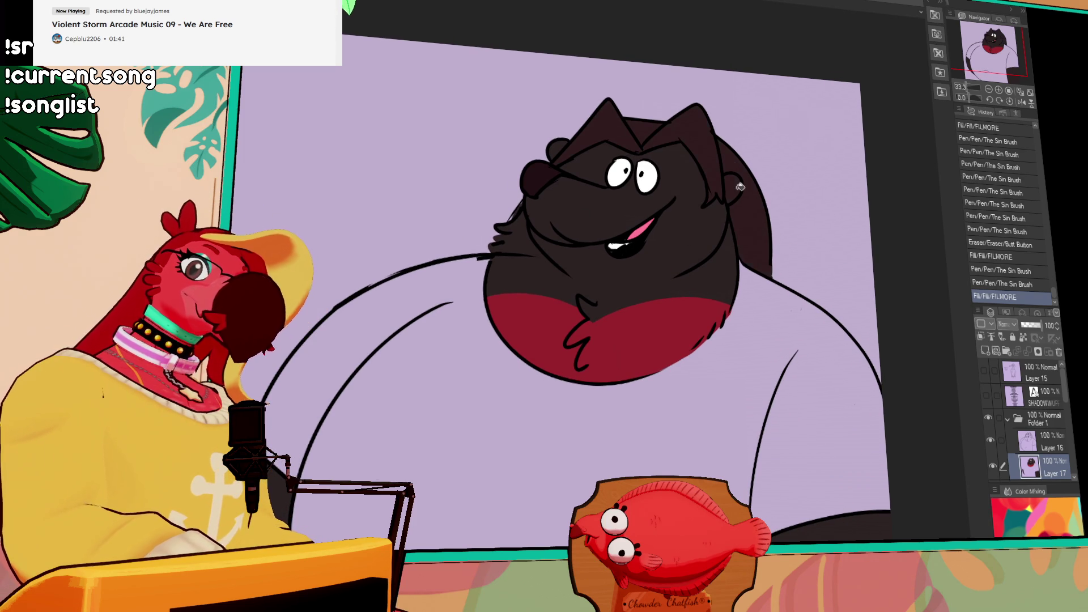
{"action": "key", "text": "ctrl+z"}
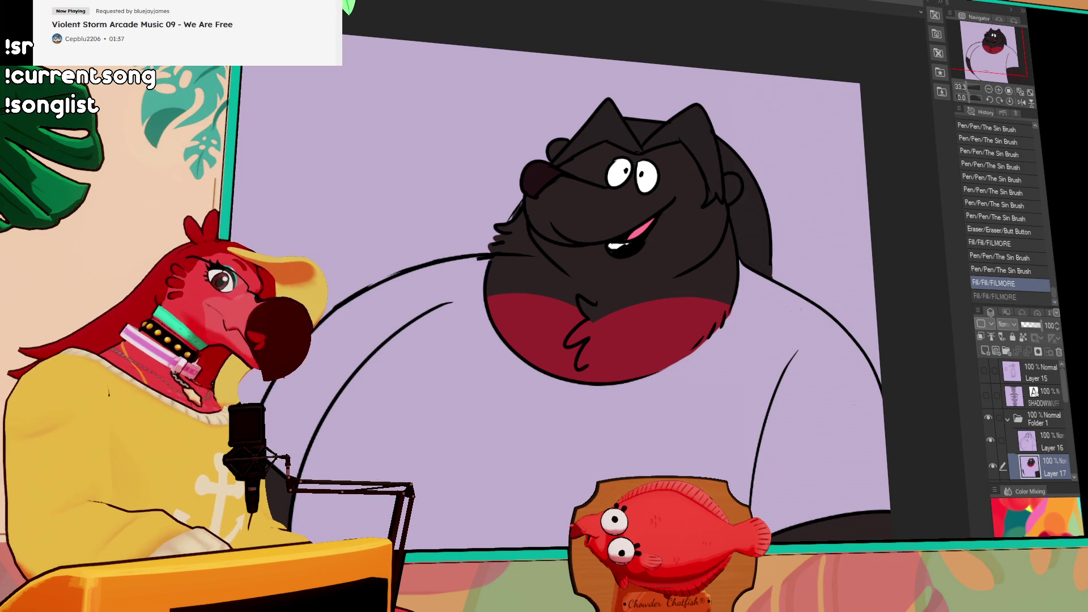
{"action": "left_click", "coordinate": [669, 125]}
{"action": "left_click", "coordinate": [746, 206]}
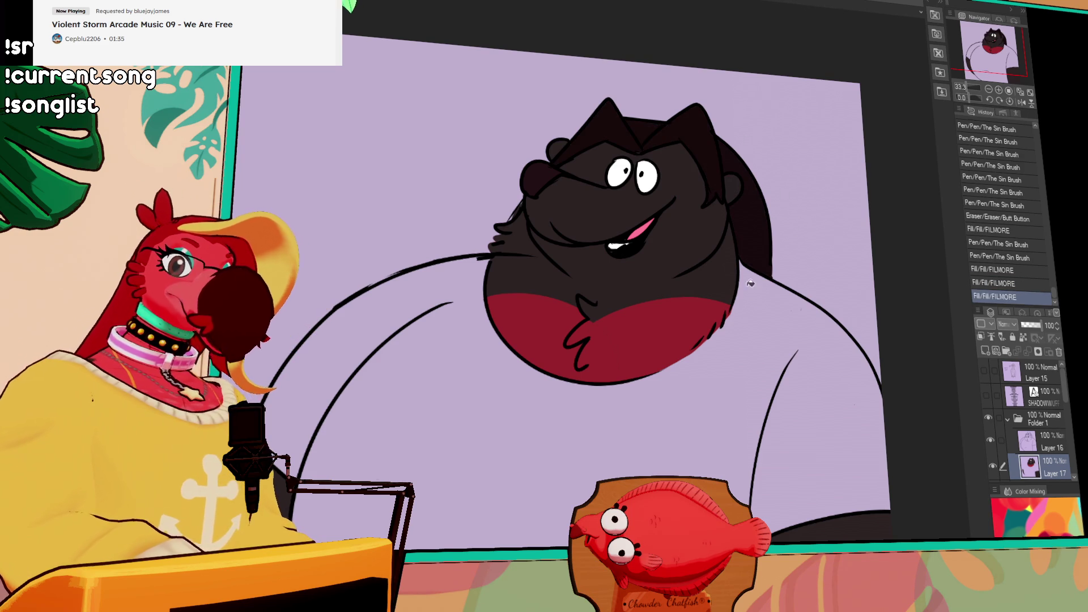
Fill the character's shirt with light pink
{"action": "left_click_drag", "start_coordinate": [764, 312], "coordinate": [733, 308]}
{"action": "left_click_drag", "start_coordinate": [875, 259], "coordinate": [879, 299]}
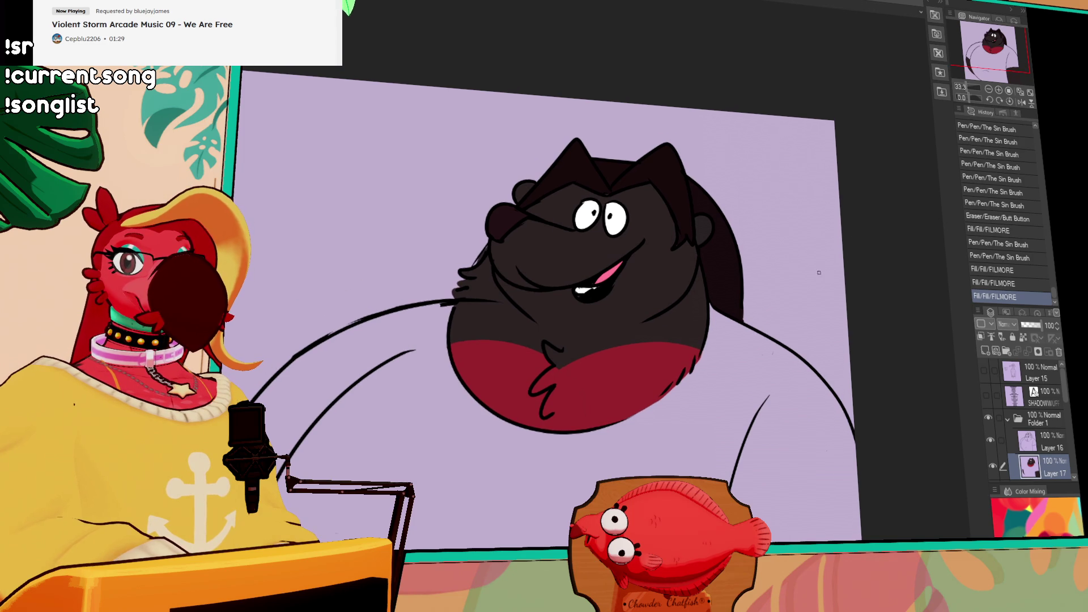
{"action": "left_click_drag", "start_coordinate": [788, 330], "coordinate": [787, 337]}
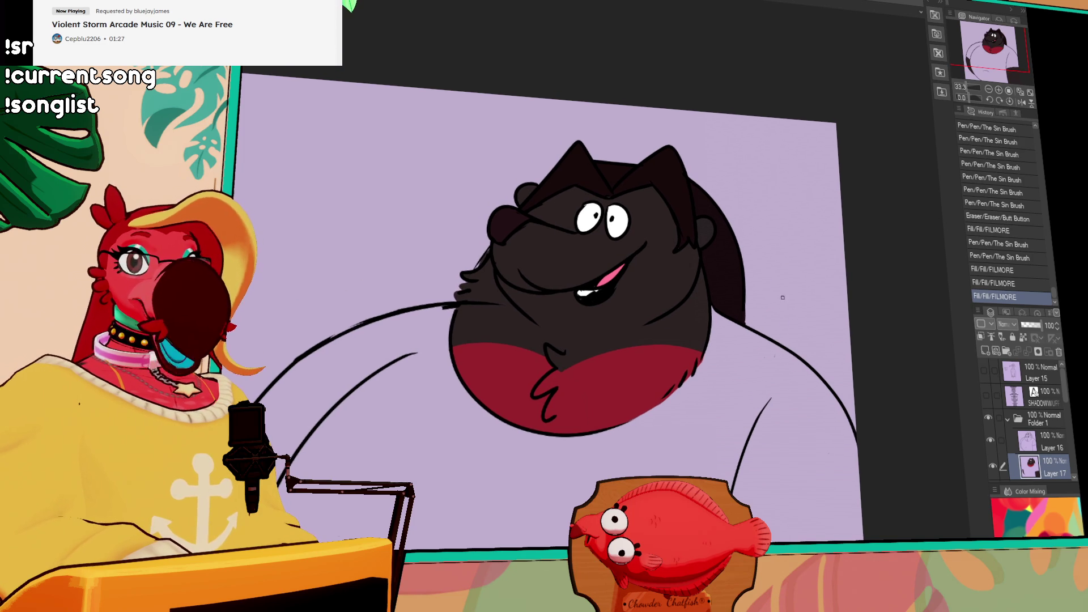
{"action": "scroll", "coordinate": [804, 305], "scroll_direction": "down", "scroll_amount": 5}
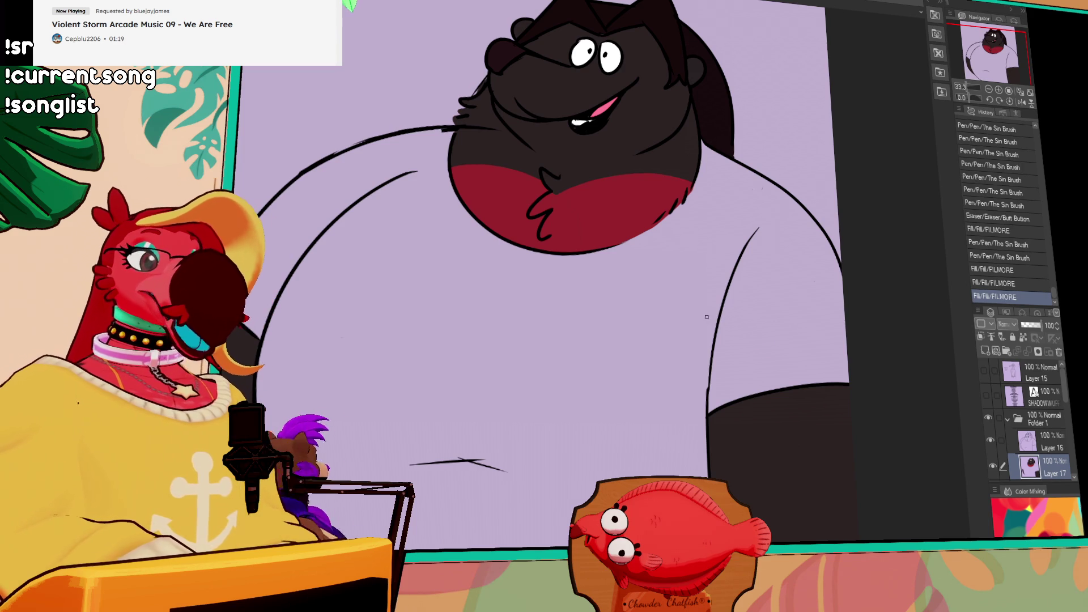
{"action": "scroll", "coordinate": [699, 290], "scroll_direction": "up", "scroll_amount": 1}
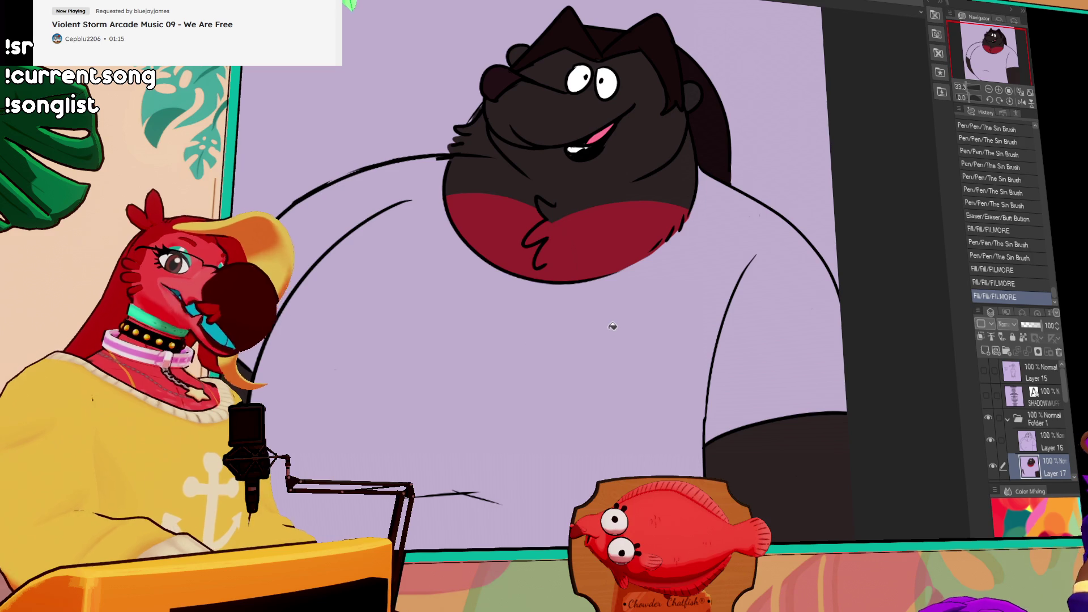
{"action": "left_click", "coordinate": [696, 254]}
Touch up the belly-edge line with the pen and lighten the chin lines on Layer 16
{"action": "key", "text": "p"}
{"action": "left_click_drag", "start_coordinate": [682, 237], "coordinate": [686, 246]}
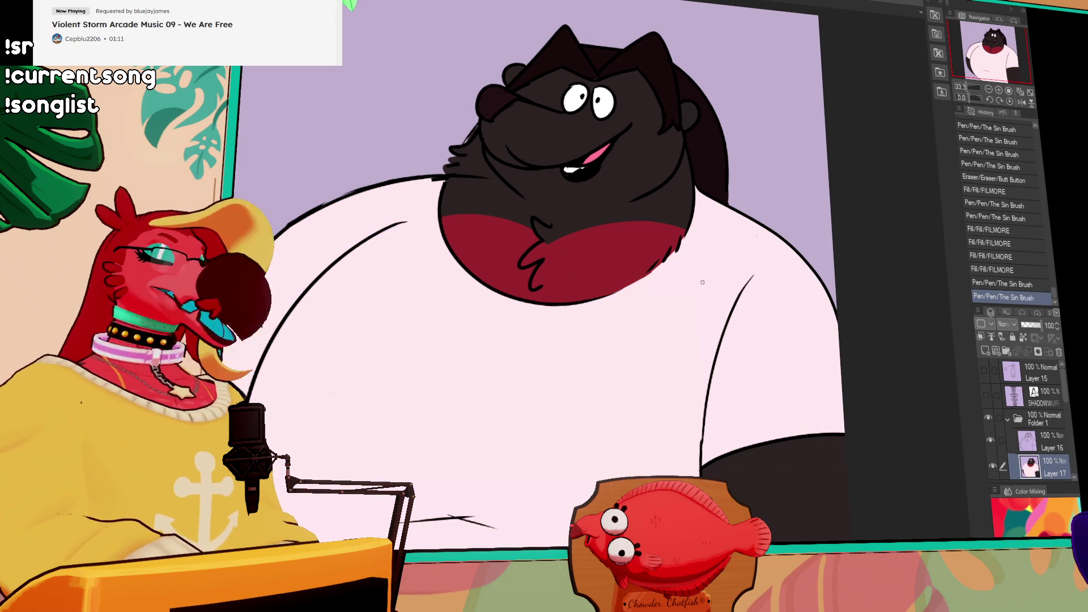
{"action": "left_click_drag", "start_coordinate": [771, 265], "coordinate": [793, 297]}
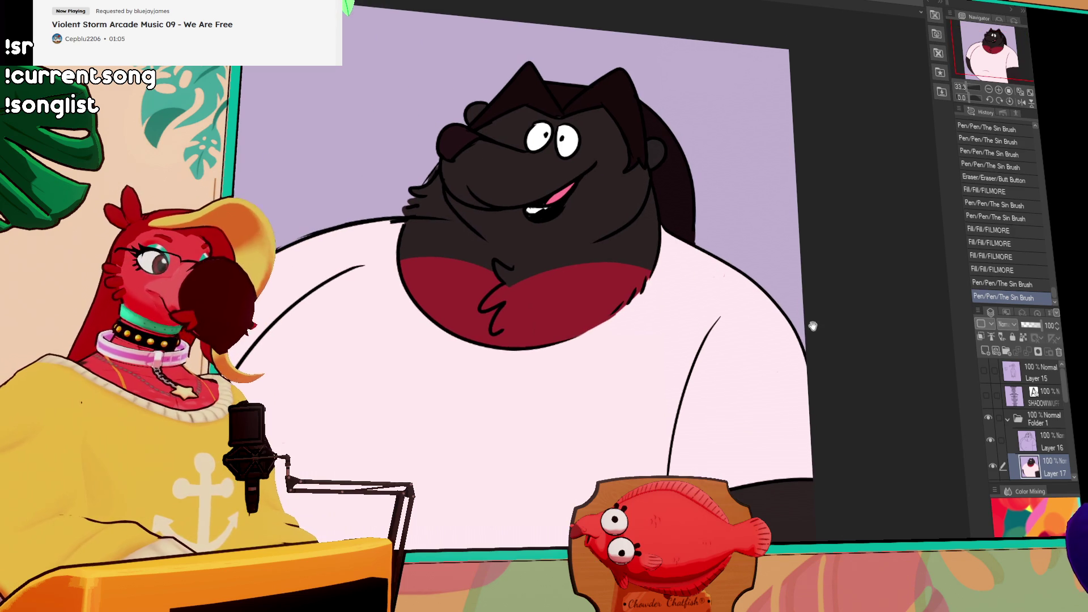
{"action": "left_click", "coordinate": [1027, 448]}
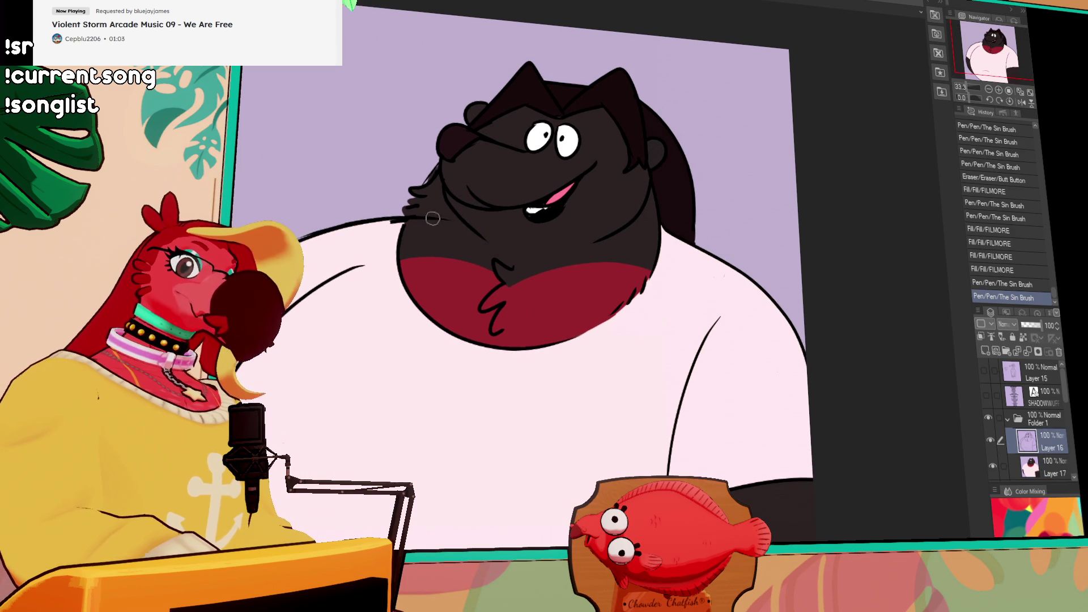
{"action": "left_click_drag", "start_coordinate": [435, 221], "coordinate": [406, 218]}
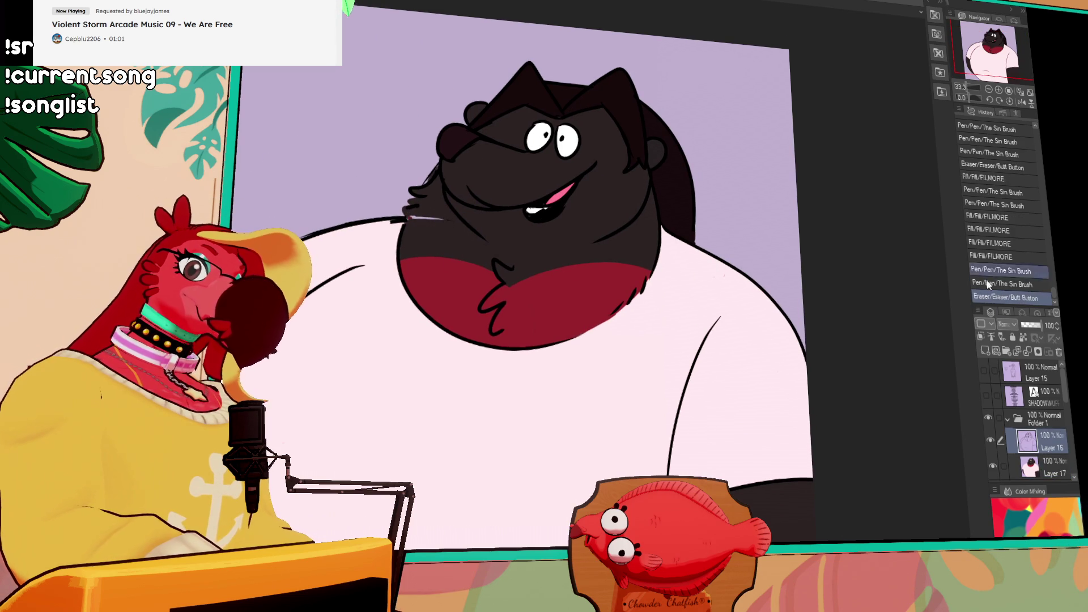
{"action": "left_click", "coordinate": [1042, 467]}
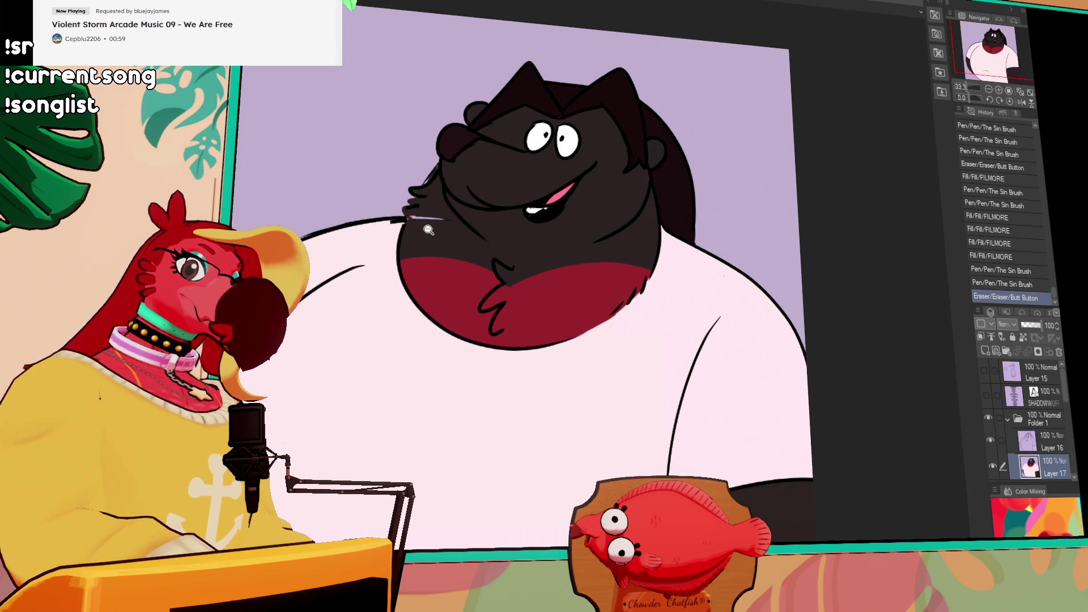
{"action": "scroll", "coordinate": [430, 224], "scroll_direction": "down", "scroll_amount": 1}
{"action": "key", "text": "ctrl+z"}
{"action": "key", "text": "ctrl+z"}
{"action": "key", "text": "ctrl+z"}
Redraw a small chin line, then erase part of the chin line on Layer 16
{"action": "left_click_drag", "start_coordinate": [425, 224], "coordinate": [418, 221]}
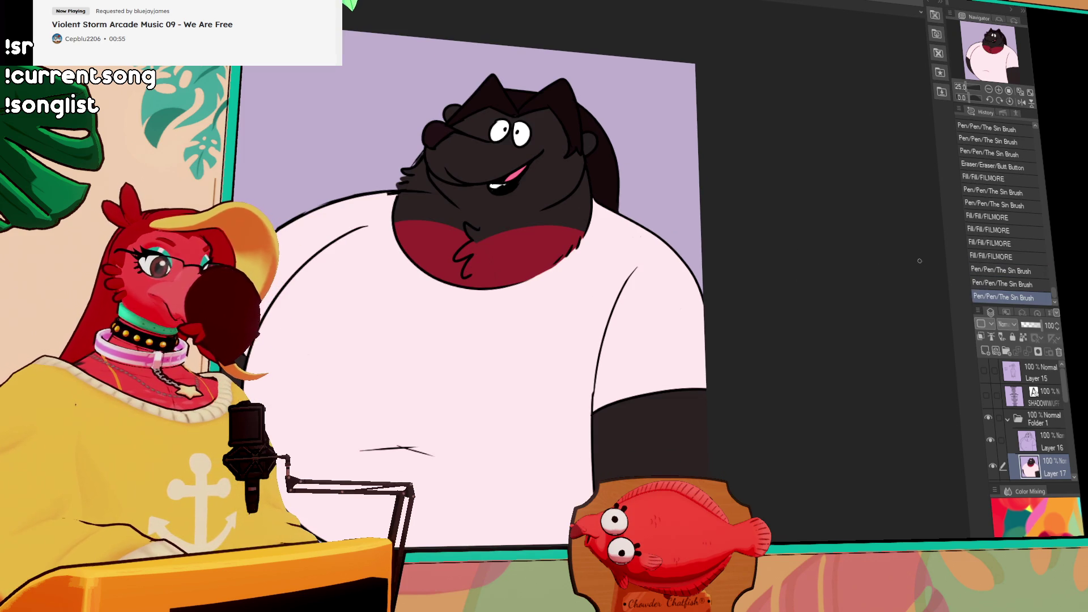
{"action": "left_click", "coordinate": [1051, 443]}
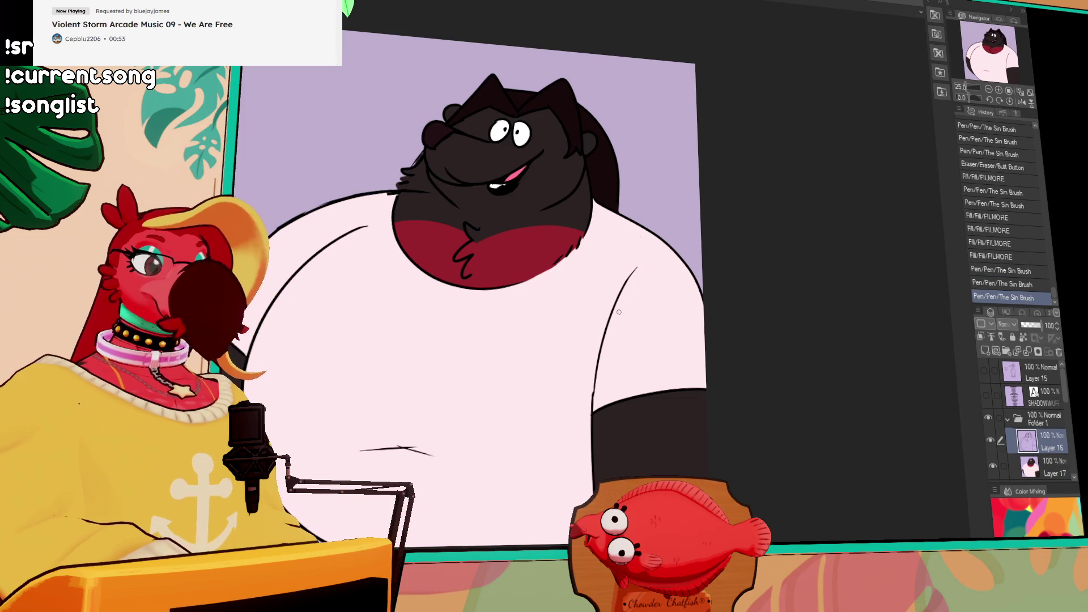
{"action": "key", "text": "e"}
{"action": "left_click_drag", "start_coordinate": [436, 203], "coordinate": [409, 187]}
{"action": "key", "text": "alt+bracketleft"}
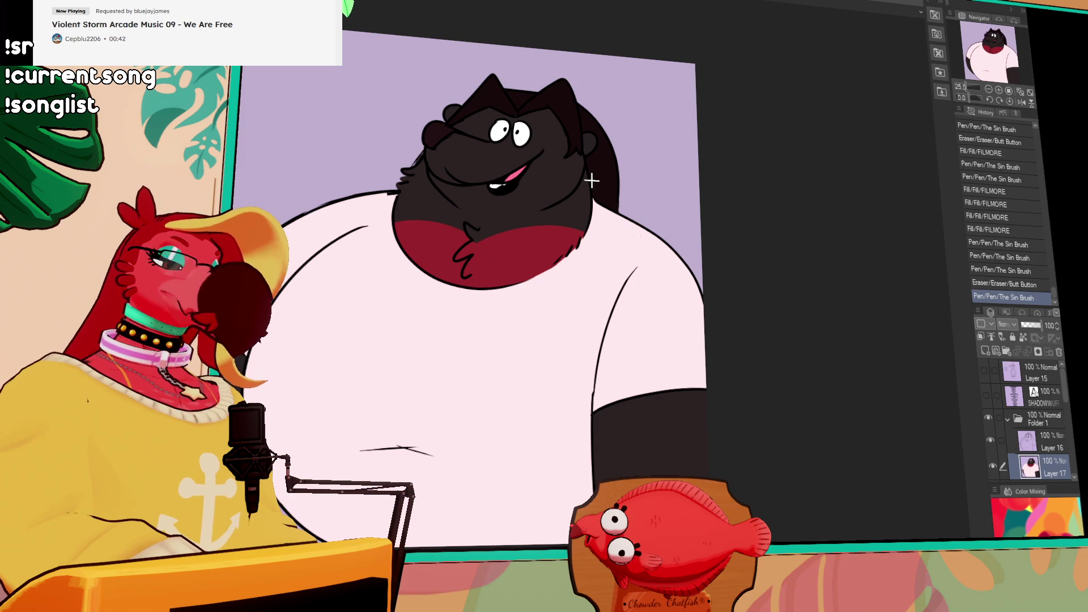
Merge Layer 16 into Layer 17, undo the merge, and recheck the last pen stroke
{"action": "left_click", "coordinate": [1060, 449]}
{"action": "key", "text": "ctrl+e"}
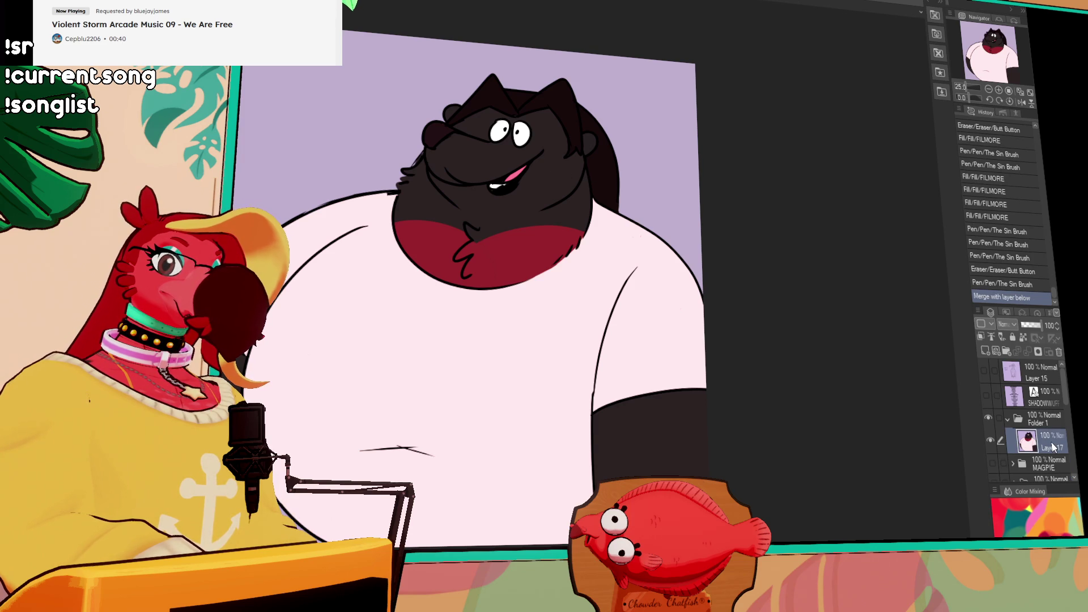
{"action": "key", "text": "ctrl+z"}
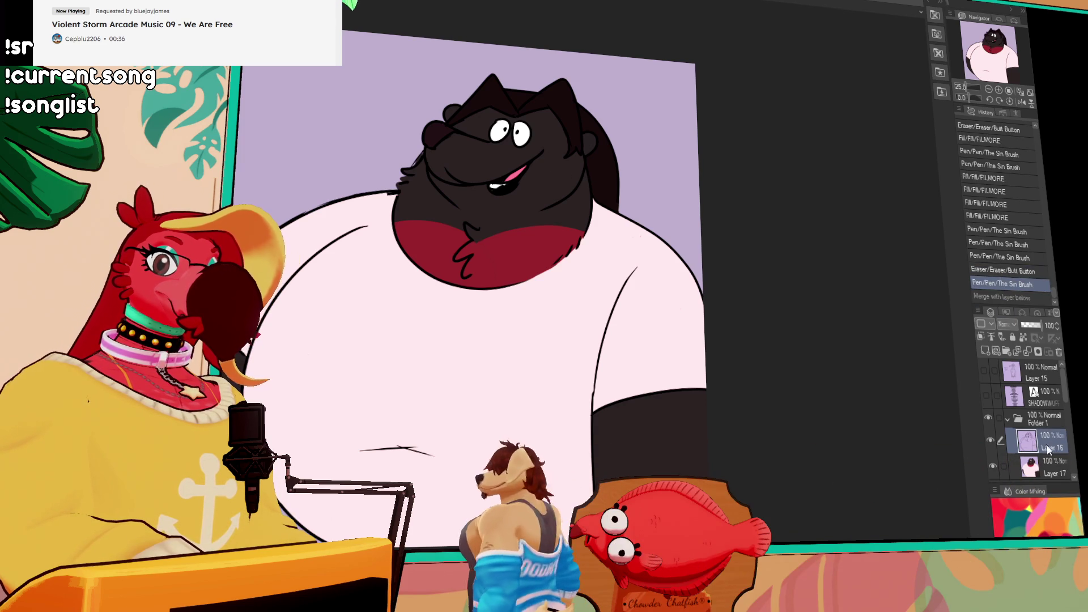
{"action": "key", "text": "ctrl+a"}
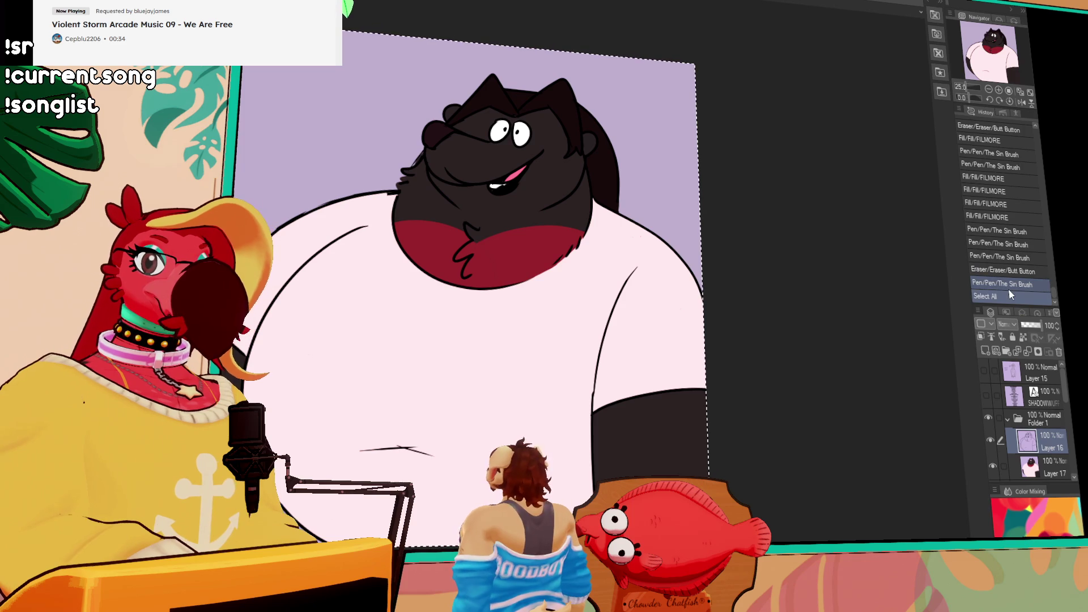
{"action": "key", "text": "ctrl+z"}
{"action": "key", "text": "ctrl+z"}
{"action": "left_click", "coordinate": [1010, 285]}
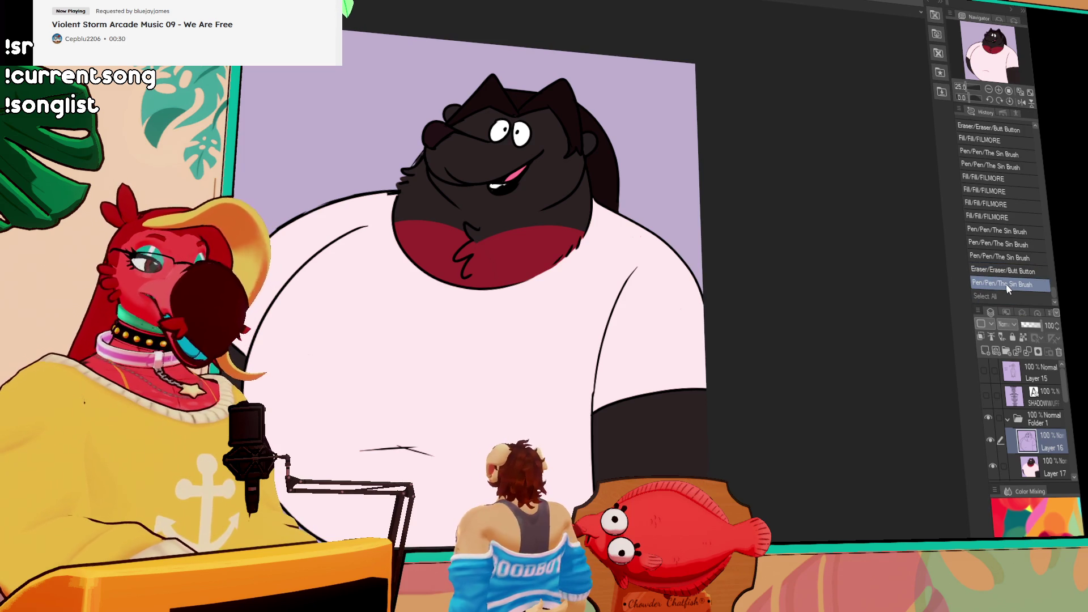
{"action": "key", "text": "ctrl+z"}
{"action": "left_click", "coordinate": [1047, 285]}
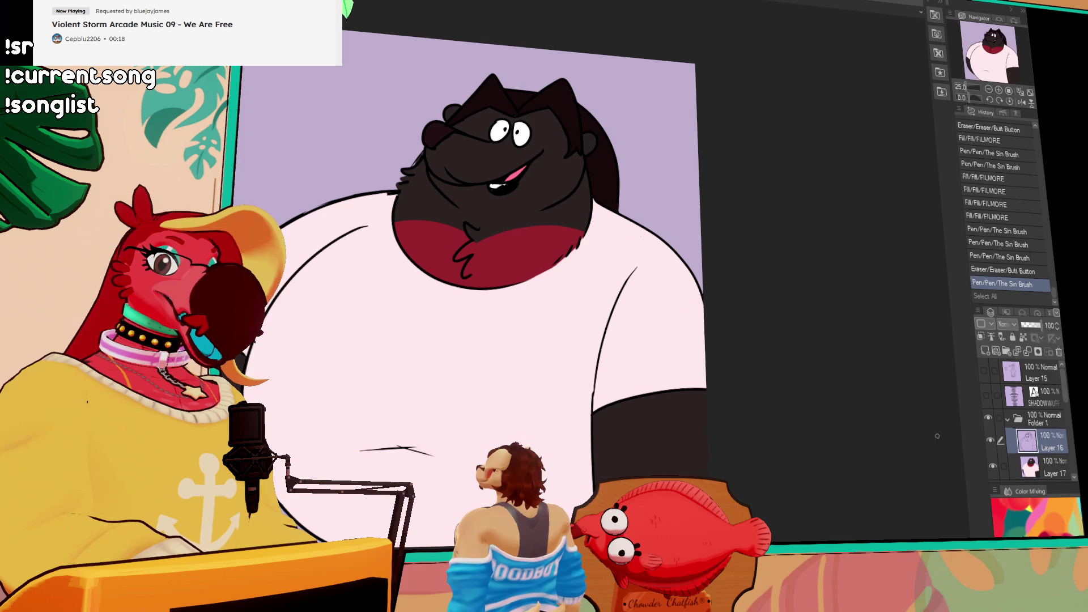
Merge the layers again, then revert the merge in History so Layers 16 and 17 stay separate
{"action": "key", "text": "ctrl+e"}
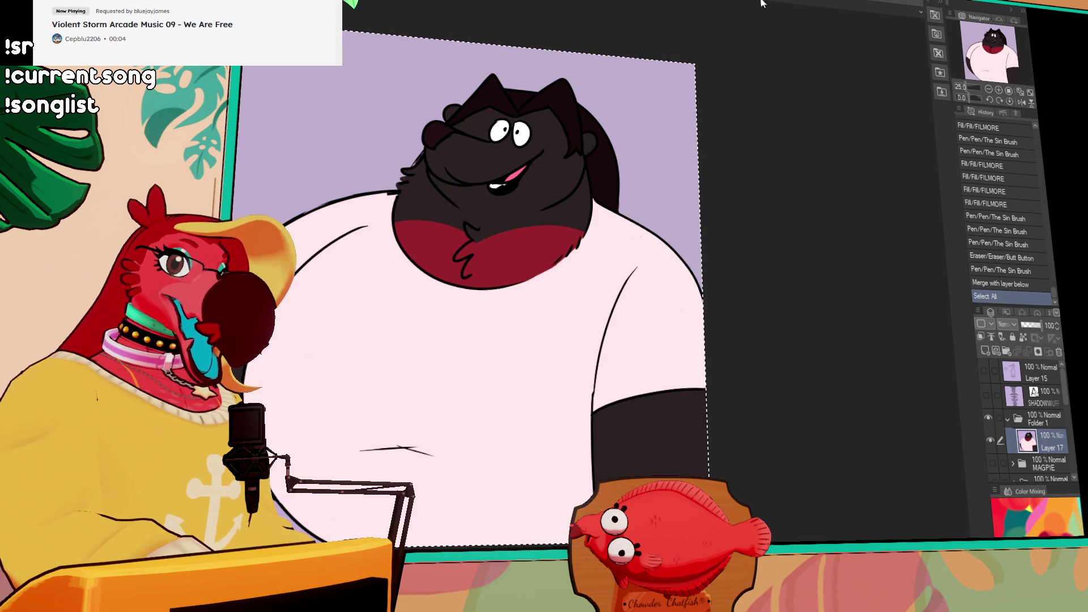
{"action": "key", "text": "ctrl+d"}
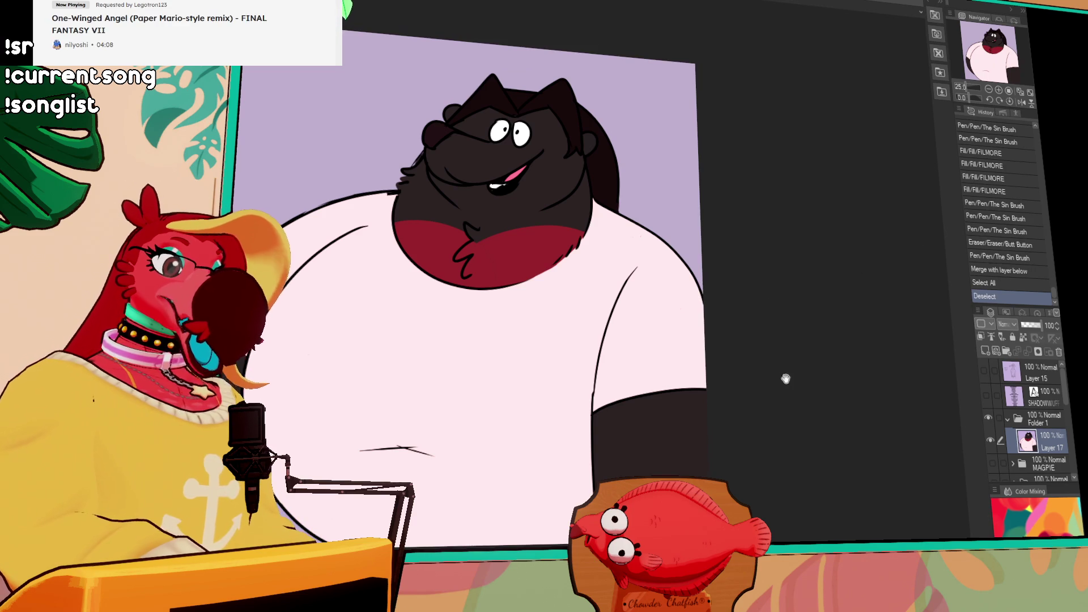
{"action": "scroll", "coordinate": [782, 376], "scroll_direction": "down", "scroll_amount": 1}
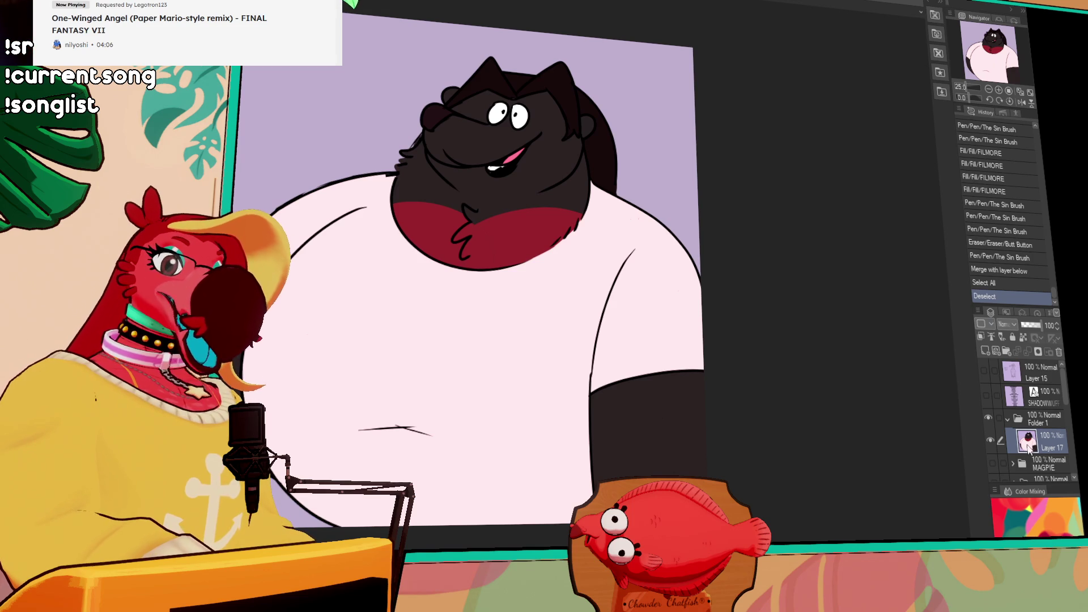
{"action": "left_click", "coordinate": [1009, 282]}
{"action": "left_click", "coordinate": [1009, 271]}
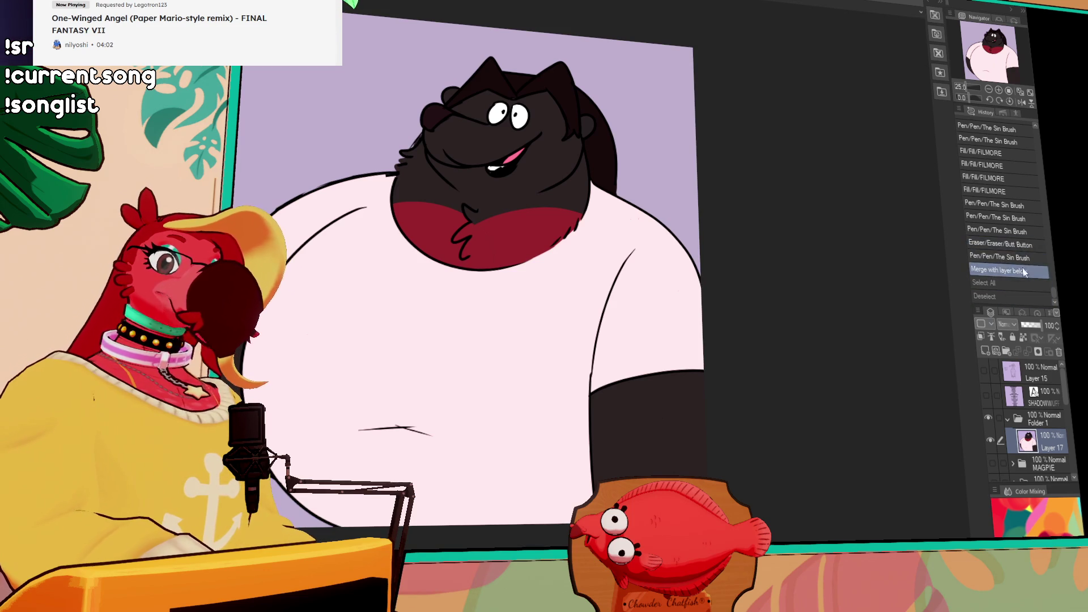
{"action": "left_click", "coordinate": [992, 257]}
{"action": "left_click_drag", "start_coordinate": [711, 267], "coordinate": [732, 275]}
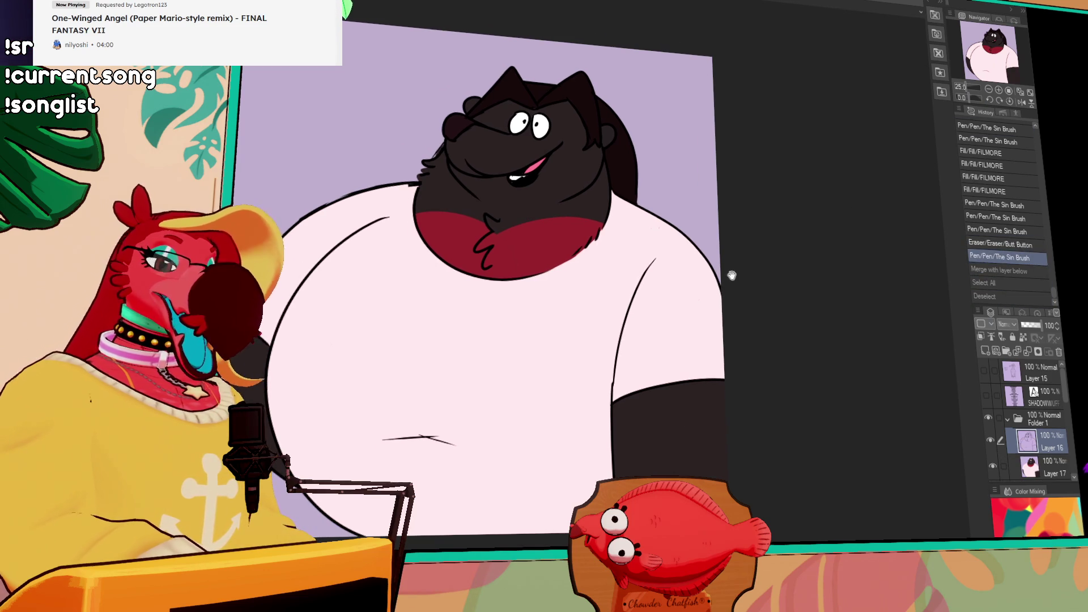
Zoom in and erase the upper part of the right arm's outline on Layer 16
{"action": "scroll", "coordinate": [725, 301], "scroll_direction": "up", "scroll_amount": 1}
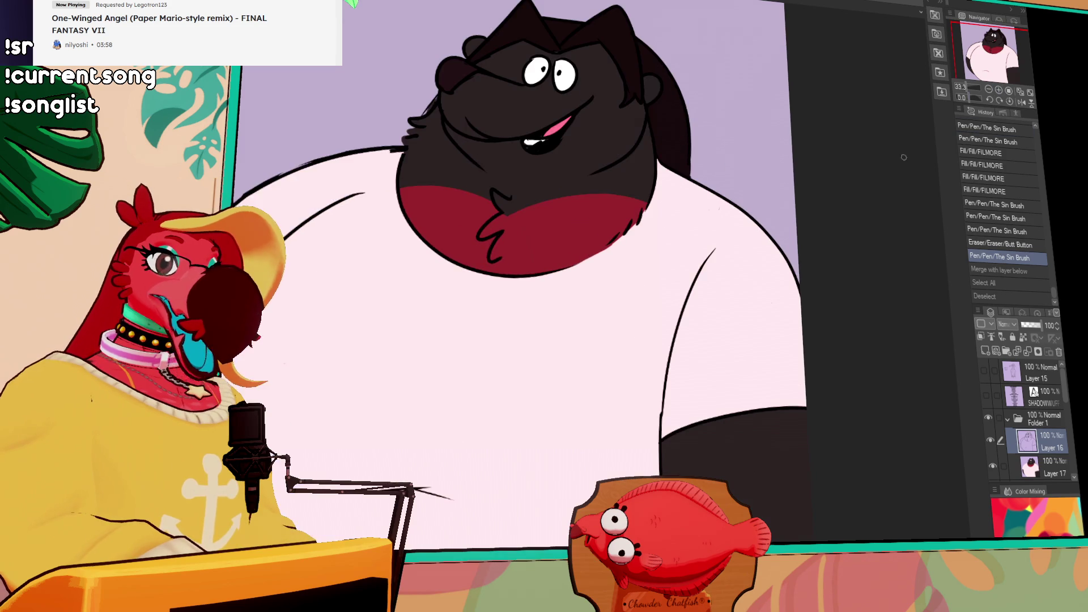
{"action": "scroll", "coordinate": [777, 238], "scroll_direction": "up", "scroll_amount": 5}
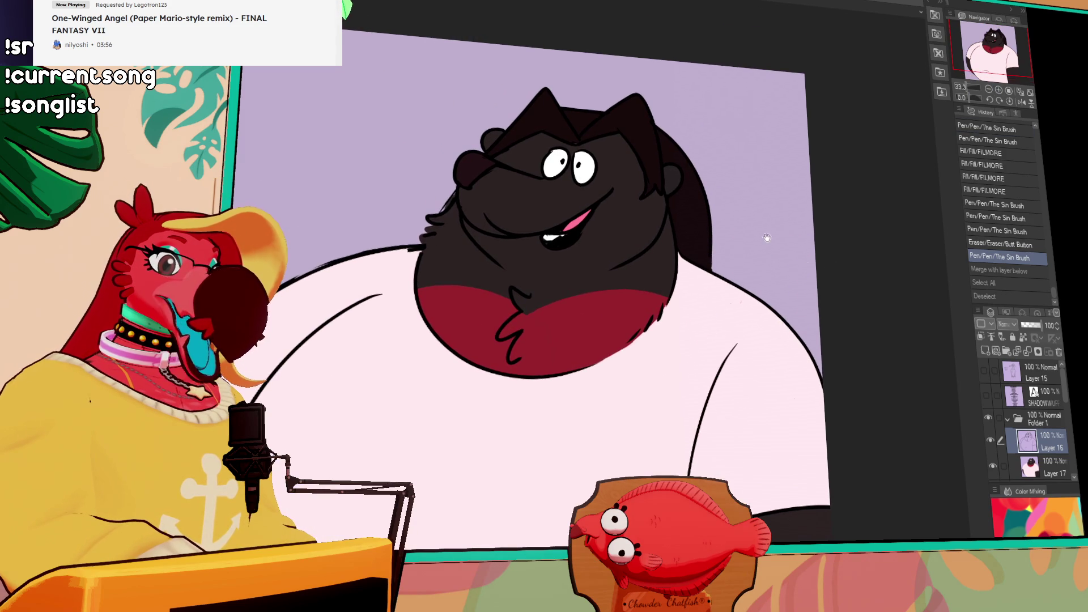
{"action": "mouse_move", "coordinate": [644, 333]}
{"action": "left_mouse_down"}
{"action": "mouse_move", "coordinate": [671, 309]}
{"action": "mouse_move", "coordinate": [613, 360]}
{"action": "left_mouse_up"}
{"action": "key", "text": "ctrl+z"}
{"action": "key", "text": "alt+bracketleft"}
{"action": "scroll", "coordinate": [675, 323], "scroll_direction": "down", "scroll_amount": 3}
{"action": "mouse_move", "coordinate": [697, 368]}
{"action": "left_mouse_down"}
{"action": "mouse_move", "coordinate": [719, 367]}
{"action": "mouse_move", "coordinate": [732, 314]}
{"action": "left_mouse_up"}
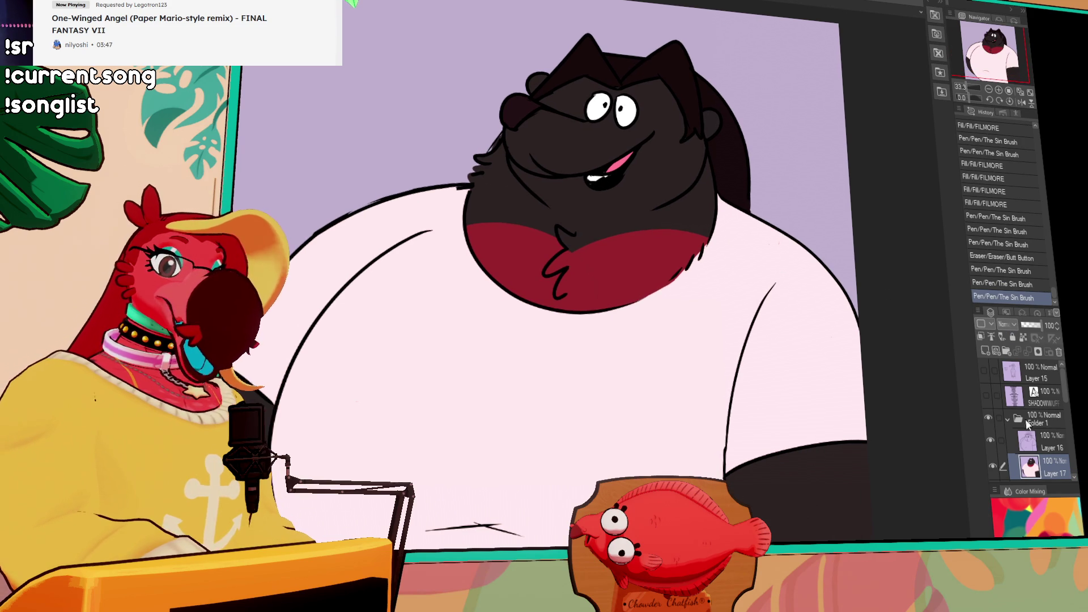
{"action": "left_click", "coordinate": [1042, 440]}
{"action": "mouse_move", "coordinate": [772, 287]}
{"action": "left_mouse_down"}
{"action": "mouse_move", "coordinate": [753, 306]}
{"action": "mouse_move", "coordinate": [731, 375]}
{"action": "mouse_move", "coordinate": [726, 431]}
{"action": "left_mouse_up"}
{"action": "left_click_drag", "start_coordinate": [734, 385], "coordinate": [726, 430]}
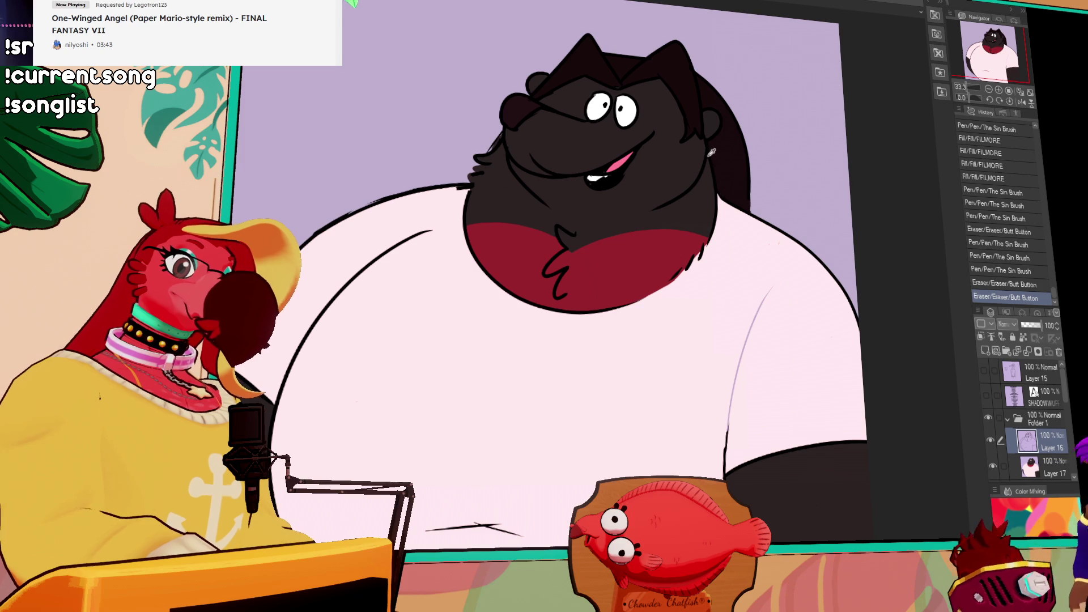
Redraw the arm line with pen strokes on Layer 17, then zoom out to the whole character
{"action": "left_click_drag", "start_coordinate": [753, 334], "coordinate": [731, 391]}
{"action": "mouse_move", "coordinate": [726, 442]}
{"action": "left_mouse_down"}
{"action": "mouse_move", "coordinate": [754, 333]}
{"action": "mouse_move", "coordinate": [725, 447]}
{"action": "left_mouse_up"}
{"action": "key", "text": "ctrl+z"}
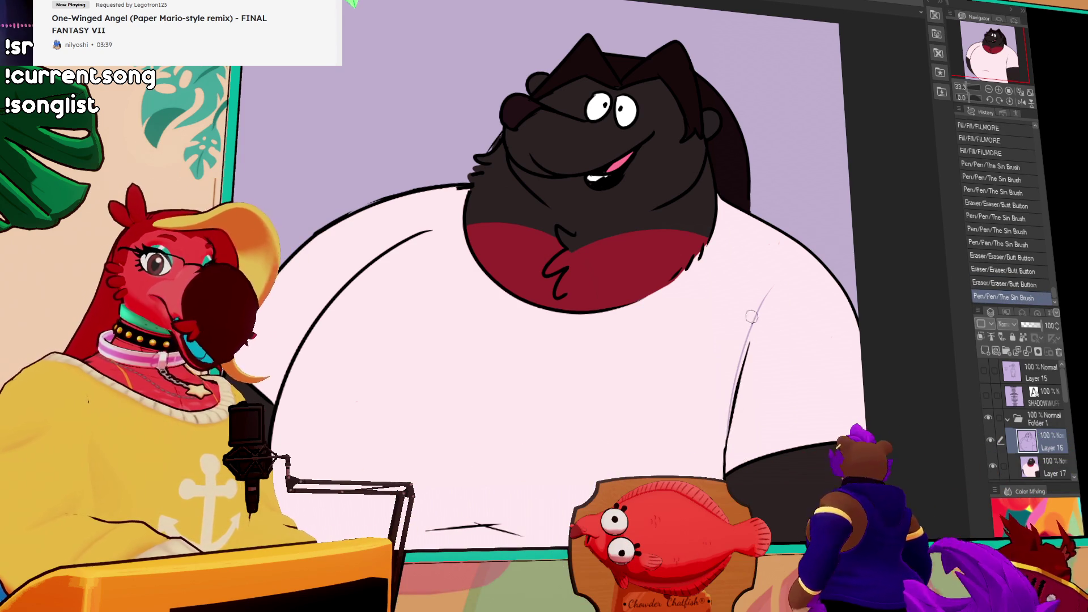
{"action": "left_click", "coordinate": [1047, 462]}
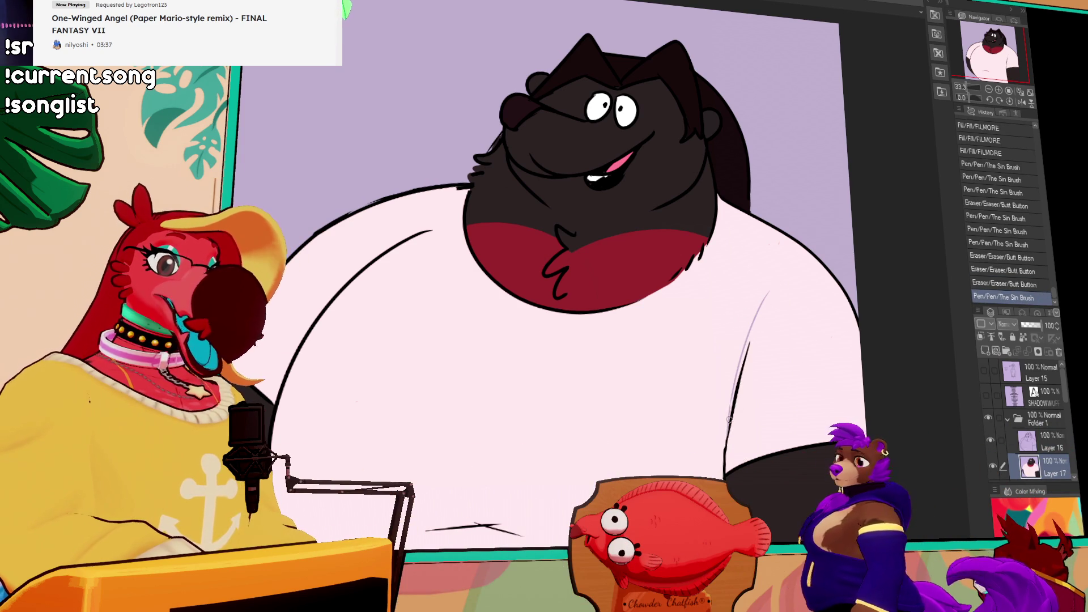
{"action": "left_click_drag", "start_coordinate": [749, 343], "coordinate": [737, 371]}
{"action": "left_click_drag", "start_coordinate": [738, 371], "coordinate": [722, 399]}
{"action": "mouse_move", "coordinate": [724, 309]}
{"action": "left_mouse_down"}
{"action": "mouse_move", "coordinate": [776, 411]}
{"action": "mouse_move", "coordinate": [756, 340]}
{"action": "mouse_move", "coordinate": [780, 402]}
{"action": "left_mouse_up"}
{"action": "left_click", "coordinate": [987, 90]}
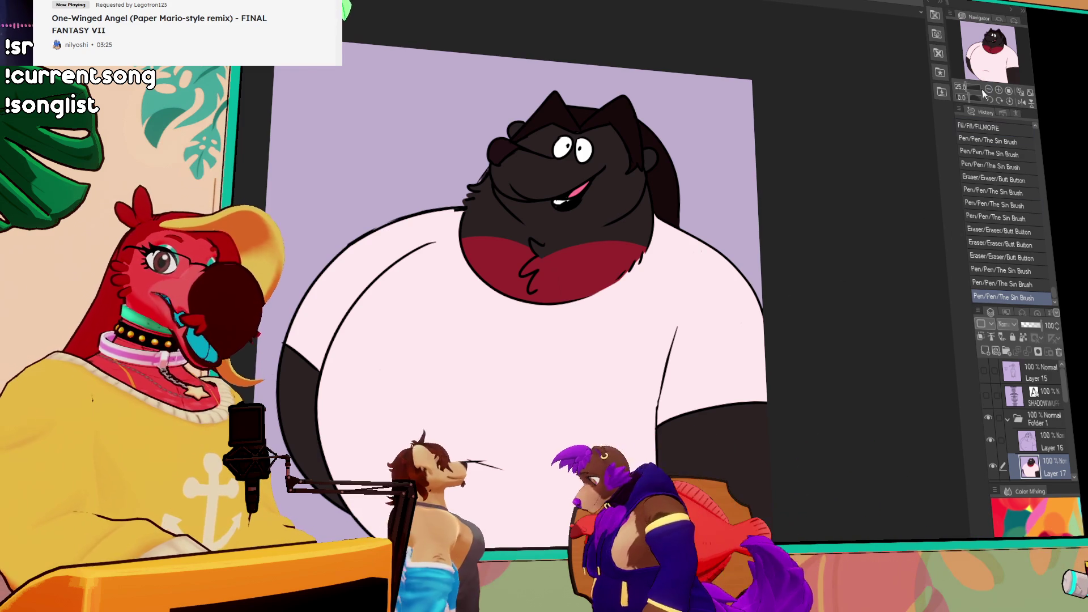
{"action": "left_click_drag", "start_coordinate": [863, 249], "coordinate": [877, 238]}
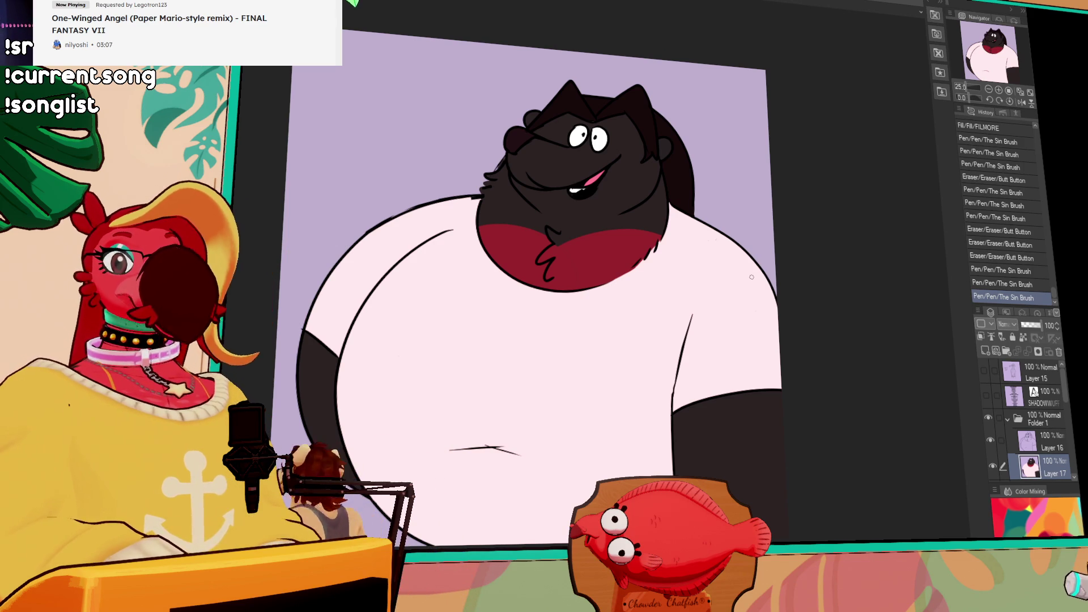
Retrace the arm line on Layer 16
{"action": "scroll", "coordinate": [793, 294], "scroll_direction": "down", "scroll_amount": 1}
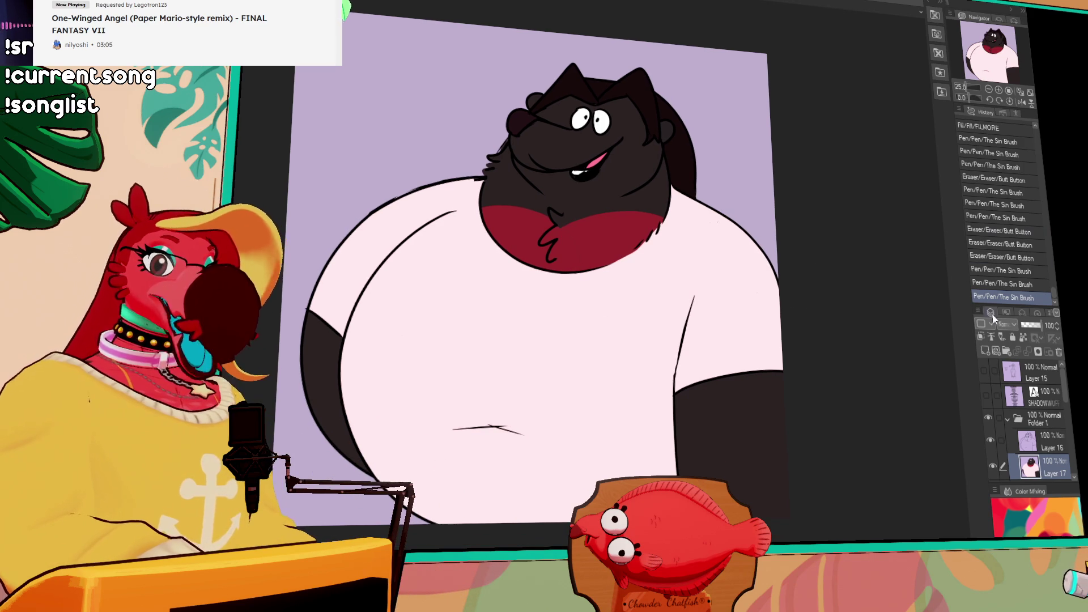
{"action": "left_click", "coordinate": [676, 366], "text": "ctrl+shift"}
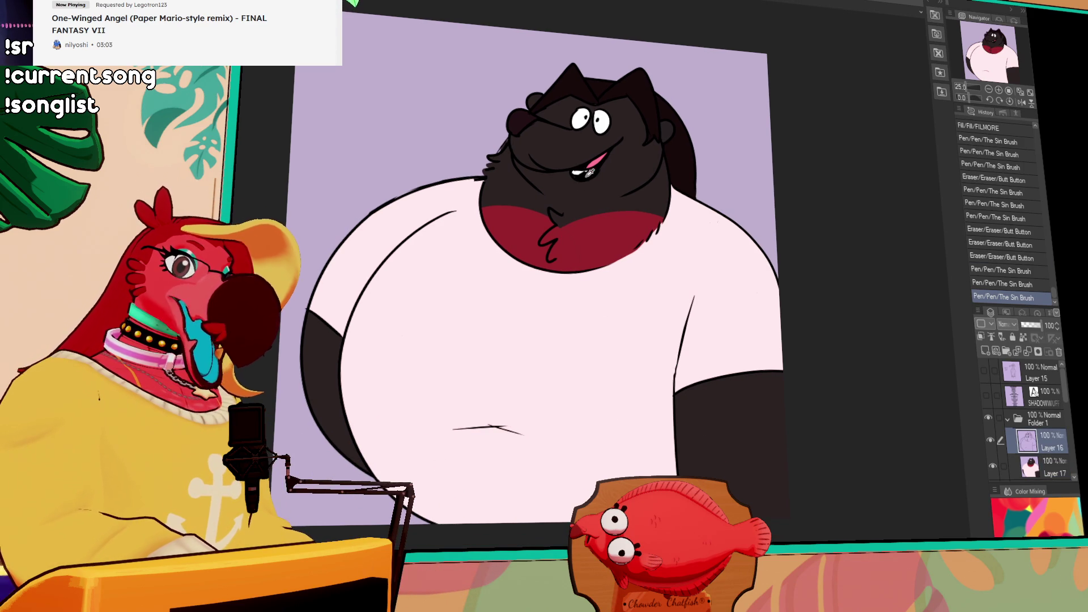
{"action": "left_click_drag", "start_coordinate": [693, 297], "coordinate": [674, 391]}
{"action": "key", "text": "ctrl+z"}
{"action": "left_click_drag", "start_coordinate": [683, 343], "coordinate": [671, 413]}
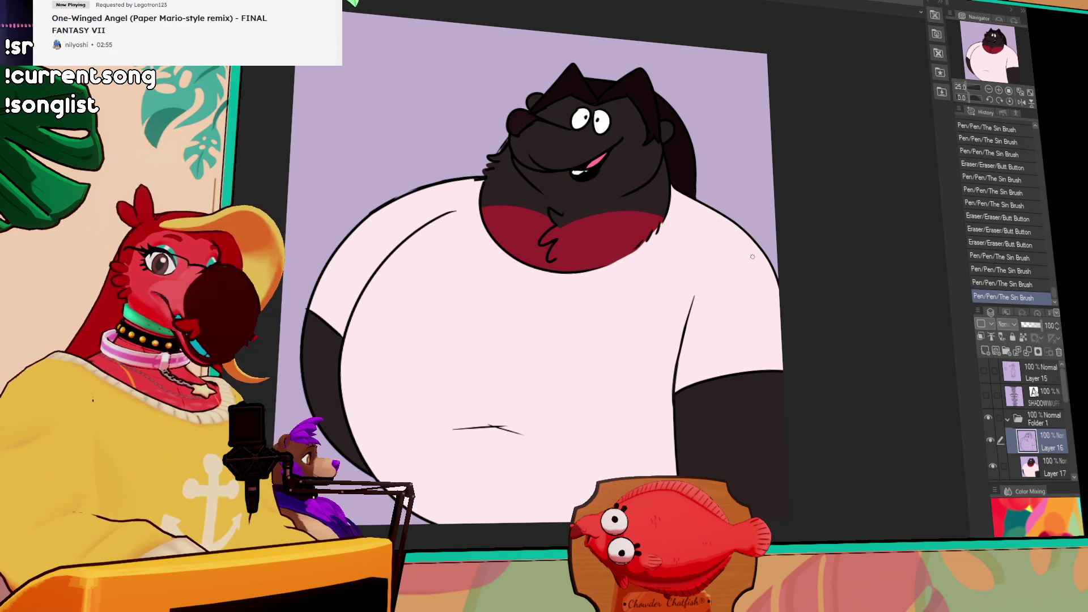
{"action": "left_click_drag", "start_coordinate": [763, 279], "coordinate": [755, 312]}
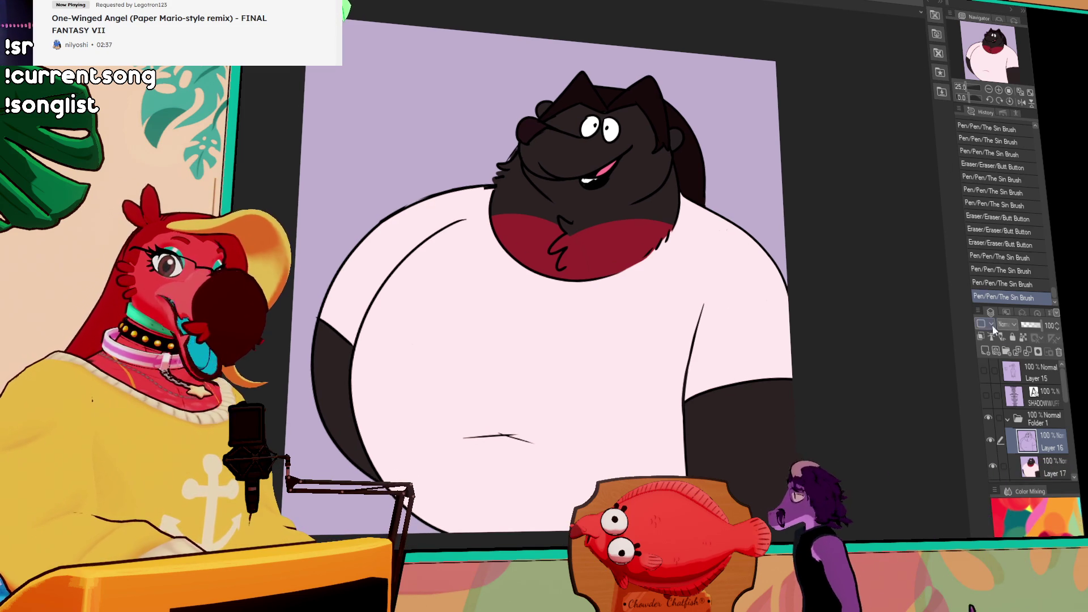
Select Layer 17, then Folder 1, and toggle Folder 1's contents in the layer list
{"action": "left_click", "coordinate": [1047, 458]}
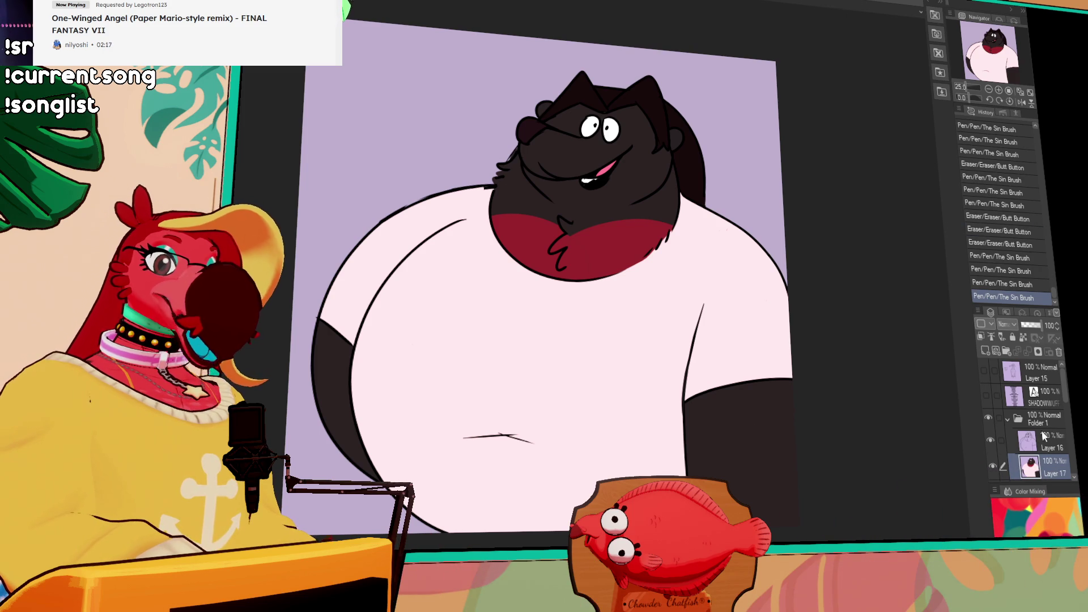
{"action": "left_click", "coordinate": [1012, 419]}
{"action": "left_click", "coordinate": [1010, 419]}
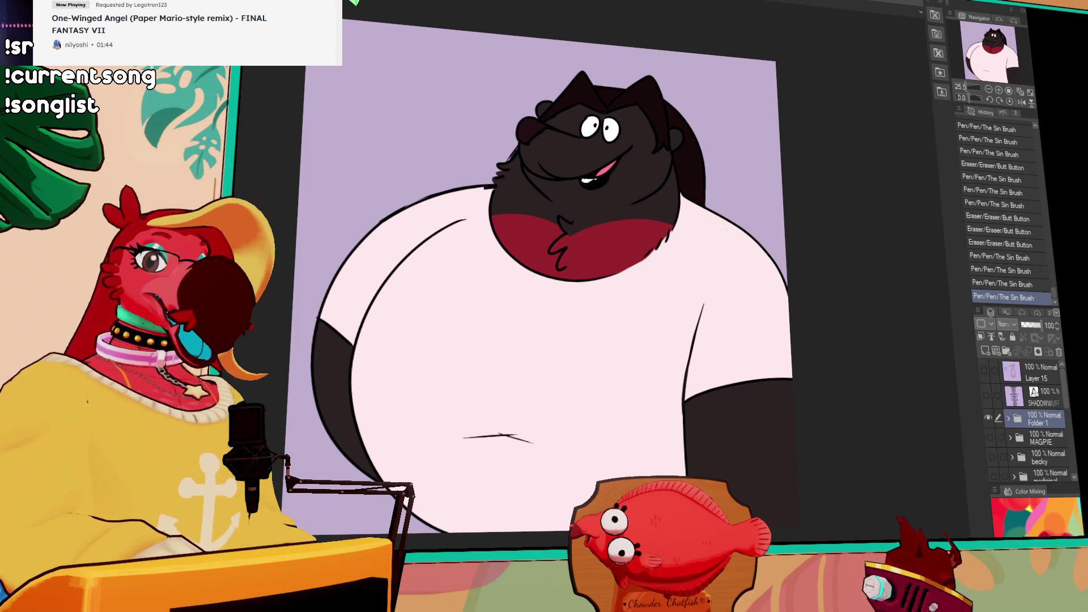
{"action": "left_click", "coordinate": [989, 417]}
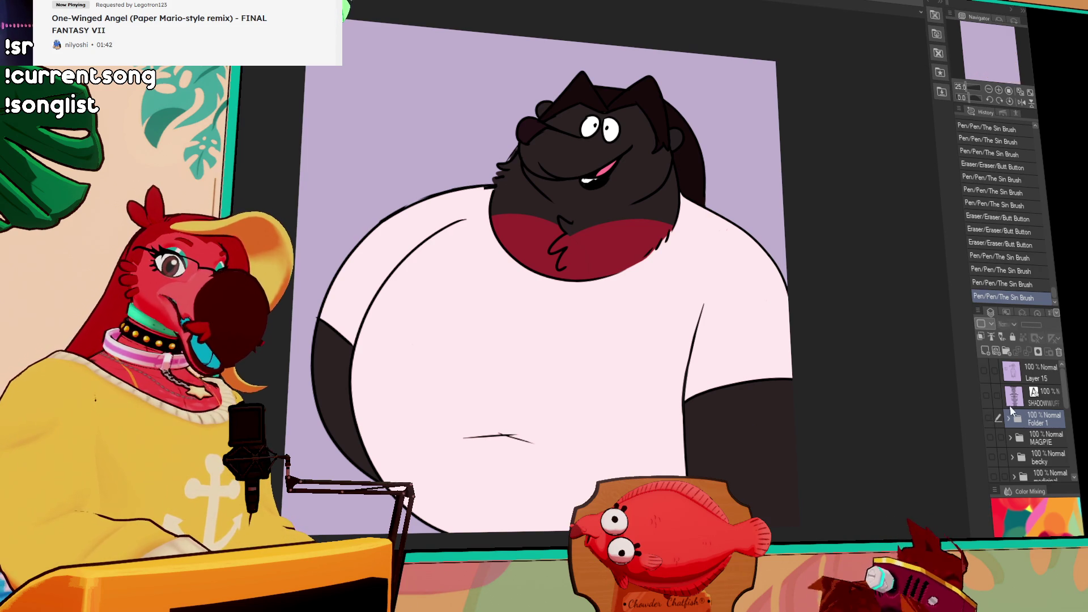
Collapse Folder 1 and hide the whole artwork folder
{"action": "left_click", "coordinate": [989, 417]}
{"action": "left_click", "coordinate": [1008, 418]}
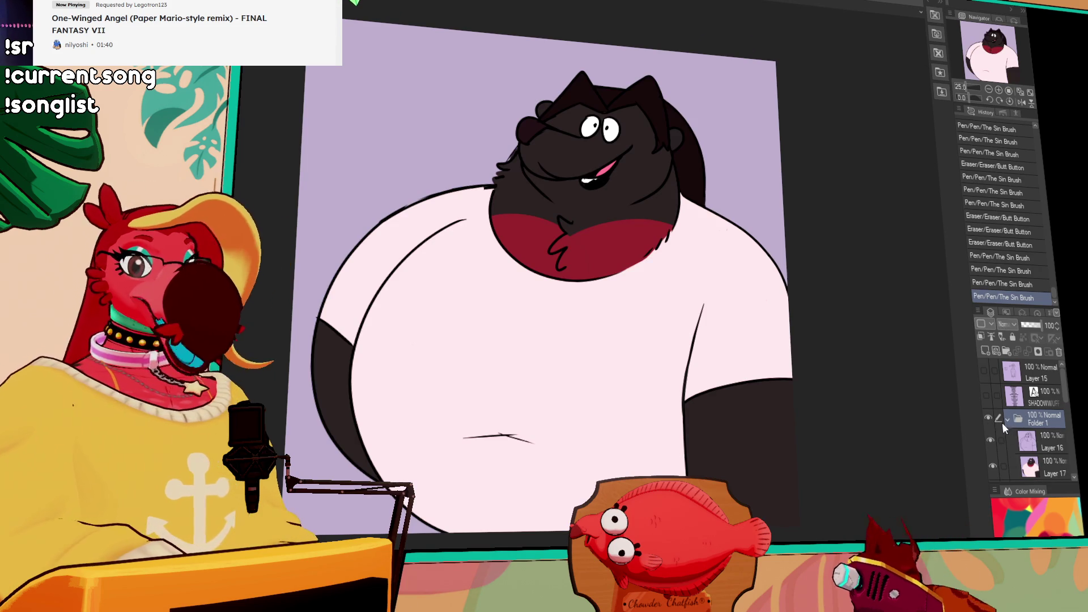
{"action": "left_click", "coordinate": [1006, 419]}
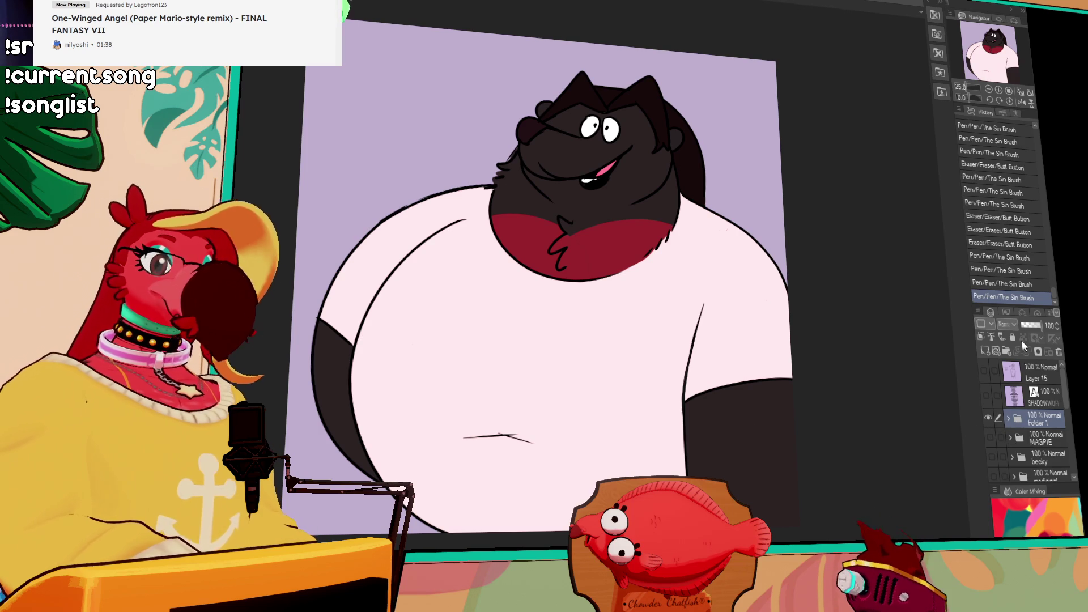
{"action": "left_click_drag", "start_coordinate": [856, 371], "coordinate": [855, 387]}
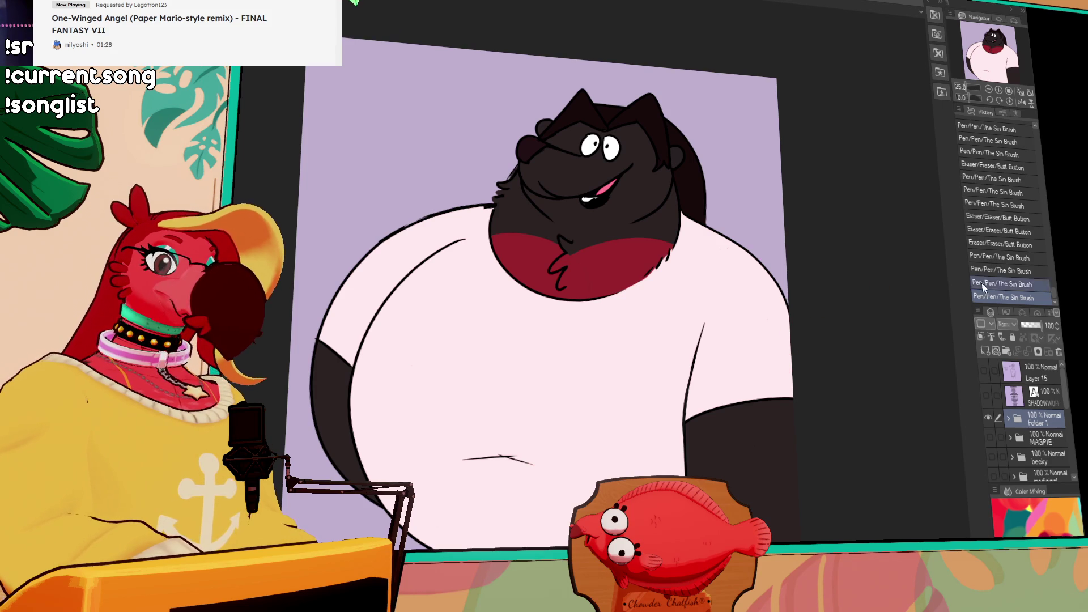
{"action": "left_click", "coordinate": [988, 417]}
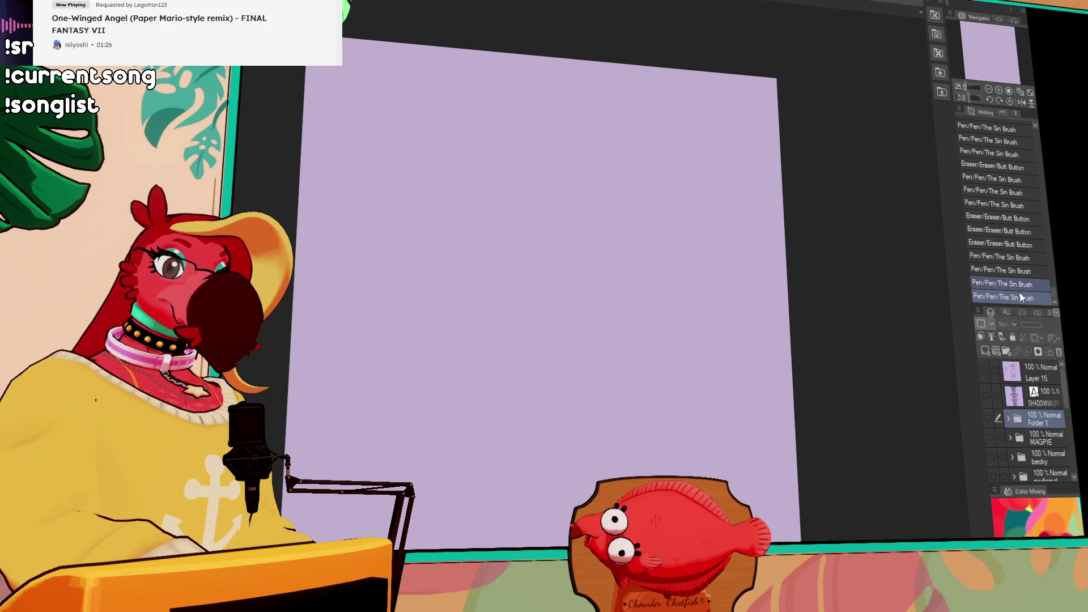
Show the name-list text layer, delete its first name, then hide the layer again
{"action": "left_click", "coordinate": [986, 395]}
{"action": "left_click", "coordinate": [1034, 401]}
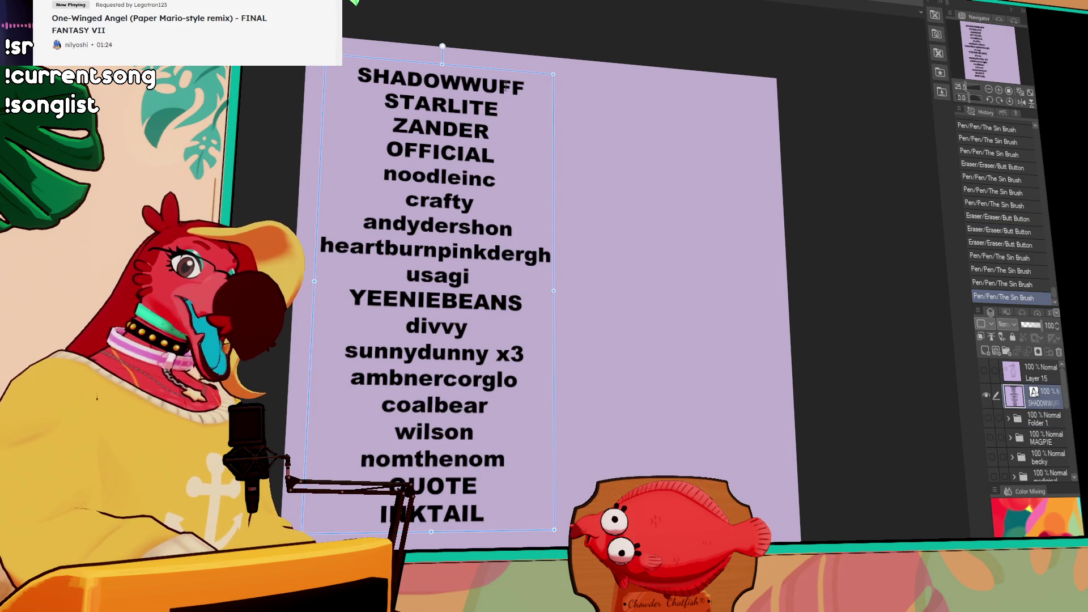
{"action": "left_click", "coordinate": [352, 75]}
{"action": "key", "text": "BackSpace"}
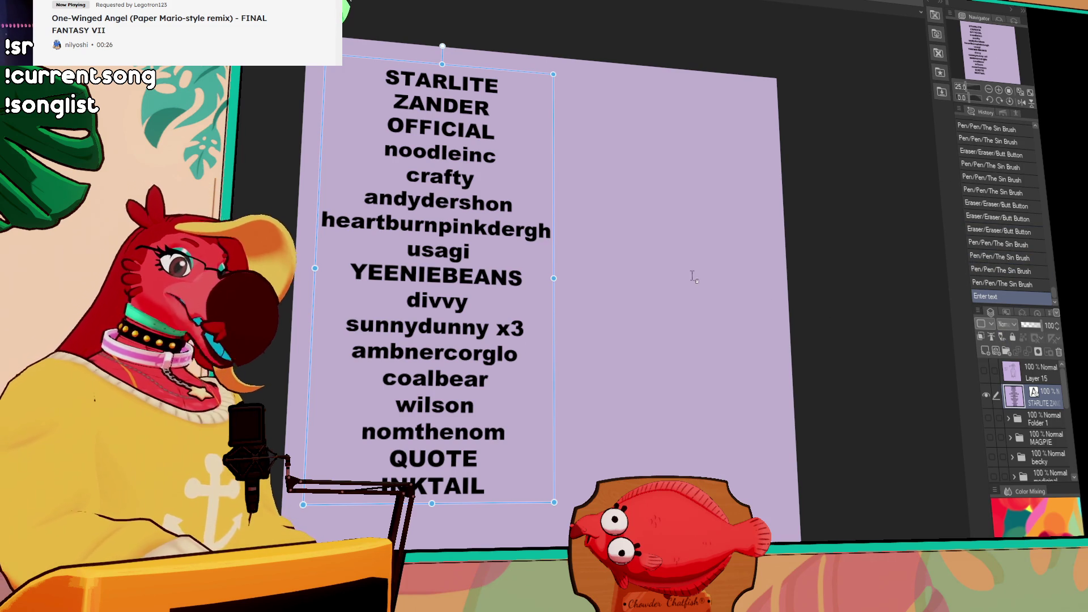
{"action": "scroll", "coordinate": [741, 371], "scroll_direction": "down", "scroll_amount": 1}
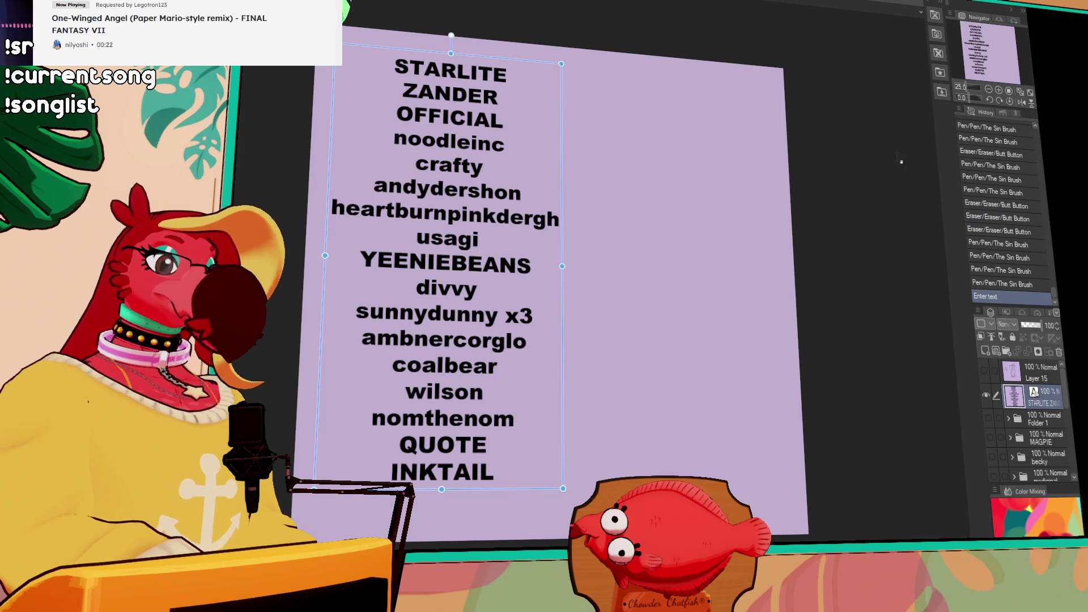
{"action": "scroll", "coordinate": [743, 382], "scroll_direction": "up", "scroll_amount": 1}
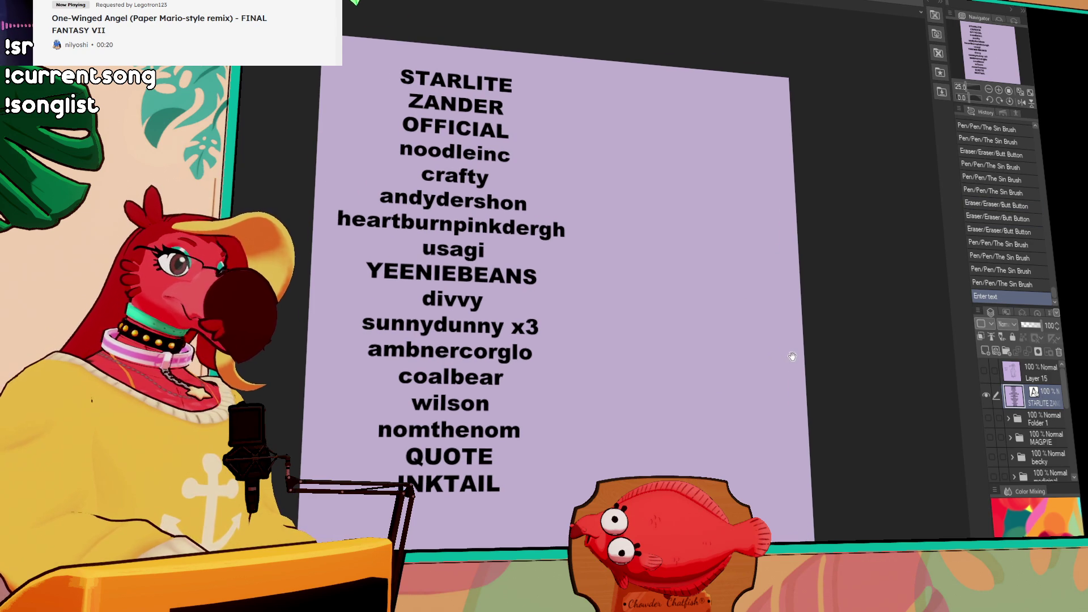
{"action": "left_click", "coordinate": [987, 395]}
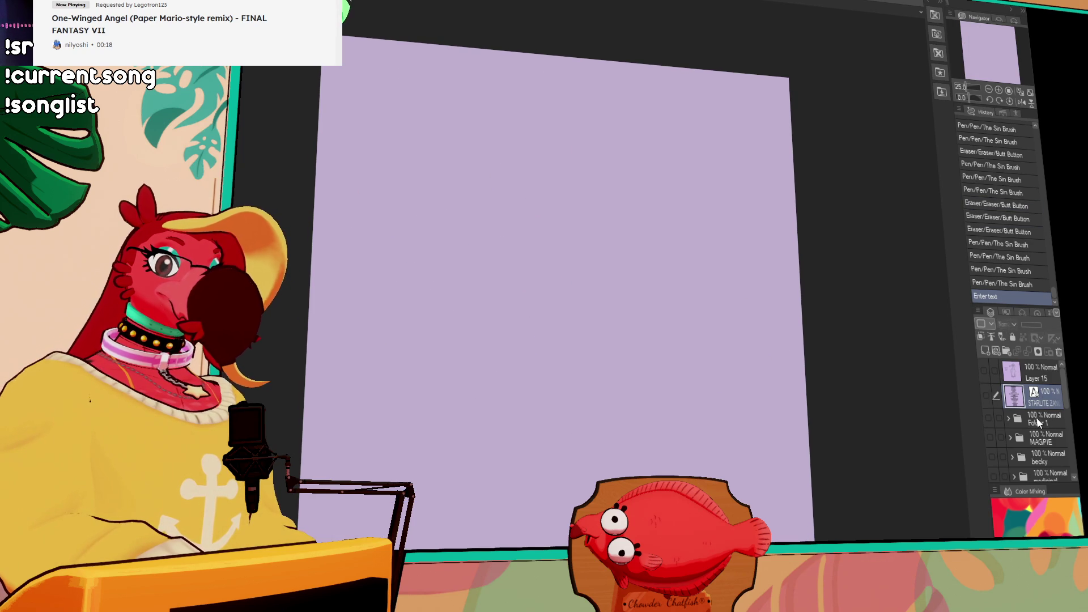
Create Folder 2 and add an empty Layer 18 inside it
{"action": "left_click", "coordinate": [1006, 351]}
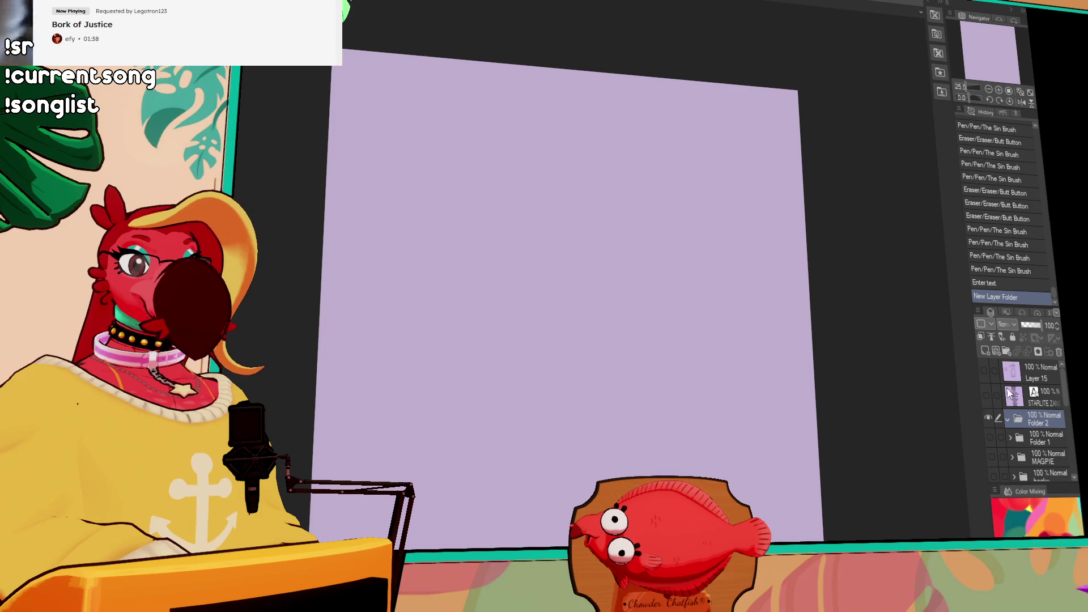
{"action": "left_click", "coordinate": [986, 351]}
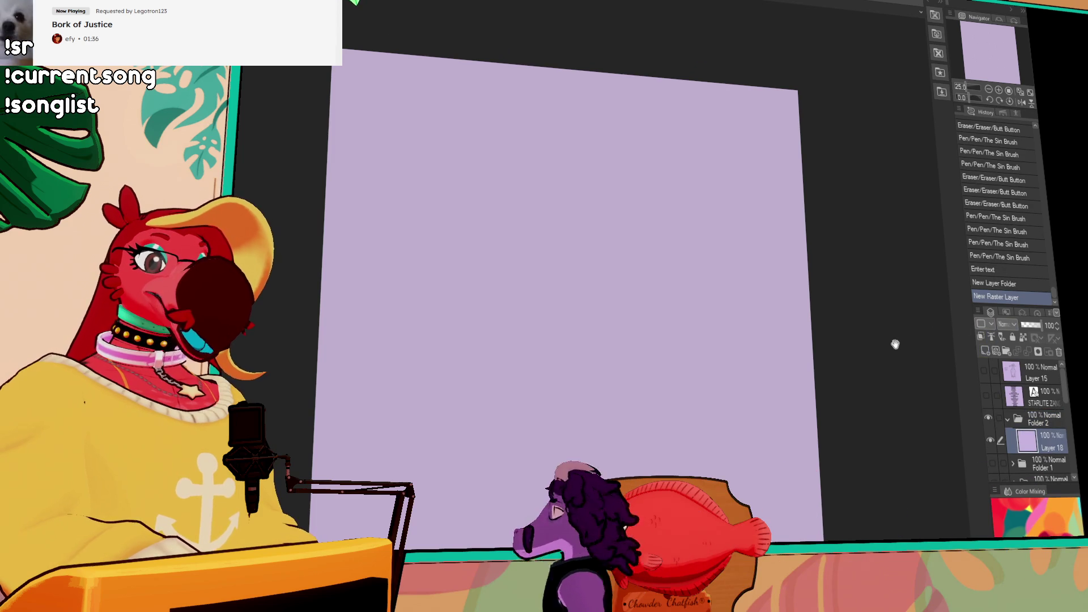
Try several long neck lines up the canvas, undoing each back to the empty layer
{"action": "left_click_drag", "start_coordinate": [657, 196], "coordinate": [647, 292]}
{"action": "key", "text": "ctrl+z"}
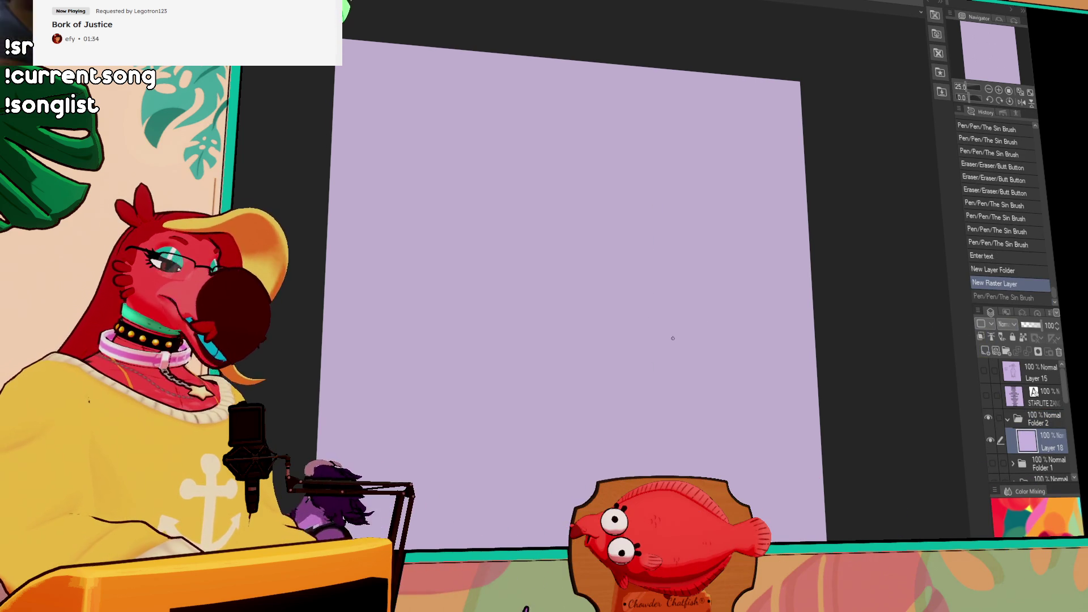
{"action": "left_click_drag", "start_coordinate": [668, 475], "coordinate": [701, 361]}
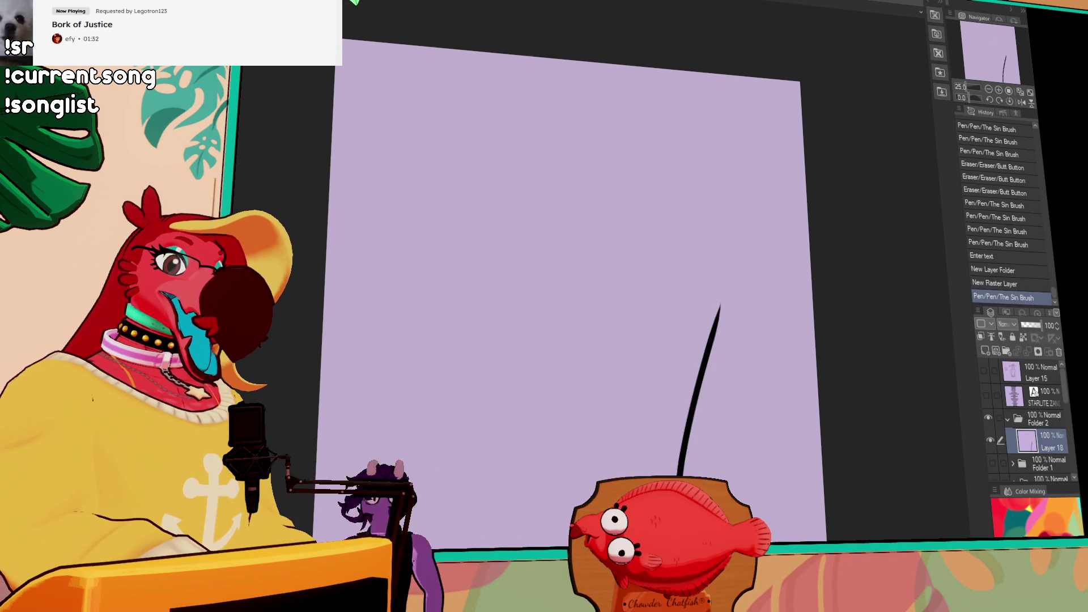
{"action": "key", "text": "ctrl+z"}
{"action": "mouse_move", "coordinate": [677, 476]}
{"action": "left_mouse_down"}
{"action": "mouse_move", "coordinate": [735, 255]}
{"action": "mouse_move", "coordinate": [719, 221]}
{"action": "mouse_move", "coordinate": [713, 273]}
{"action": "left_mouse_up"}
{"action": "key", "text": "ctrl+z"}
{"action": "key", "text": "ctrl+z"}
{"action": "left_click_drag", "start_coordinate": [670, 476], "coordinate": [712, 265]}
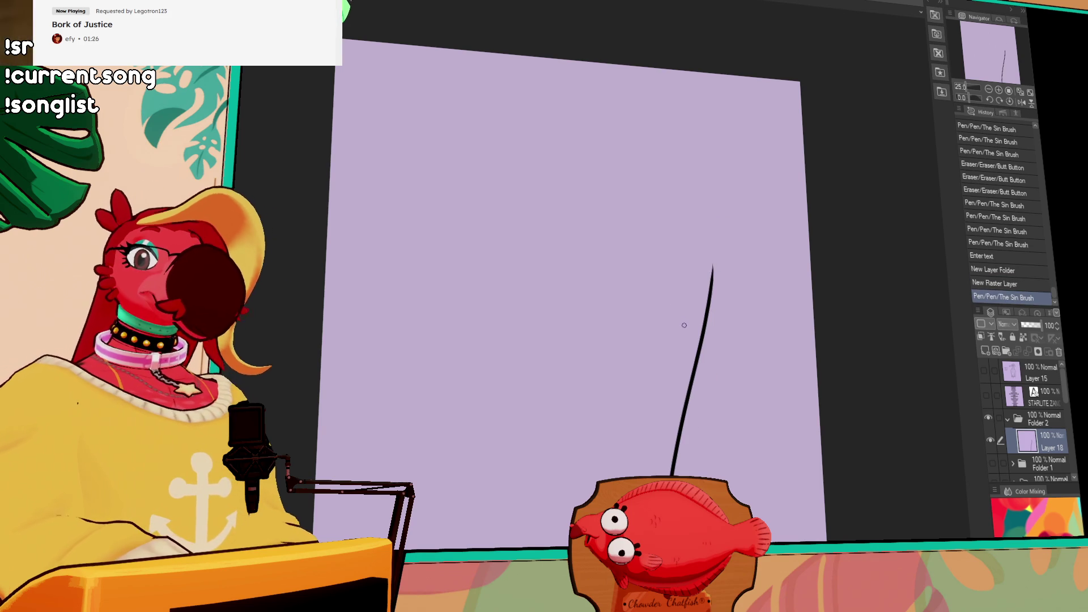
{"action": "key", "text": "ctrl+z"}
{"action": "mouse_move", "coordinate": [682, 476]}
{"action": "left_mouse_down"}
{"action": "mouse_move", "coordinate": [730, 283]}
{"action": "mouse_move", "coordinate": [717, 286]}
{"action": "left_mouse_up"}
{"action": "key", "text": "ctrl+z"}
{"action": "key", "text": "ctrl+z"}
{"action": "mouse_move", "coordinate": [680, 475]}
{"action": "left_mouse_down"}
{"action": "mouse_move", "coordinate": [721, 244]}
{"action": "mouse_move", "coordinate": [644, 190]}
{"action": "mouse_move", "coordinate": [578, 223]}
{"action": "left_mouse_up"}
Draw the arc over the top of the head, sweeping down to the left
{"action": "key", "text": "ctrl+z"}
{"action": "mouse_move", "coordinate": [723, 256]}
{"action": "left_mouse_down"}
{"action": "mouse_move", "coordinate": [661, 177]}
{"action": "mouse_move", "coordinate": [522, 288]}
{"action": "left_mouse_up"}
{"action": "key", "text": "ctrl+z"}
{"action": "left_click_drag", "start_coordinate": [724, 255], "coordinate": [539, 269]}
{"action": "key", "text": "ctrl+z"}
{"action": "left_click_drag", "start_coordinate": [723, 250], "coordinate": [543, 275]}
{"action": "key", "text": "ctrl+z"}
{"action": "mouse_move", "coordinate": [723, 250]}
{"action": "left_mouse_down"}
{"action": "mouse_move", "coordinate": [643, 165]}
{"action": "mouse_move", "coordinate": [536, 274]}
{"action": "left_mouse_up"}
{"action": "left_click_drag", "start_coordinate": [772, 286], "coordinate": [784, 281]}
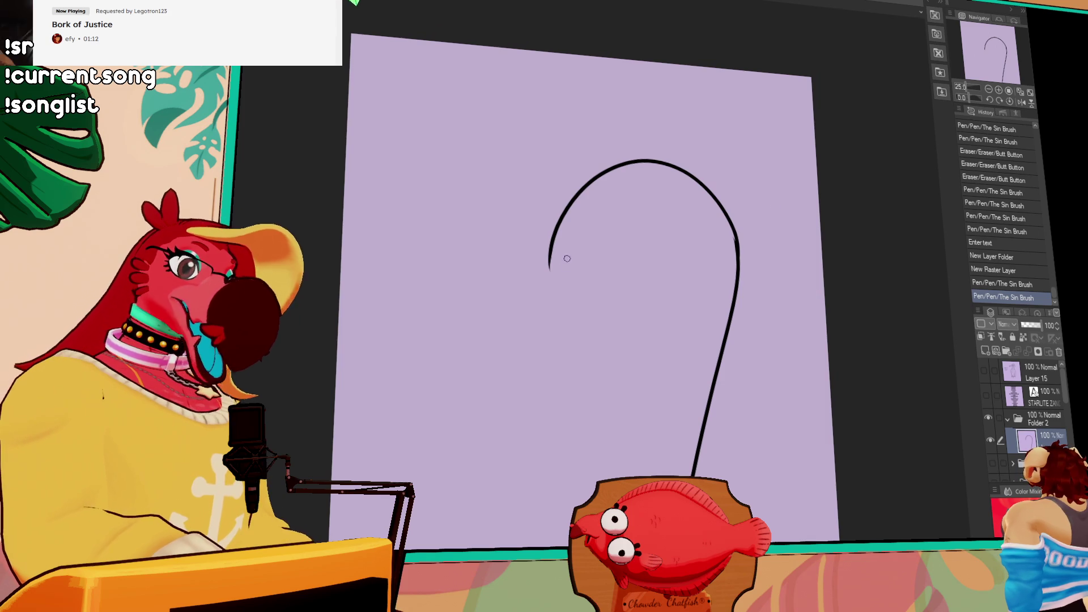
Trim the head arc's left end and move the sketch up and left
{"action": "left_click_drag", "start_coordinate": [563, 258], "coordinate": [545, 236]}
{"action": "key", "text": "ctrl+z"}
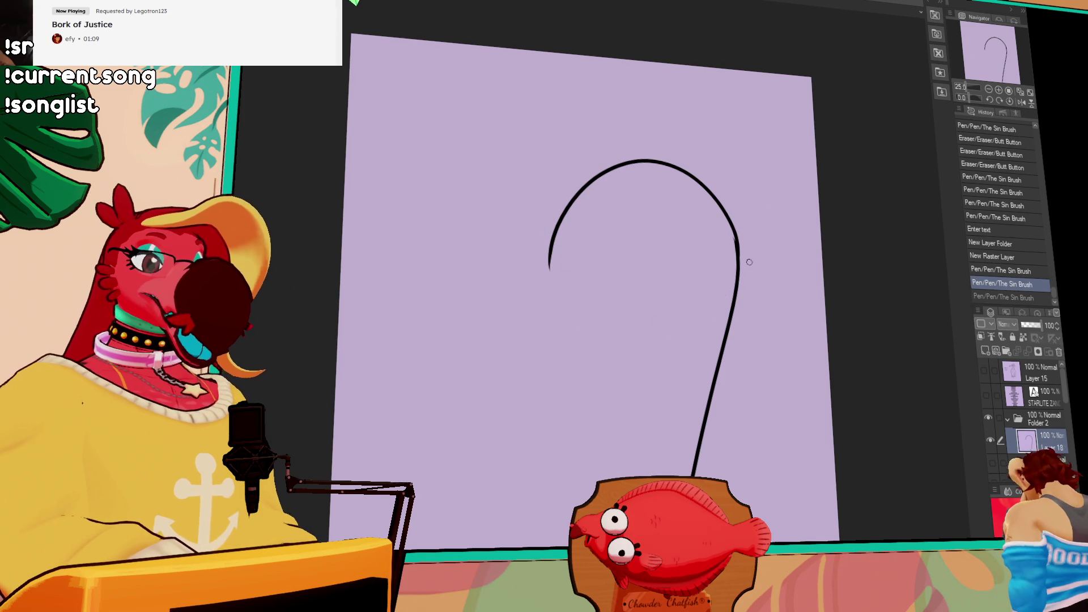
{"action": "left_click_drag", "start_coordinate": [558, 229], "coordinate": [567, 210]}
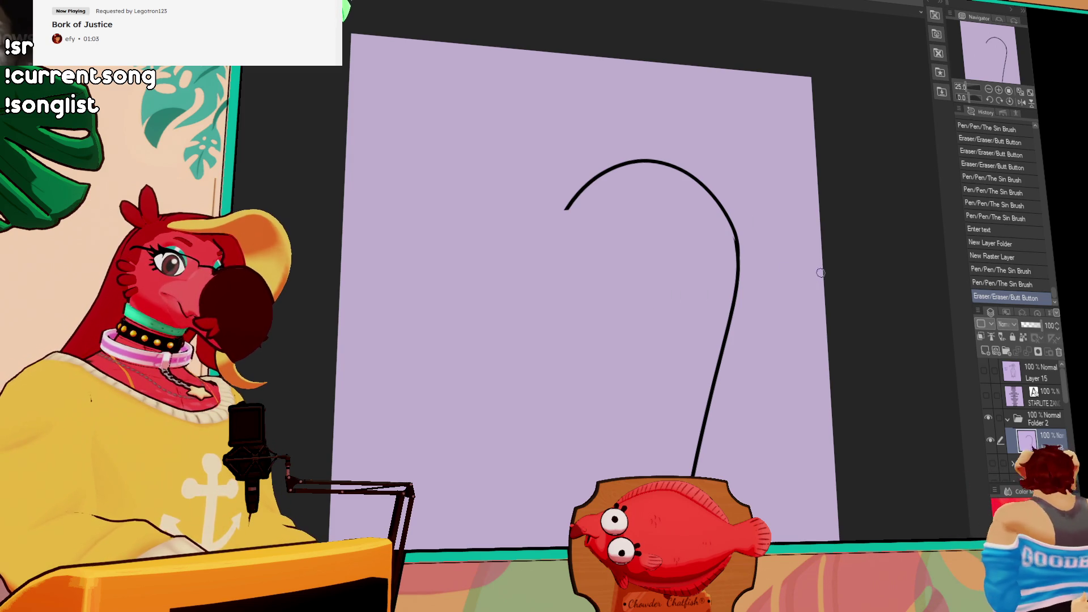
{"action": "left_click_drag", "start_coordinate": [733, 275], "coordinate": [782, 289]}
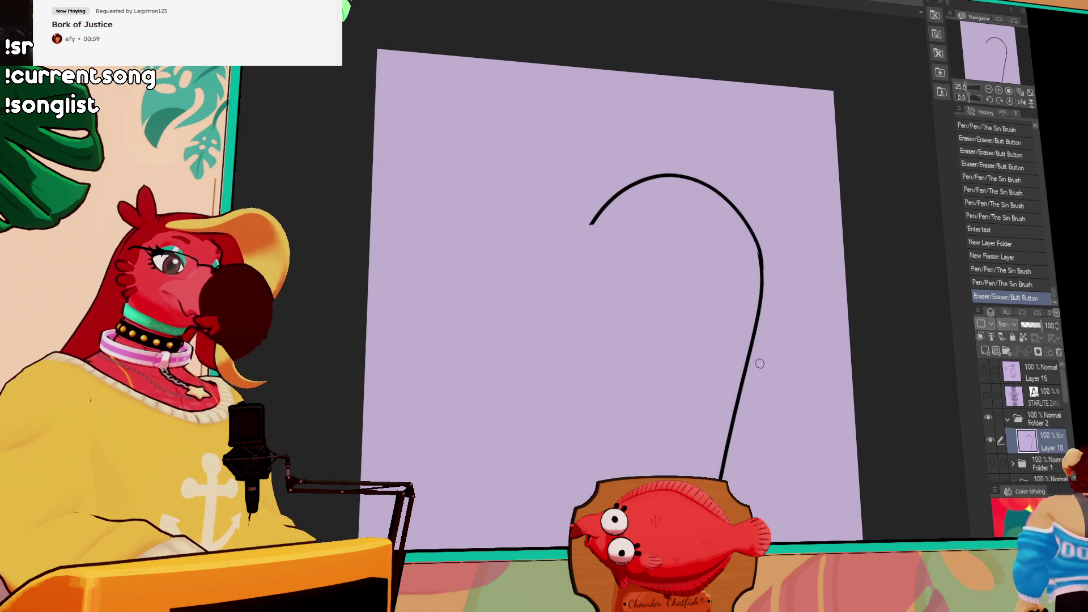
{"action": "mouse_move", "coordinate": [770, 417]}
{"action": "left_mouse_down"}
{"action": "mouse_move", "coordinate": [722, 381]}
{"action": "mouse_move", "coordinate": [703, 341]}
{"action": "left_mouse_up"}
{"action": "mouse_move", "coordinate": [682, 280]}
{"action": "left_mouse_down"}
{"action": "mouse_move", "coordinate": [663, 333]}
{"action": "mouse_move", "coordinate": [685, 282]}
{"action": "mouse_move", "coordinate": [701, 333]}
{"action": "mouse_move", "coordinate": [853, 395]}
{"action": "left_mouse_up"}
Redraw the arc's left end curving down as the snout
{"action": "key", "text": "p"}
{"action": "mouse_move", "coordinate": [526, 147]}
{"action": "left_mouse_down"}
{"action": "mouse_move", "coordinate": [540, 133]}
{"action": "mouse_move", "coordinate": [532, 173]}
{"action": "left_mouse_up"}
{"action": "key", "text": "ctrl+z"}
{"action": "mouse_move", "coordinate": [569, 108]}
{"action": "left_mouse_down"}
{"action": "mouse_move", "coordinate": [534, 167]}
{"action": "mouse_move", "coordinate": [482, 116]}
{"action": "mouse_move", "coordinate": [560, 231]}
{"action": "mouse_move", "coordinate": [640, 212]}
{"action": "left_mouse_up"}
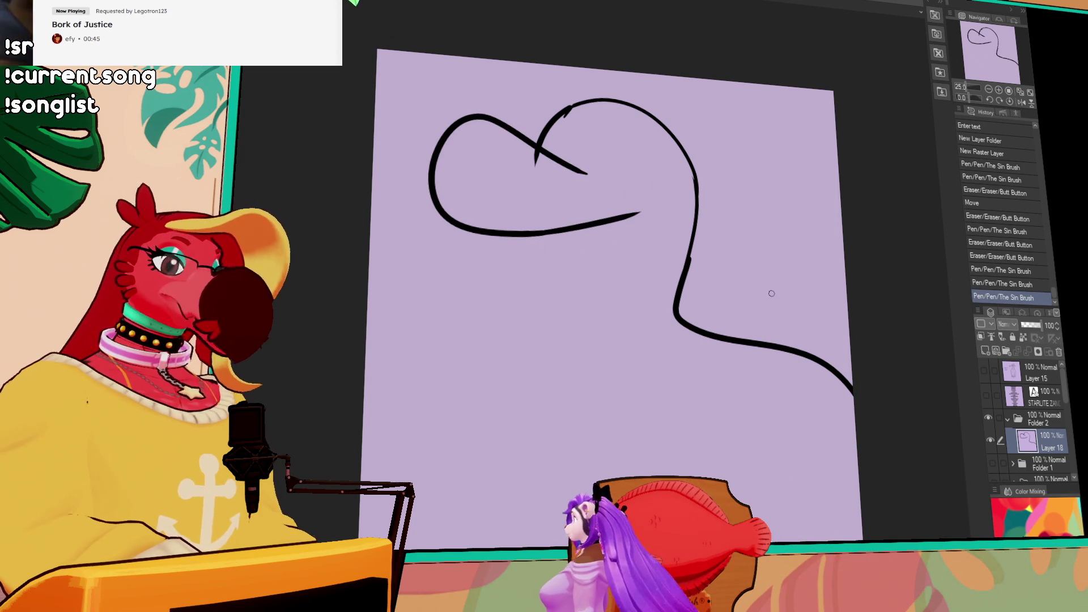
{"action": "left_click_drag", "start_coordinate": [771, 268], "coordinate": [827, 303]}
Erase the crossing tick at the top loop of the head
{"action": "key", "text": "e"}
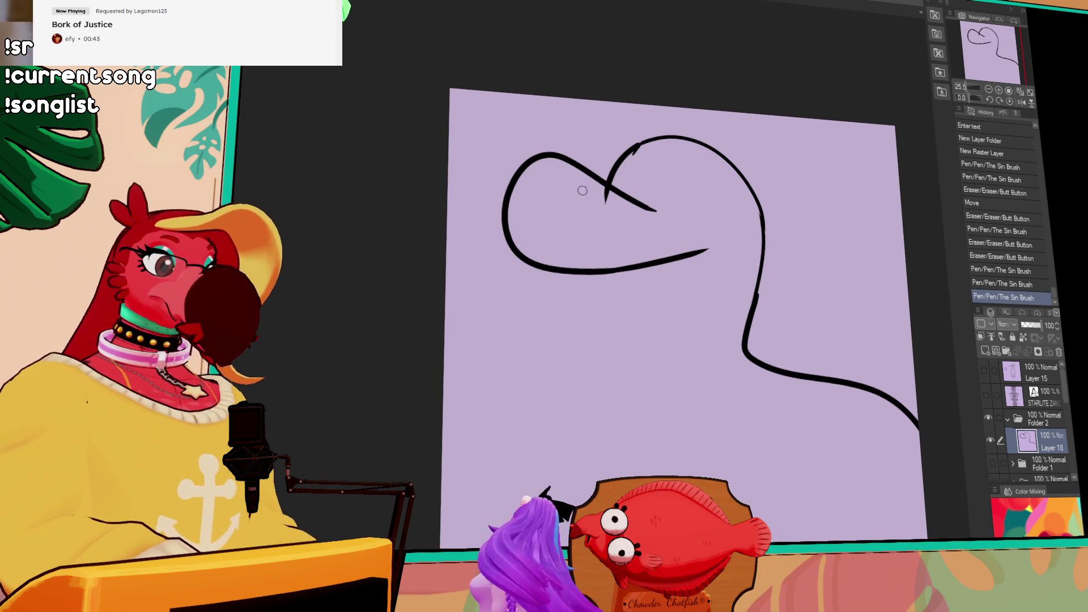
{"action": "left_click", "coordinate": [595, 193]}
{"action": "left_click", "coordinate": [595, 191]}
{"action": "left_click", "coordinate": [609, 191]}
Retry the top and upper-right curve of the head several times
{"action": "key", "text": "p"}
{"action": "left_click_drag", "start_coordinate": [610, 183], "coordinate": [718, 148]}
{"action": "key", "text": "ctrl+z"}
{"action": "mouse_move", "coordinate": [609, 170]}
{"action": "left_mouse_down"}
{"action": "mouse_move", "coordinate": [730, 148]}
{"action": "mouse_move", "coordinate": [719, 145]}
{"action": "mouse_move", "coordinate": [752, 202]}
{"action": "left_mouse_up"}
{"action": "key", "text": "ctrl+z"}
{"action": "key", "text": "ctrl+z"}
{"action": "left_click_drag", "start_coordinate": [728, 158], "coordinate": [762, 207]}
{"action": "key", "text": "ctrl+z"}
{"action": "key", "text": "ctrl+z"}
{"action": "left_click_drag", "start_coordinate": [729, 159], "coordinate": [762, 224]}
{"action": "key", "text": "ctrl+z"}
Redraw and smooth the right-side neck line, then trim the head line's junction and tip
{"action": "mouse_move", "coordinate": [762, 281]}
{"action": "left_mouse_down"}
{"action": "mouse_move", "coordinate": [768, 262]}
{"action": "mouse_move", "coordinate": [758, 297]}
{"action": "mouse_move", "coordinate": [762, 272]}
{"action": "left_mouse_up"}
{"action": "mouse_move", "coordinate": [745, 337]}
{"action": "left_mouse_down"}
{"action": "mouse_move", "coordinate": [763, 280]}
{"action": "mouse_move", "coordinate": [758, 318]}
{"action": "left_mouse_up"}
{"action": "left_click_drag", "start_coordinate": [764, 261], "coordinate": [745, 320]}
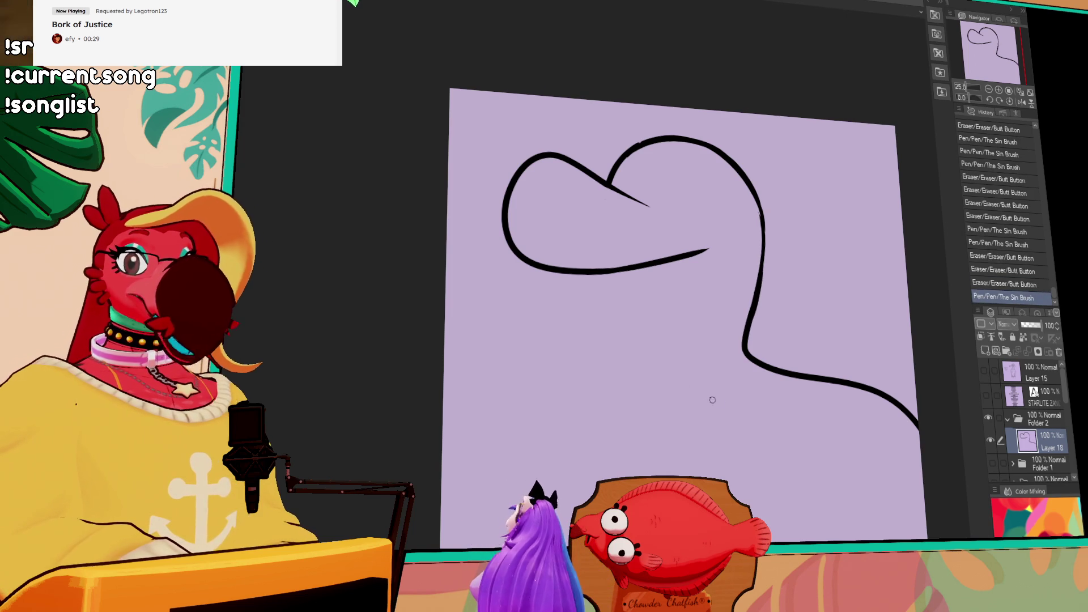
{"action": "mouse_move", "coordinate": [594, 184]}
{"action": "left_mouse_down"}
{"action": "mouse_move", "coordinate": [667, 202]}
{"action": "mouse_move", "coordinate": [656, 205]}
{"action": "left_mouse_up"}
{"action": "left_click", "coordinate": [654, 205]}
{"action": "left_click", "coordinate": [659, 204]}
{"action": "left_click", "coordinate": [669, 208]}
{"action": "left_click", "coordinate": [675, 211]}
Draw the eye outline and two nostrils on the snout, then touch up the eye
{"action": "scroll", "coordinate": [757, 260], "scroll_direction": "up", "scroll_amount": 1}
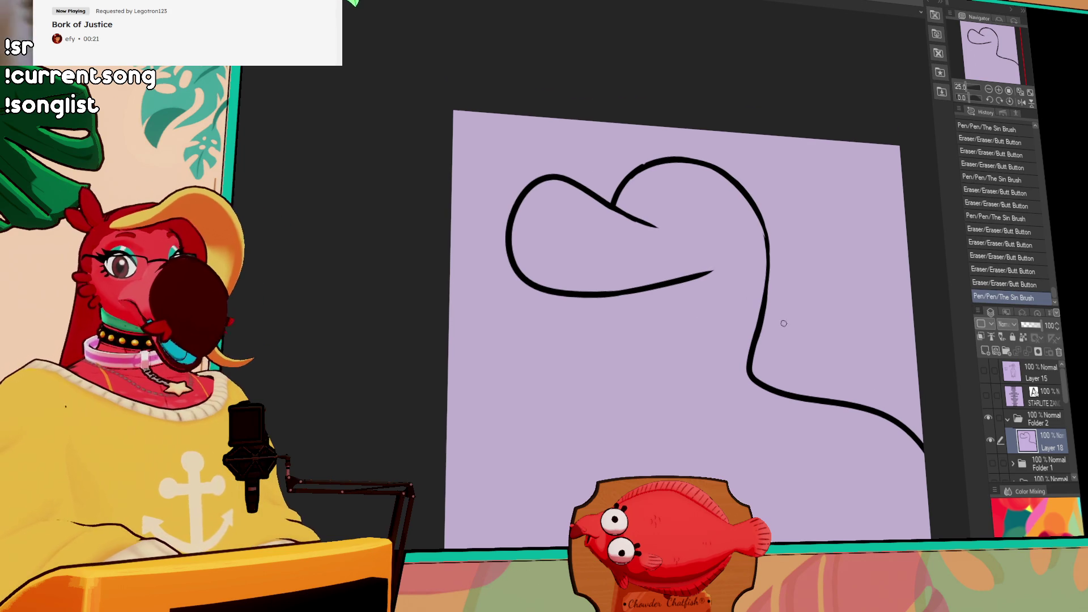
{"action": "mouse_move", "coordinate": [638, 219]}
{"action": "left_mouse_down"}
{"action": "mouse_move", "coordinate": [664, 173]}
{"action": "mouse_move", "coordinate": [674, 187]}
{"action": "mouse_move", "coordinate": [666, 175]}
{"action": "mouse_move", "coordinate": [668, 227]}
{"action": "mouse_move", "coordinate": [669, 213]}
{"action": "mouse_move", "coordinate": [657, 226]}
{"action": "mouse_move", "coordinate": [660, 193]}
{"action": "mouse_move", "coordinate": [662, 201]}
{"action": "mouse_move", "coordinate": [713, 169]}
{"action": "left_mouse_up"}
{"action": "key", "text": "ctrl+z"}
{"action": "key", "text": "ctrl+z"}
{"action": "key", "text": "ctrl+z"}
{"action": "key", "text": "ctrl+z"}
{"action": "key", "text": "ctrl+z"}
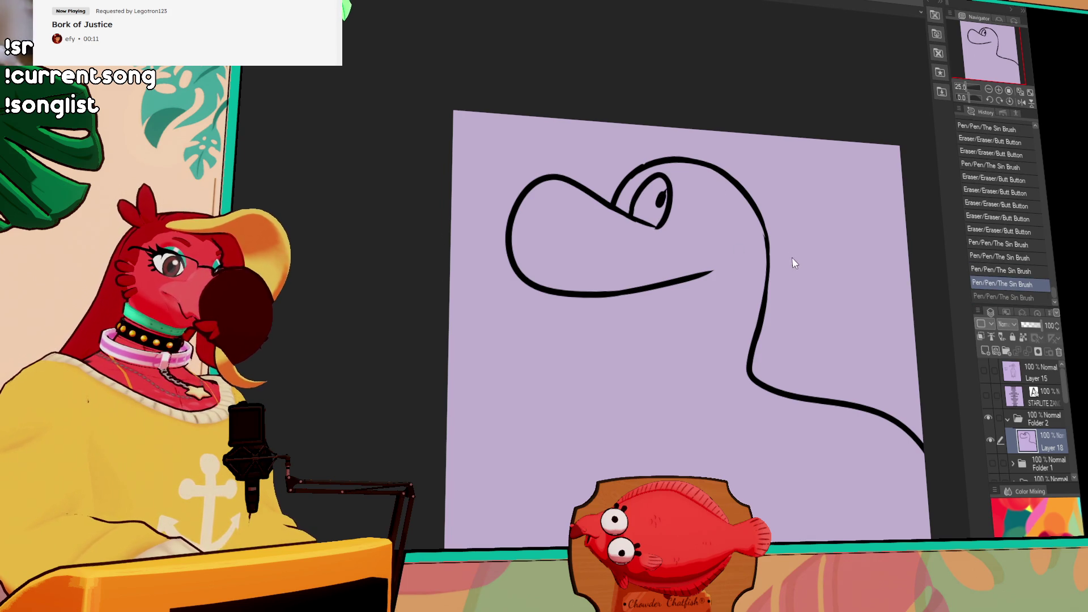
{"action": "left_click_drag", "start_coordinate": [596, 213], "coordinate": [578, 239]}
{"action": "left_click_drag", "start_coordinate": [535, 202], "coordinate": [533, 228]}
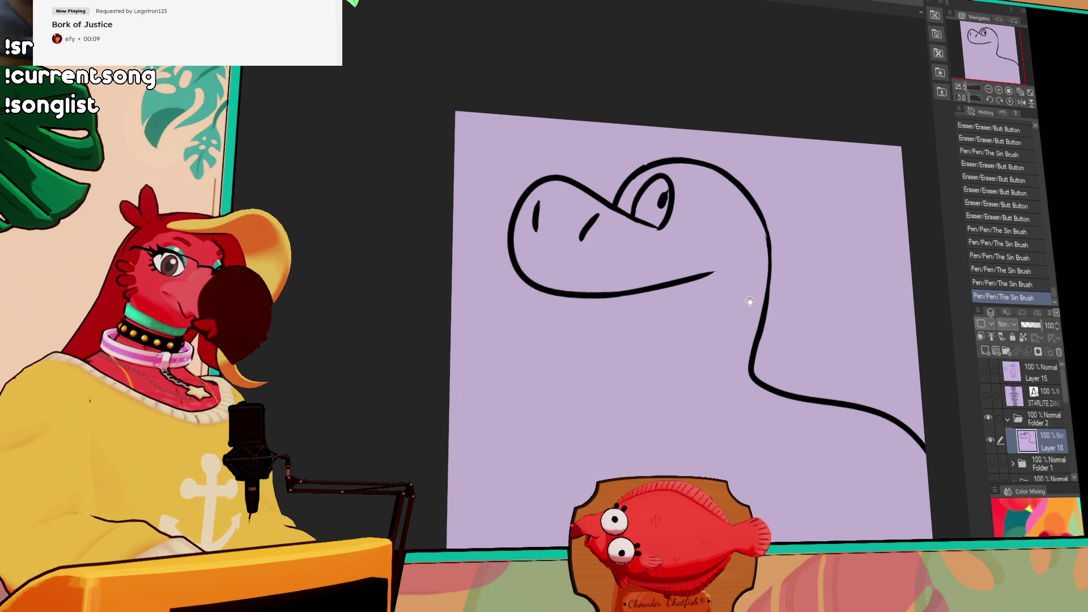
{"action": "left_click_drag", "start_coordinate": [761, 310], "coordinate": [780, 322]}
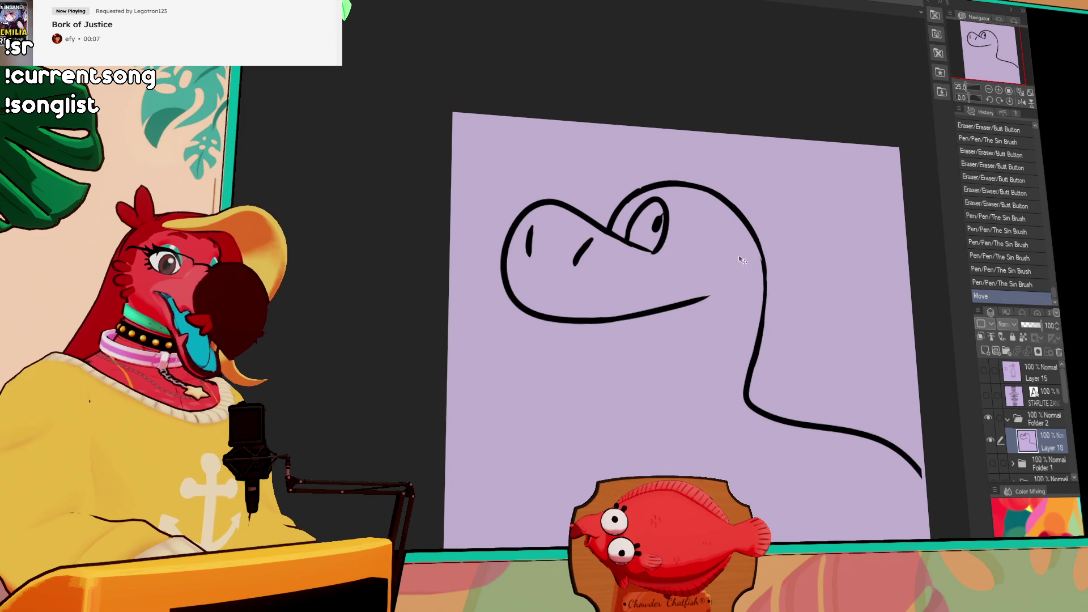
{"action": "mouse_move", "coordinate": [656, 212]}
{"action": "left_mouse_down"}
{"action": "mouse_move", "coordinate": [657, 231]}
{"action": "mouse_move", "coordinate": [663, 217]}
{"action": "left_mouse_up"}
{"action": "left_click", "coordinate": [641, 255]}
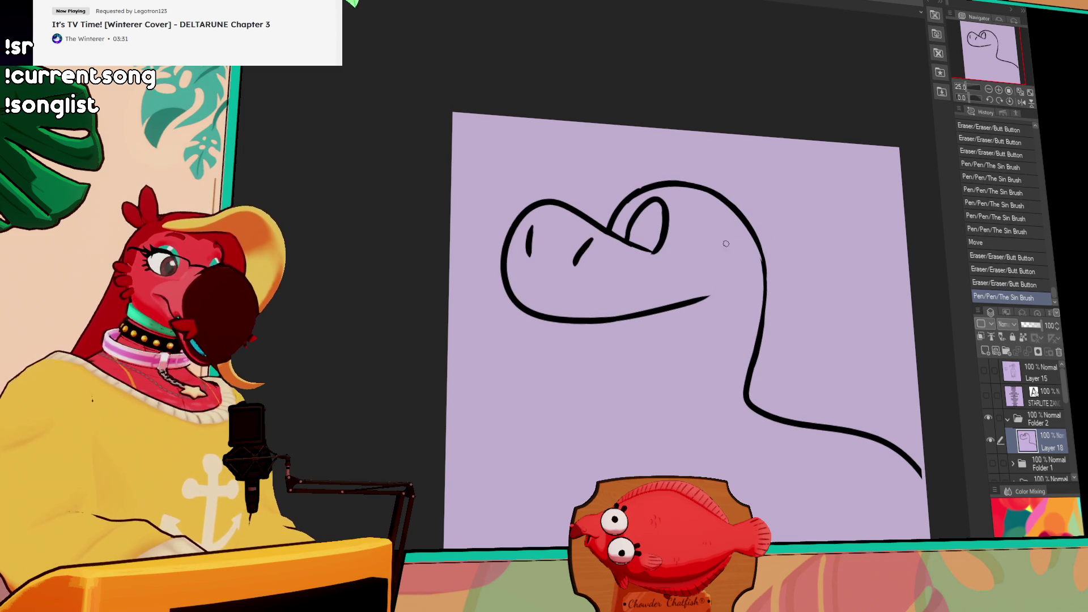
{"action": "mouse_move", "coordinate": [646, 279]}
{"action": "left_mouse_down"}
{"action": "mouse_move", "coordinate": [679, 266]}
{"action": "mouse_move", "coordinate": [666, 276]}
{"action": "mouse_move", "coordinate": [668, 266]}
{"action": "left_mouse_up"}
Clean up the first eye's lower edge, then close the second eye and add pupils
{"action": "key", "text": "ctrl+z"}
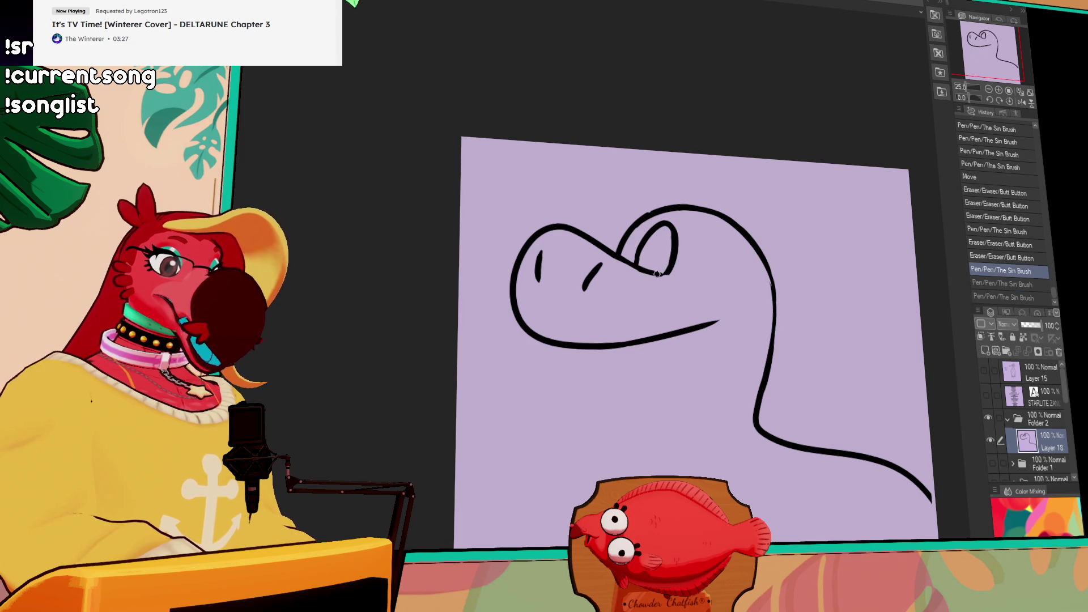
{"action": "left_click", "coordinate": [678, 270]}
{"action": "left_click", "coordinate": [677, 273]}
{"action": "left_click", "coordinate": [673, 280]}
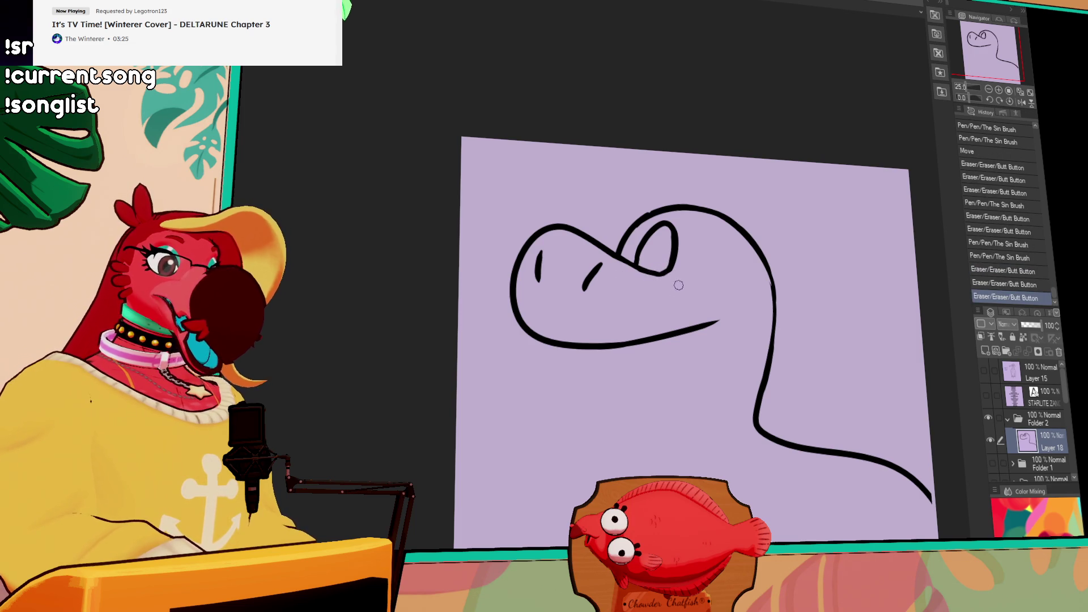
{"action": "left_click", "coordinate": [683, 276]}
{"action": "left_click", "coordinate": [688, 272]}
{"action": "left_click_drag", "start_coordinate": [751, 277], "coordinate": [761, 310]}
{"action": "mouse_move", "coordinate": [670, 268]}
{"action": "left_mouse_down"}
{"action": "mouse_move", "coordinate": [676, 283]}
{"action": "mouse_move", "coordinate": [635, 286]}
{"action": "mouse_move", "coordinate": [642, 276]}
{"action": "mouse_move", "coordinate": [678, 287]}
{"action": "mouse_move", "coordinate": [669, 268]}
{"action": "mouse_move", "coordinate": [701, 310]}
{"action": "left_mouse_up"}
{"action": "mouse_move", "coordinate": [698, 311]}
{"action": "left_mouse_down"}
{"action": "mouse_move", "coordinate": [671, 281]}
{"action": "mouse_move", "coordinate": [691, 286]}
{"action": "left_mouse_up"}
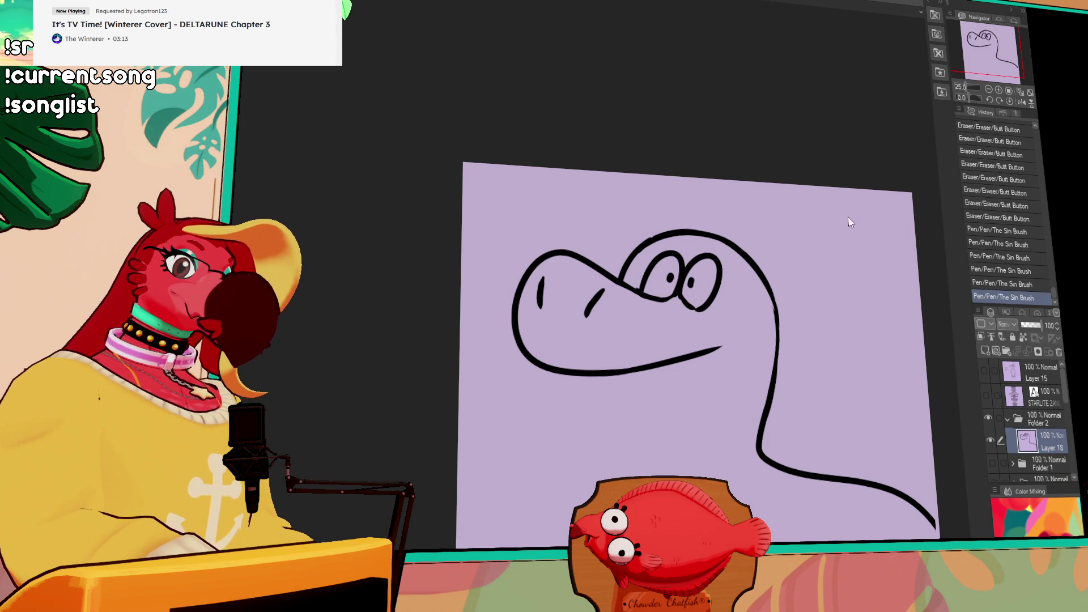
{"action": "mouse_move", "coordinate": [642, 240]}
{"action": "left_mouse_down"}
{"action": "mouse_move", "coordinate": [630, 265]}
{"action": "mouse_move", "coordinate": [671, 232]}
{"action": "left_mouse_up"}
{"action": "key", "text": "ctrl+z"}
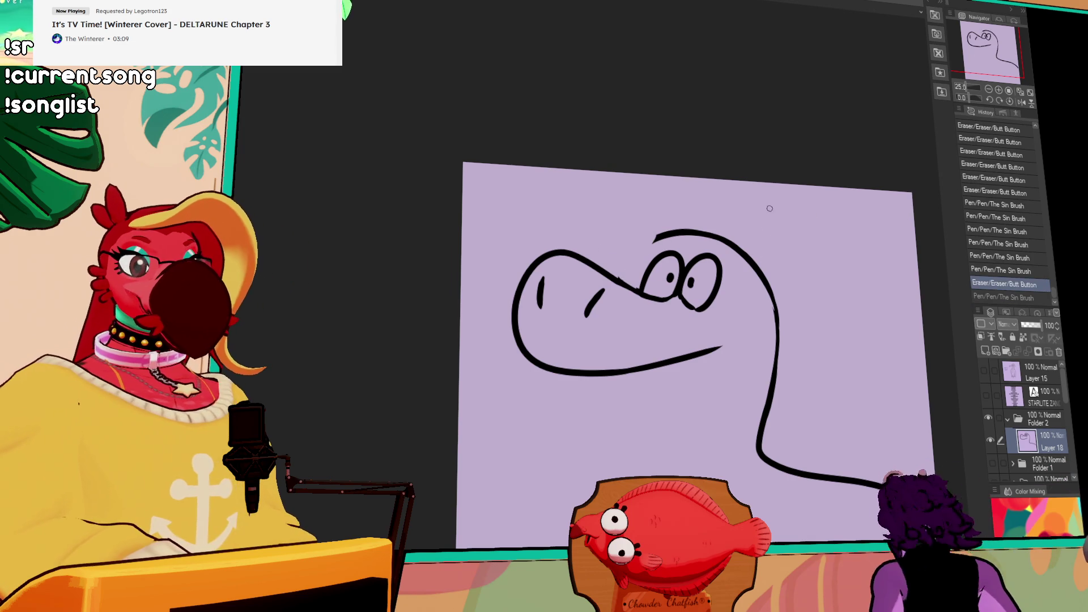
Erase and redraw the head-top and right neck outline
{"action": "mouse_move", "coordinate": [653, 242]}
{"action": "left_mouse_down"}
{"action": "mouse_move", "coordinate": [755, 267]}
{"action": "mouse_move", "coordinate": [784, 328]}
{"action": "left_mouse_up"}
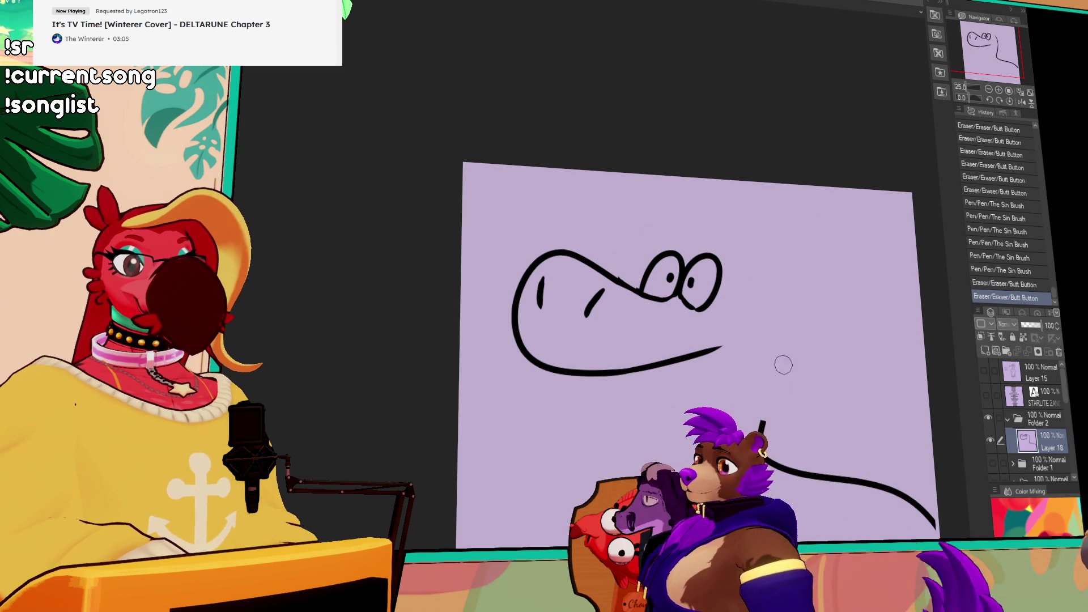
{"action": "mouse_move", "coordinate": [780, 374]}
{"action": "left_mouse_down"}
{"action": "mouse_move", "coordinate": [759, 388]}
{"action": "mouse_move", "coordinate": [756, 308]}
{"action": "left_mouse_up"}
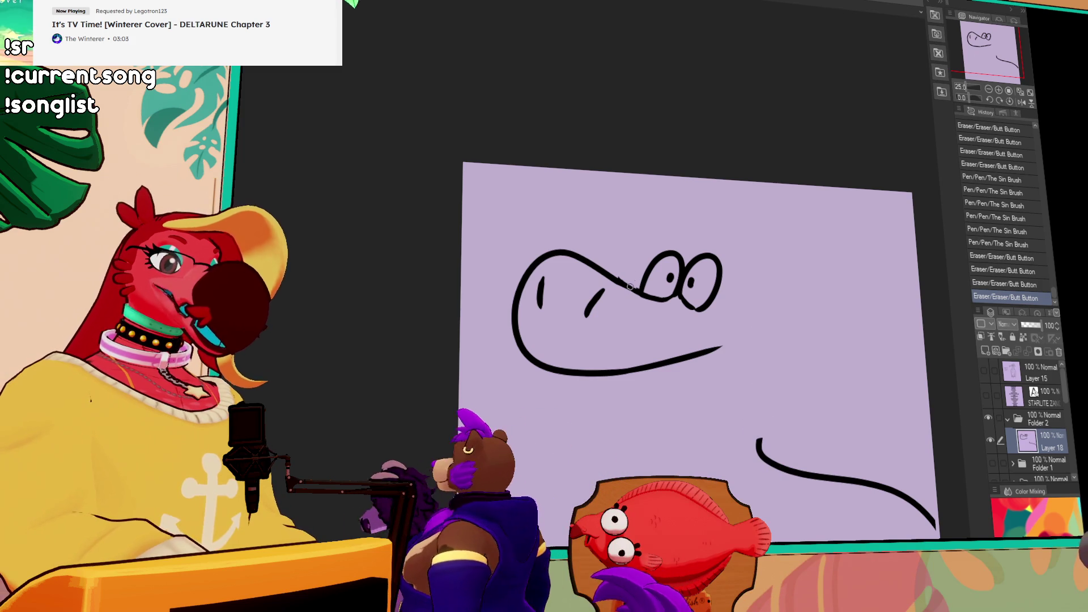
{"action": "left_click_drag", "start_coordinate": [651, 255], "coordinate": [758, 439]}
{"action": "key", "text": "ctrl+z"}
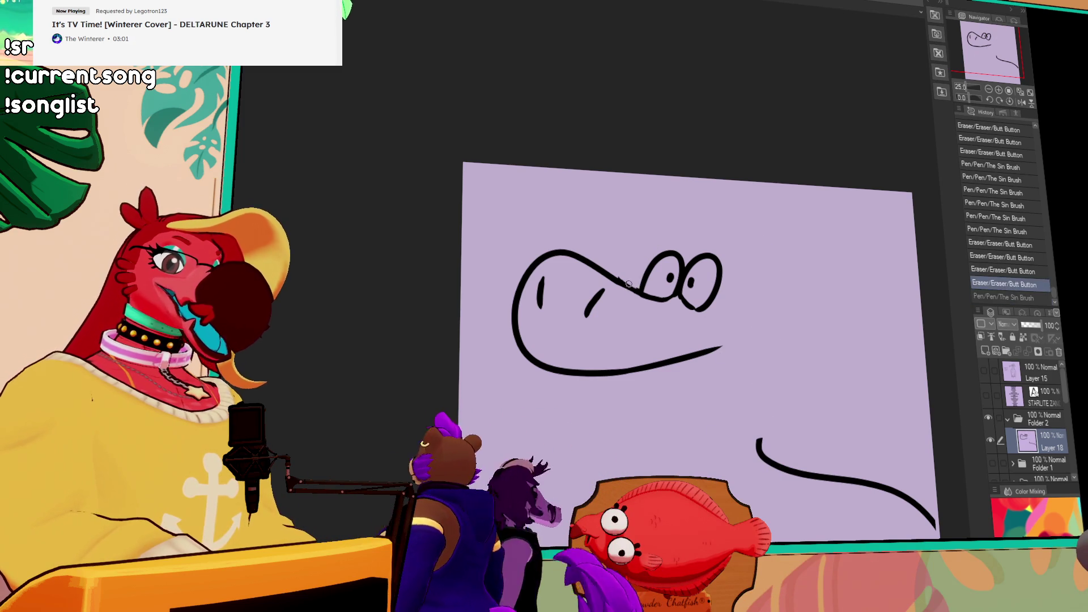
{"action": "key", "text": "ctrl+y"}
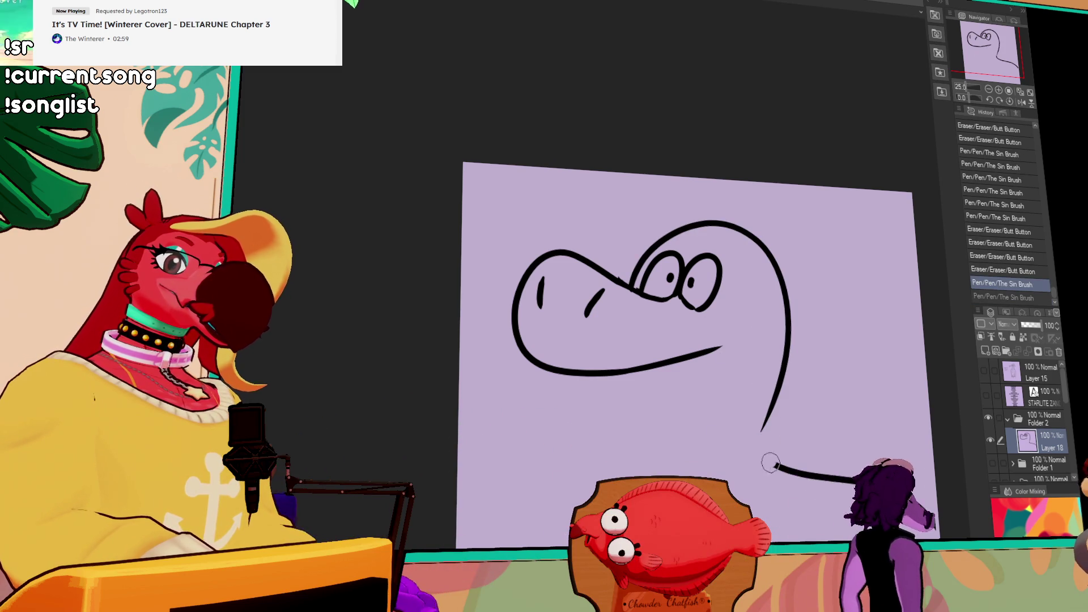
Replace the old neck end with a new neck line running down from the head
{"action": "mouse_move", "coordinate": [850, 485]}
{"action": "left_mouse_down"}
{"action": "mouse_move", "coordinate": [859, 427]}
{"action": "mouse_move", "coordinate": [787, 328]}
{"action": "left_mouse_up"}
{"action": "left_click_drag", "start_coordinate": [787, 328], "coordinate": [773, 346]}
{"action": "left_click_drag", "start_coordinate": [781, 302], "coordinate": [918, 433]}
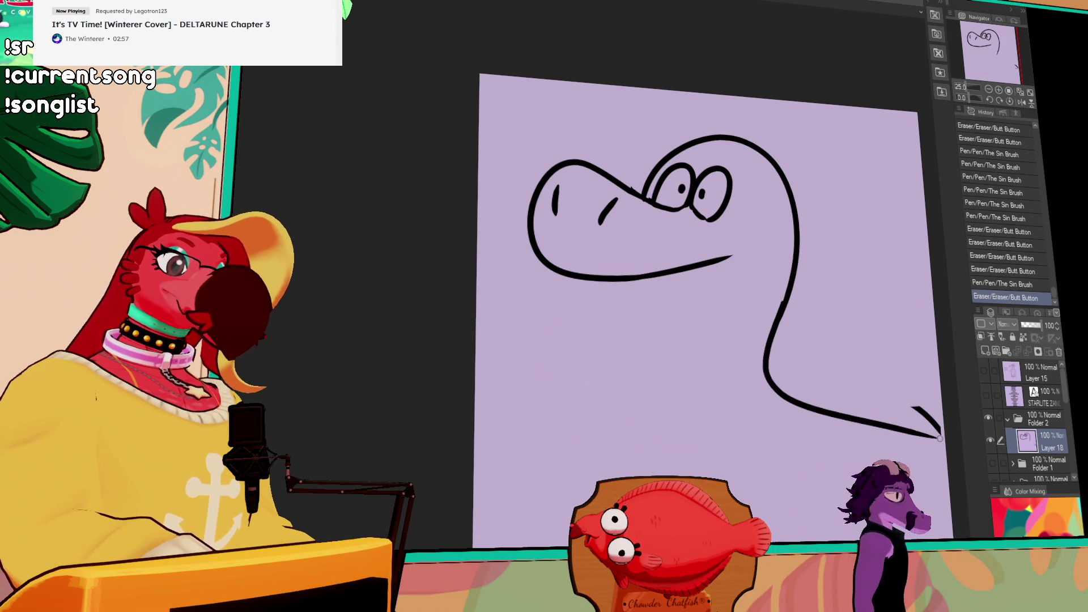
{"action": "key", "text": "ctrl+z"}
{"action": "scroll", "coordinate": [830, 302], "scroll_direction": "down", "scroll_amount": 1}
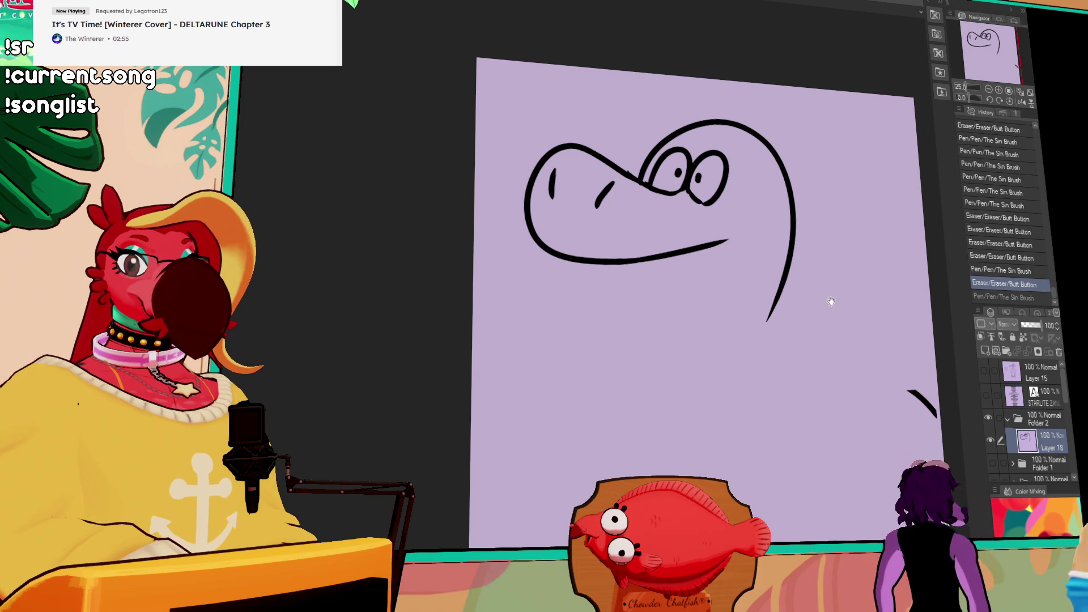
{"action": "scroll", "coordinate": [825, 309], "scroll_direction": "up", "scroll_amount": 1}
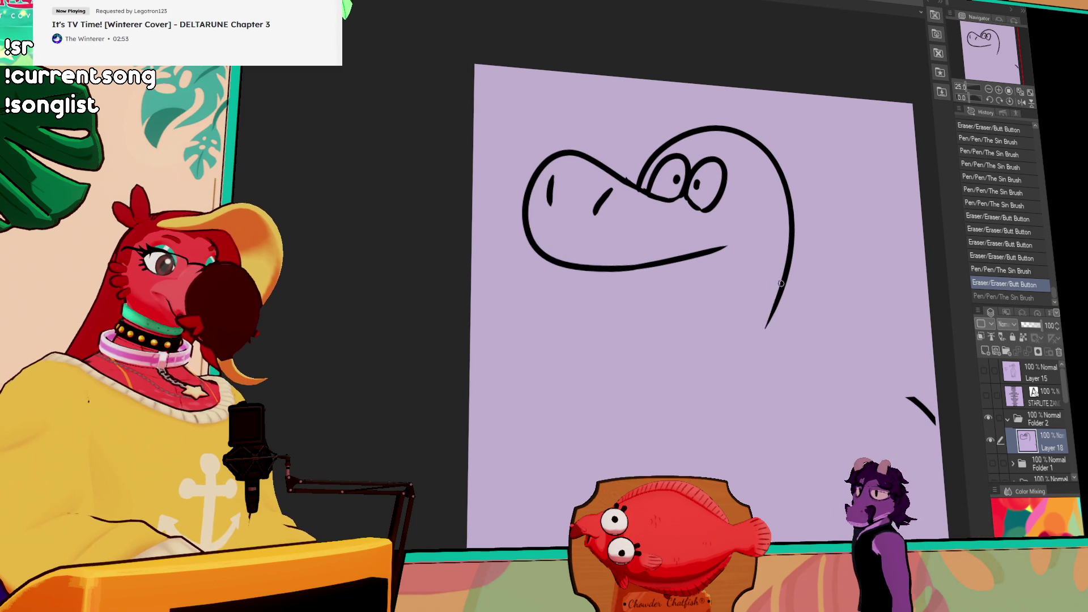
{"action": "left_click_drag", "start_coordinate": [779, 287], "coordinate": [743, 437]}
{"action": "key", "text": "ctrl+z"}
{"action": "left_click_drag", "start_coordinate": [781, 283], "coordinate": [742, 422]}
{"action": "key", "text": "ctrl+z"}
{"action": "left_click_drag", "start_coordinate": [788, 278], "coordinate": [745, 413]}
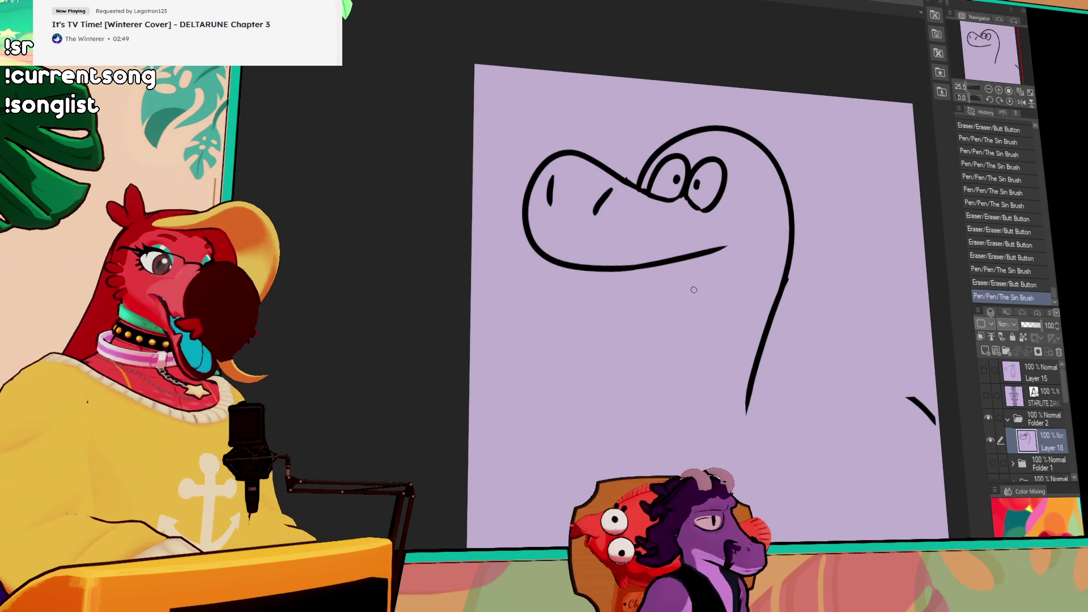
Extend the lower jaw to the right, erase a stray mark and add the right eye's pupil
{"action": "left_click_drag", "start_coordinate": [715, 250], "coordinate": [765, 230]}
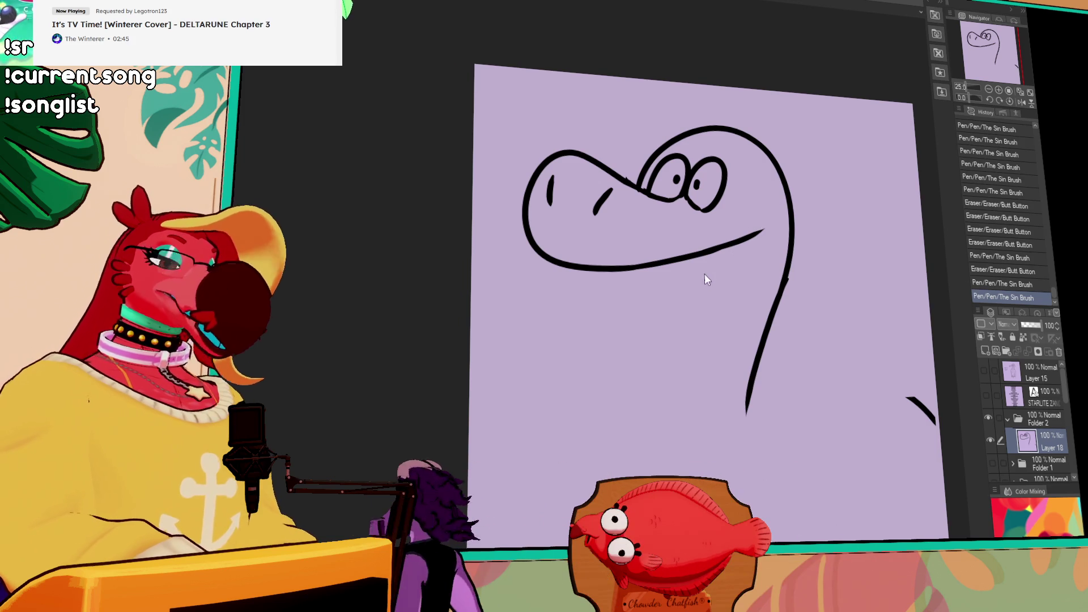
{"action": "left_click_drag", "start_coordinate": [716, 332], "coordinate": [718, 354]}
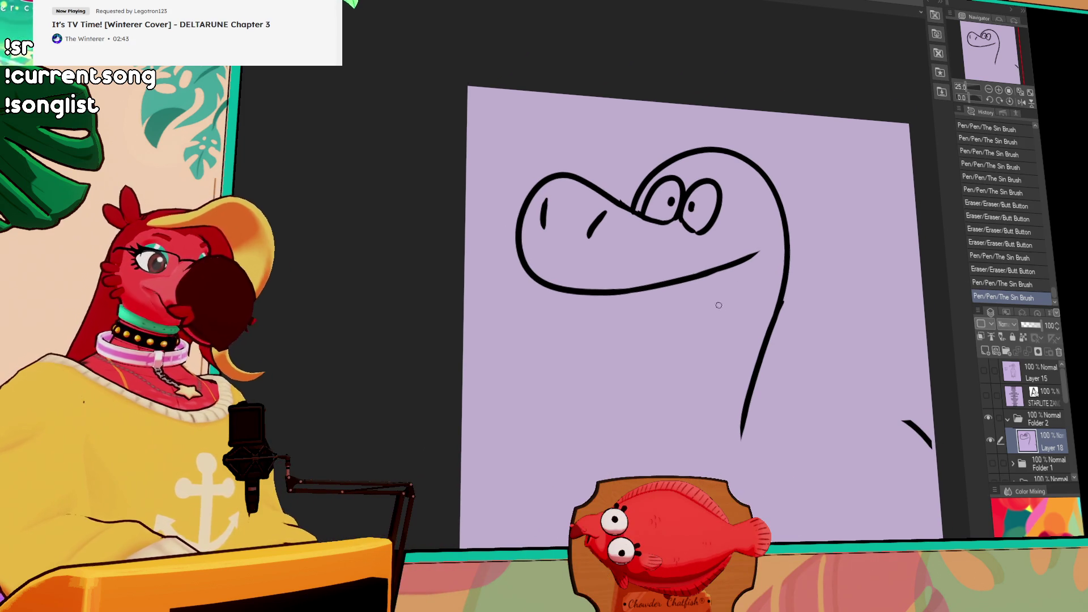
{"action": "left_click_drag", "start_coordinate": [654, 281], "coordinate": [654, 329]}
{"action": "key", "text": "ctrl+z"}
{"action": "left_click_drag", "start_coordinate": [669, 201], "coordinate": [707, 205]}
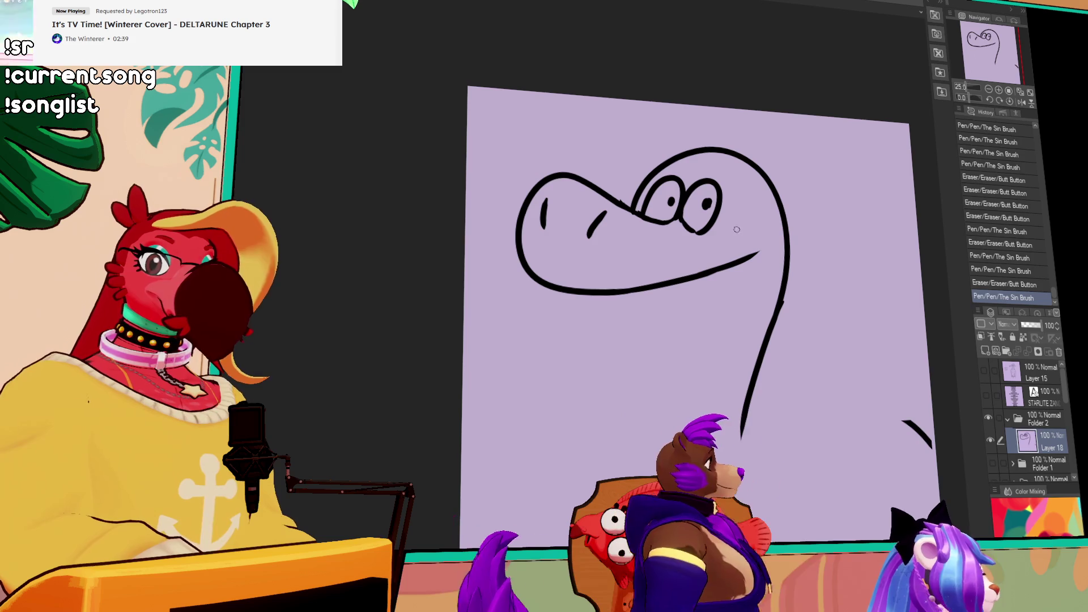
{"action": "left_click_drag", "start_coordinate": [763, 341], "coordinate": [764, 284]}
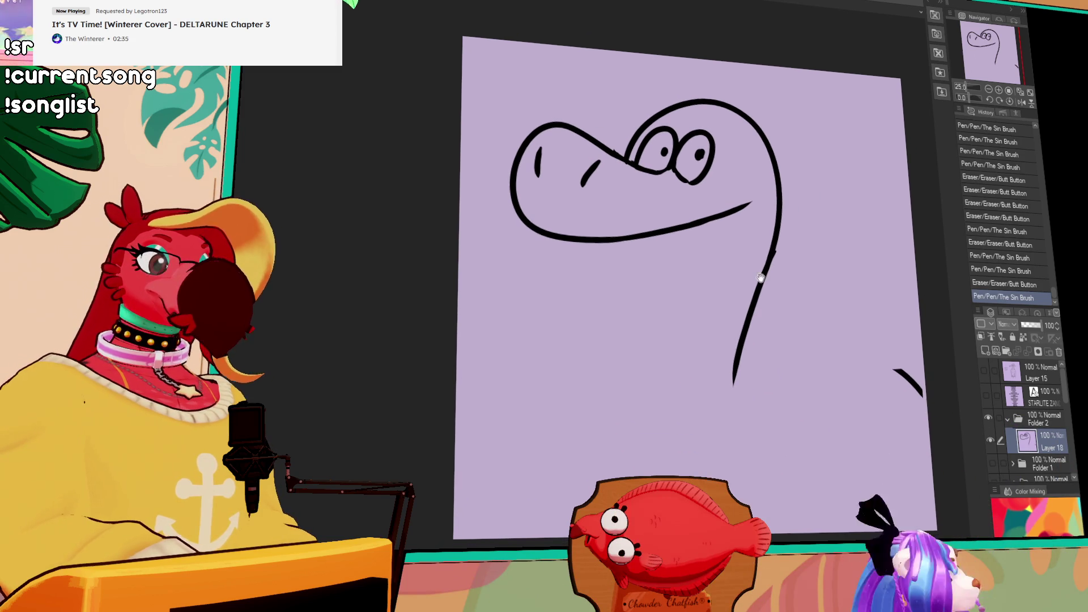
{"action": "key", "text": "ctrl+z"}
{"action": "left_click_drag", "start_coordinate": [695, 153], "coordinate": [664, 155]}
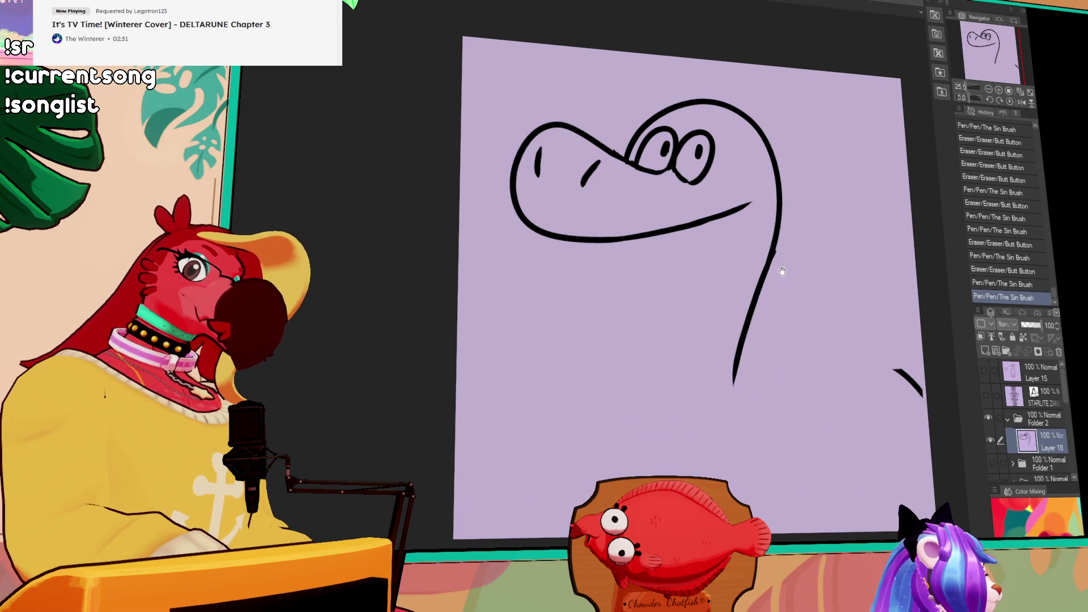
{"action": "left_click_drag", "start_coordinate": [779, 268], "coordinate": [779, 296]}
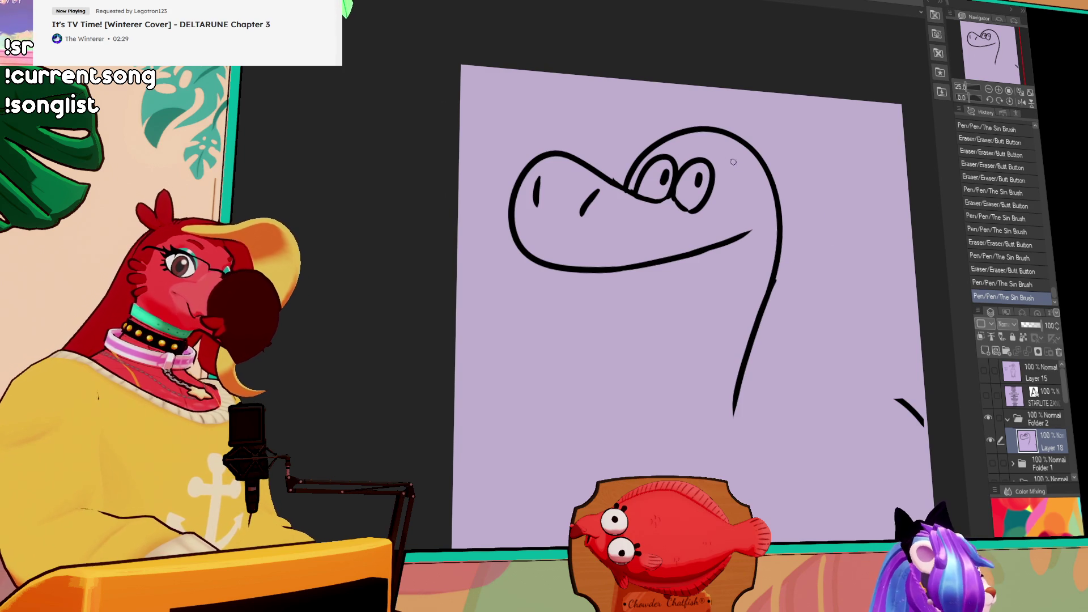
Redraw the jaw end curving upward, try small fangs, and clean up the left eye
{"action": "mouse_move", "coordinate": [746, 141]}
{"action": "left_mouse_down"}
{"action": "mouse_move", "coordinate": [591, 161]}
{"action": "mouse_move", "coordinate": [724, 159]}
{"action": "left_mouse_up"}
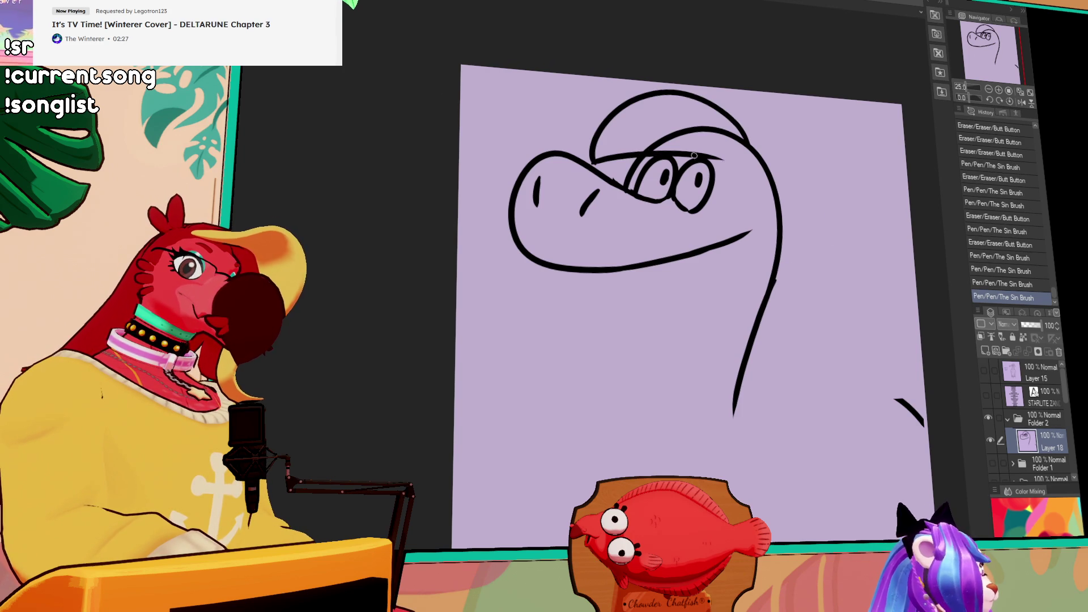
{"action": "mouse_move", "coordinate": [637, 142]}
{"action": "left_mouse_down"}
{"action": "mouse_move", "coordinate": [723, 134]}
{"action": "mouse_move", "coordinate": [687, 145]}
{"action": "left_mouse_up"}
{"action": "mouse_move", "coordinate": [737, 238]}
{"action": "left_mouse_down"}
{"action": "mouse_move", "coordinate": [672, 262]}
{"action": "mouse_move", "coordinate": [760, 210]}
{"action": "left_mouse_up"}
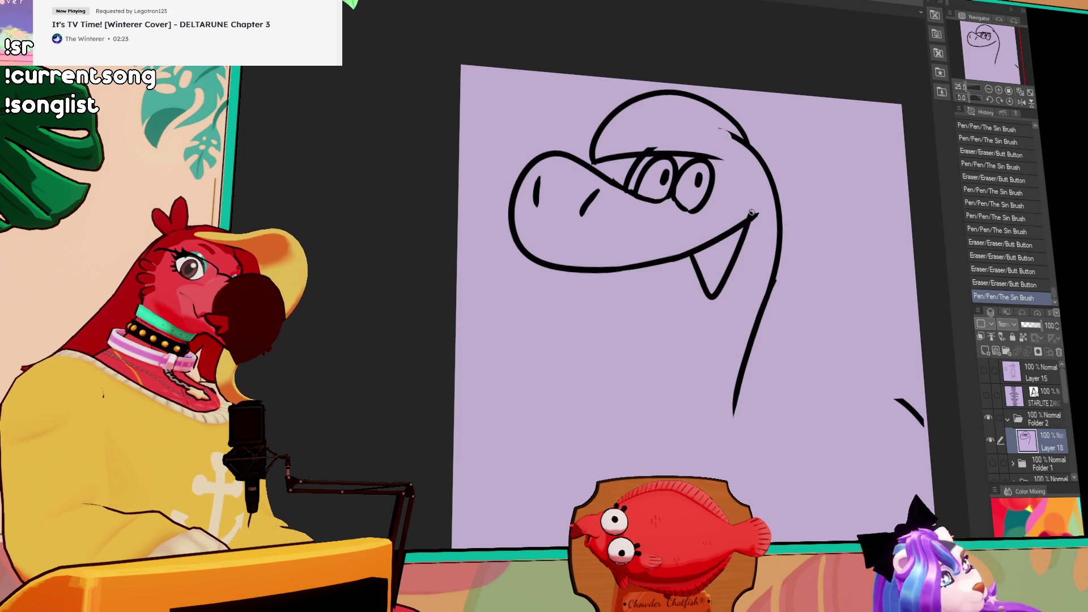
{"action": "key", "text": "ctrl+z"}
{"action": "mouse_move", "coordinate": [689, 256]}
{"action": "left_mouse_down"}
{"action": "mouse_move", "coordinate": [742, 236]}
{"action": "mouse_move", "coordinate": [702, 286]}
{"action": "left_mouse_up"}
{"action": "key", "text": "ctrl+z"}
{"action": "scroll", "coordinate": [777, 176], "scroll_direction": "up", "scroll_amount": 2}
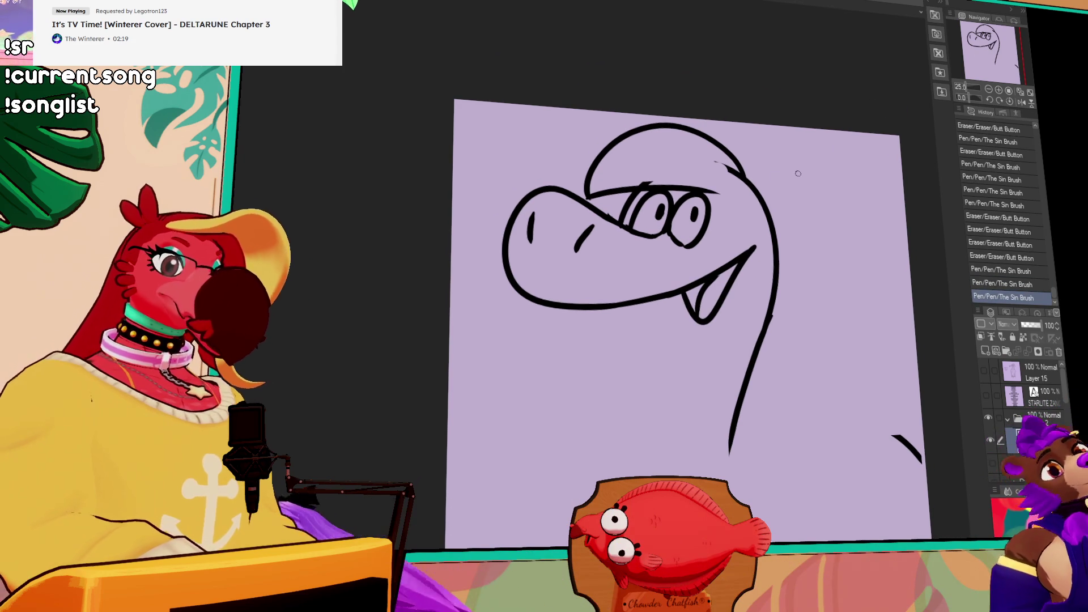
{"action": "mouse_move", "coordinate": [655, 221]}
{"action": "left_mouse_down"}
{"action": "mouse_move", "coordinate": [650, 210]}
{"action": "mouse_move", "coordinate": [650, 221]}
{"action": "mouse_move", "coordinate": [687, 214]}
{"action": "left_mouse_up"}
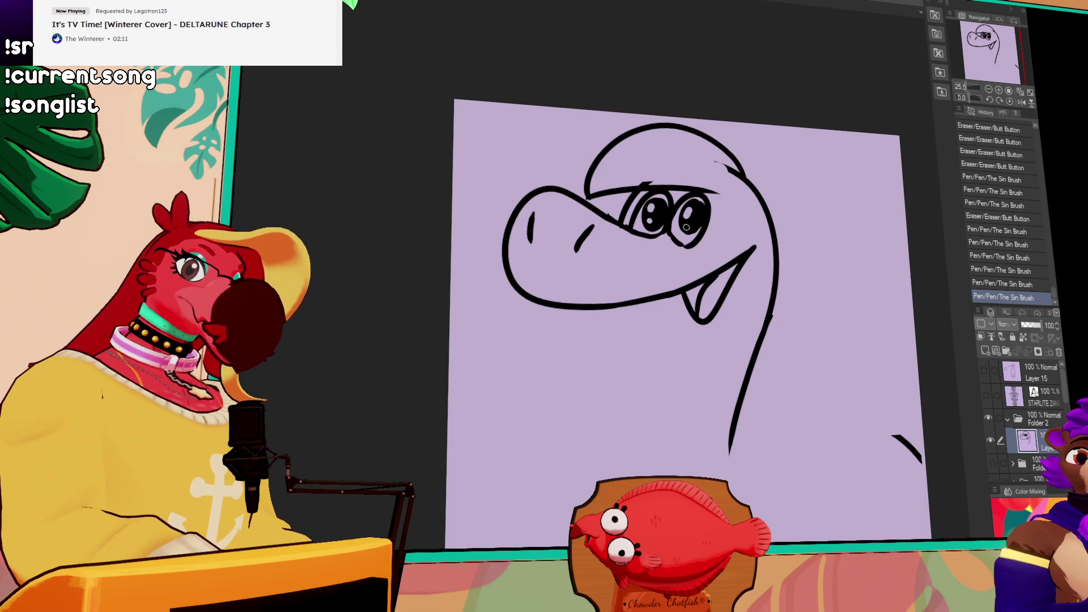
Add a lash and brow stroke, erase stray top-right marks, and shift the drawing down-right
{"action": "left_click_drag", "start_coordinate": [720, 321], "coordinate": [725, 307]}
{"action": "left_click_drag", "start_coordinate": [715, 190], "coordinate": [723, 185]}
{"action": "left_click_drag", "start_coordinate": [644, 172], "coordinate": [705, 166]}
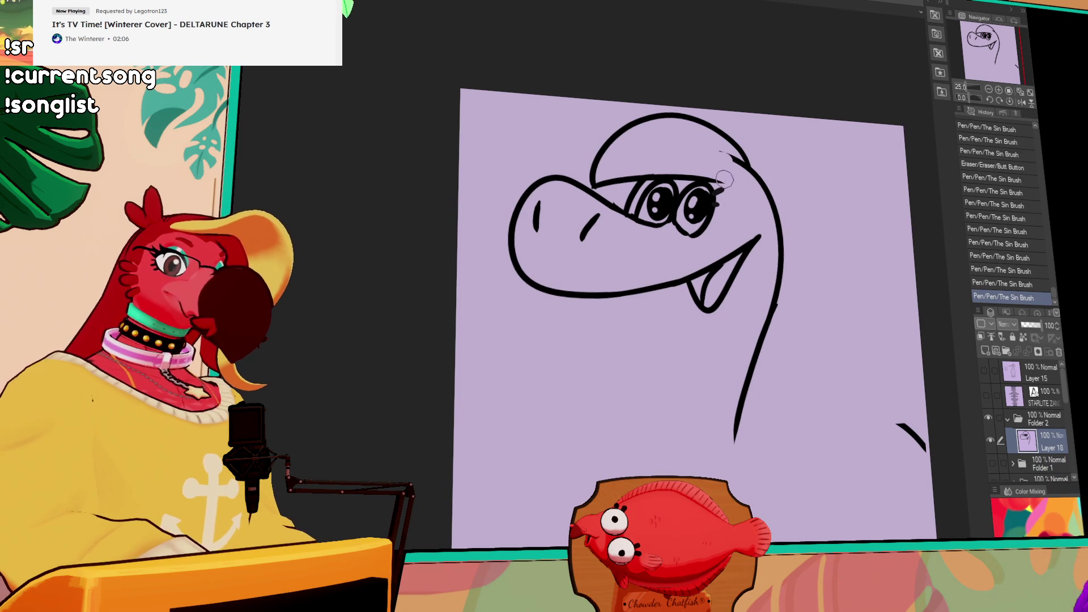
{"action": "left_click_drag", "start_coordinate": [718, 176], "coordinate": [737, 161]}
{"action": "key", "text": "ctrl+z"}
{"action": "left_click_drag", "start_coordinate": [753, 262], "coordinate": [743, 287]}
{"action": "left_click_drag", "start_coordinate": [711, 179], "coordinate": [750, 212]}
{"action": "key", "text": "ctrl+z"}
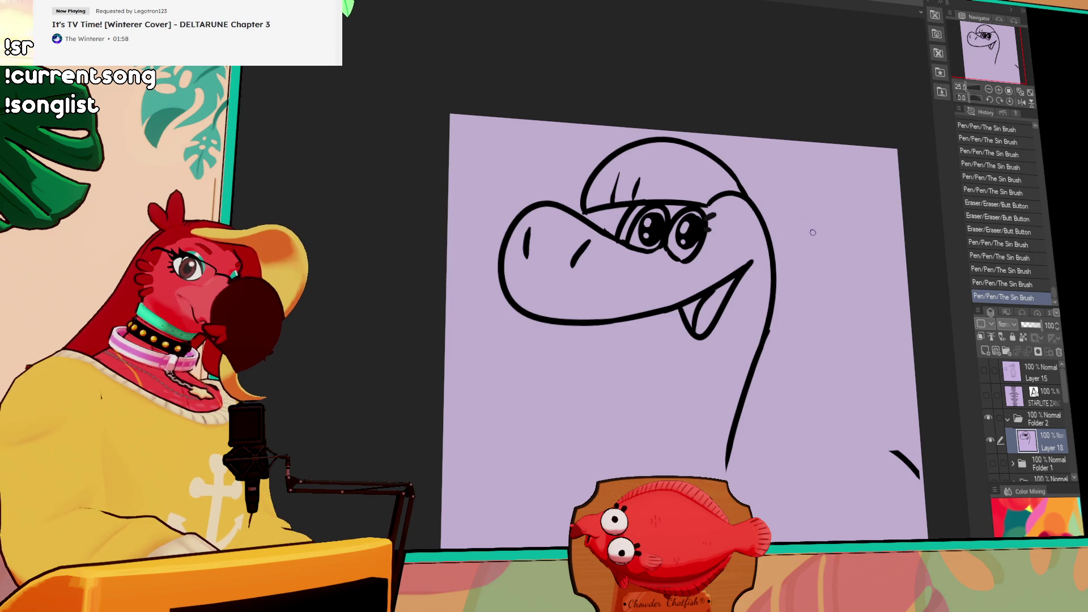
{"action": "left_click_drag", "start_coordinate": [788, 308], "coordinate": [802, 361]}
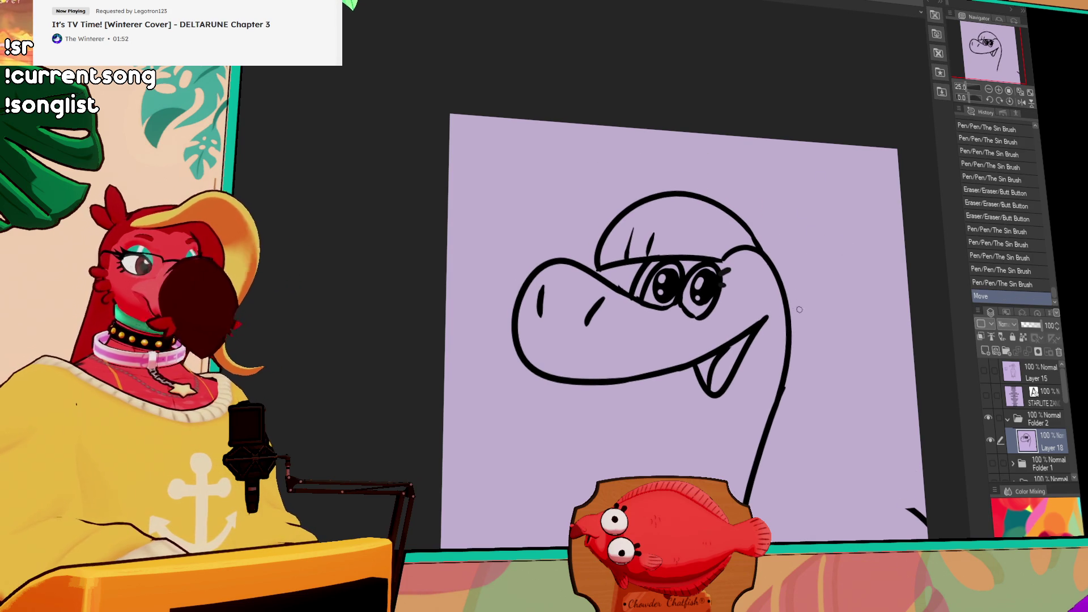
Draw a pointed horn on the forehead and two mane curves down the neck
{"action": "left_click_drag", "start_coordinate": [649, 196], "coordinate": [638, 154]}
{"action": "key", "text": "ctrl+z"}
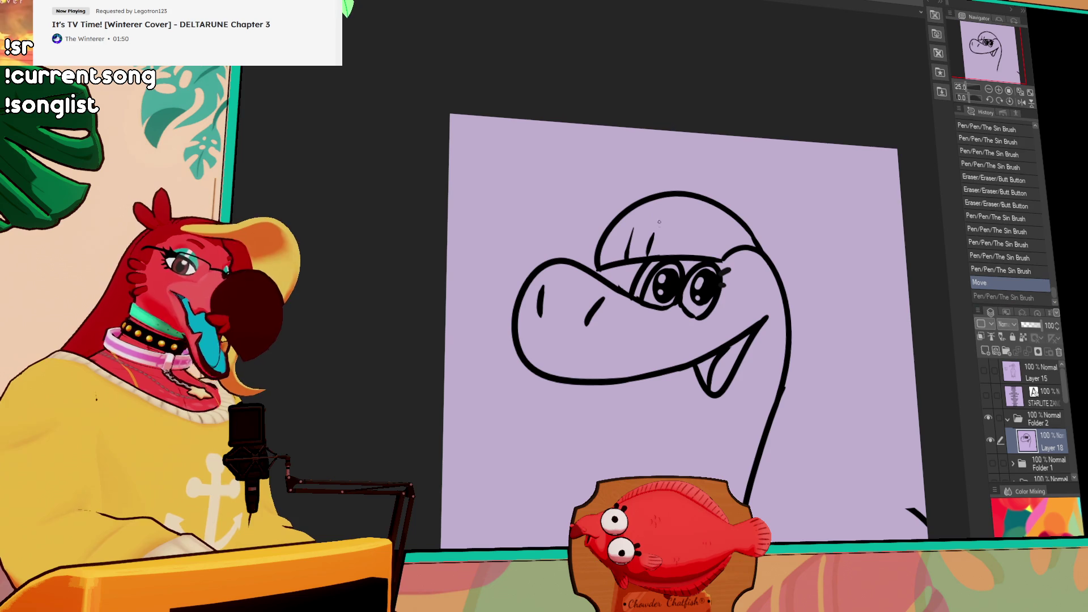
{"action": "key", "text": "ctrl+z"}
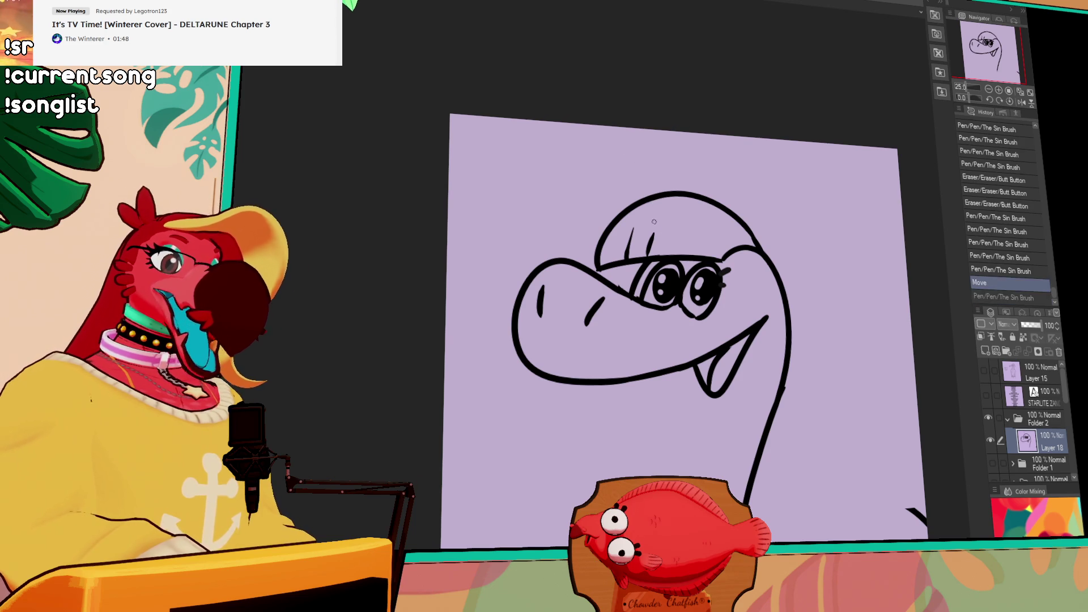
{"action": "left_click_drag", "start_coordinate": [665, 229], "coordinate": [622, 143]}
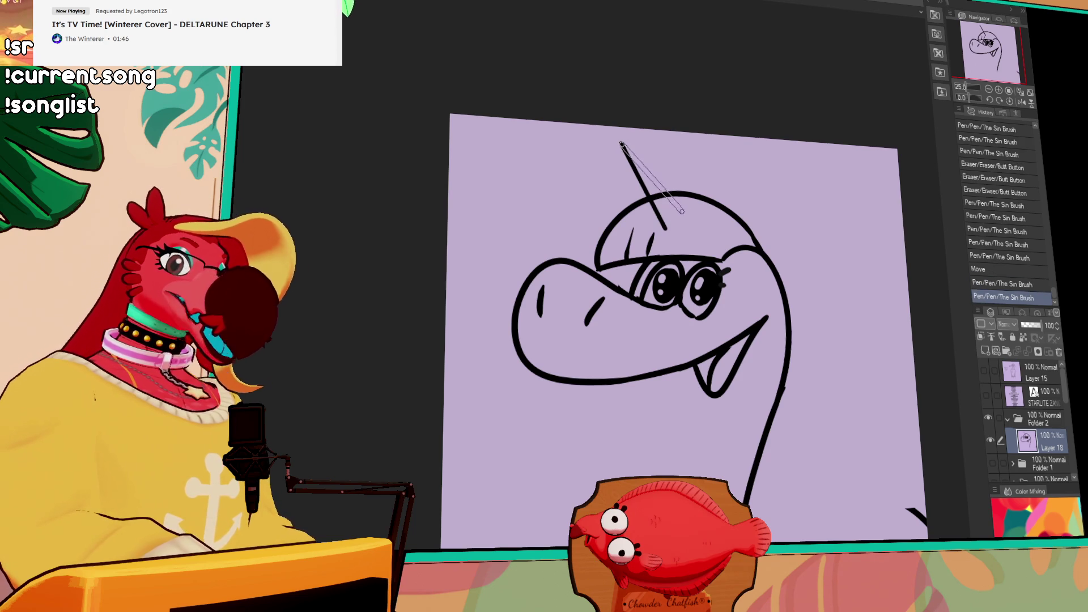
{"action": "mouse_move", "coordinate": [648, 197]}
{"action": "left_mouse_down"}
{"action": "mouse_move", "coordinate": [667, 192]}
{"action": "mouse_move", "coordinate": [695, 216]}
{"action": "mouse_move", "coordinate": [662, 228]}
{"action": "left_mouse_up"}
{"action": "mouse_move", "coordinate": [790, 280]}
{"action": "left_mouse_down"}
{"action": "mouse_move", "coordinate": [774, 259]}
{"action": "mouse_move", "coordinate": [821, 232]}
{"action": "left_mouse_up"}
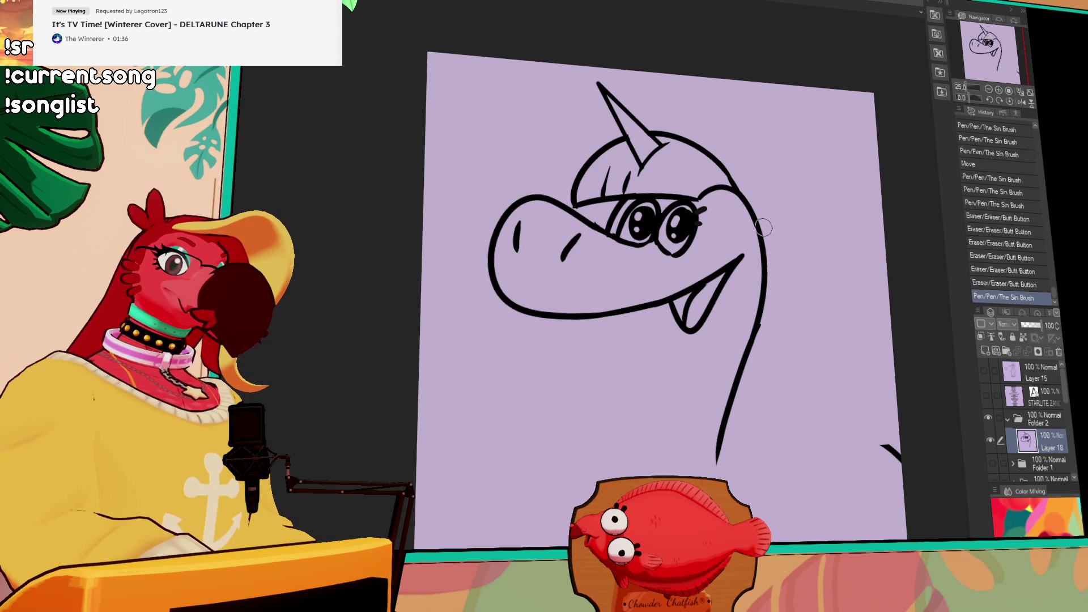
{"action": "left_click_drag", "start_coordinate": [756, 226], "coordinate": [694, 419]}
{"action": "mouse_move", "coordinate": [761, 292]}
{"action": "left_mouse_down"}
{"action": "mouse_move", "coordinate": [683, 356]}
{"action": "mouse_move", "coordinate": [703, 347]}
{"action": "mouse_move", "coordinate": [687, 423]}
{"action": "mouse_move", "coordinate": [731, 404]}
{"action": "mouse_move", "coordinate": [740, 357]}
{"action": "left_mouse_up"}
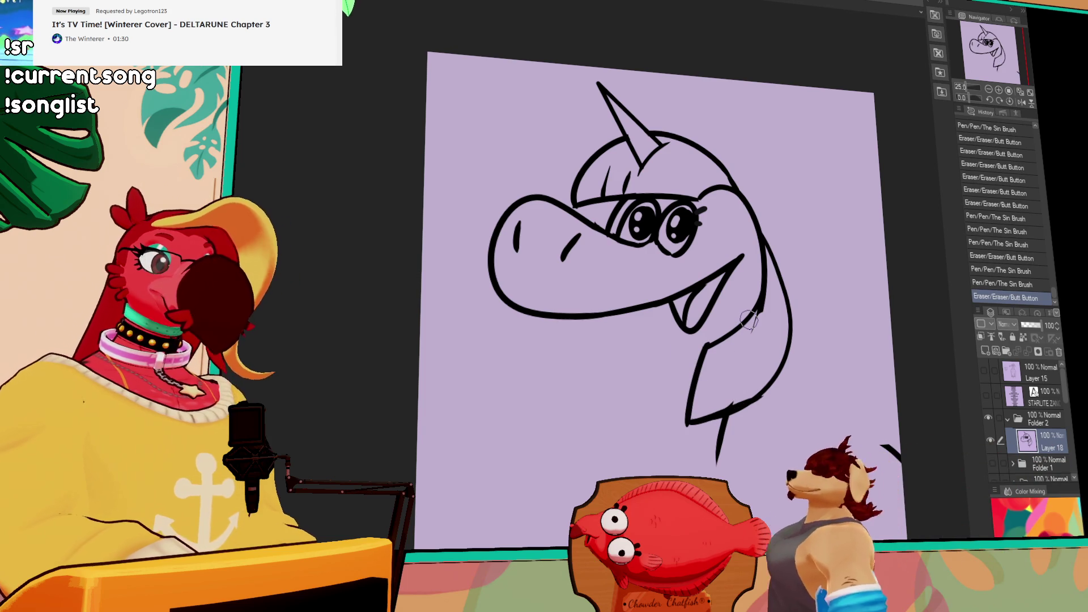